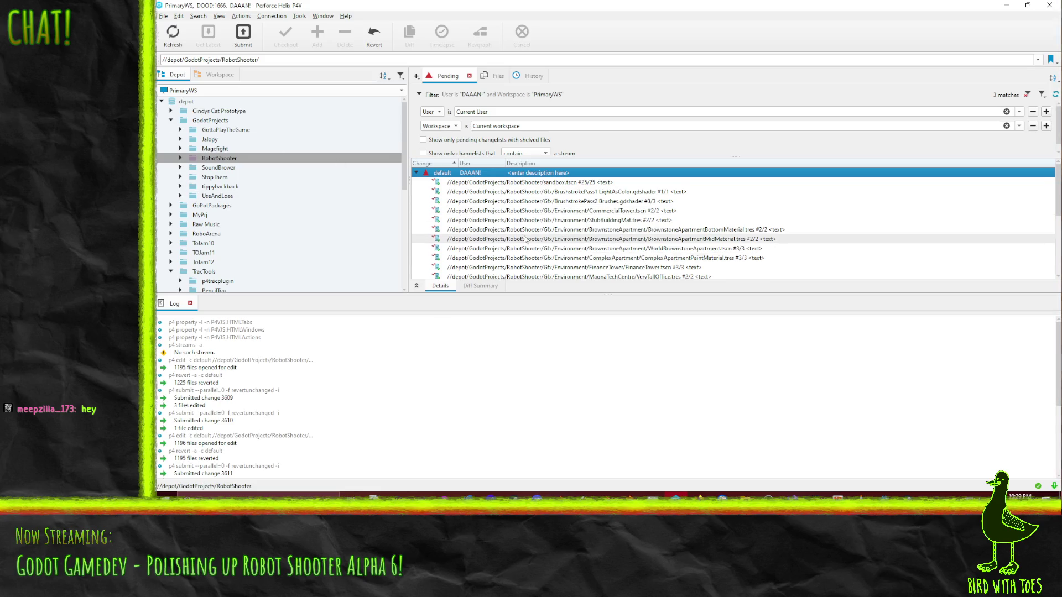
- Diff the pending FinanceTower.tscn against its have revision in P4V
scroll(565, 216, down, 2)
scroll(564, 217, down, 1)
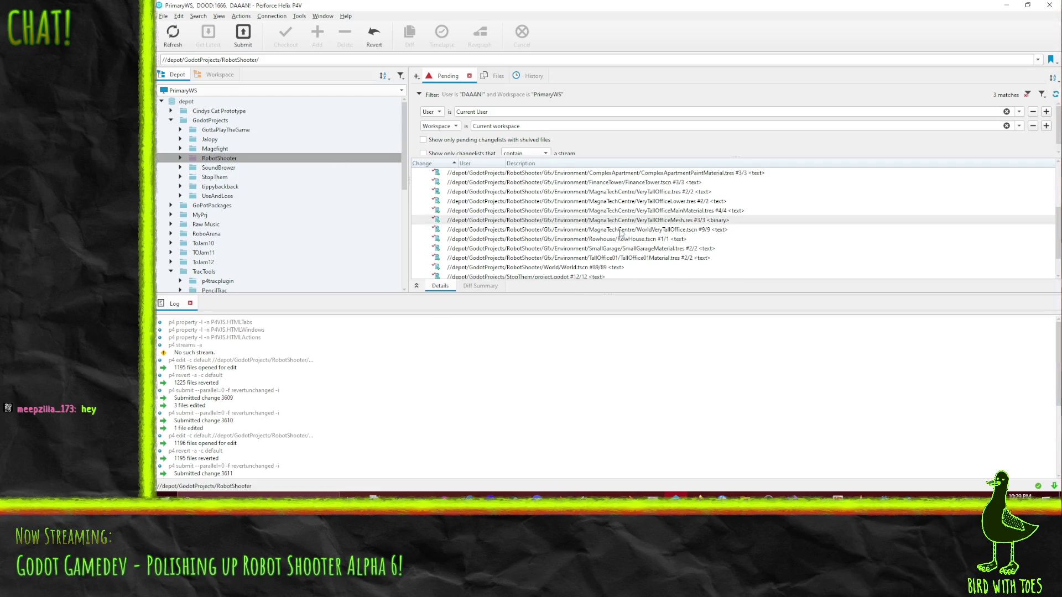
scroll(645, 260, up, 2)
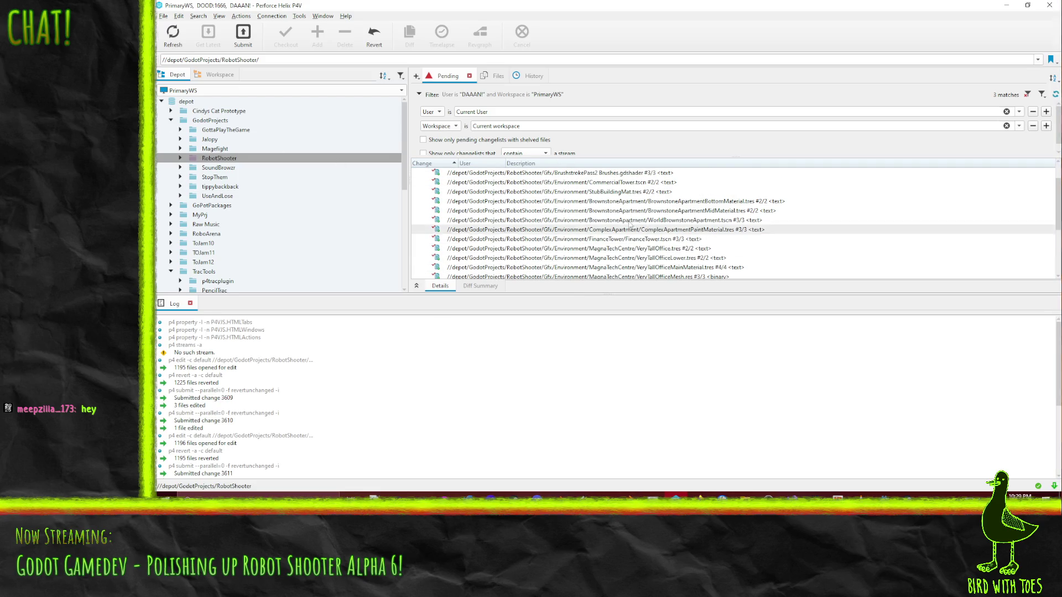
right_click(642, 243)
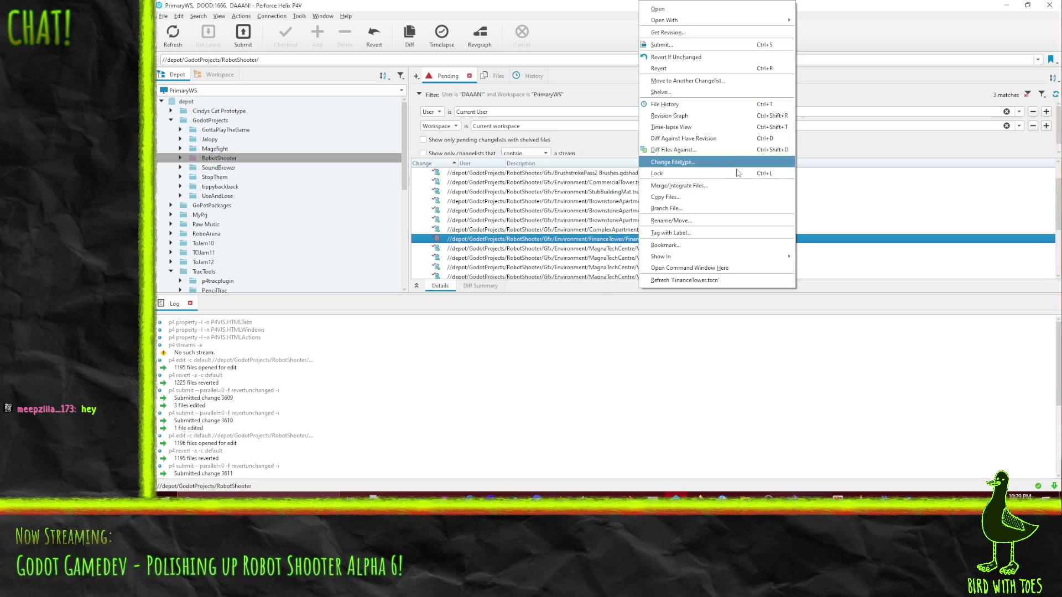
click(709, 138)
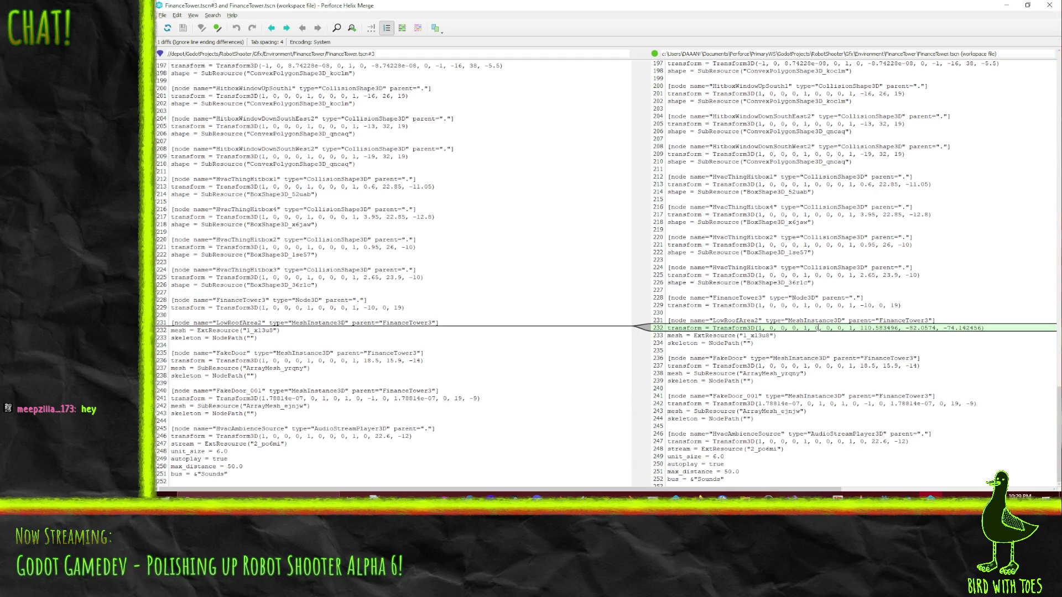
- Review the LowRoofArea2 transform change on line 232, then close Helix Merge and return to Godot
scroll(943, 328, up, 20)
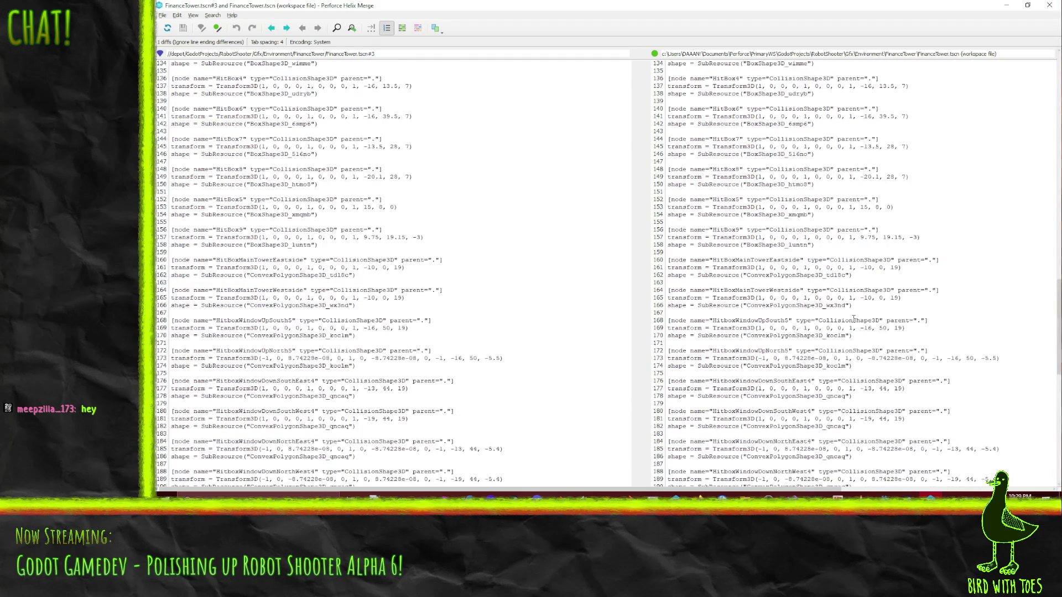
scroll(853, 299, down, 20)
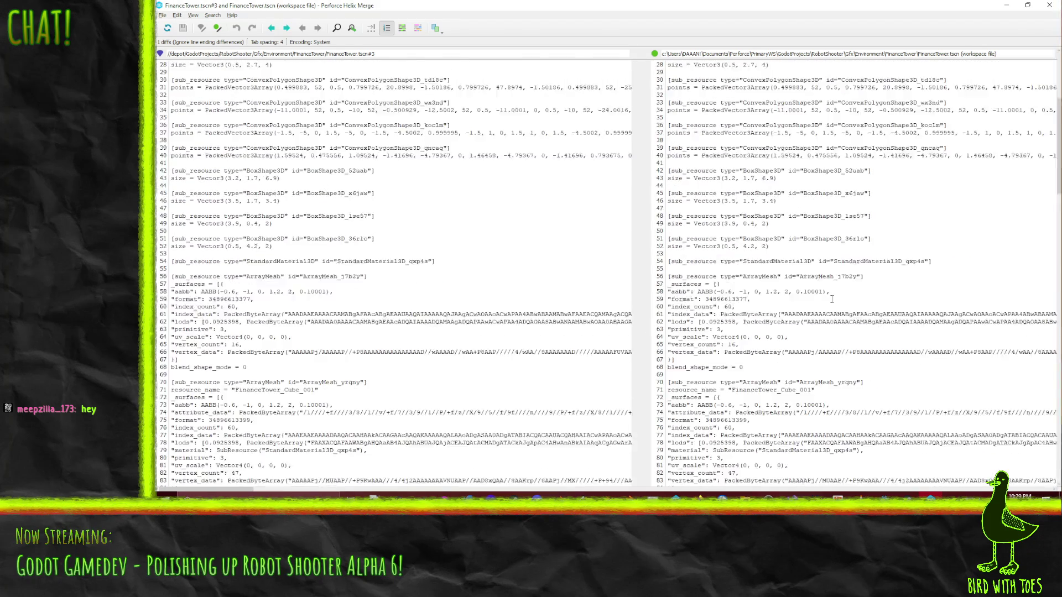
scroll(821, 229, down, 20)
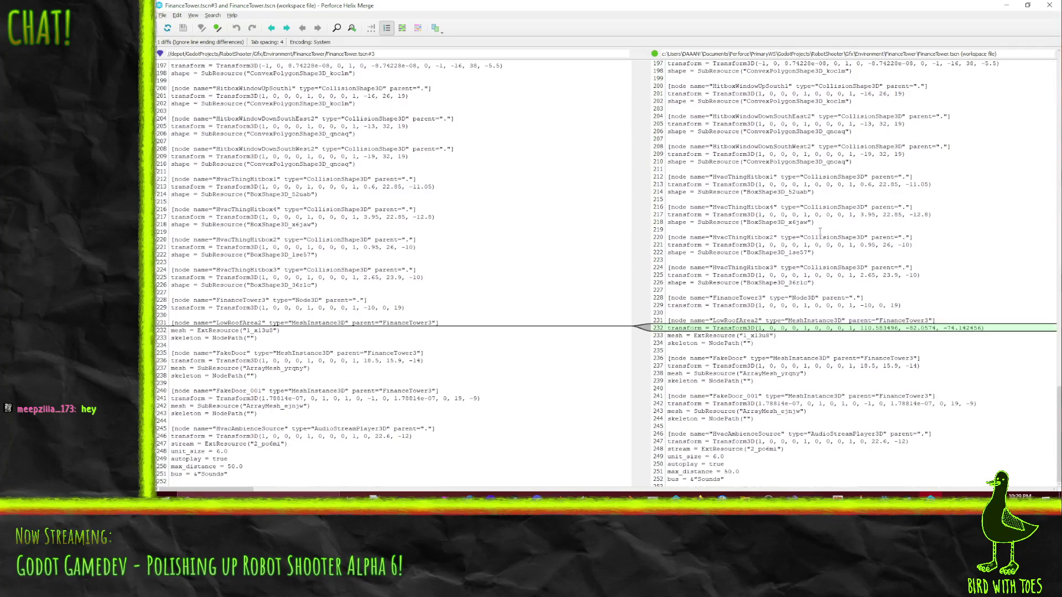
click(1049, 7)
key(alt+Tab)
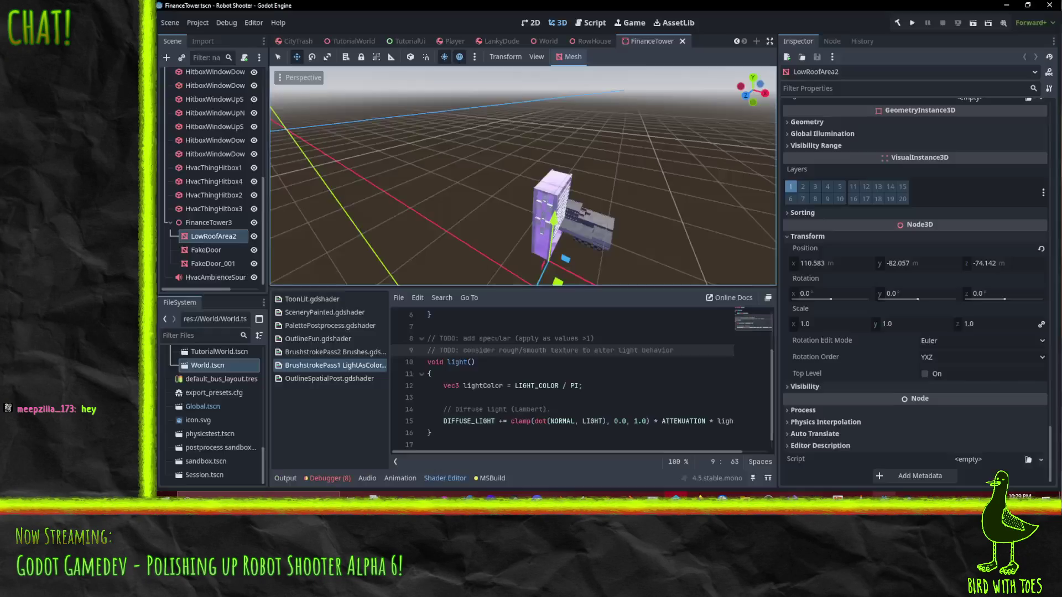
- Reset LowRoofArea2's position to 0, 0, 0 and orbit closer to the FinanceTower
click(869, 263)
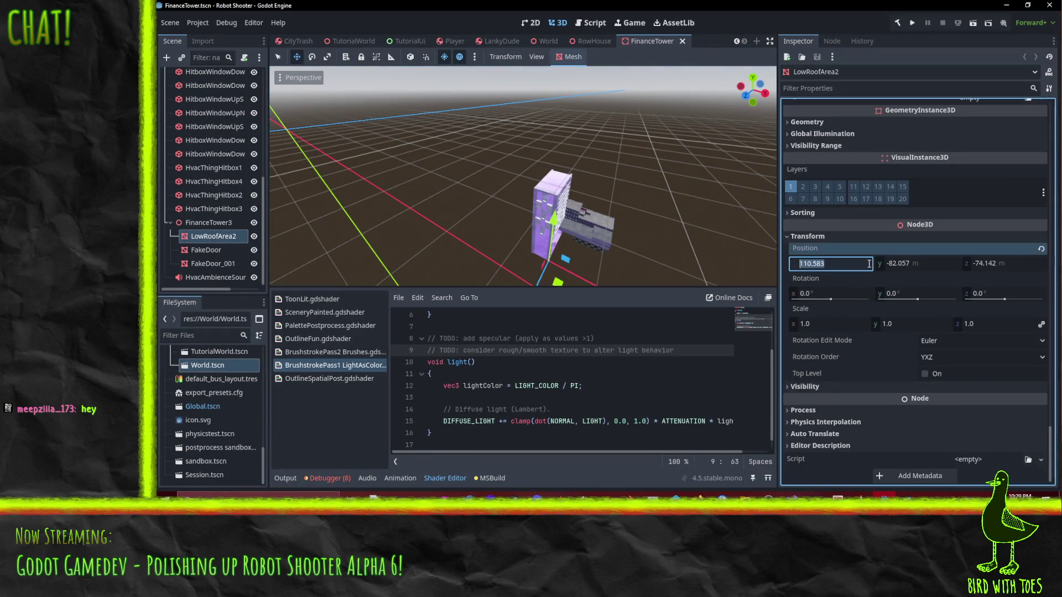
click(1040, 250)
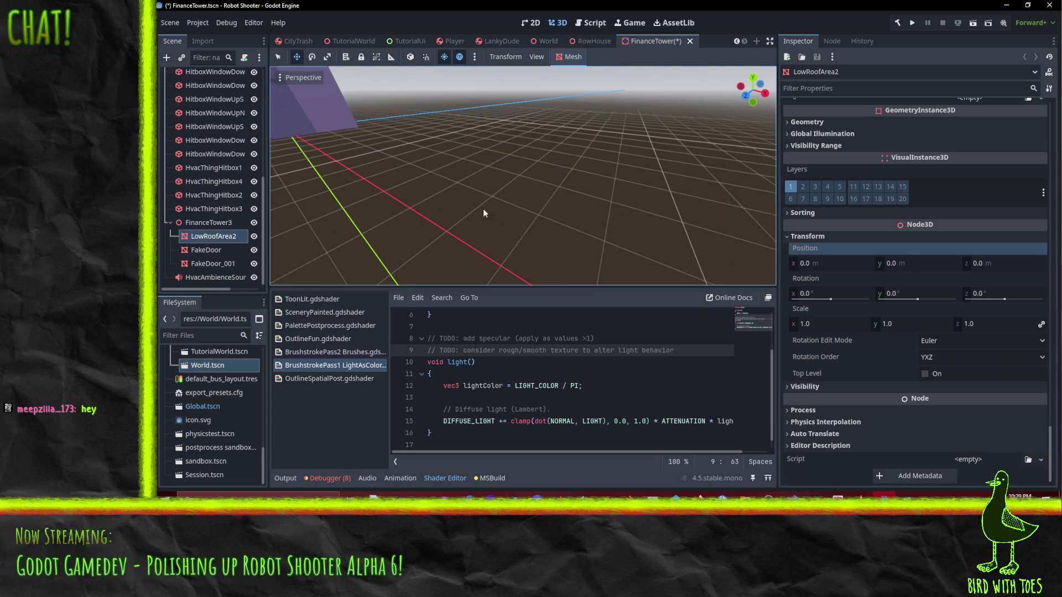
key(f)
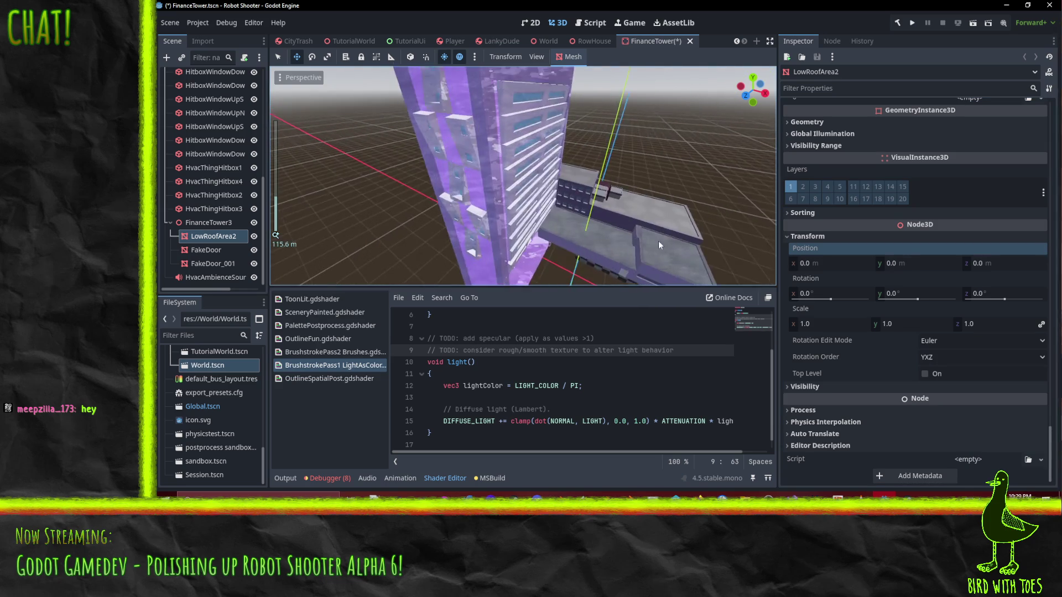
mouse_move(533, 203)
mouse_down()
mouse_move(608, 256)
mouse_move(582, 225)
mouse_up()
- Scroll the Inspector to Surface 4's Material and open its options
scroll(601, 243, down, 3)
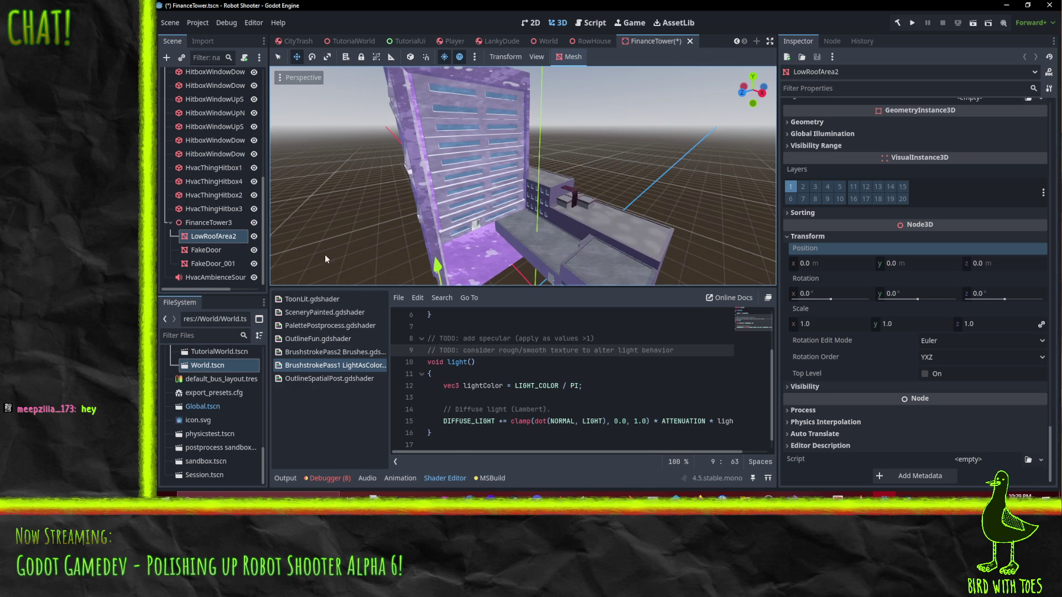
scroll(874, 227, down, 10)
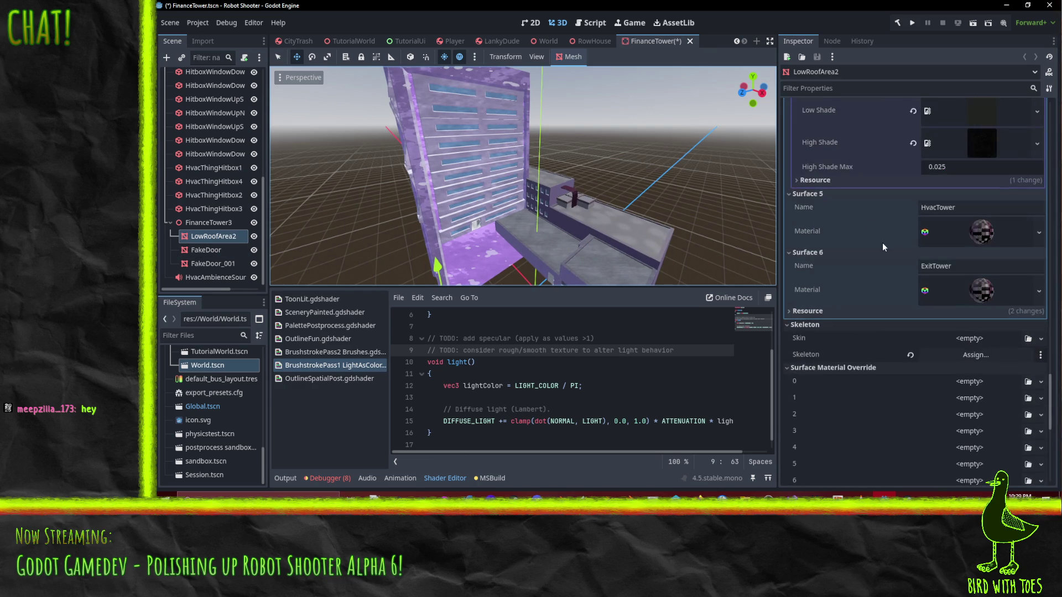
scroll(902, 227, up, 8)
scroll(924, 197, down, 2)
scroll(922, 210, up, 8)
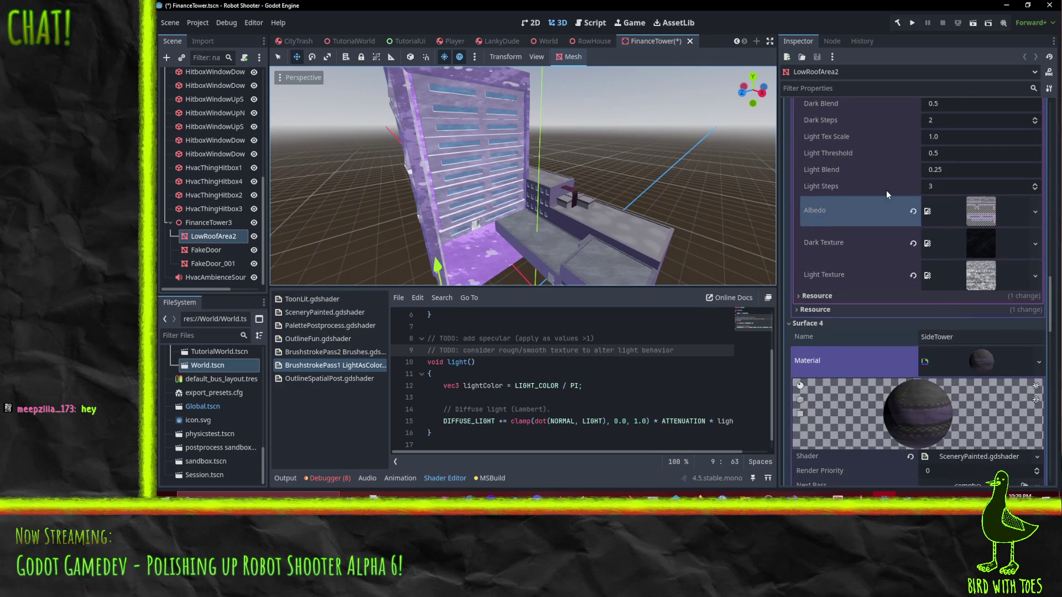
click(1033, 362)
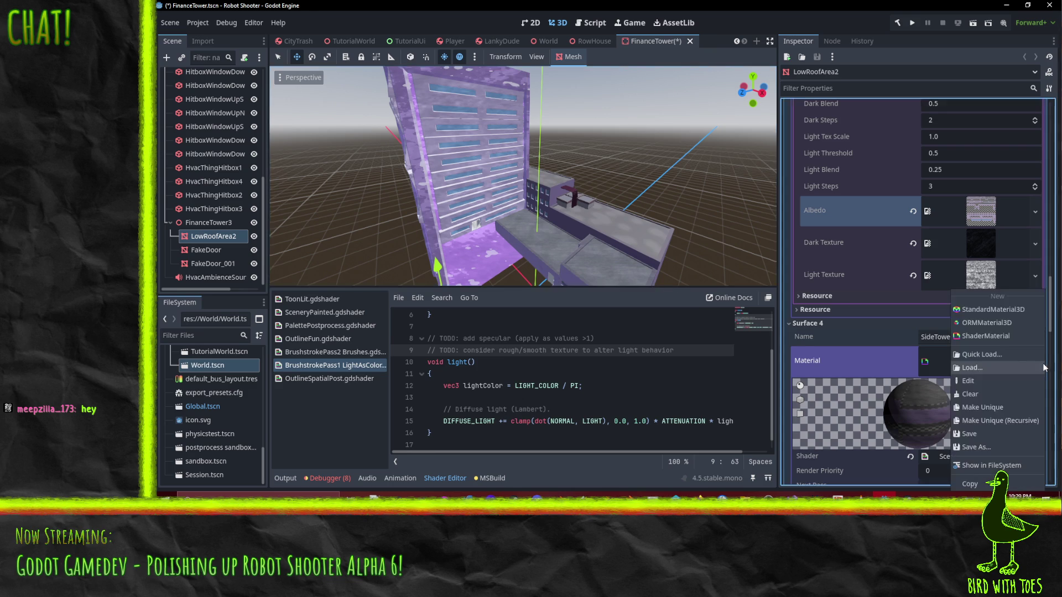
- Give Surface 4 a new ShaderMaterial using the BrushstrokePass1 LightAsColor shader
click(994, 371)
scroll(994, 370, down, 2)
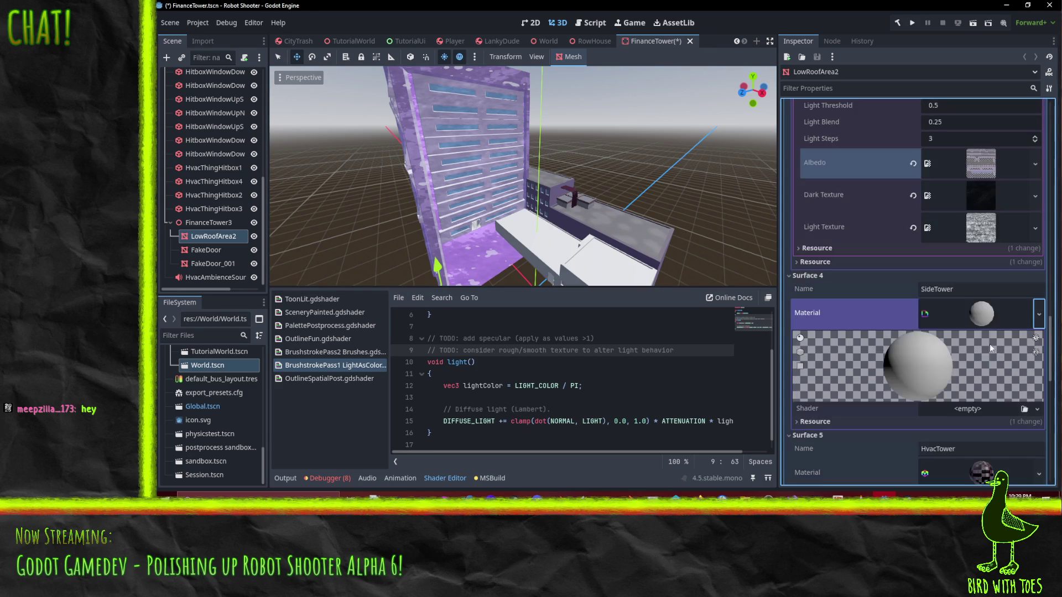
mouse_move(665, 277)
mouse_down()
mouse_move(582, 205)
mouse_move(616, 228)
mouse_up()
click(1037, 408)
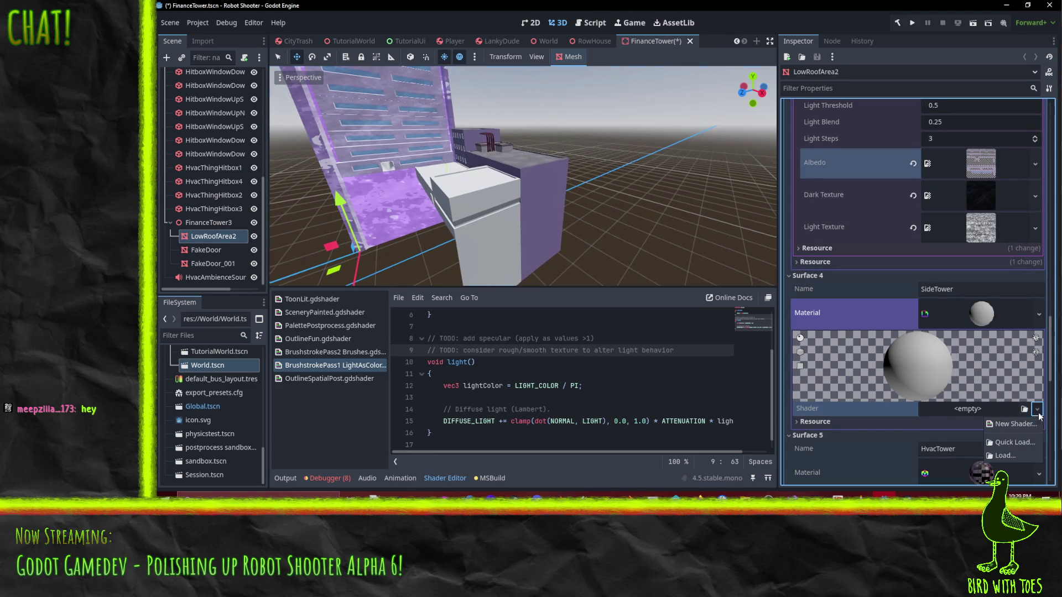
click(1021, 442)
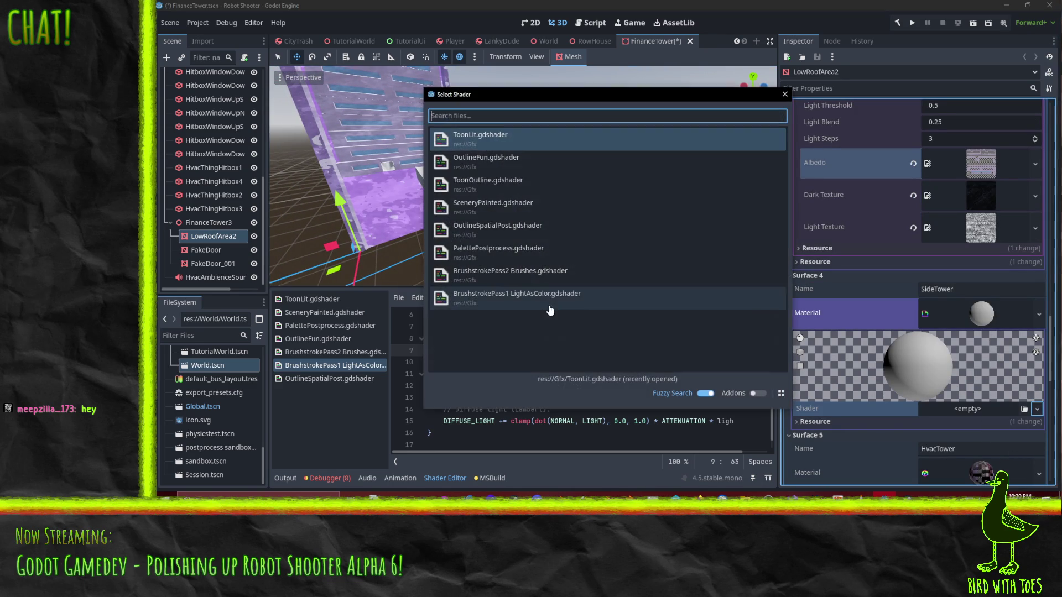
double_click(520, 298)
- Add a new ShaderMaterial next pass running the BrushstrokePass2 Brushes shader
scroll(1031, 373, down, 4)
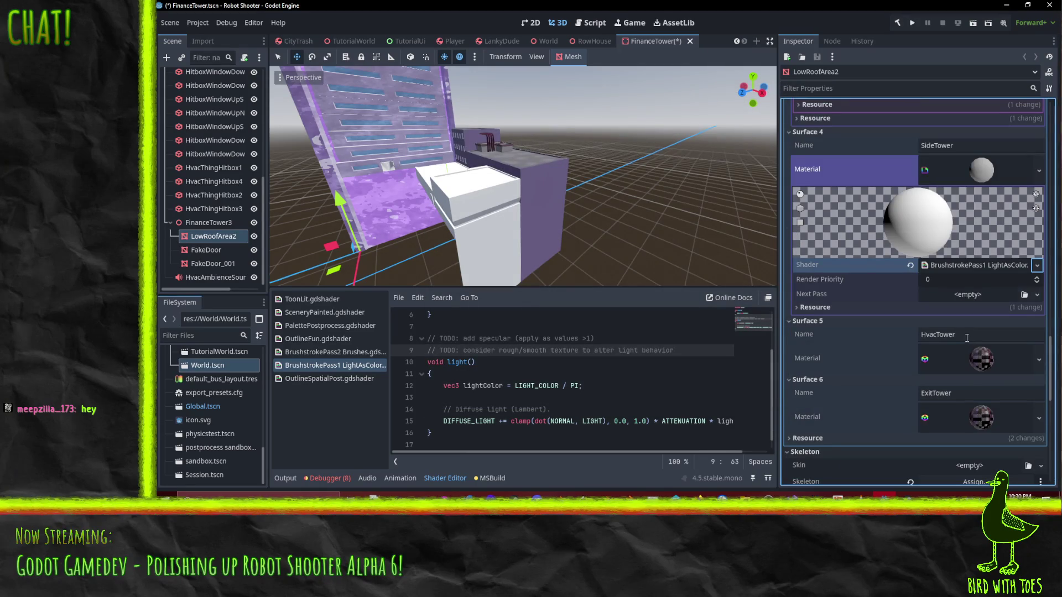
click(1037, 295)
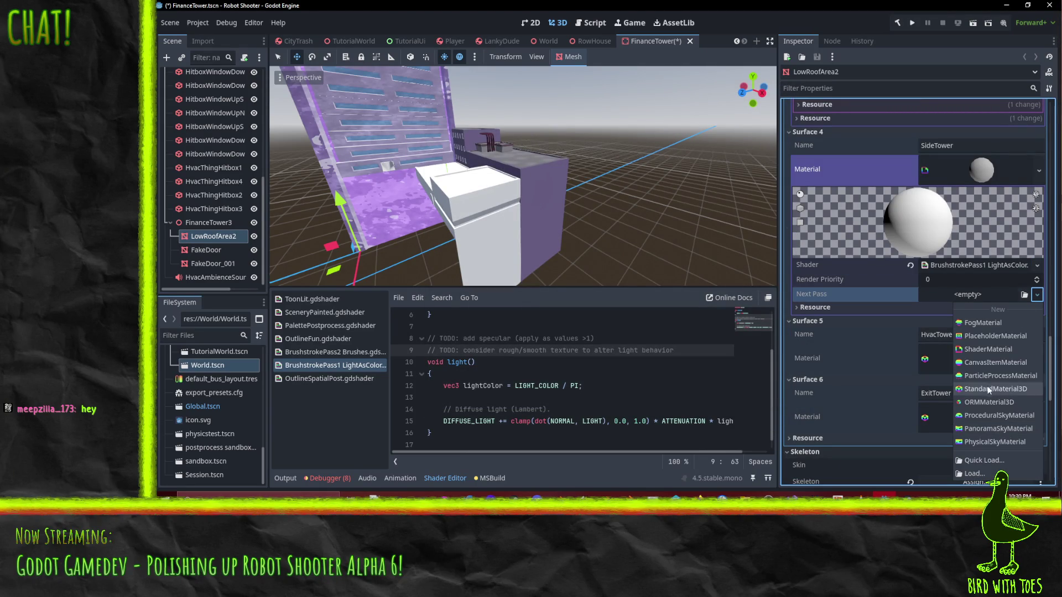
click(979, 352)
scroll(986, 372, down, 4)
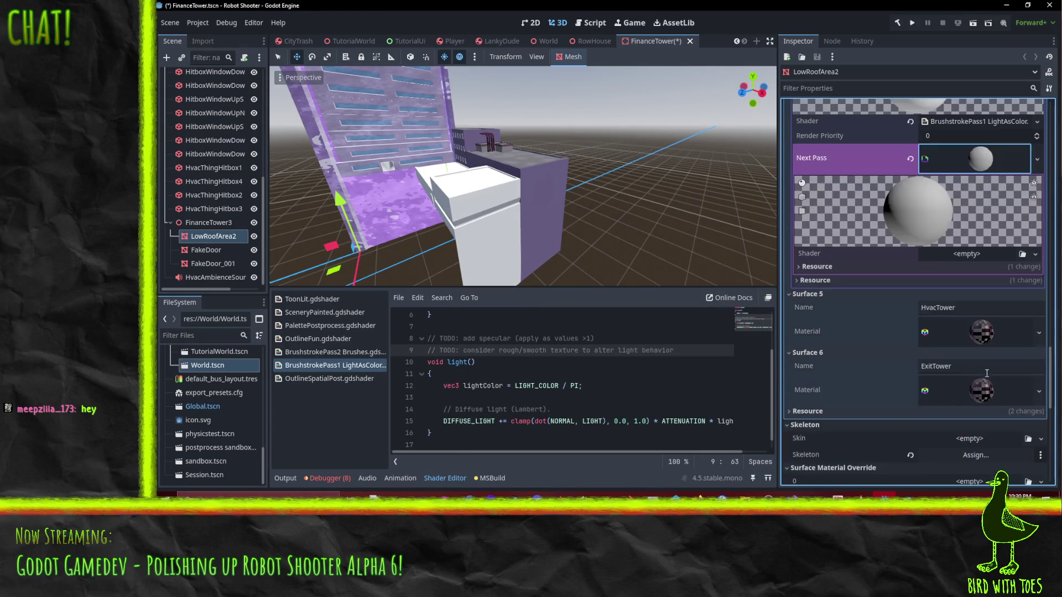
click(1036, 254)
click(1012, 288)
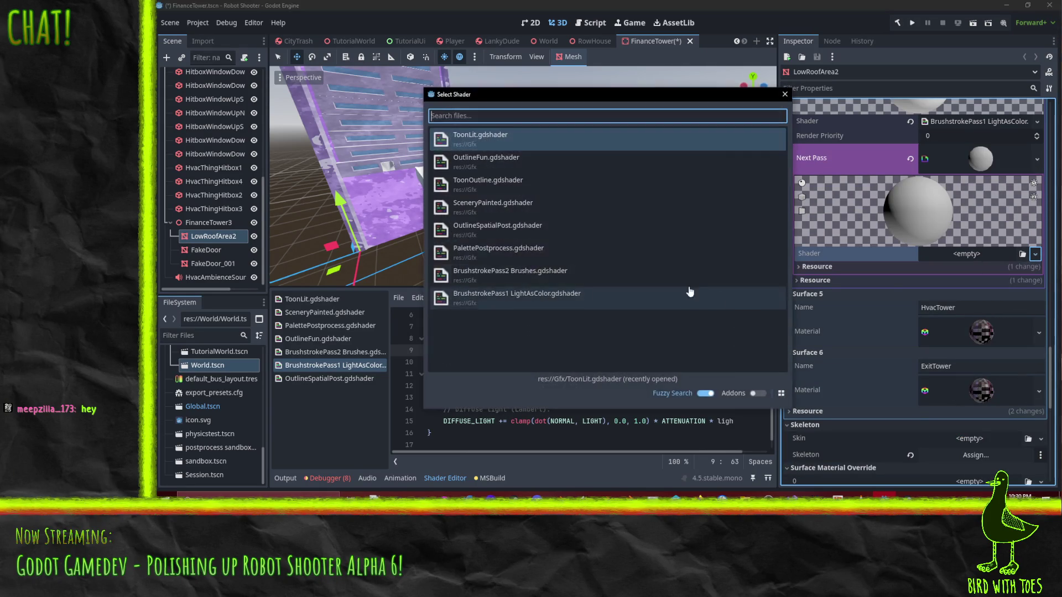
double_click(502, 275)
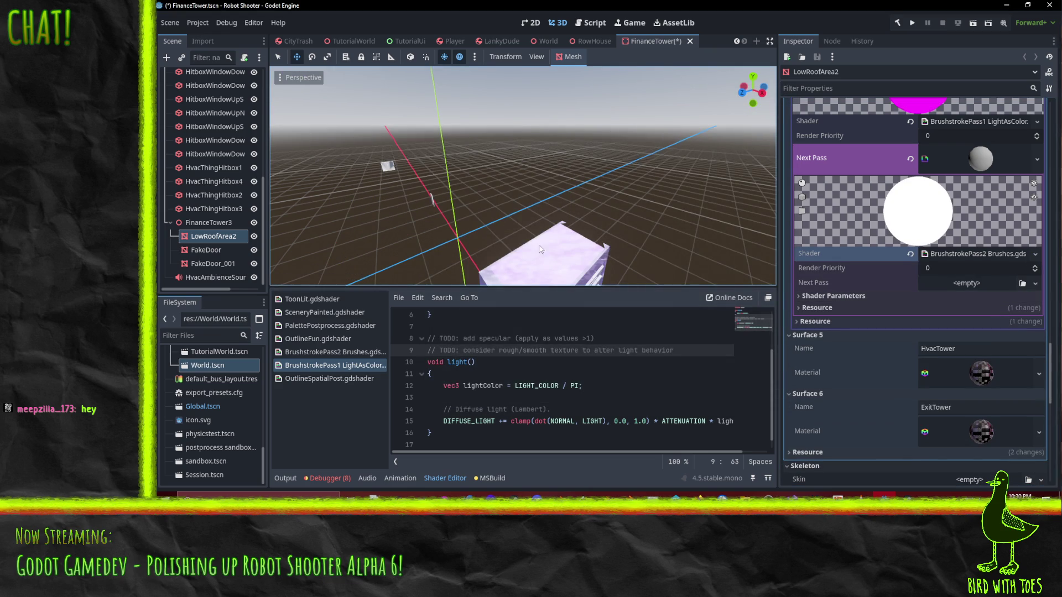
- Reset LowRoofArea2's position to the origin and expand the next pass's shader parameters
scroll(883, 372, down, 10)
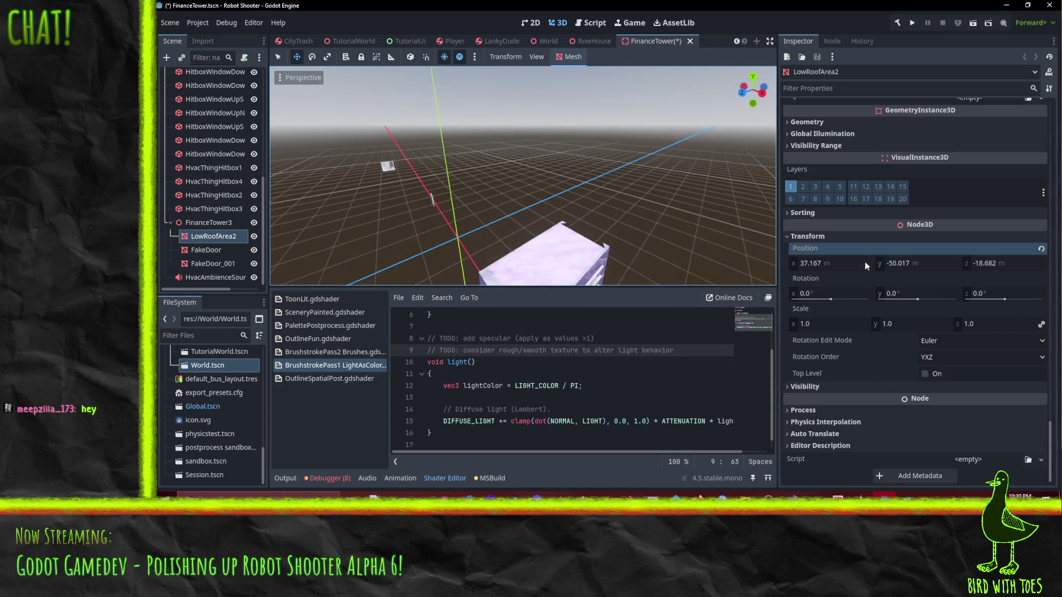
click(850, 267)
click(1042, 249)
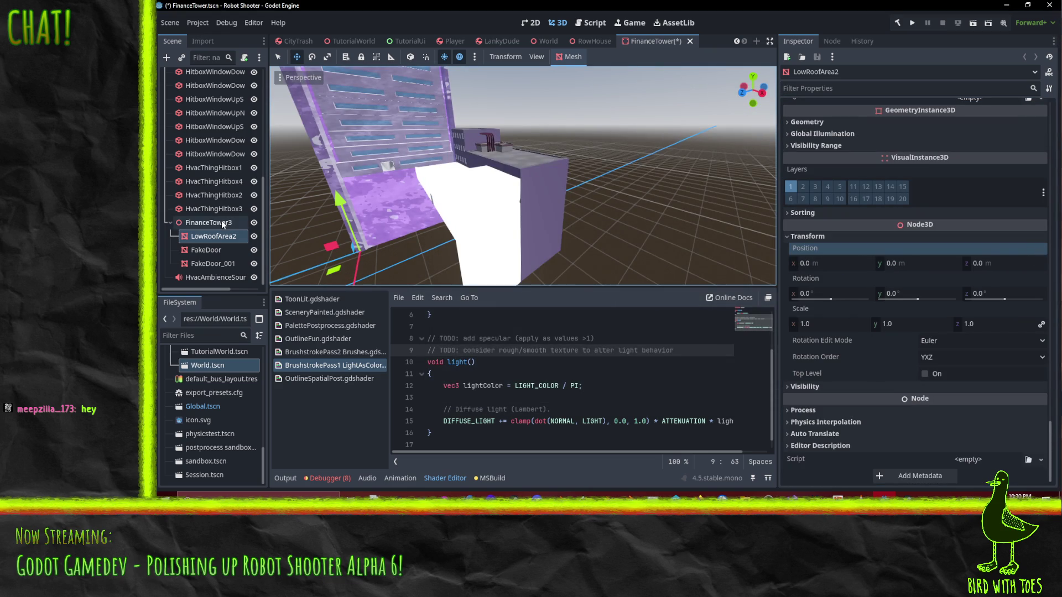
scroll(907, 240, up, 5)
scroll(907, 239, up, 10)
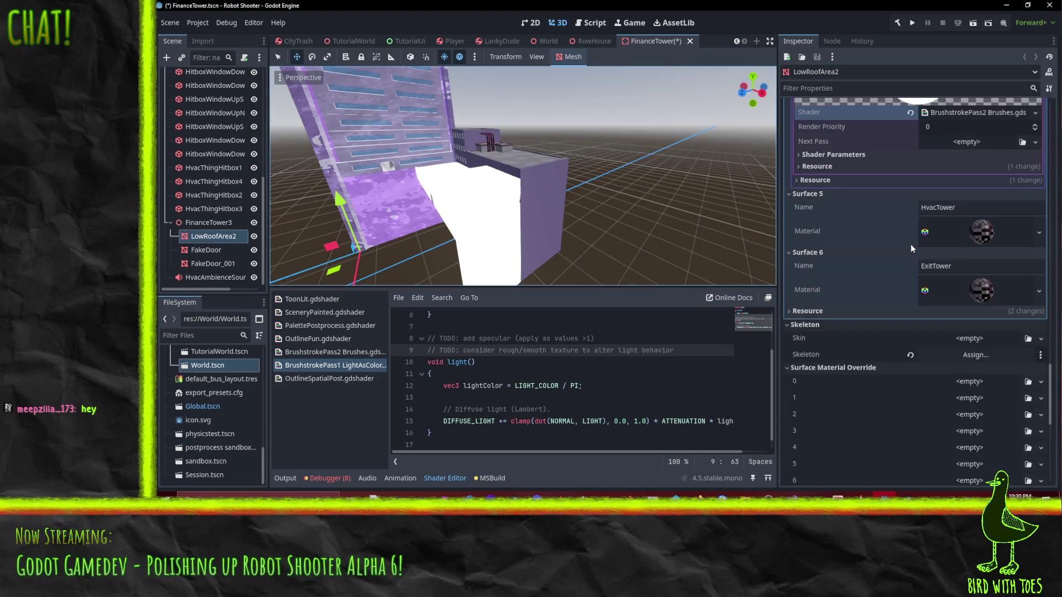
scroll(983, 277, down, 3)
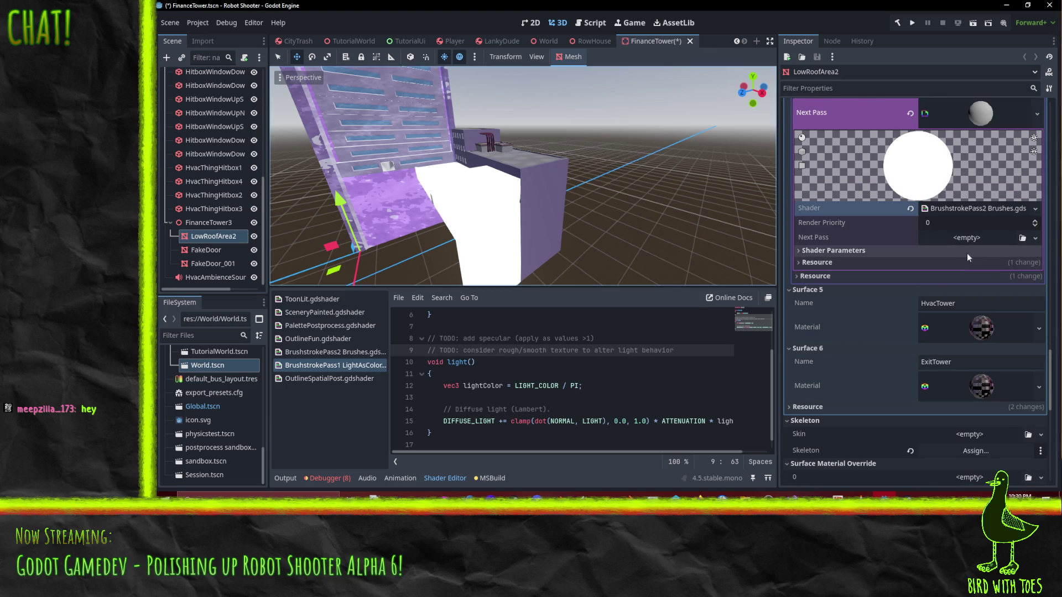
scroll(982, 254, up, 2)
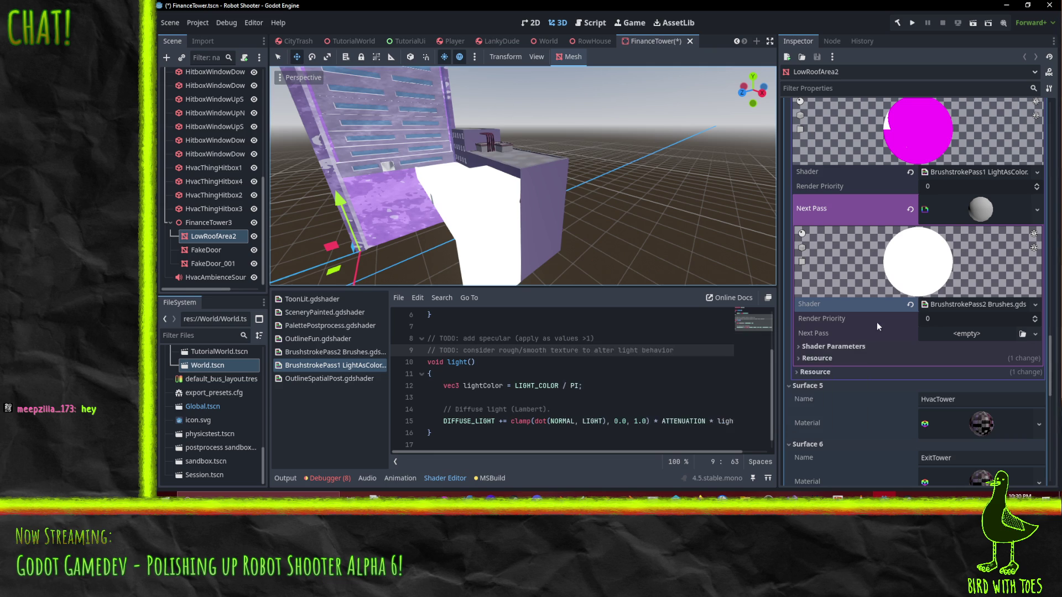
click(834, 346)
scroll(938, 380, down, 1)
scroll(938, 379, down, 2)
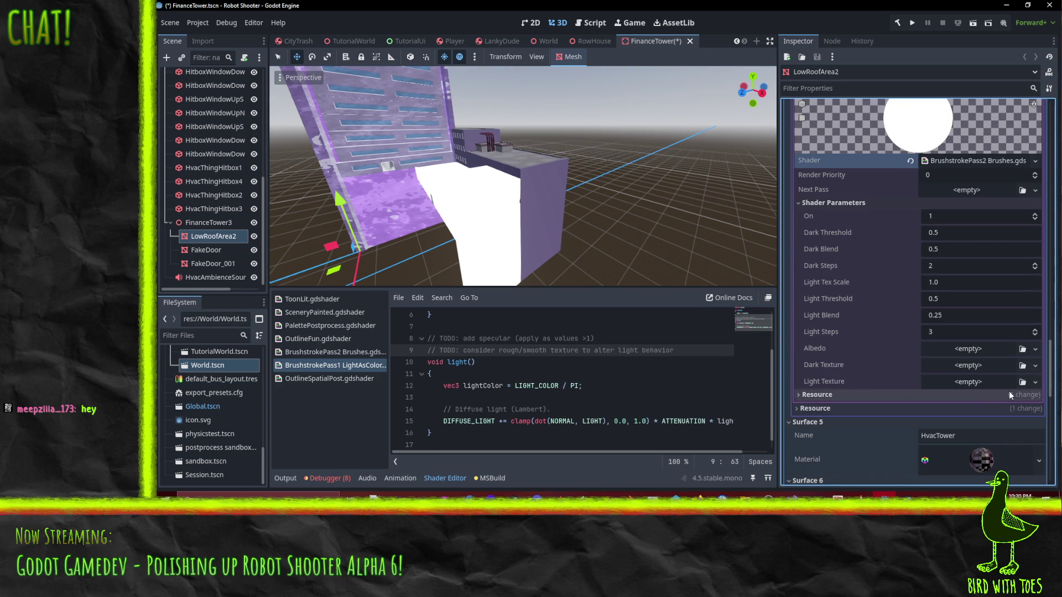
- Assign the HighlightStroke light texture and the LoShade dark texture
click(1035, 381)
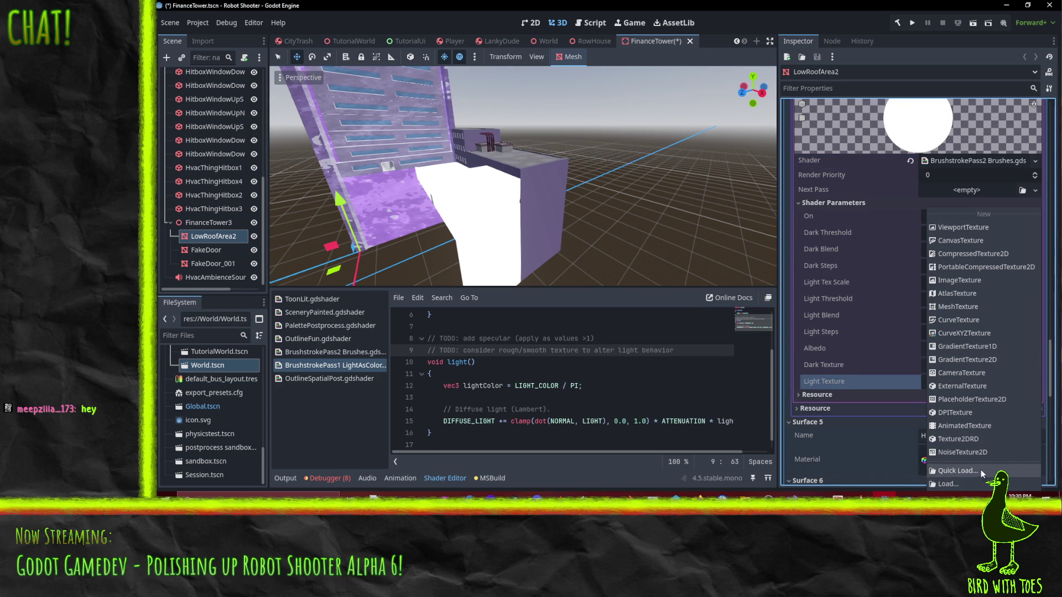
click(980, 470)
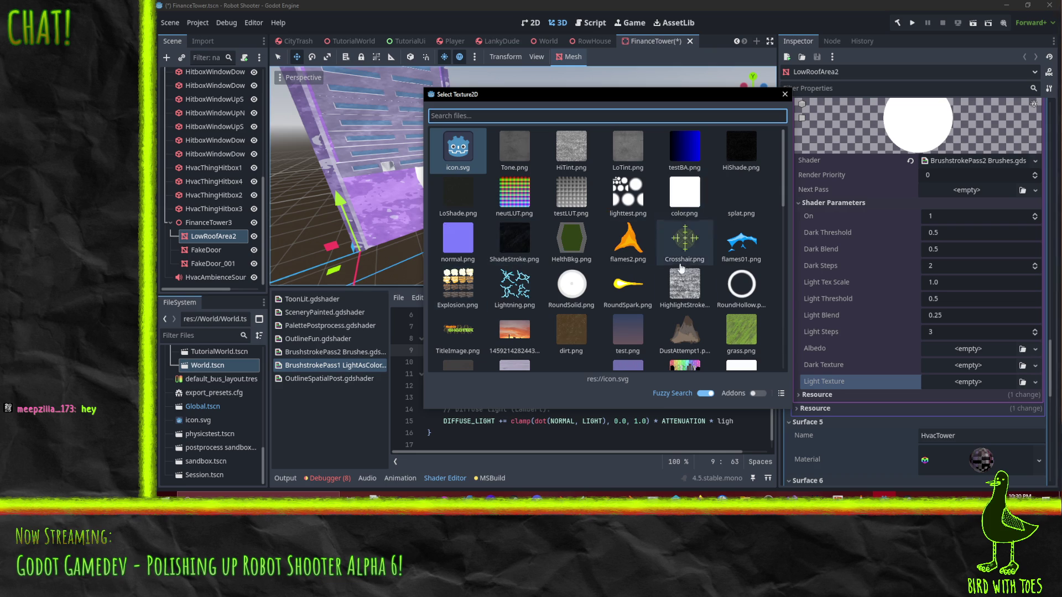
double_click(685, 285)
click(1035, 366)
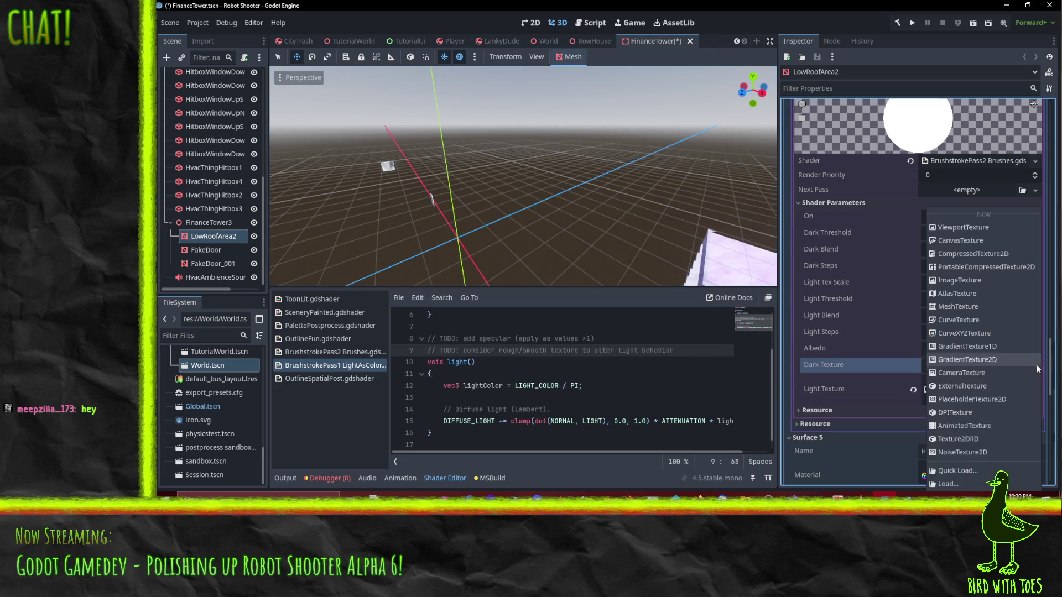
click(981, 473)
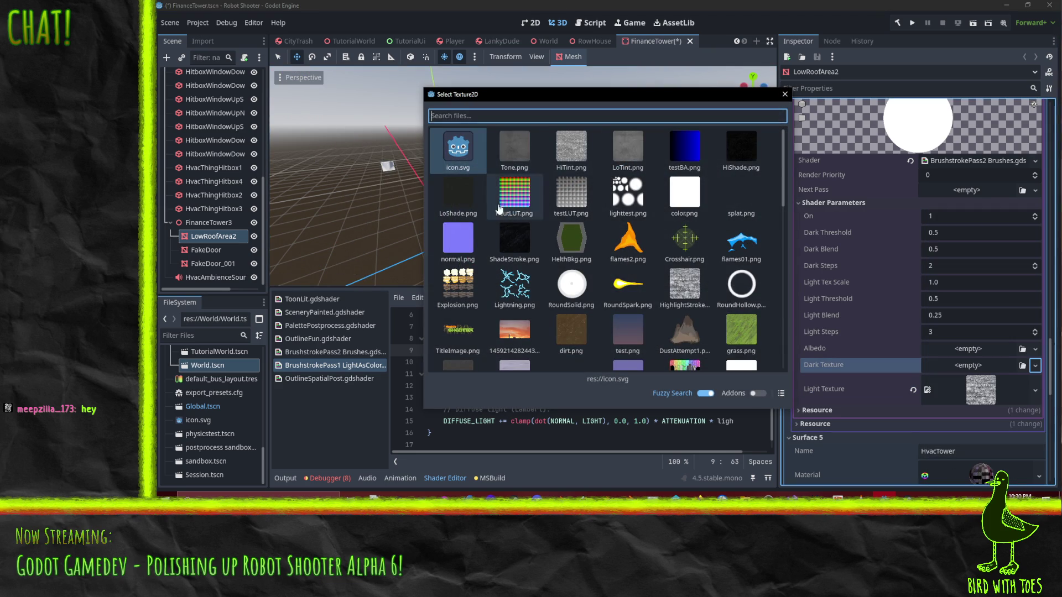
double_click(480, 214)
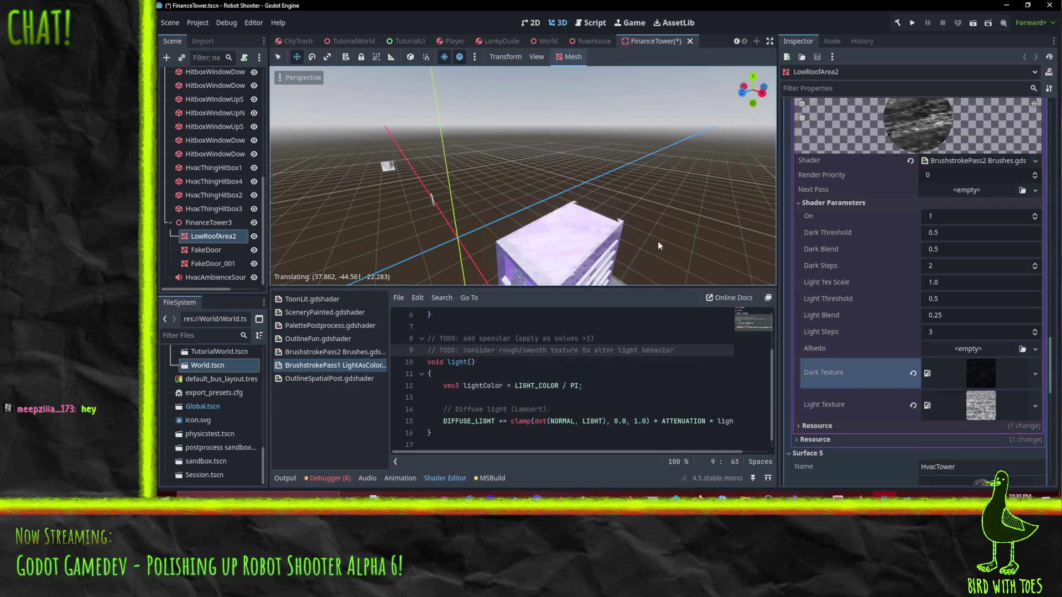
- Assign a FinanceTower texture, found by searching 'finan', as the Albedo
click(1035, 349)
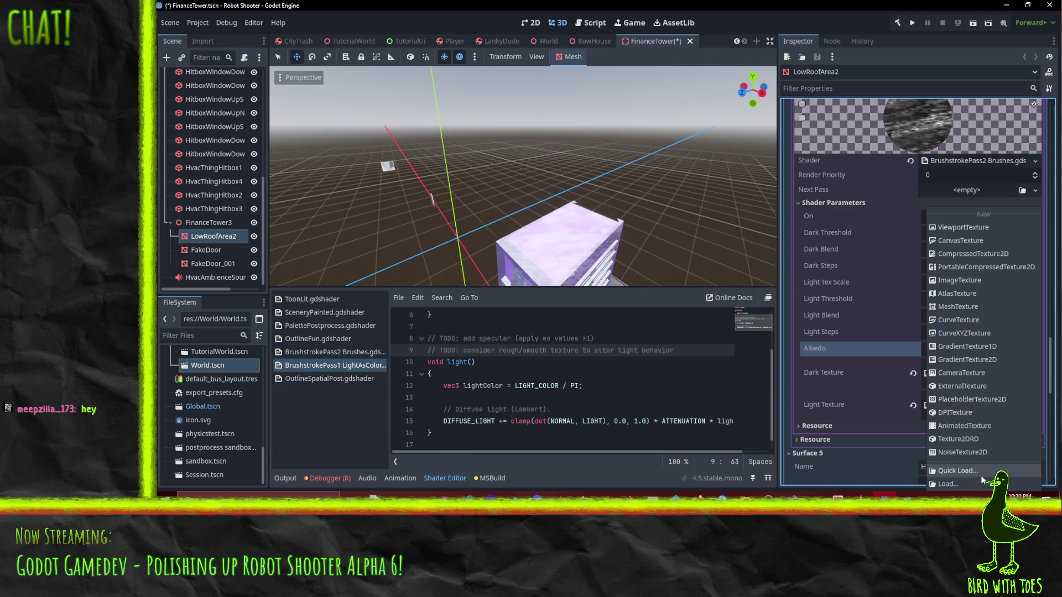
click(981, 457)
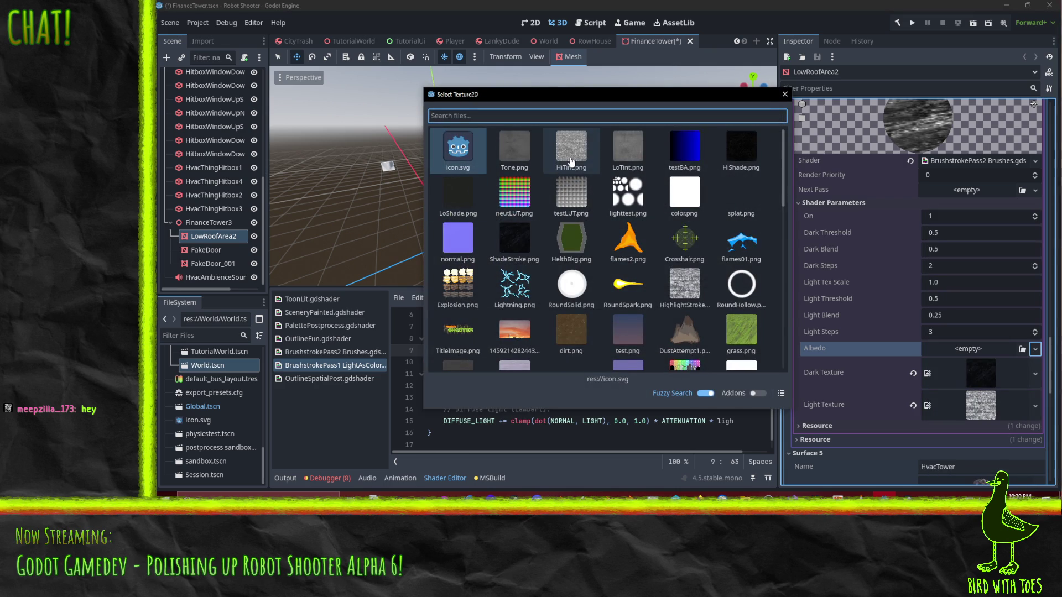
text(finan)
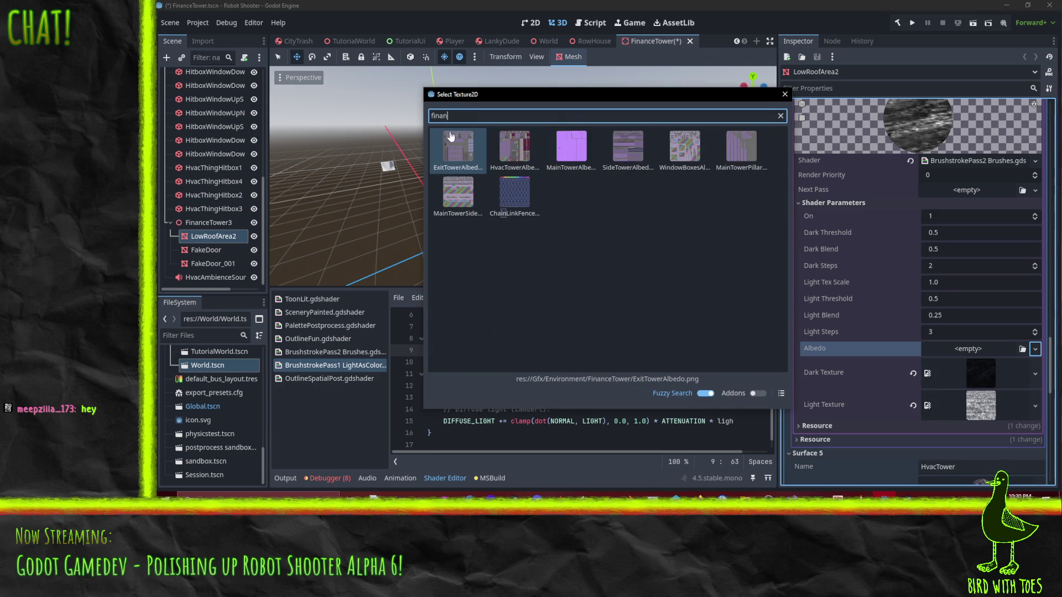
double_click(628, 147)
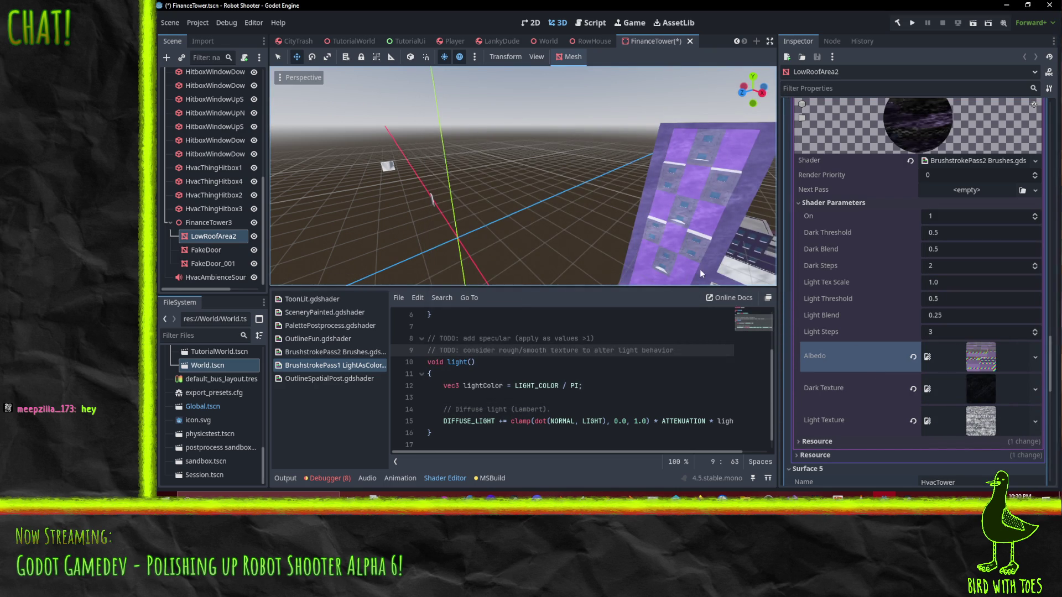
- Reset the mesh position to the origin and expand the HvacTower surface's material
scroll(898, 356, down, 5)
scroll(898, 352, down, 5)
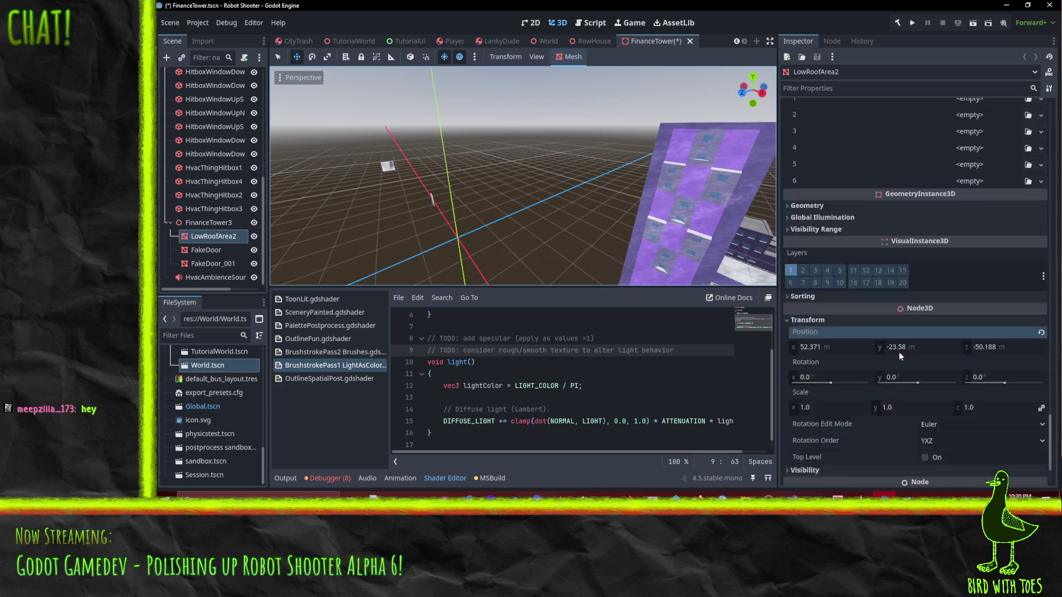
click(1042, 249)
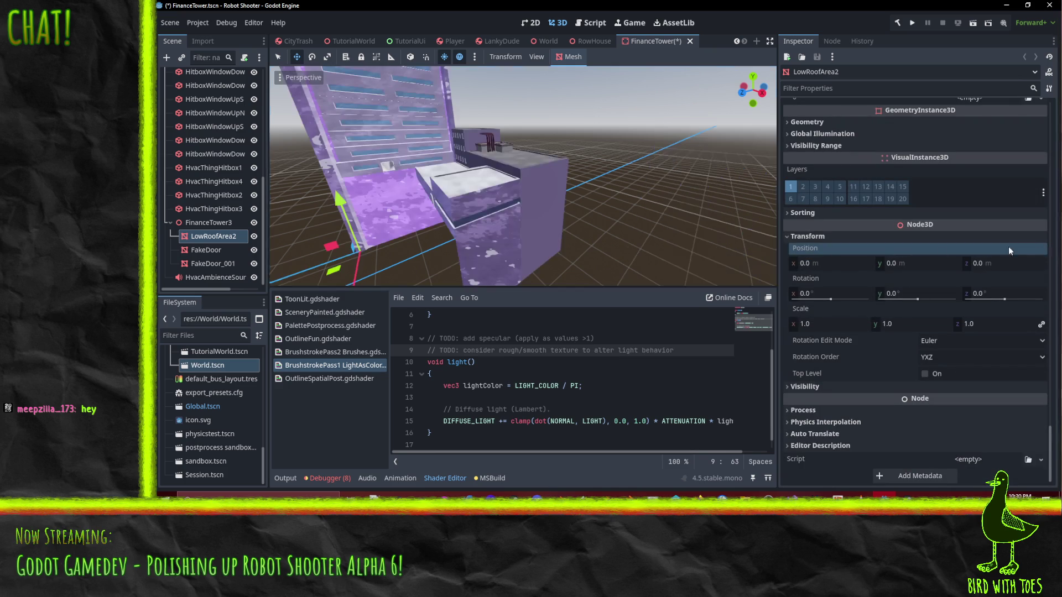
mouse_move(466, 185)
mouse_down()
mouse_move(487, 180)
mouse_move(463, 186)
mouse_up()
scroll(914, 256, up, 10)
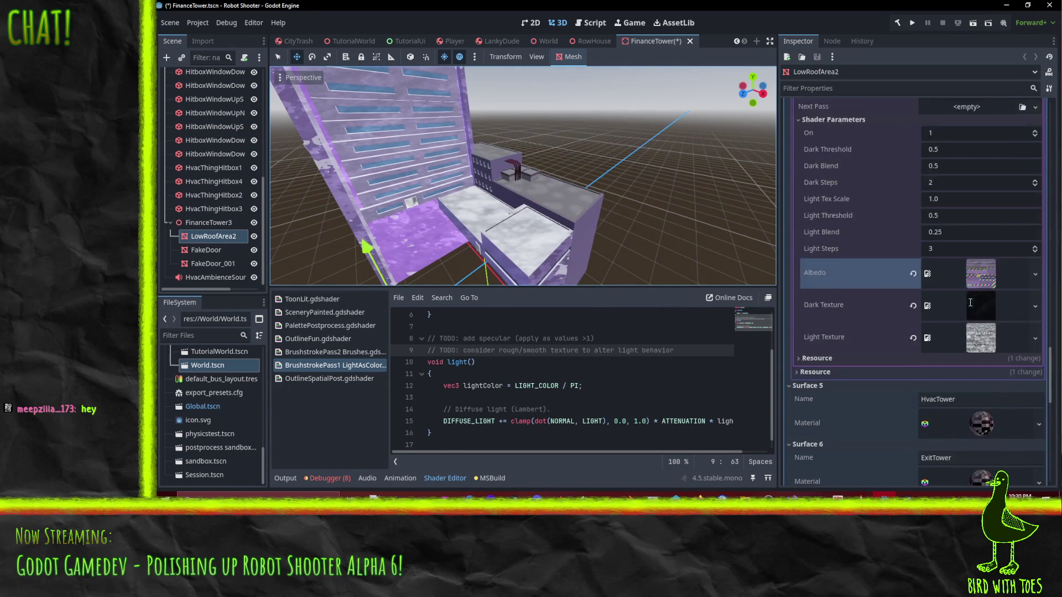
scroll(939, 264, down, 3)
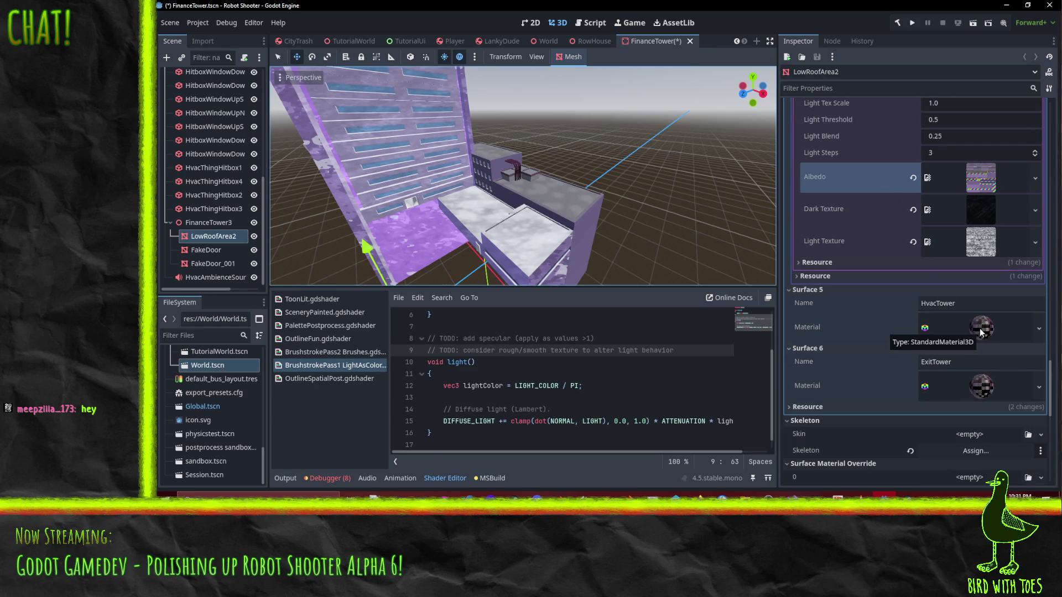
click(980, 329)
scroll(984, 337, down, 3)
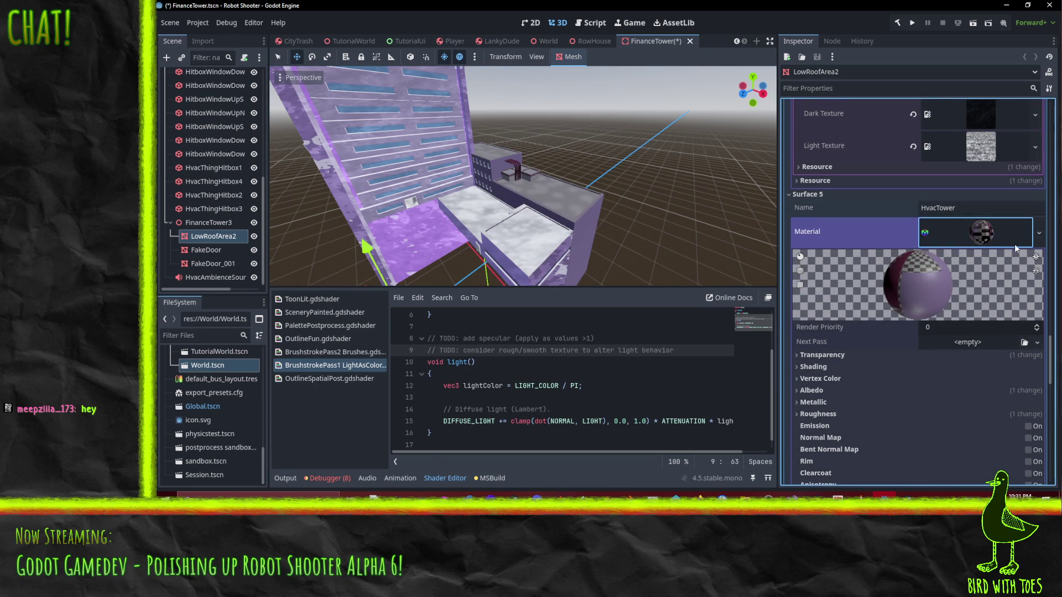
- Replace the HvacTower surface's material with a new ShaderMaterial
click(1040, 233)
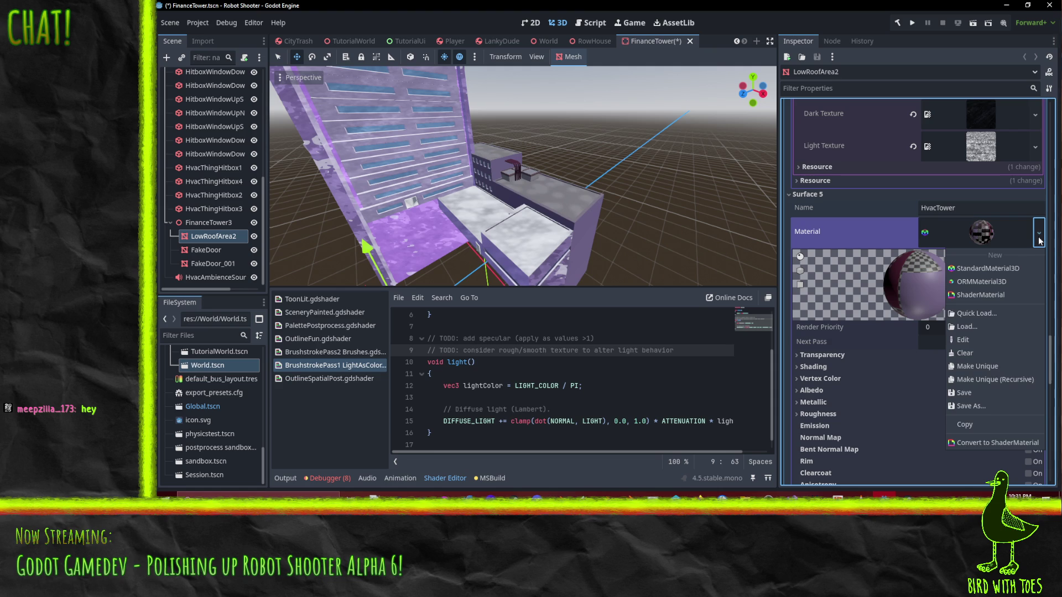
click(981, 294)
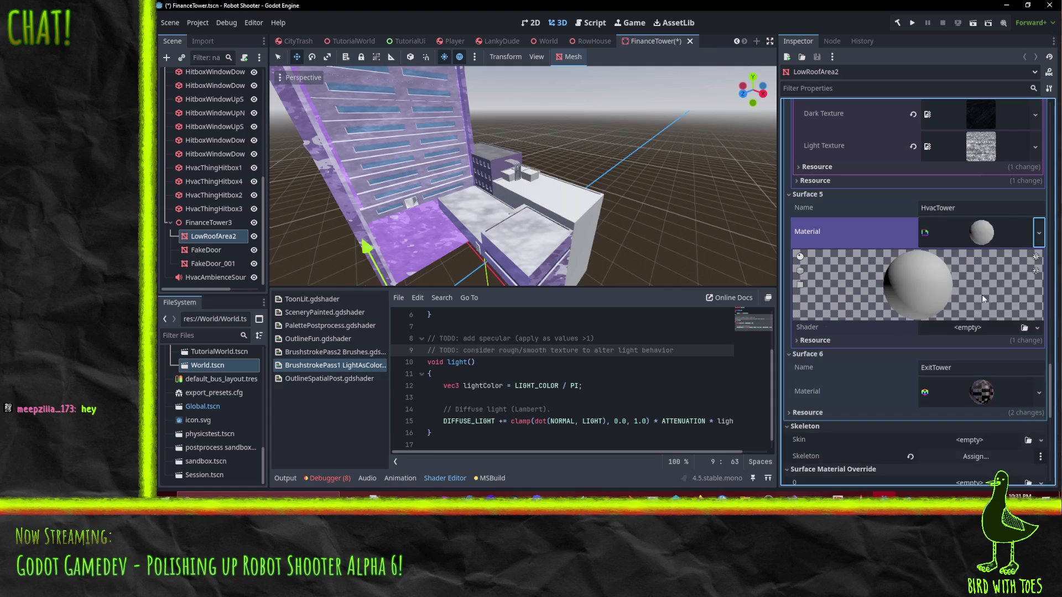
click(1037, 328)
click(1017, 343)
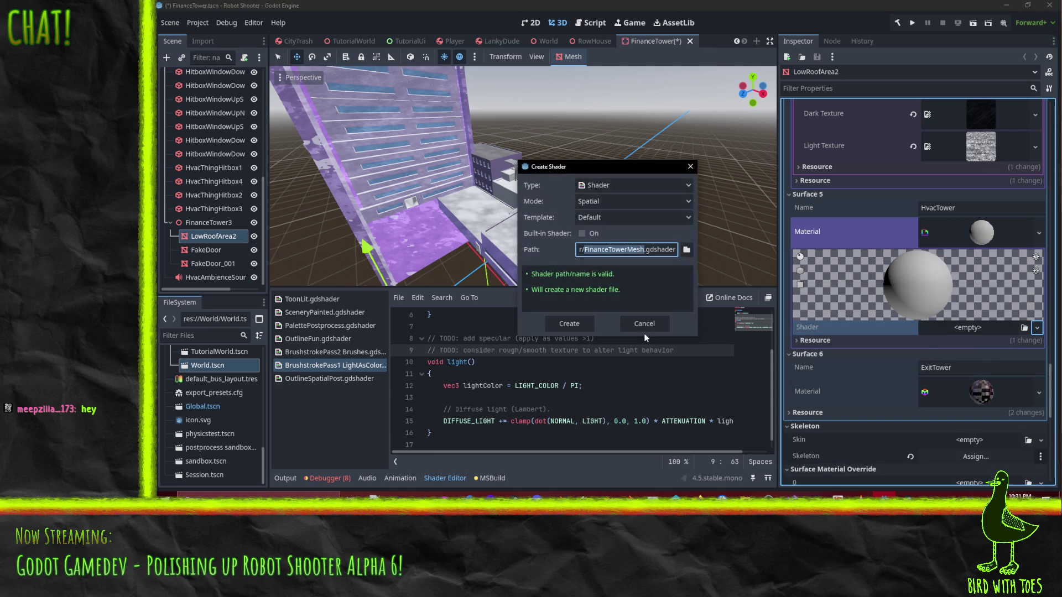
click(671, 325)
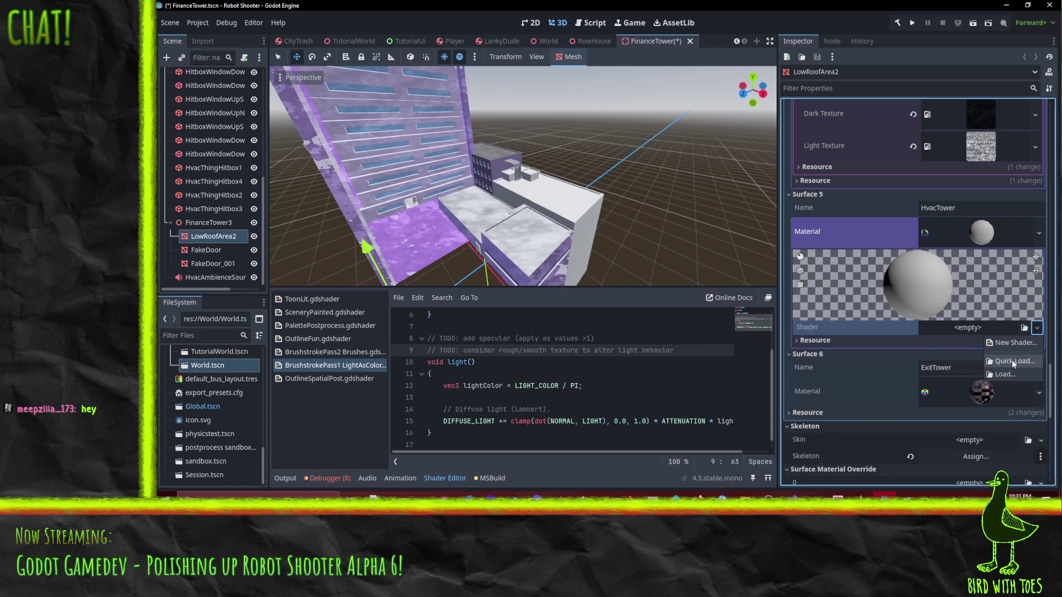
- Quick-load BrushstrokePass1 LightAsColor as its shader, replacing a mistaken BrushstrokePass2 Brushes pick
click(1024, 327)
click(480, 279)
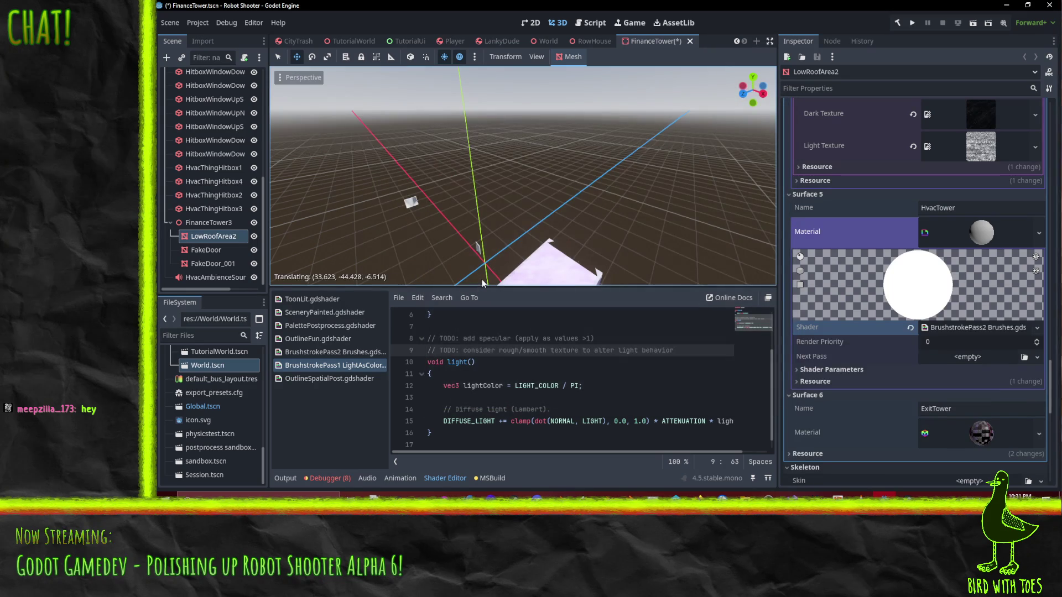
click(1037, 328)
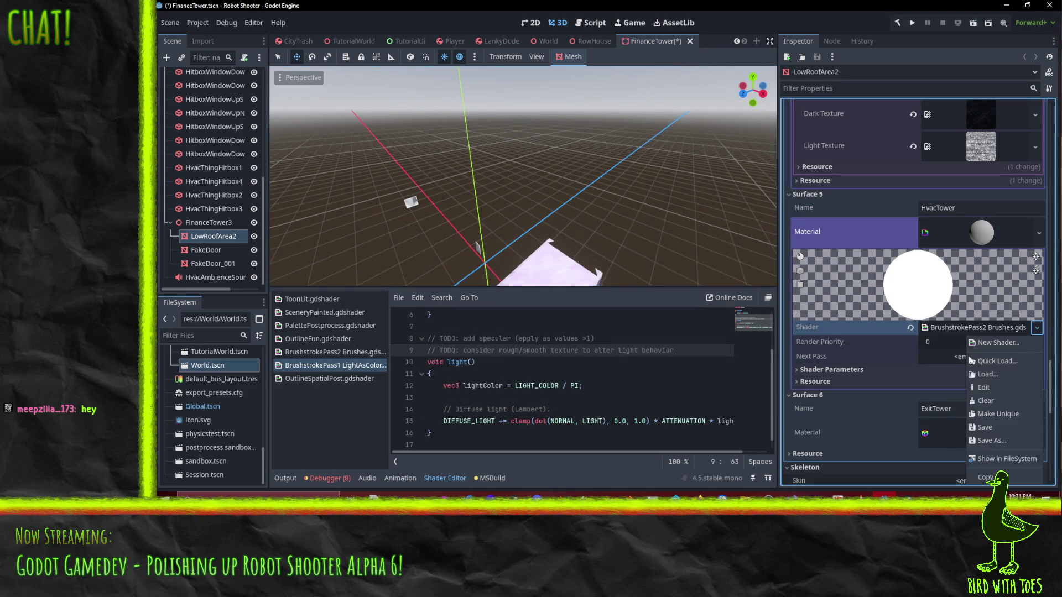
click(996, 361)
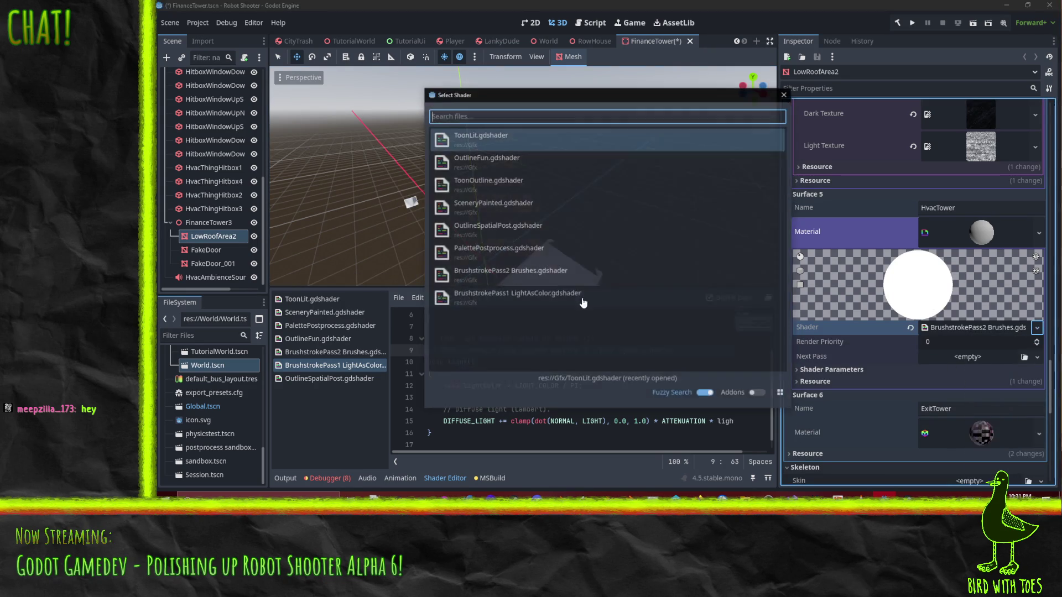
click(475, 288)
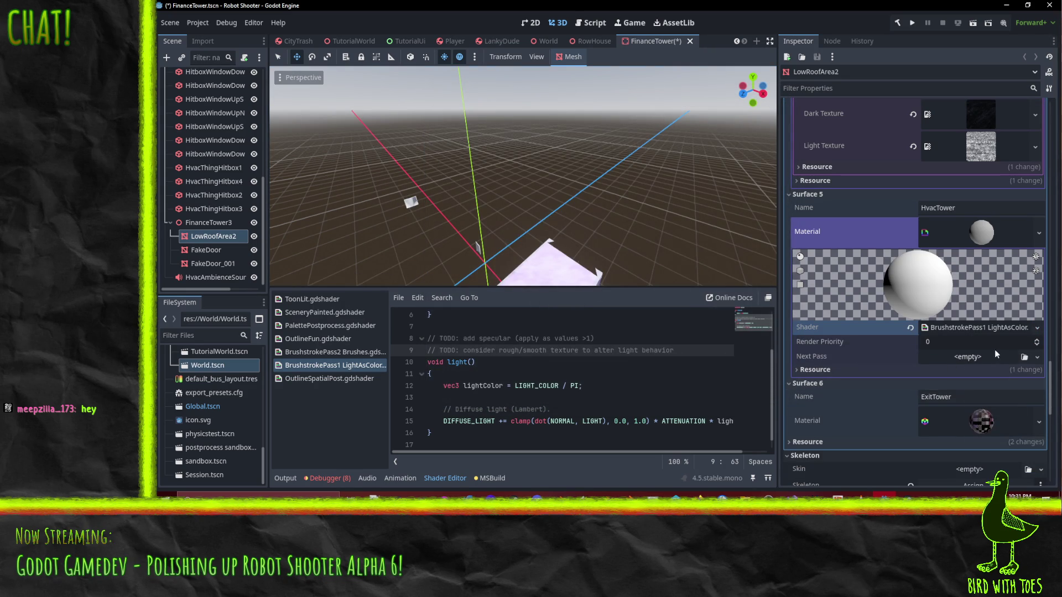
click(990, 327)
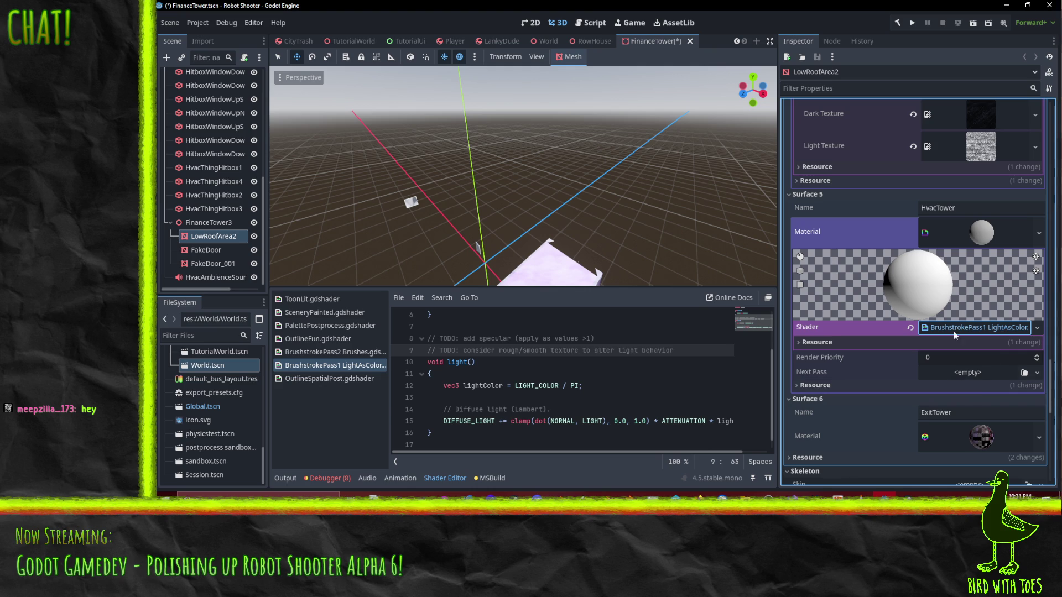
click(970, 329)
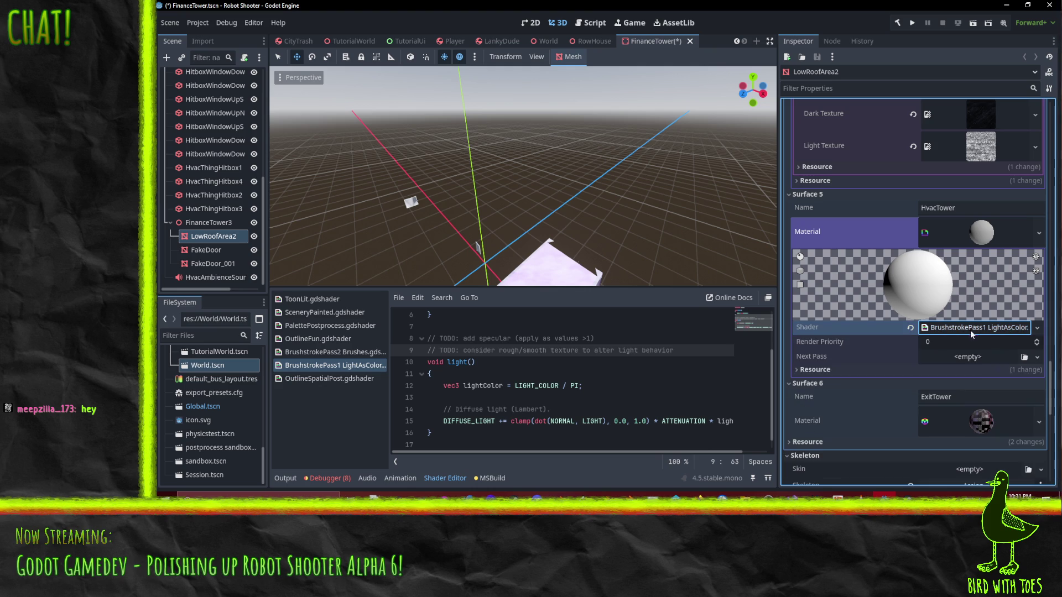
click(1038, 358)
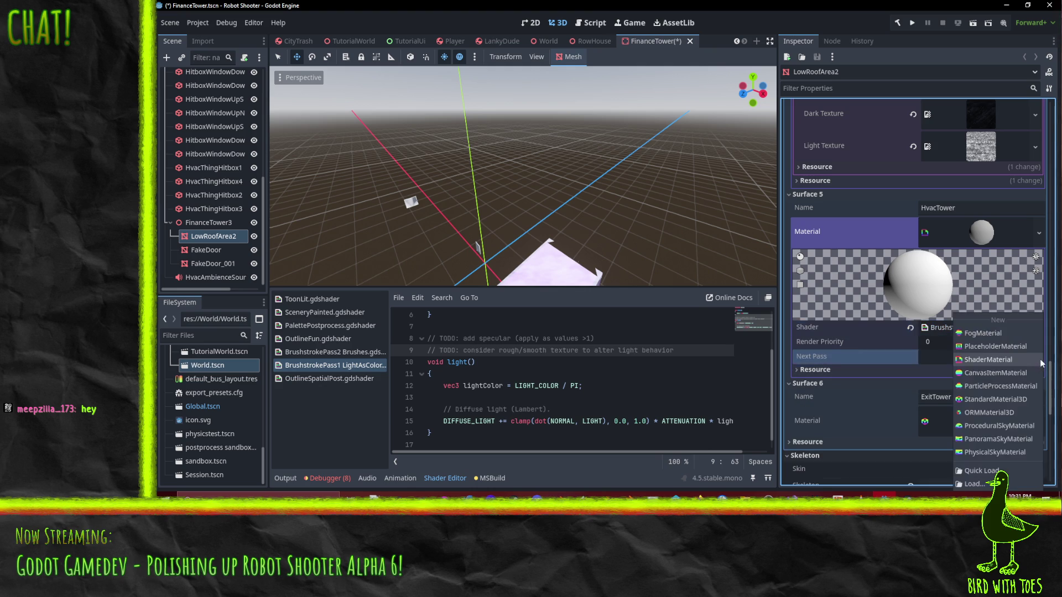
- Add a new ShaderMaterial as the HvacTower material's next pass
click(1007, 361)
click(983, 367)
scroll(984, 366, down, 3)
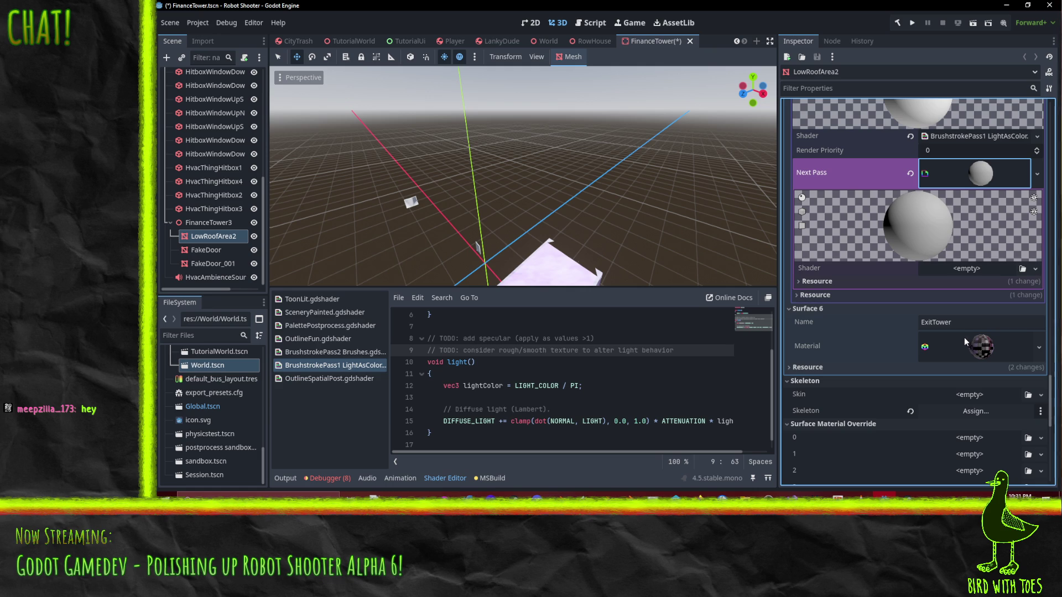
click(1035, 269)
click(1012, 283)
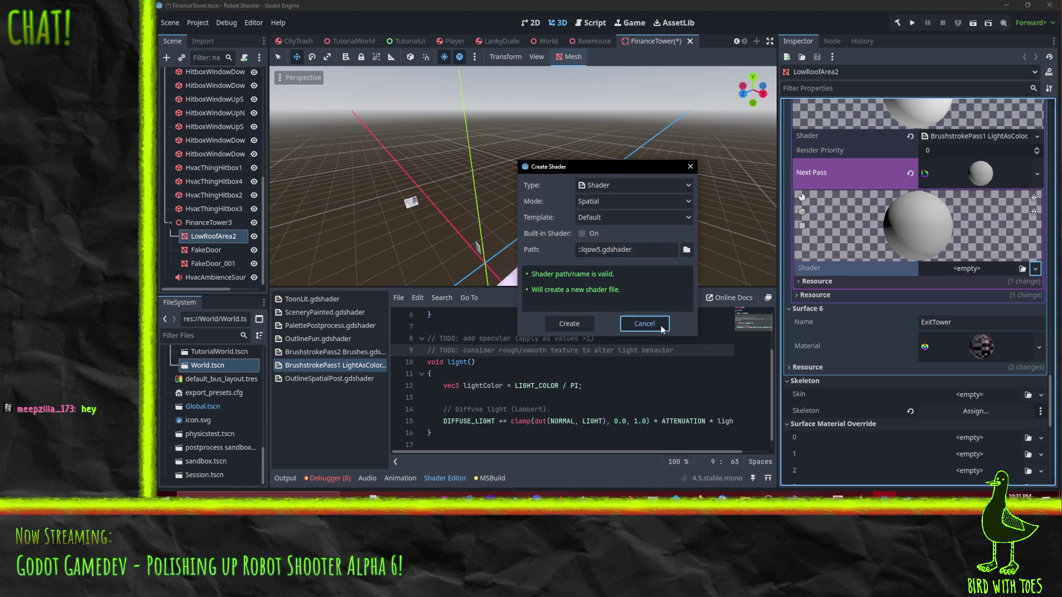
click(664, 328)
- Assign BrushstrokePass2 Brushes as the next-pass shader and view its code
click(1035, 270)
click(1013, 303)
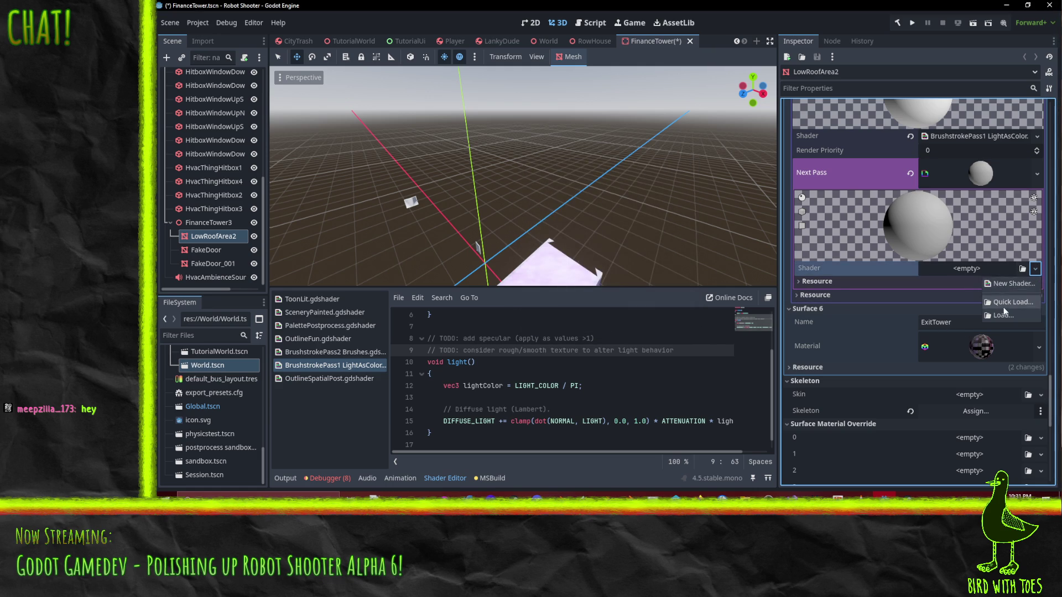
double_click(553, 269)
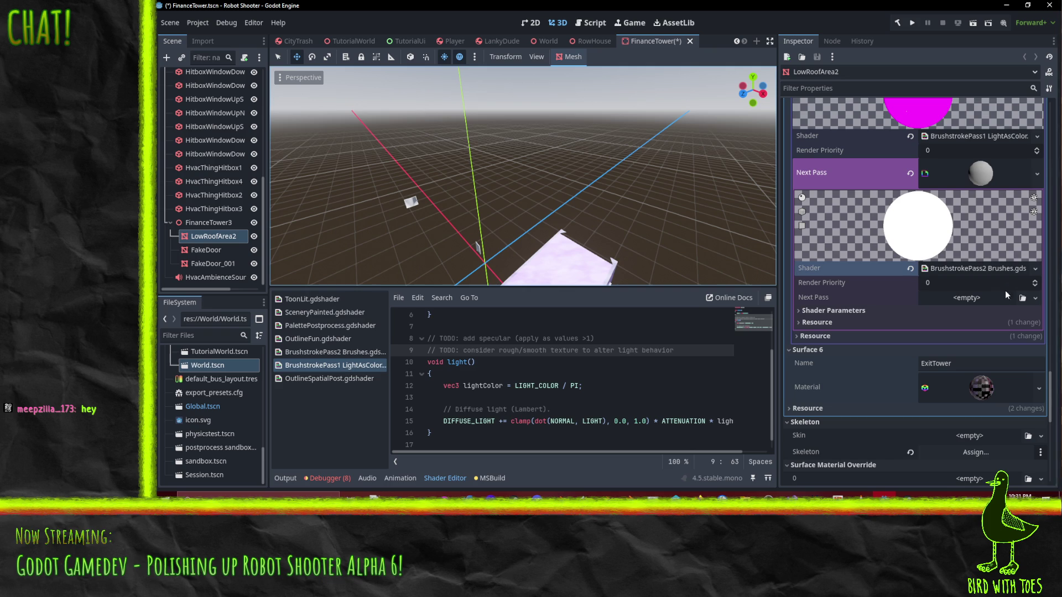
click(976, 268)
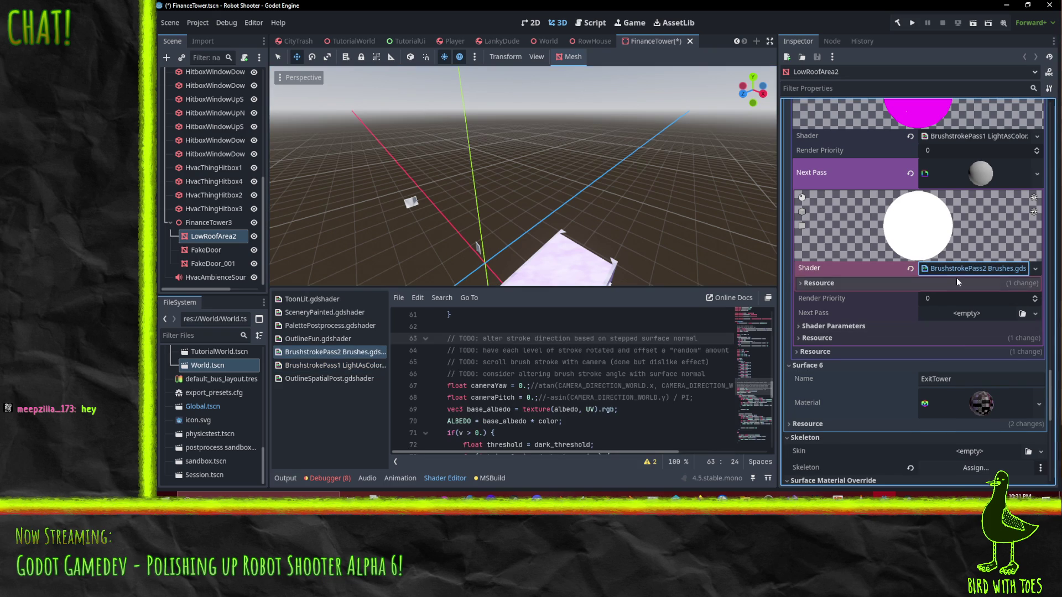
click(965, 270)
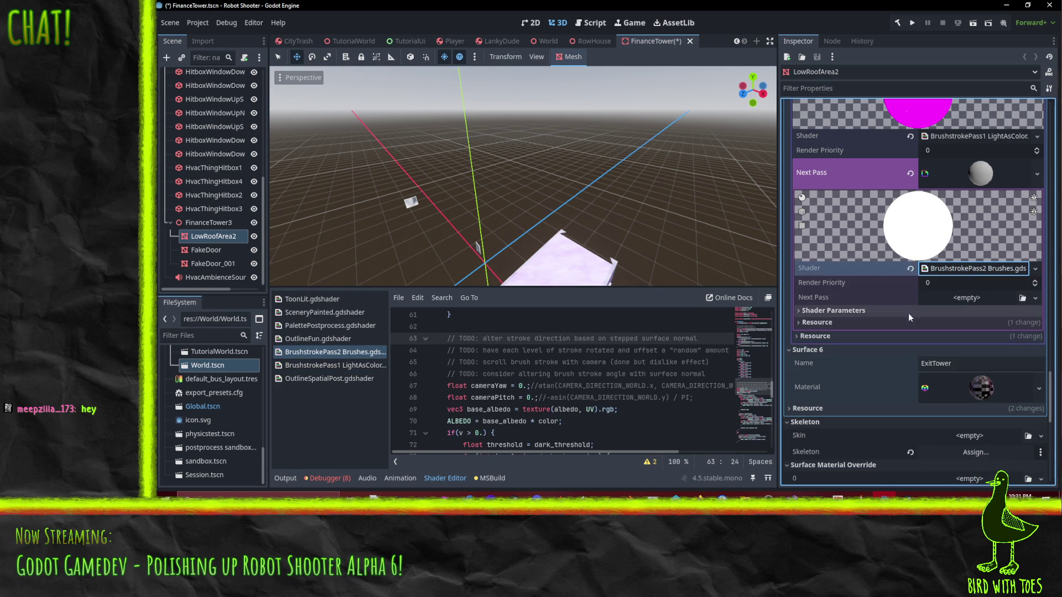
click(847, 311)
- Set the grey stroke Light Texture and ShadeStroke as the Dark Texture, replacing LoShade
scroll(971, 353, down, 3)
click(1035, 346)
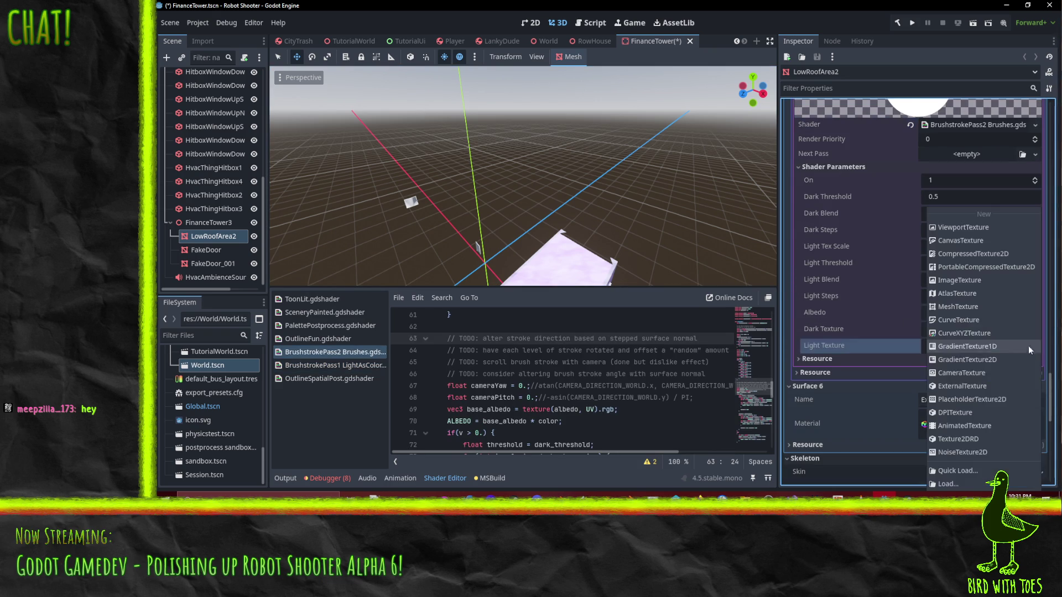
click(957, 471)
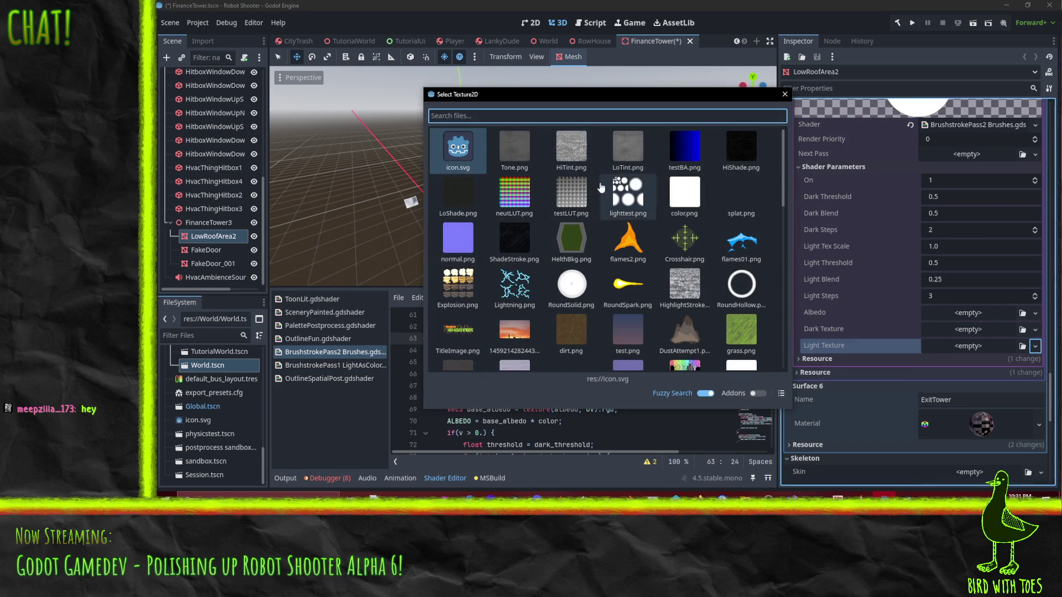
double_click(684, 284)
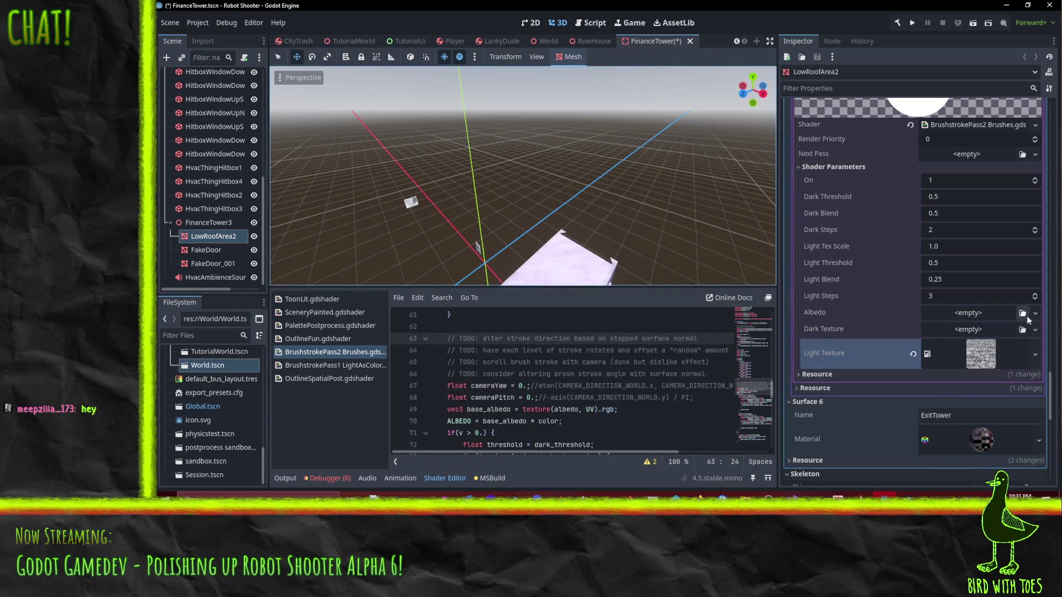
click(1035, 330)
click(968, 471)
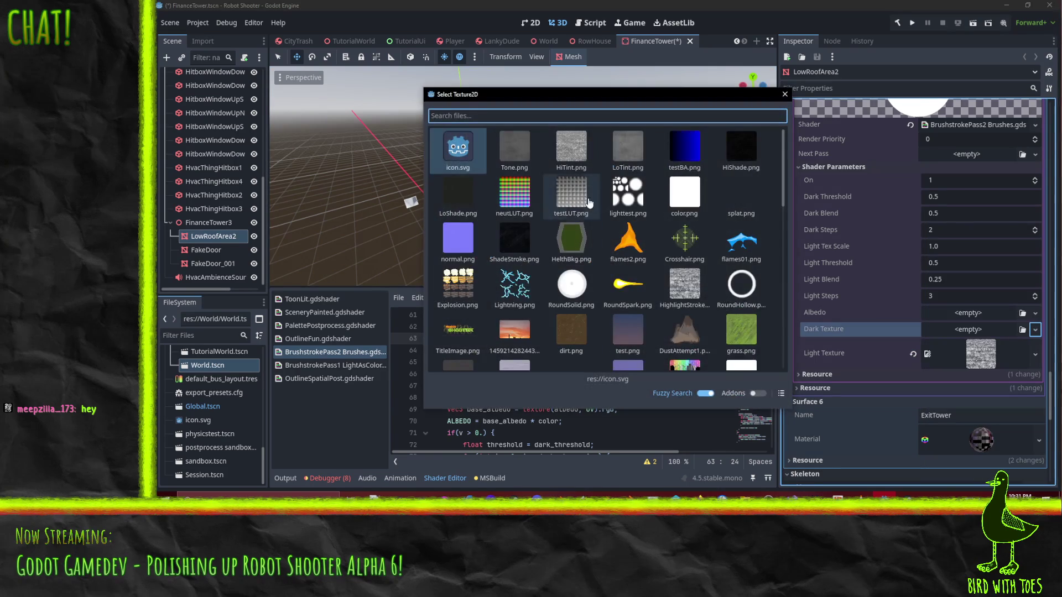
double_click(460, 204)
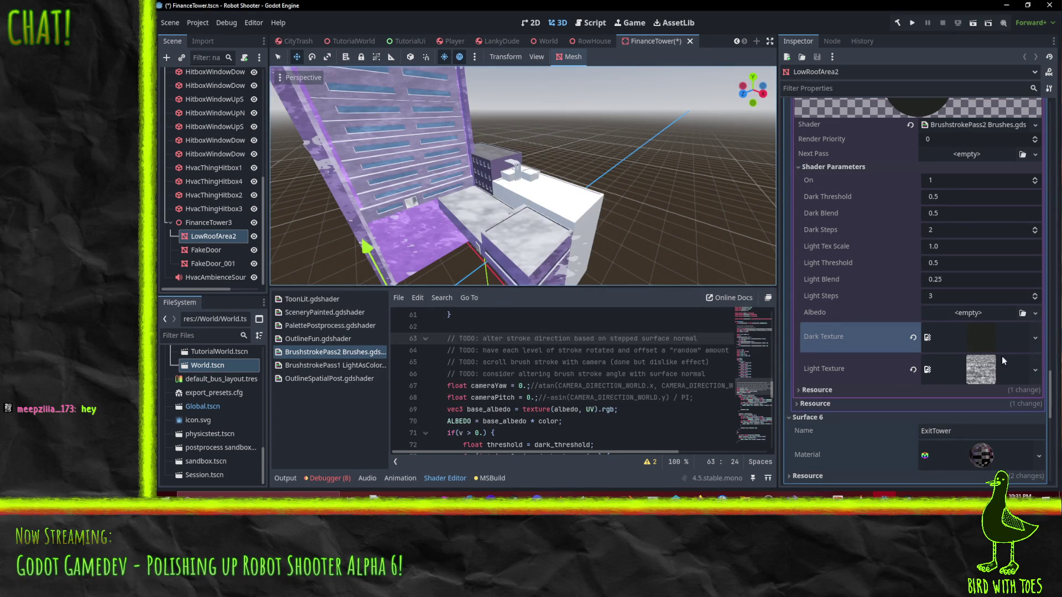
click(1035, 337)
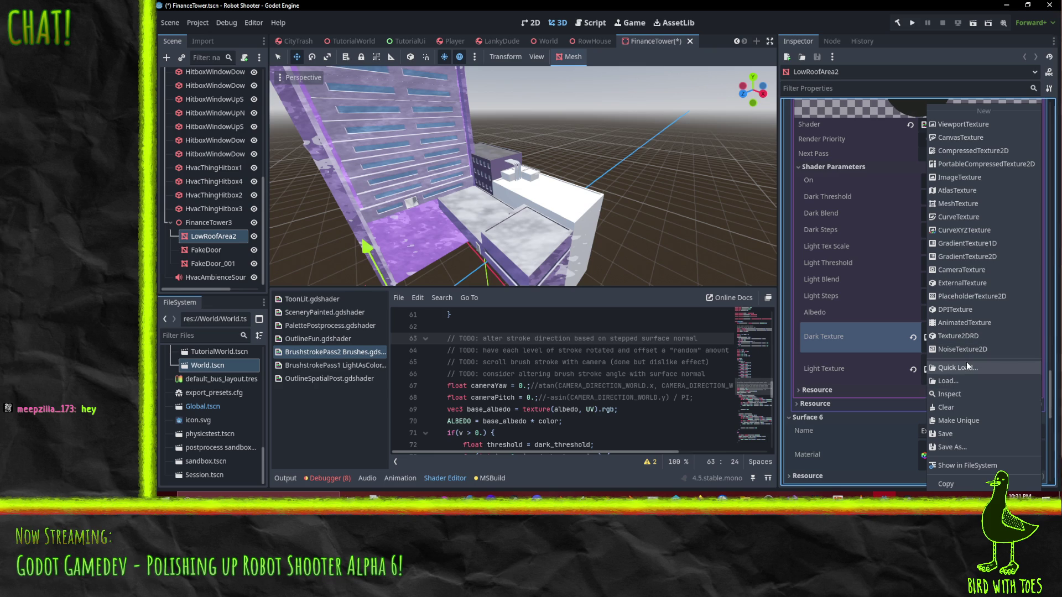
click(968, 368)
double_click(513, 238)
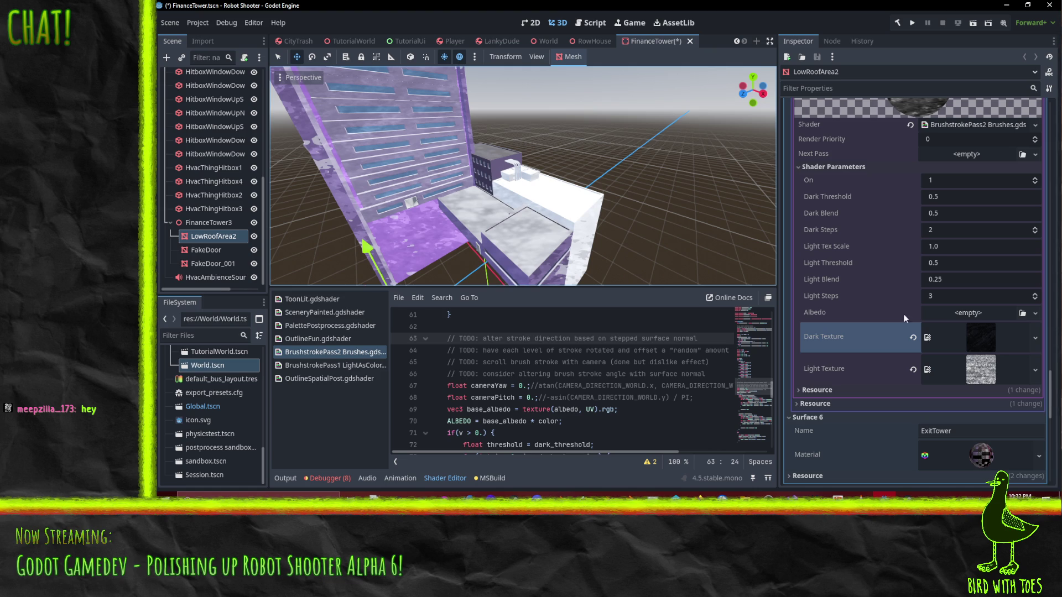
- Assign the albedo texture found by searching 'finan' as the Albedo
click(1035, 313)
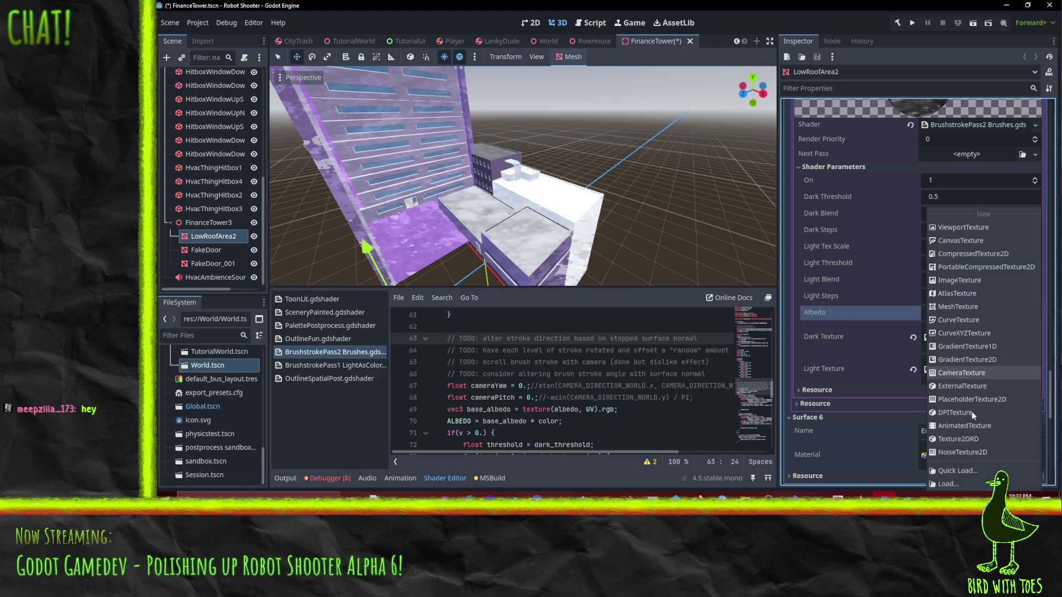
click(957, 471)
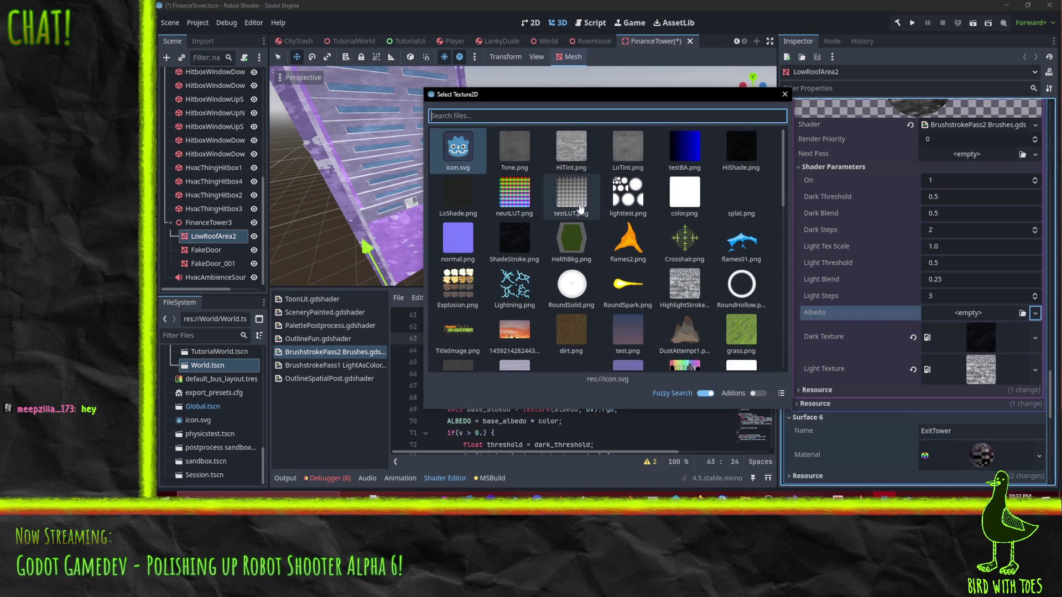
text(finan)
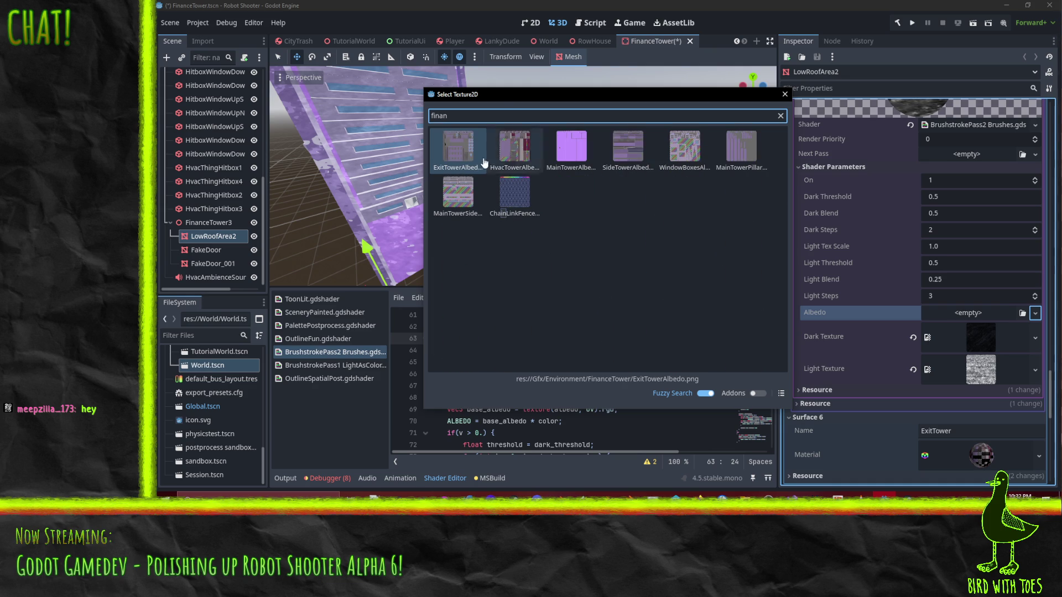
click(515, 149)
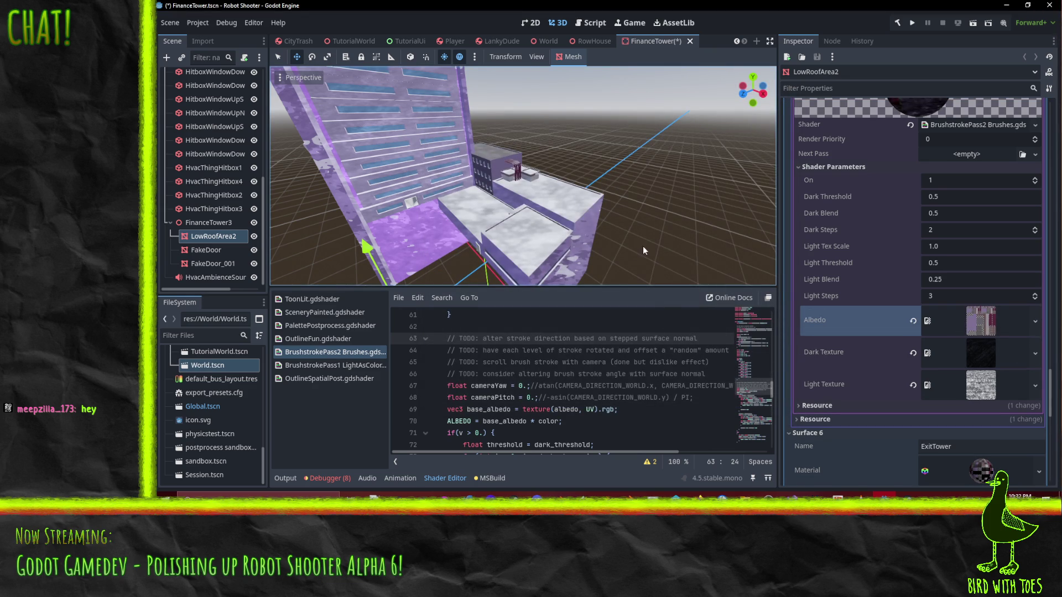
- Orbit around the retextured tower and save the scene
drag(612, 214, 709, 227)
key(ctrl+s)
scroll(977, 344, down, 3)
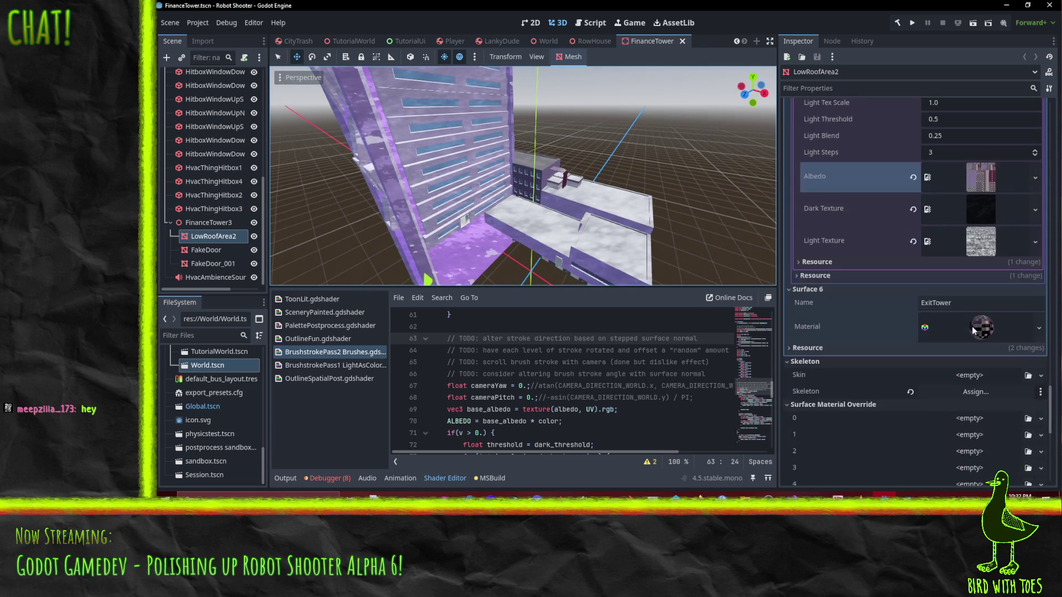
- Add a next-pass material on the ExitTower surface using the BrushstrokePass1 LightAsColor shader
click(973, 326)
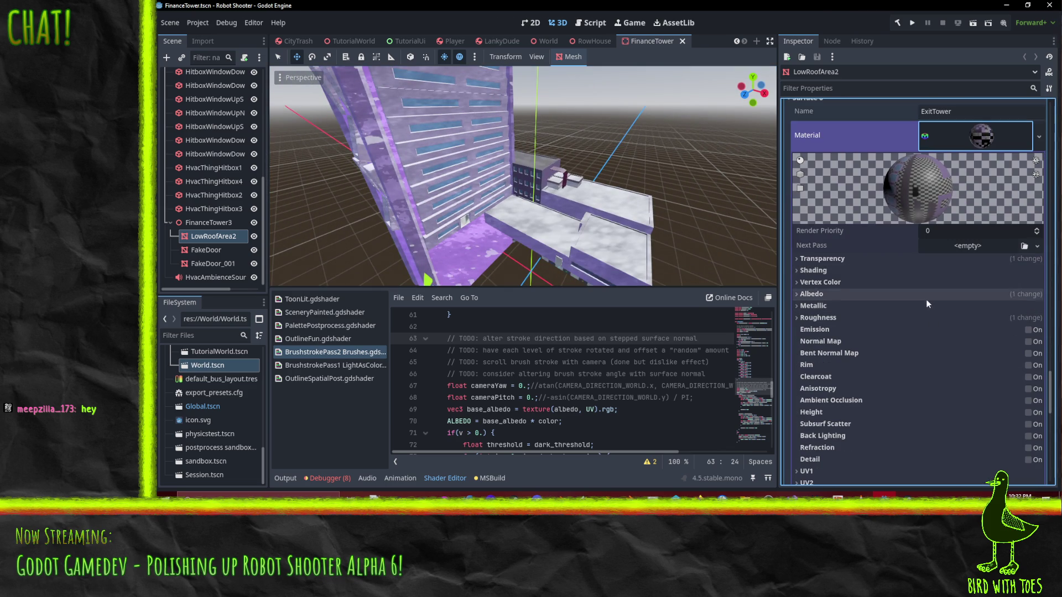
click(1038, 247)
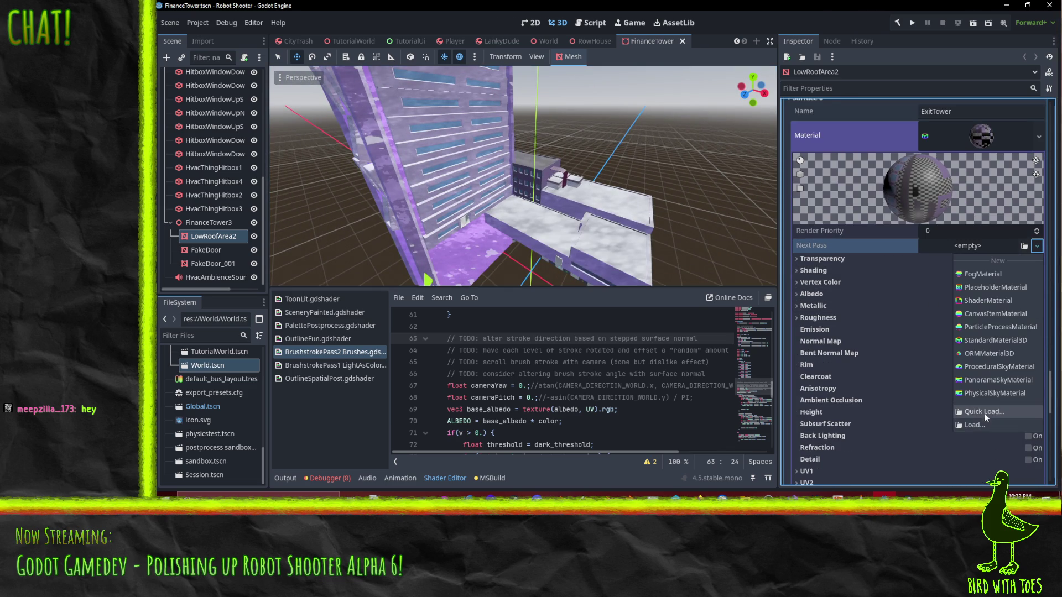
click(986, 301)
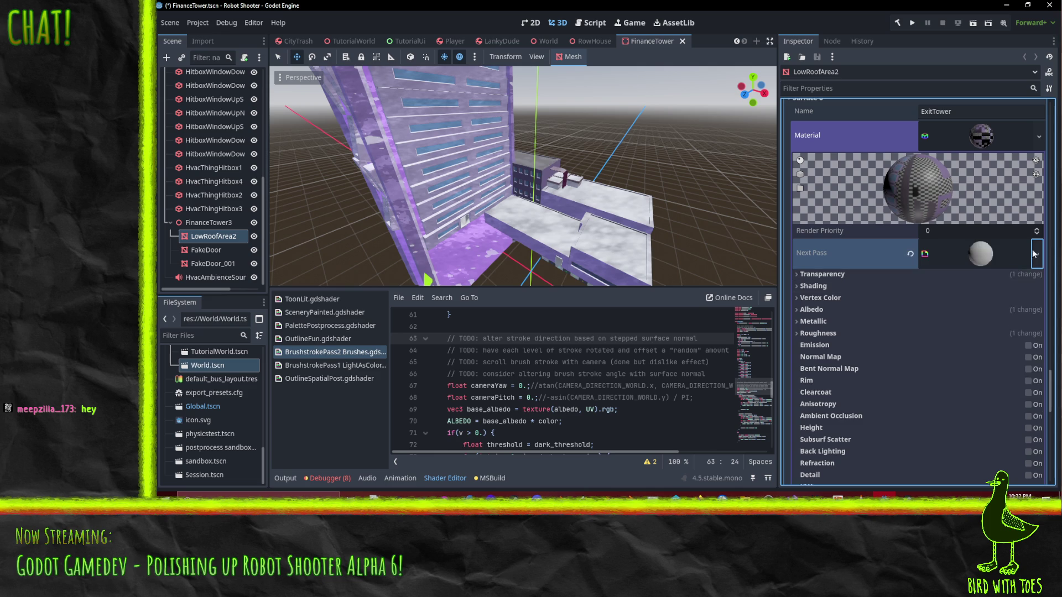
click(1008, 253)
click(1035, 349)
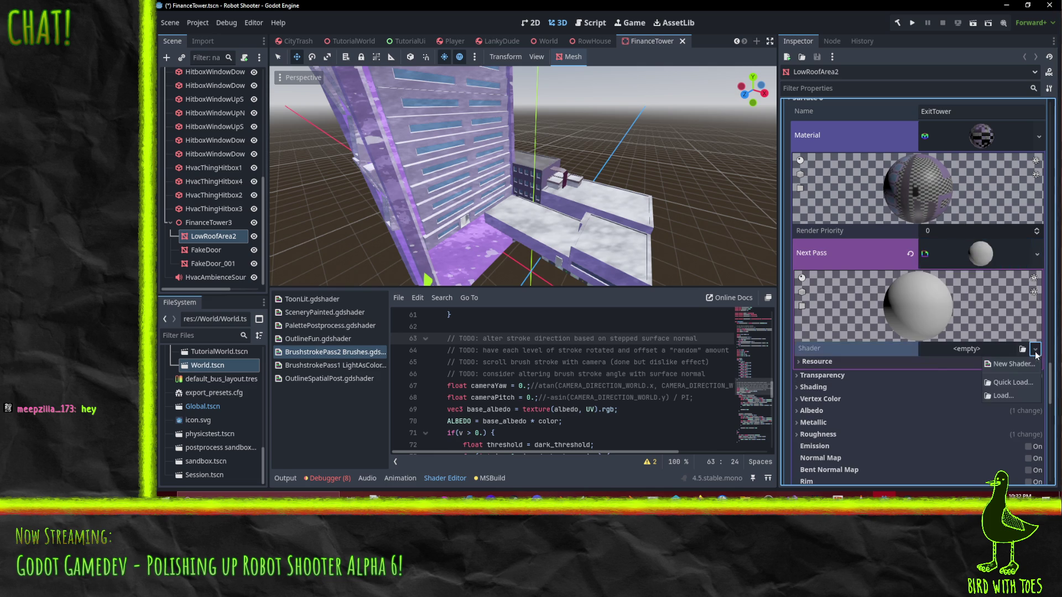
click(1020, 384)
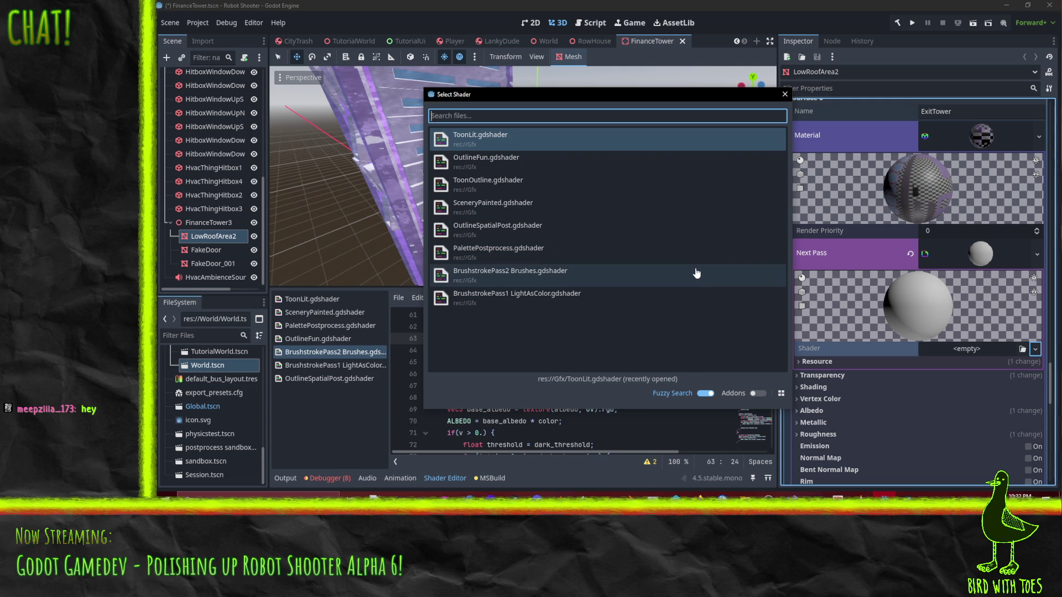
double_click(566, 299)
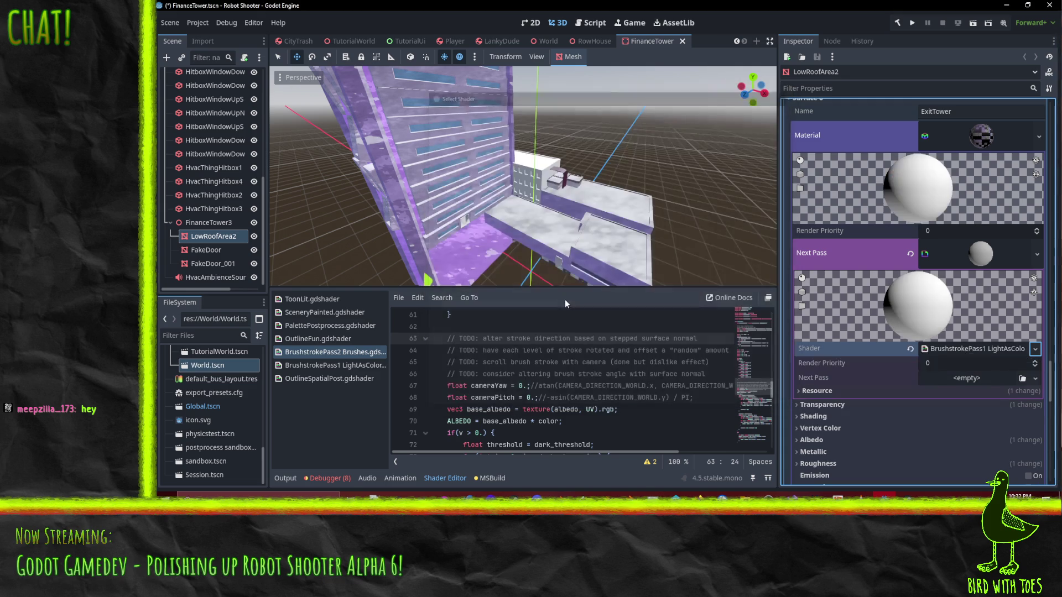
- Add a second-pass ShaderMaterial running BrushstrokePass2 Brushes and expand its shader parameters
click(1036, 379)
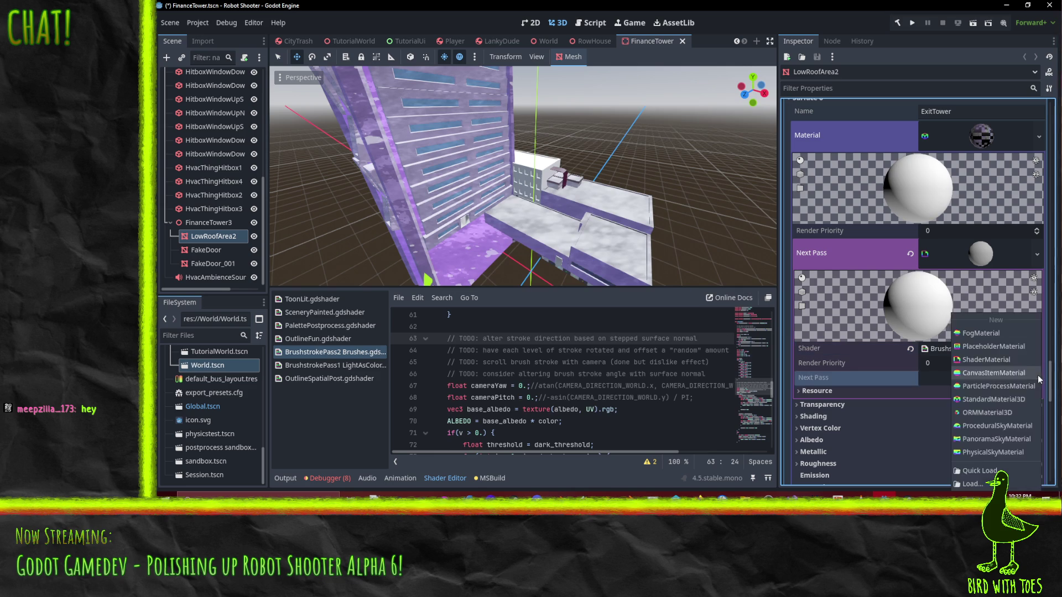
click(979, 471)
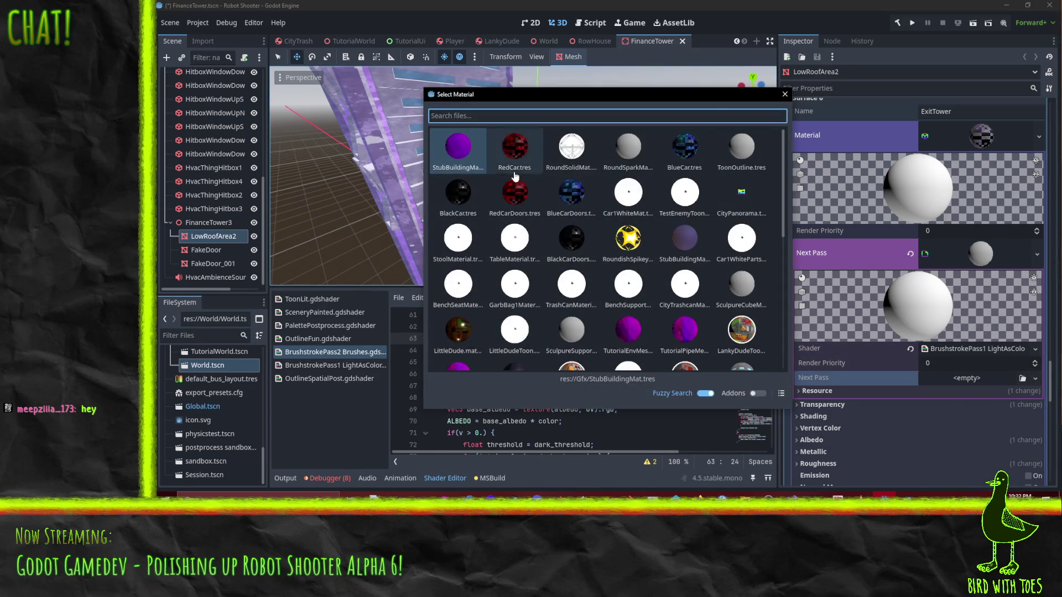
key(Escape)
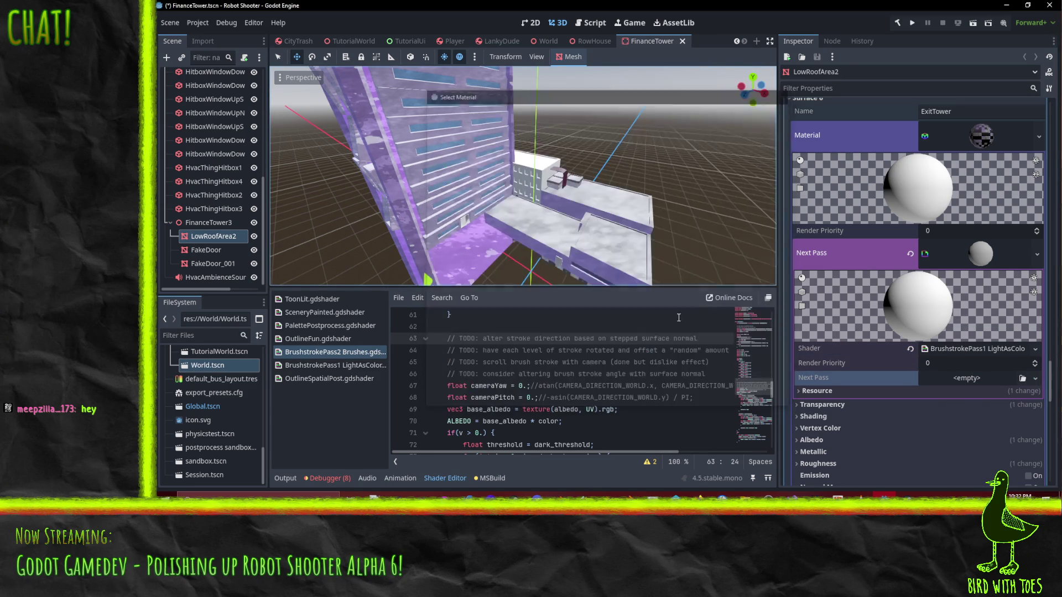
click(1037, 378)
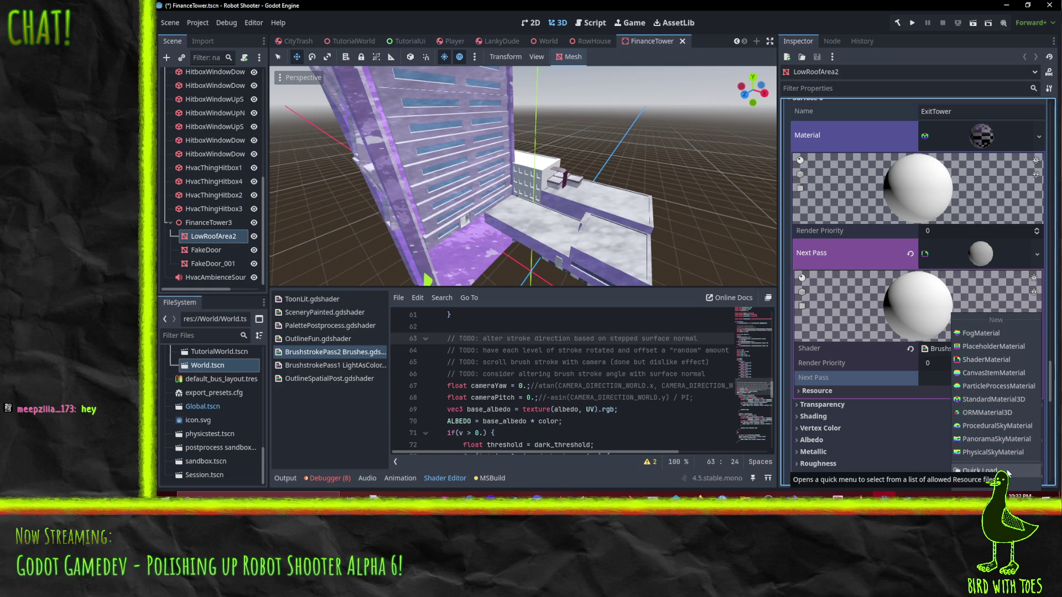
click(1000, 358)
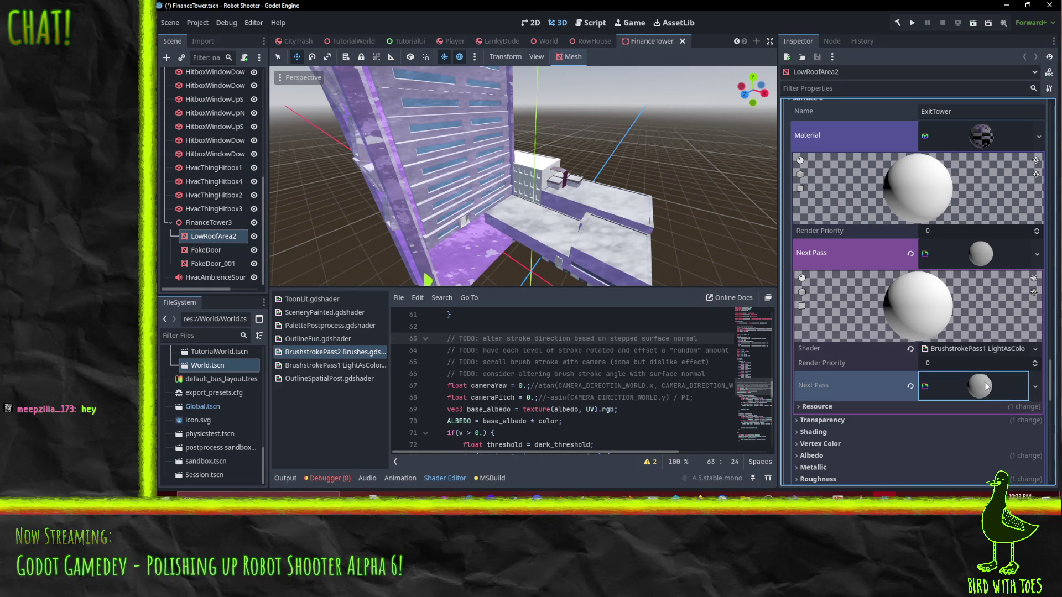
click(985, 386)
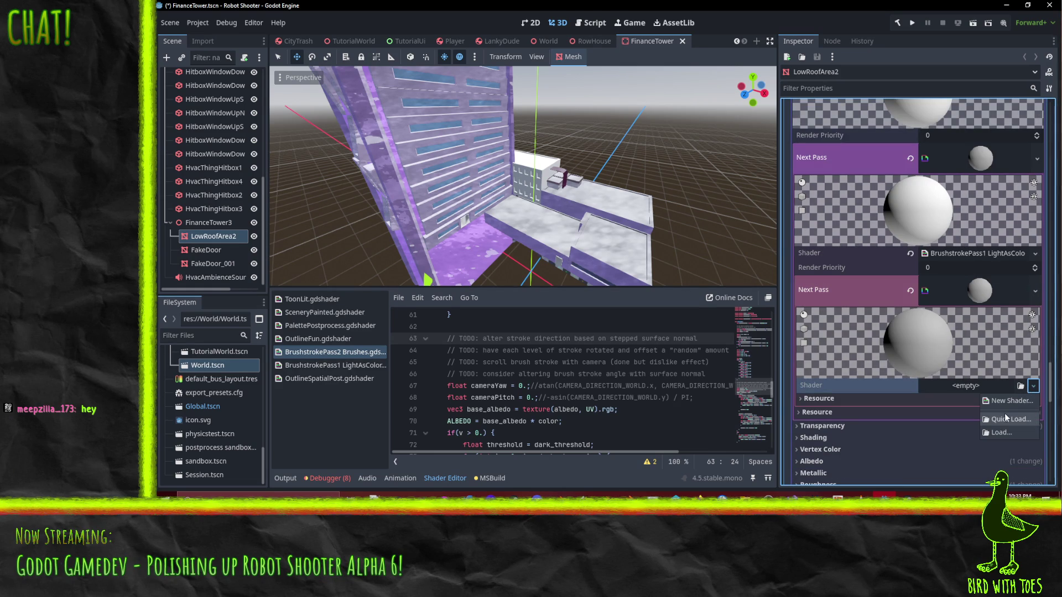
click(1023, 386)
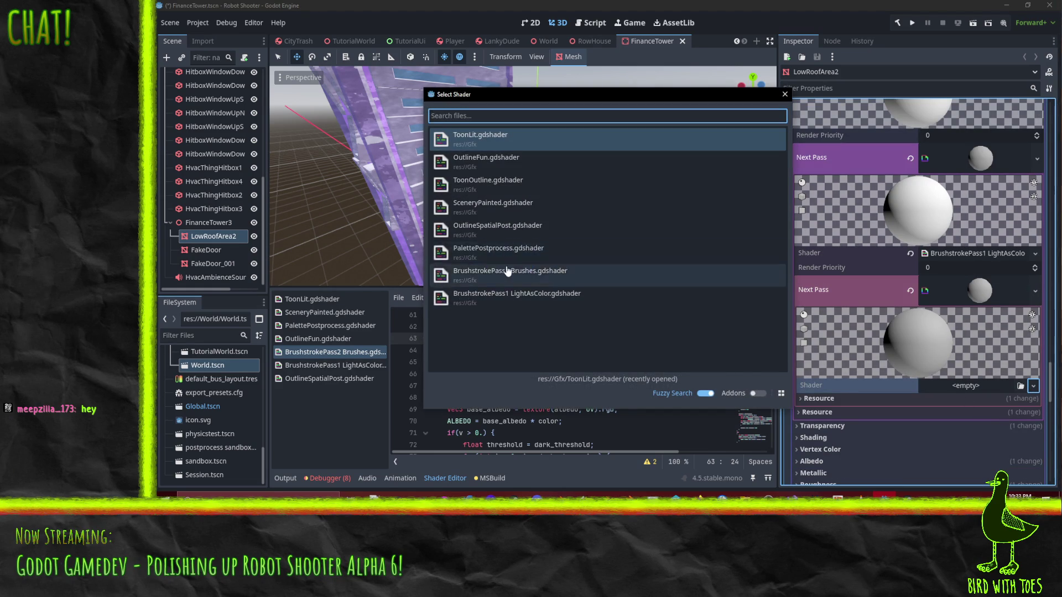
double_click(509, 272)
scroll(979, 327, down, 1)
click(935, 380)
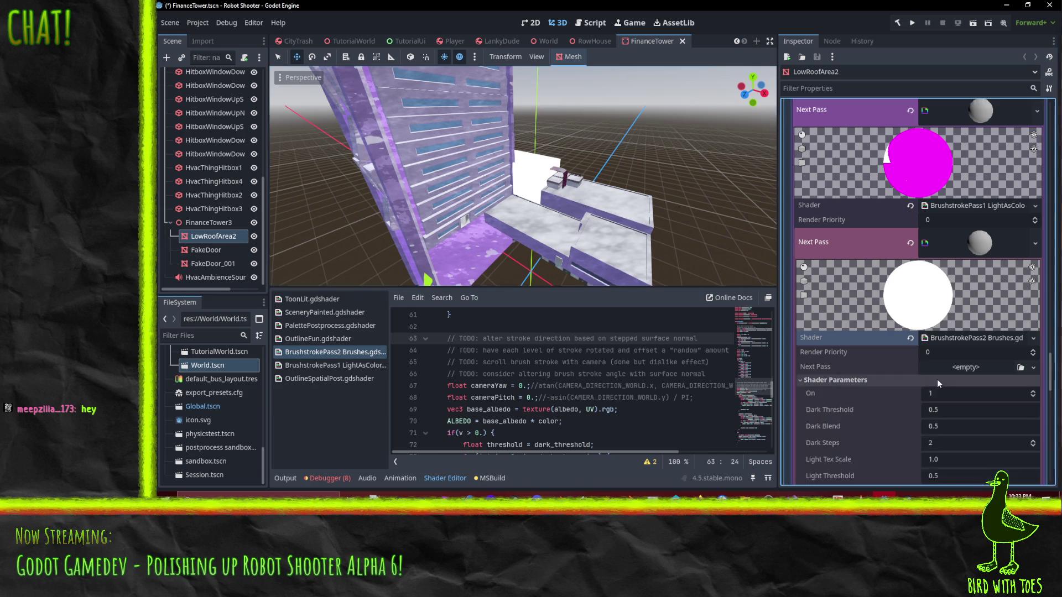
- Assign the grey speckled stroke Light Texture and the dark stroke Dark Texture
scroll(974, 373, down, 3)
click(1033, 416)
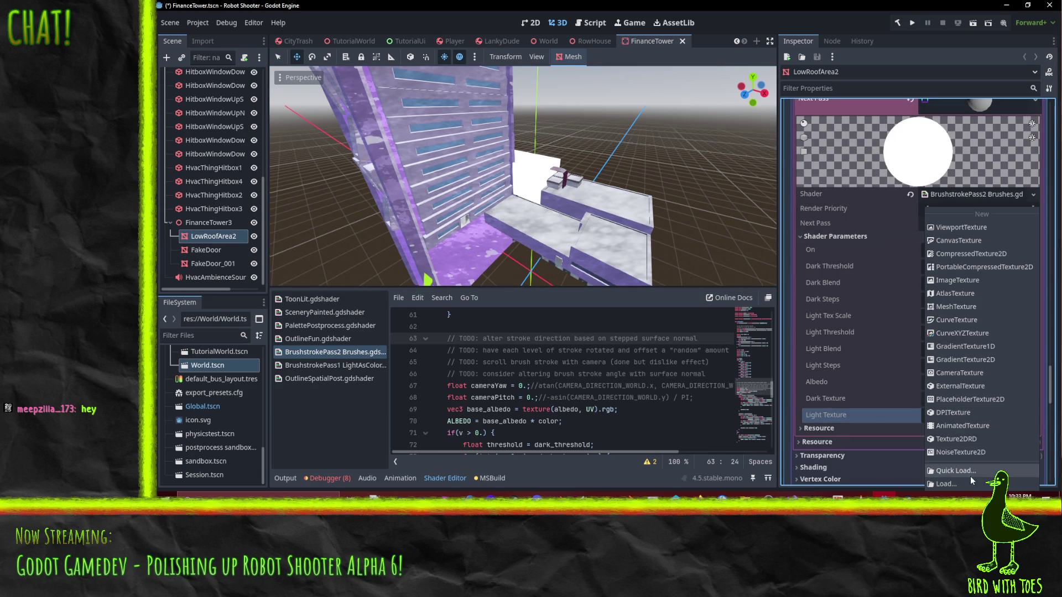
click(970, 476)
double_click(685, 284)
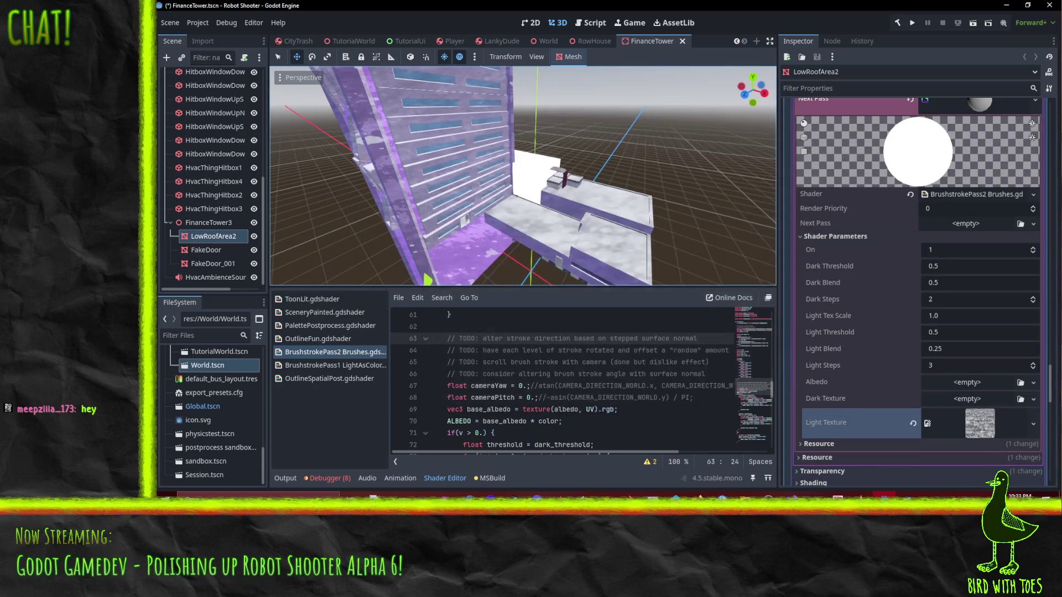
click(1032, 398)
click(957, 474)
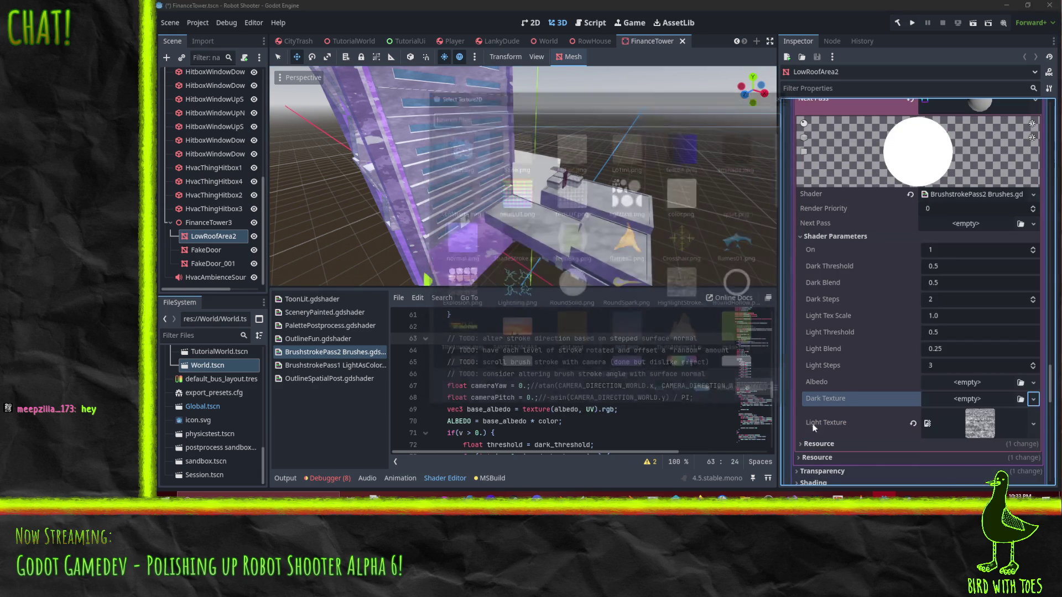
double_click(511, 239)
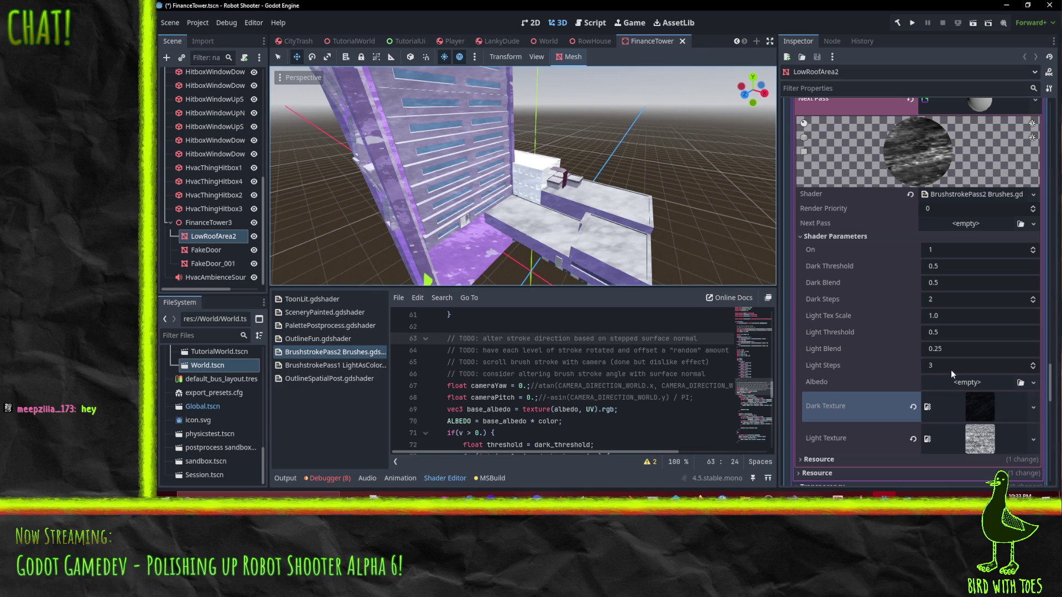
- Set ExitTowerAlbedo, found by searching 'exit', as the Albedo and inspect the textured roof
click(1032, 383)
click(957, 473)
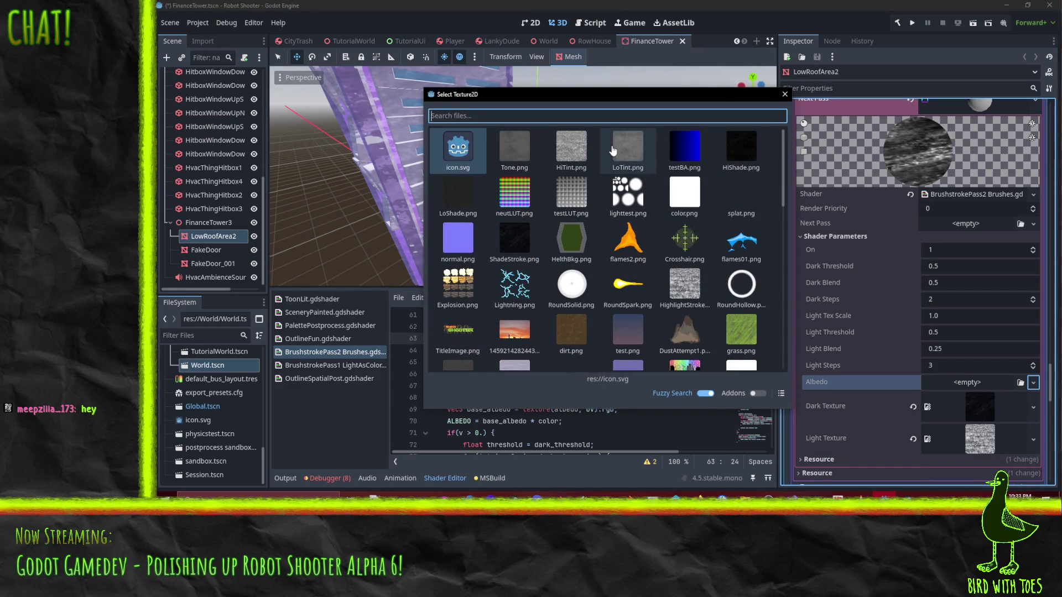
text(exit)
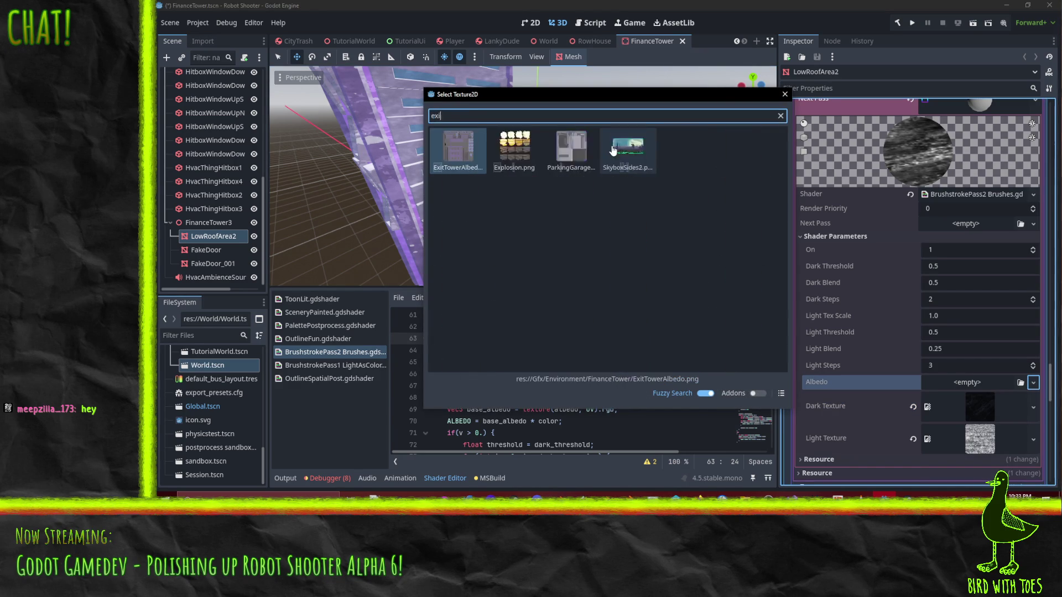
key(Return)
drag(656, 219, 571, 227)
mouse_move(466, 215)
mouse_down()
mouse_move(667, 211)
mouse_move(672, 190)
mouse_move(620, 215)
mouse_move(628, 147)
mouse_move(652, 128)
mouse_move(663, 150)
mouse_move(596, 128)
mouse_move(650, 171)
mouse_move(588, 161)
mouse_move(632, 152)
mouse_move(639, 162)
mouse_move(573, 162)
mouse_move(612, 196)
mouse_move(568, 206)
mouse_move(273, 190)
mouse_move(506, 119)
mouse_move(618, 227)
mouse_move(622, 191)
mouse_move(566, 215)
mouse_move(583, 214)
mouse_move(569, 175)
mouse_move(476, 88)
mouse_move(424, 78)
mouse_move(536, 100)
mouse_move(531, 116)
mouse_move(537, 98)
mouse_move(516, 99)
mouse_move(546, 117)
mouse_move(596, 189)
mouse_move(657, 222)
mouse_move(772, 203)
mouse_move(429, 191)
mouse_move(514, 157)
mouse_move(553, 155)
mouse_move(675, 191)
mouse_move(748, 181)
mouse_move(233, 162)
mouse_move(546, 165)
mouse_move(505, 128)
mouse_move(488, 168)
mouse_move(360, 249)
mouse_move(527, 215)
mouse_move(751, 222)
mouse_move(404, 212)
mouse_move(715, 186)
mouse_move(649, 202)
mouse_move(509, 195)
mouse_move(568, 161)
mouse_move(525, 163)
mouse_up()
scroll(581, 248, up, 5)
- Set the roof pass Light Threshold to 0.66 and Dark Threshold to 0.33
scroll(581, 249, down, 6)
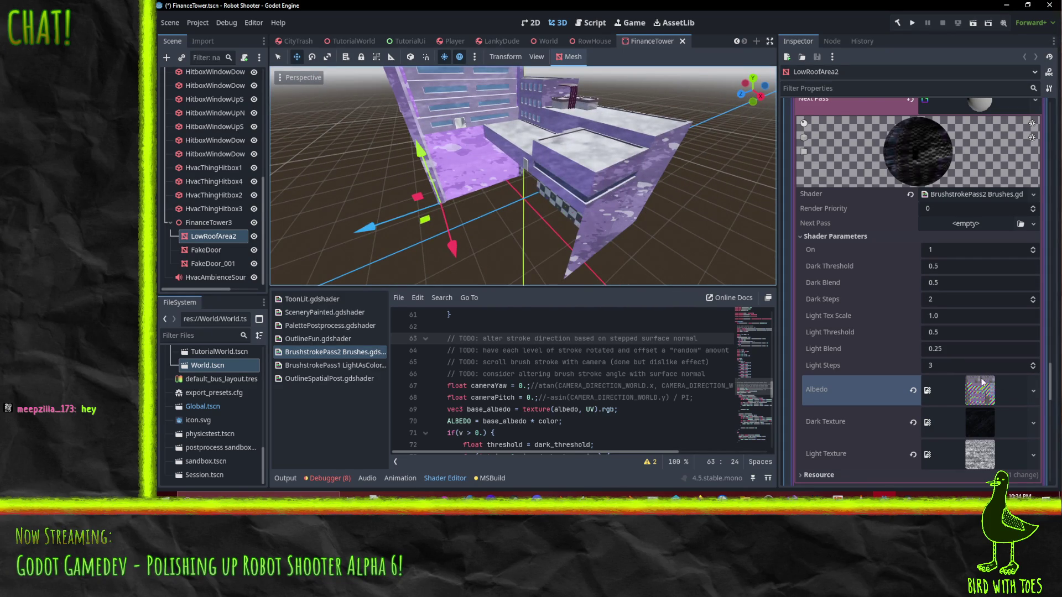
click(952, 335)
text(0.66)
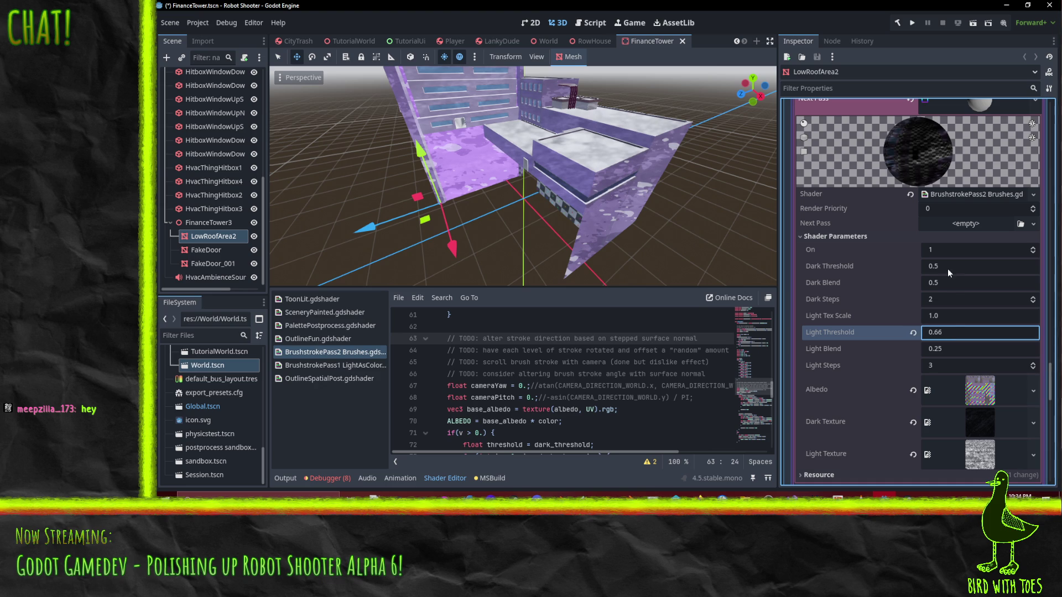
click(945, 266)
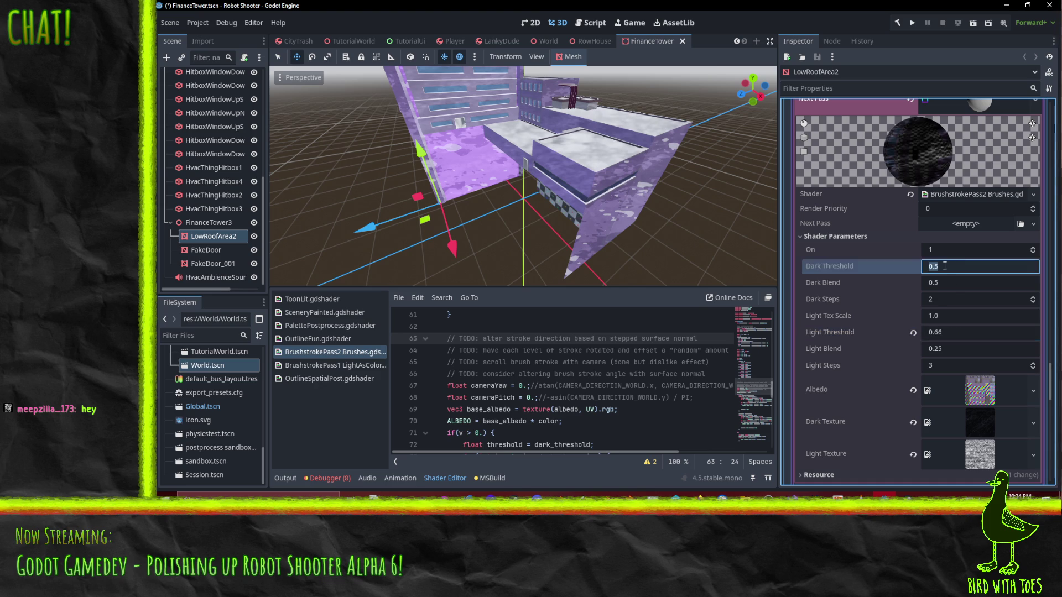
text(0.33)
key(Return)
- Set Light Tex Scale to 6.0 and frame the LowRoofArea2 roof to preview it
mouse_move(656, 209)
mouse_down()
mouse_move(546, 149)
mouse_move(426, 155)
mouse_up()
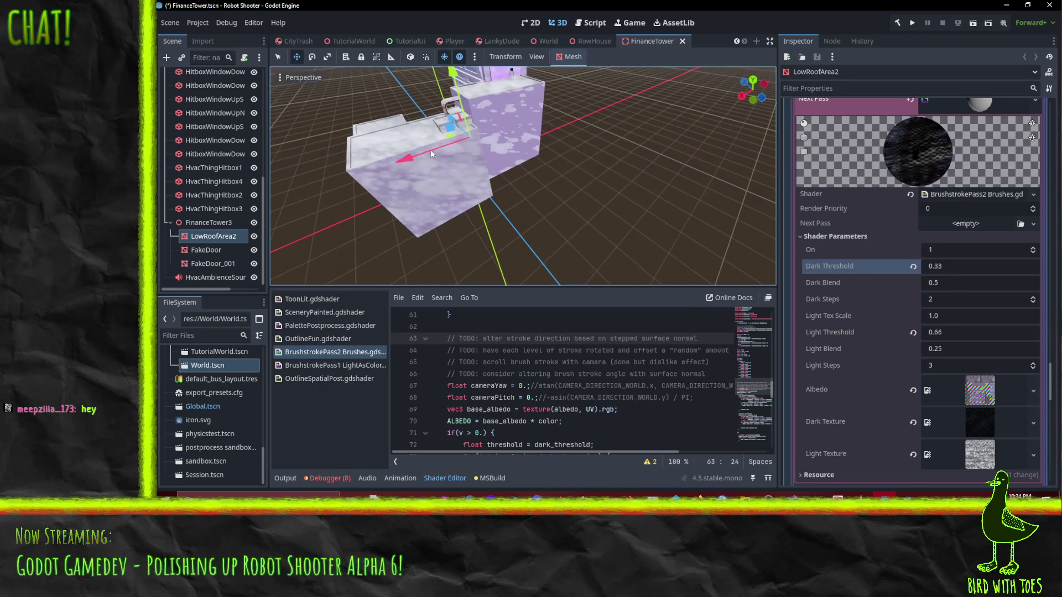
click(941, 317)
text(6.0)
key(Return)
mouse_move(581, 211)
mouse_down()
mouse_move(542, 207)
mouse_move(632, 196)
mouse_move(592, 216)
mouse_move(676, 170)
mouse_up()
scroll(556, 235, up, 5)
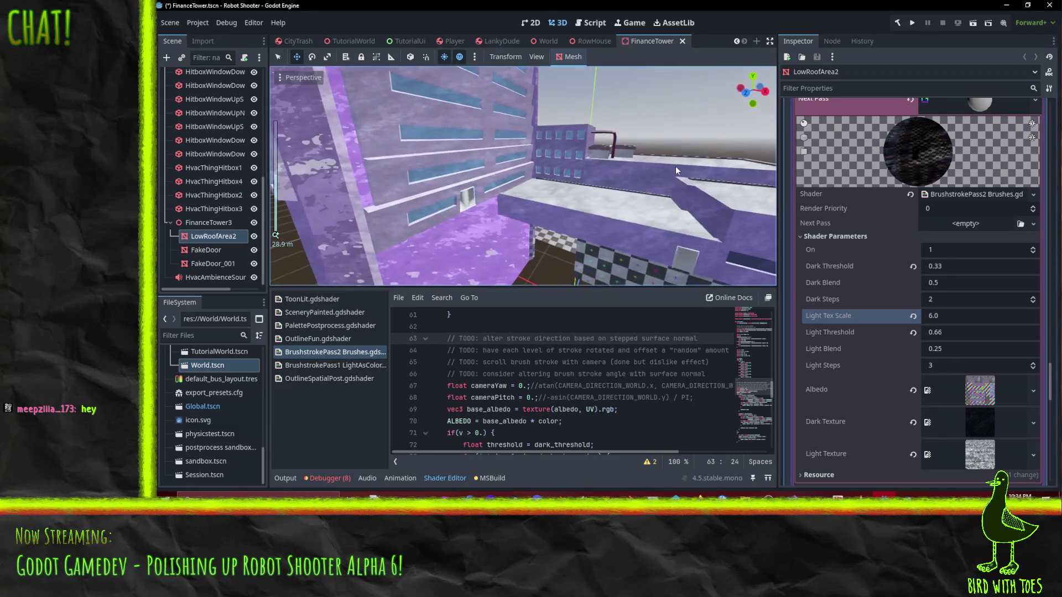
key(f)
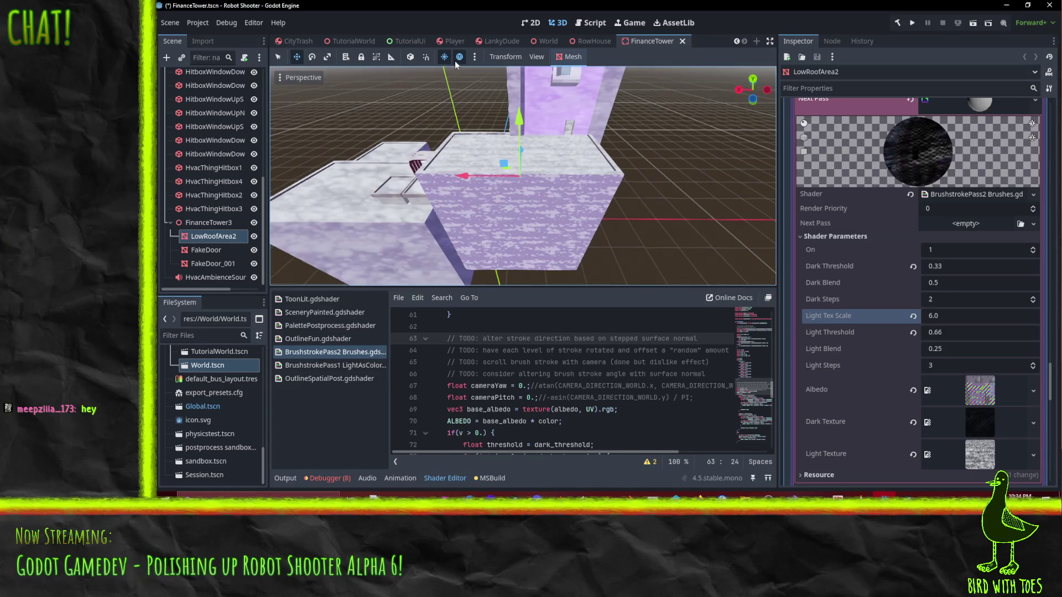
click(444, 56)
click(444, 56)
mouse_move(470, 166)
mouse_down()
mouse_move(553, 221)
mouse_move(653, 238)
mouse_up()
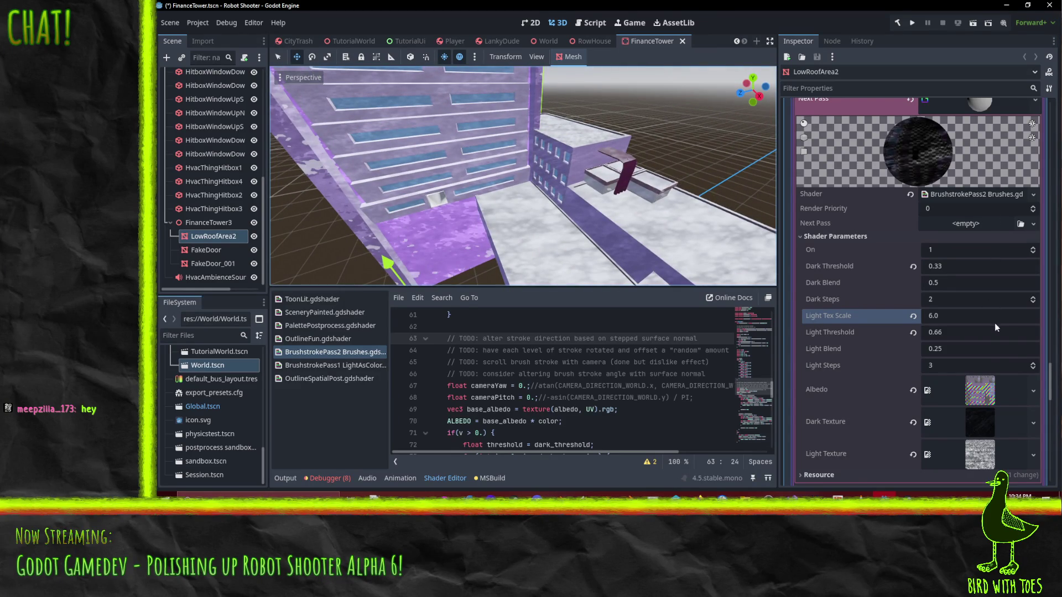
- Raise Dark Steps from 2 to 4 and set Dark Blend to 0.33
click(1034, 298)
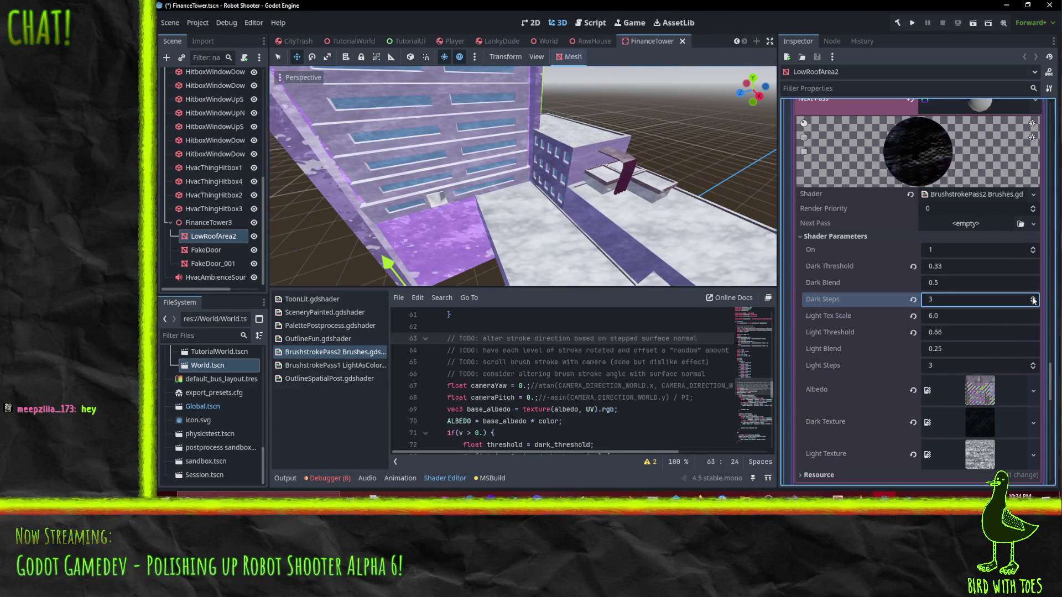
click(1034, 298)
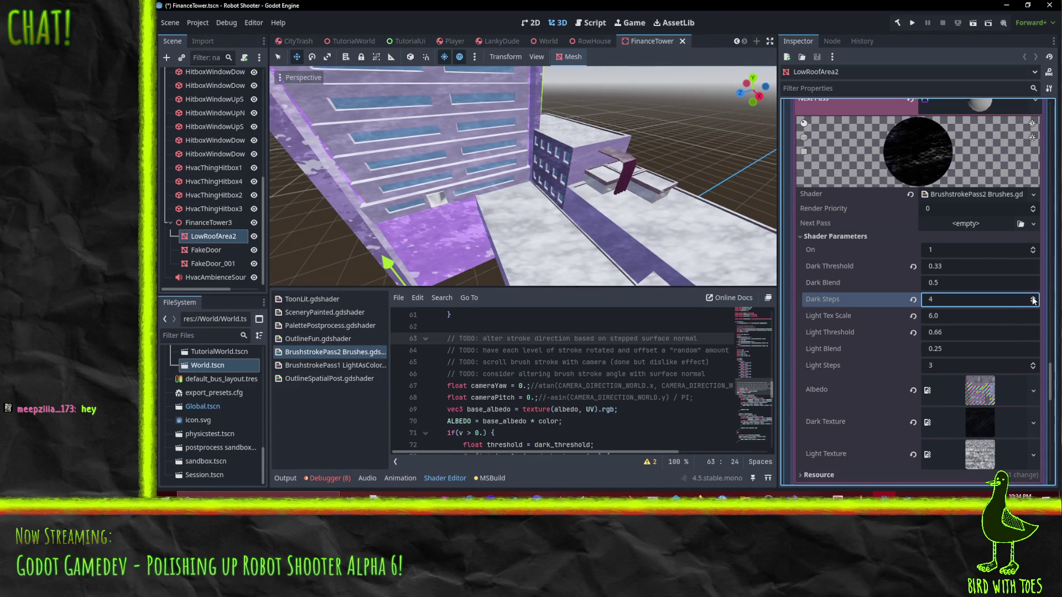
click(961, 283)
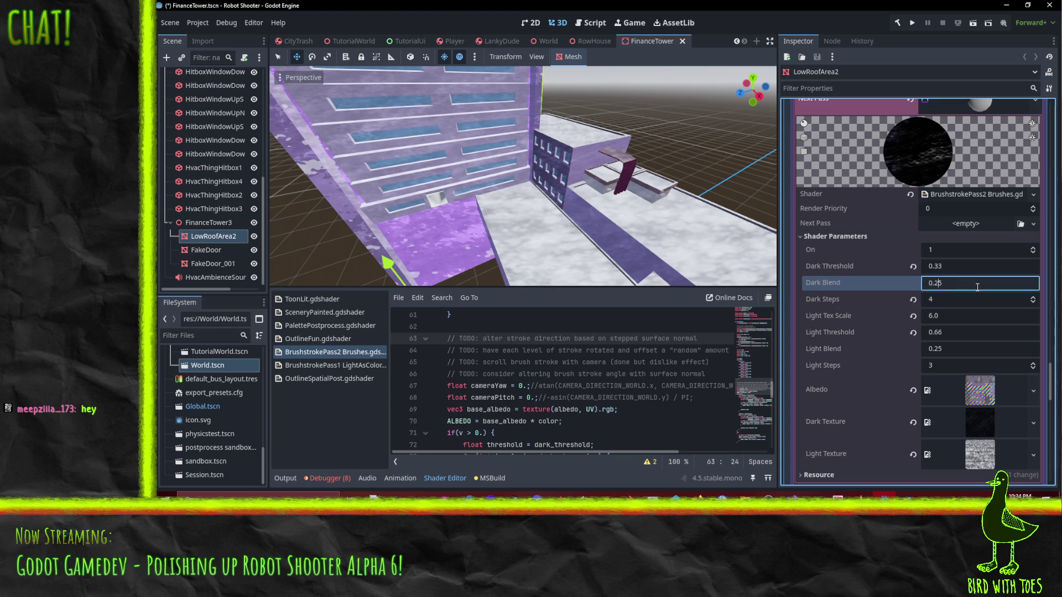
text(2)
key(Return)
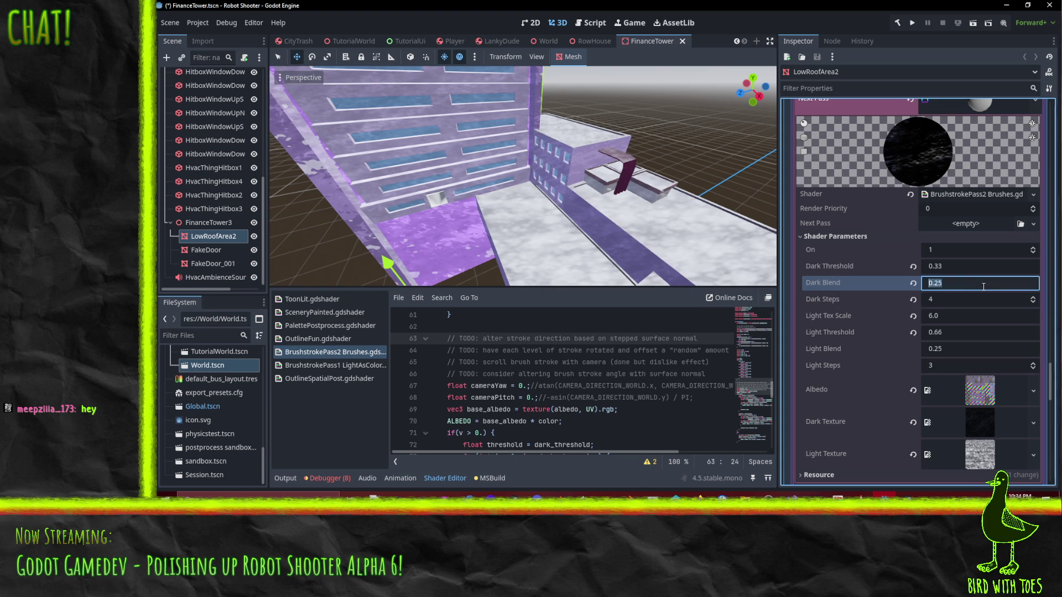
text(0.33)
key(Return)
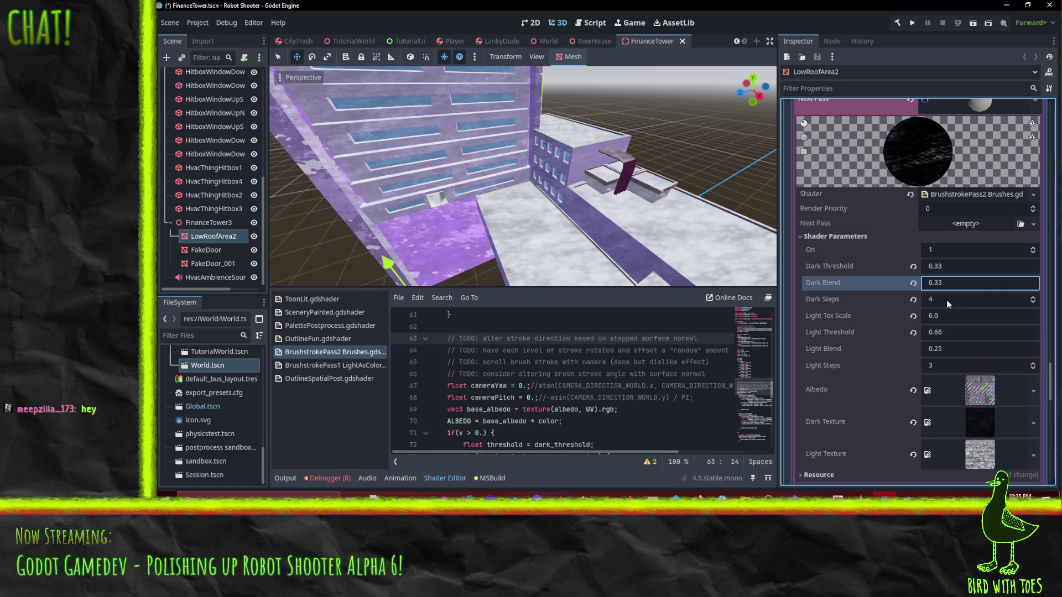
- Raise Light Steps to 4, try Light Blend 0.33, then return it to 0.25
click(1033, 364)
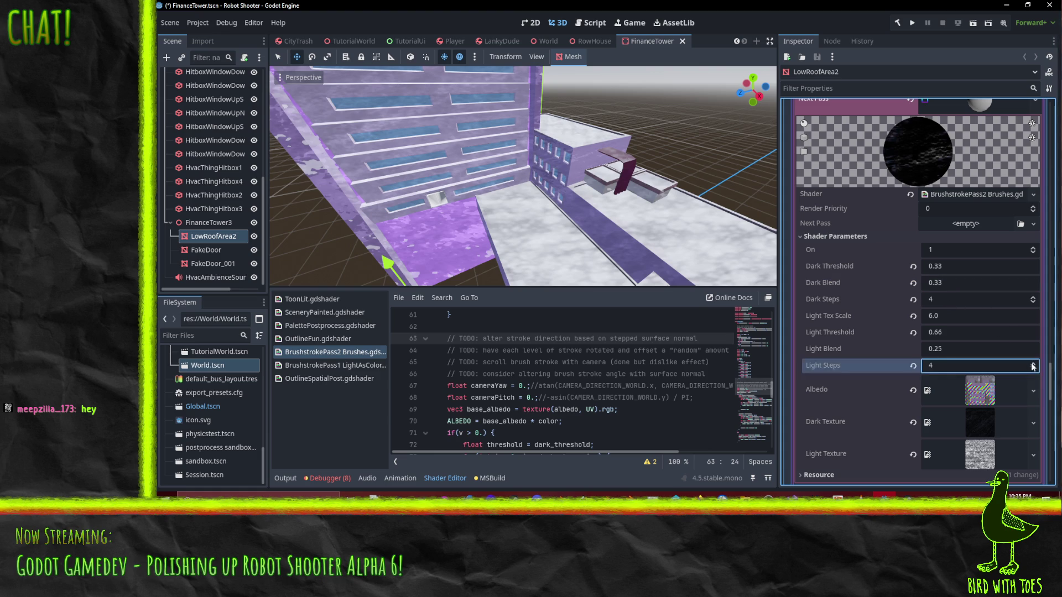
click(956, 352)
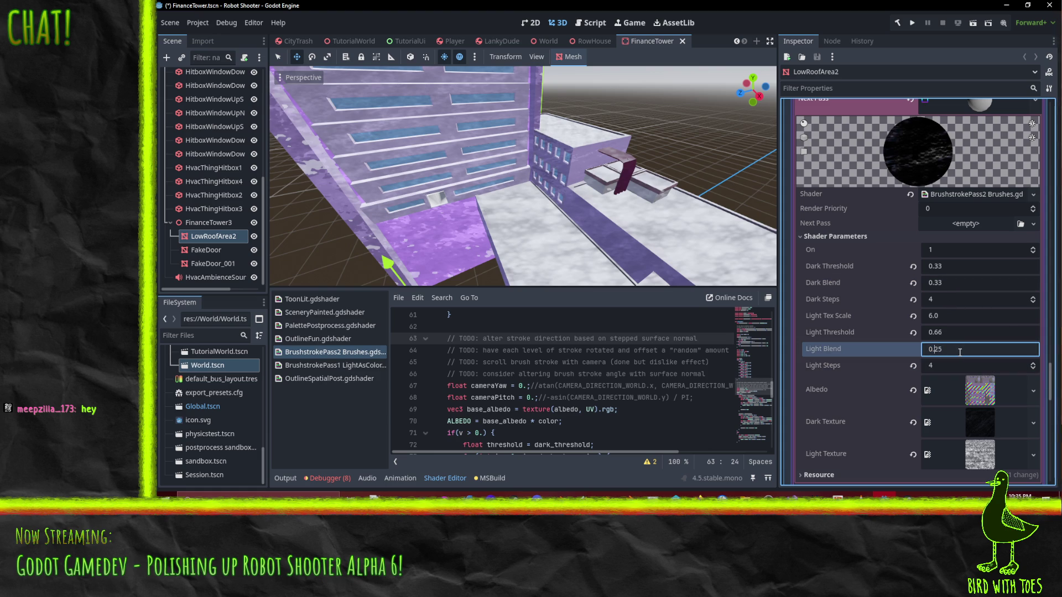
text(0.33)
key(Return)
mouse_move(695, 220)
mouse_down()
mouse_move(511, 195)
mouse_move(536, 226)
mouse_up()
click(953, 353)
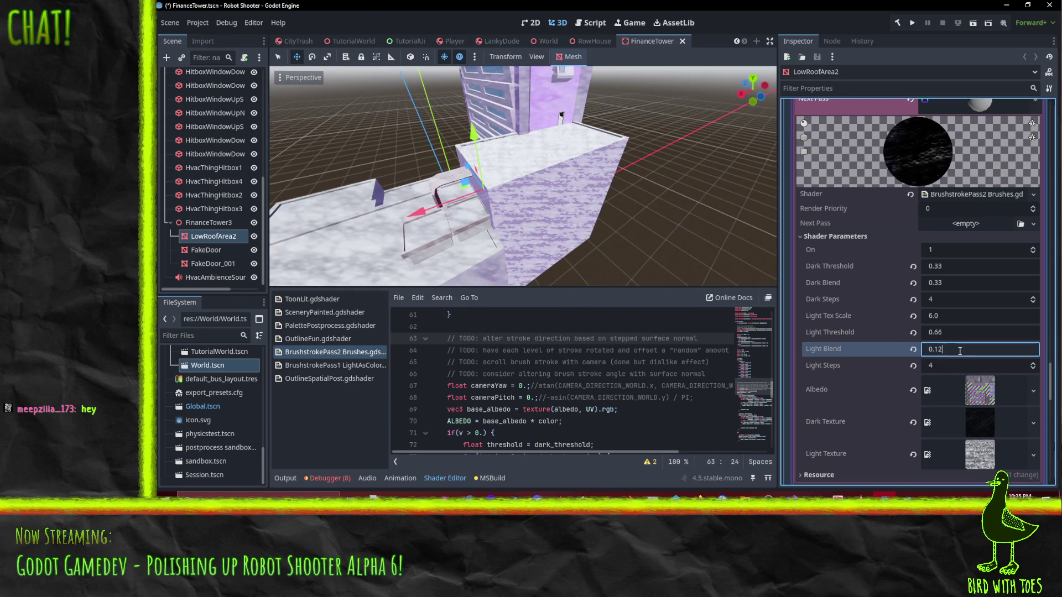
text(5)
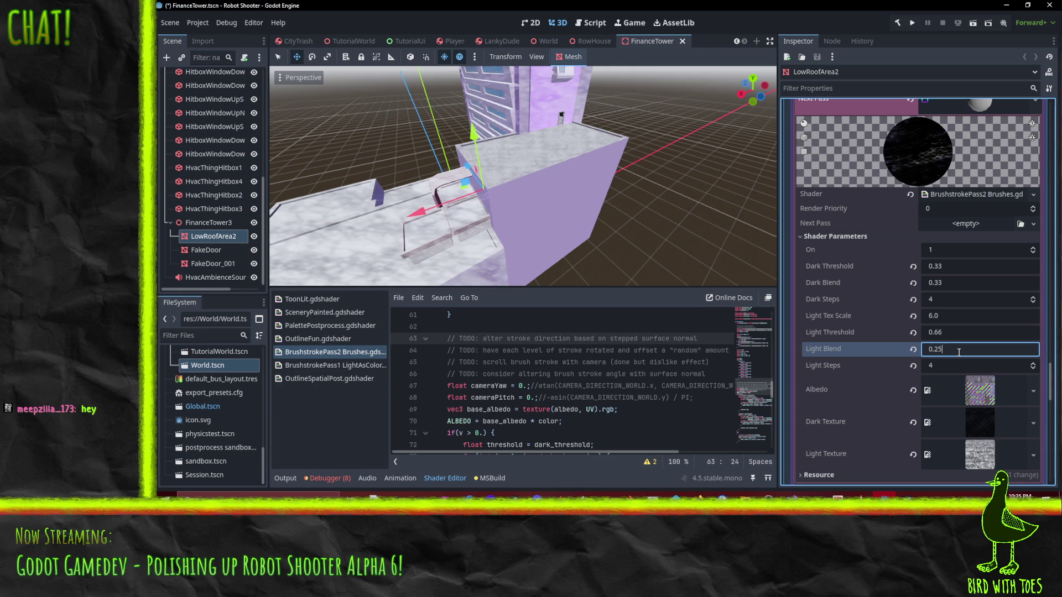
key(Return)
mouse_move(525, 166)
mouse_down()
mouse_move(707, 152)
mouse_move(616, 184)
mouse_move(630, 177)
mouse_move(706, 214)
mouse_up()
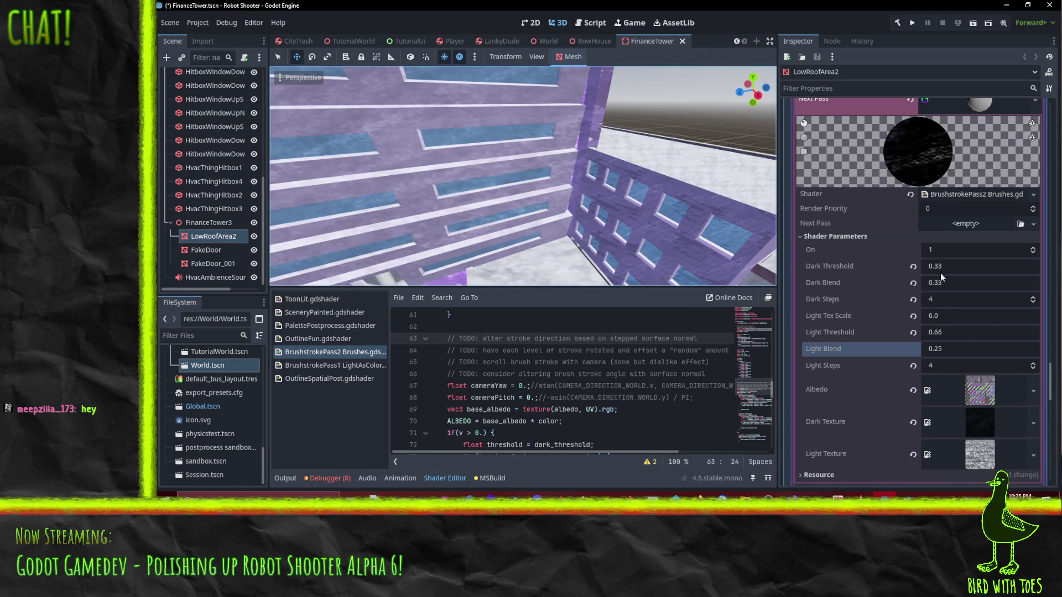
- On the next surface's pass, enter Light Tex Scale 6, Light Threshold 0.66 and Dark Threshold 0.33
scroll(937, 336, up, 5)
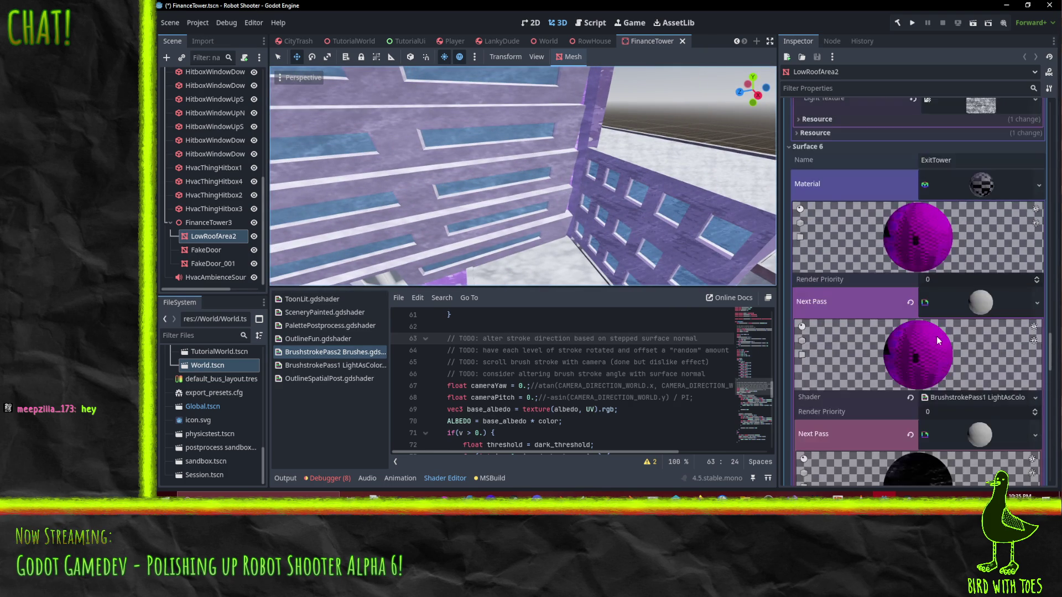
scroll(937, 340, down, 6)
scroll(922, 290, up, 1)
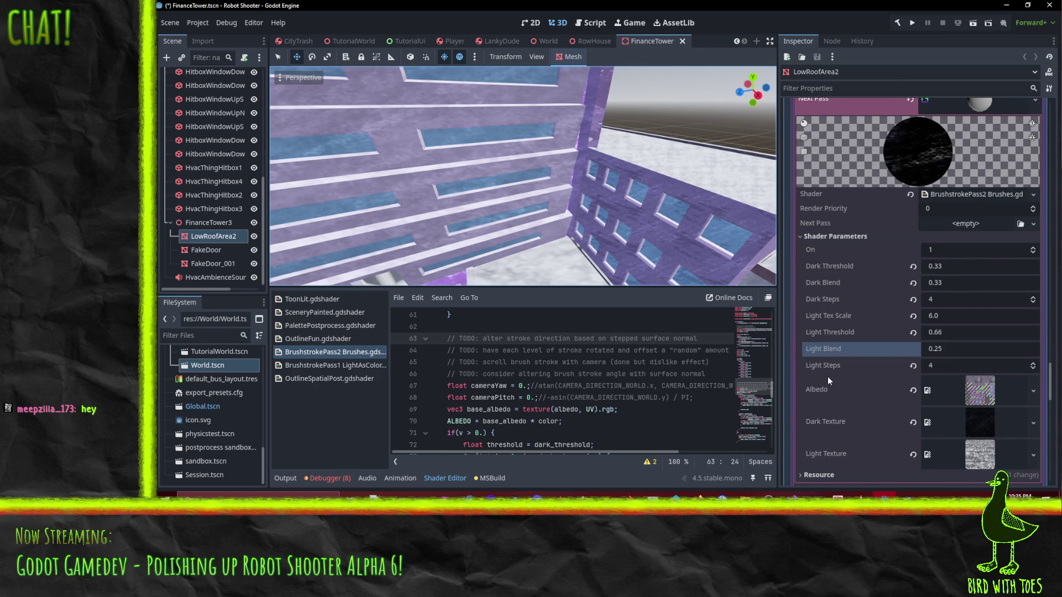
scroll(913, 354, up, 5)
scroll(902, 354, down, 1)
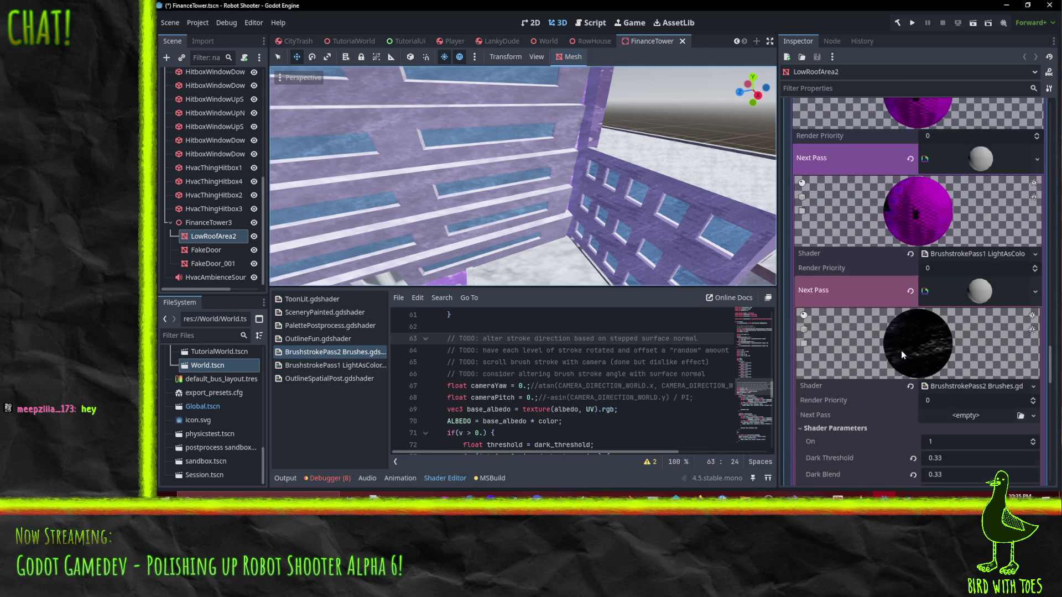
scroll(966, 276, up, 4)
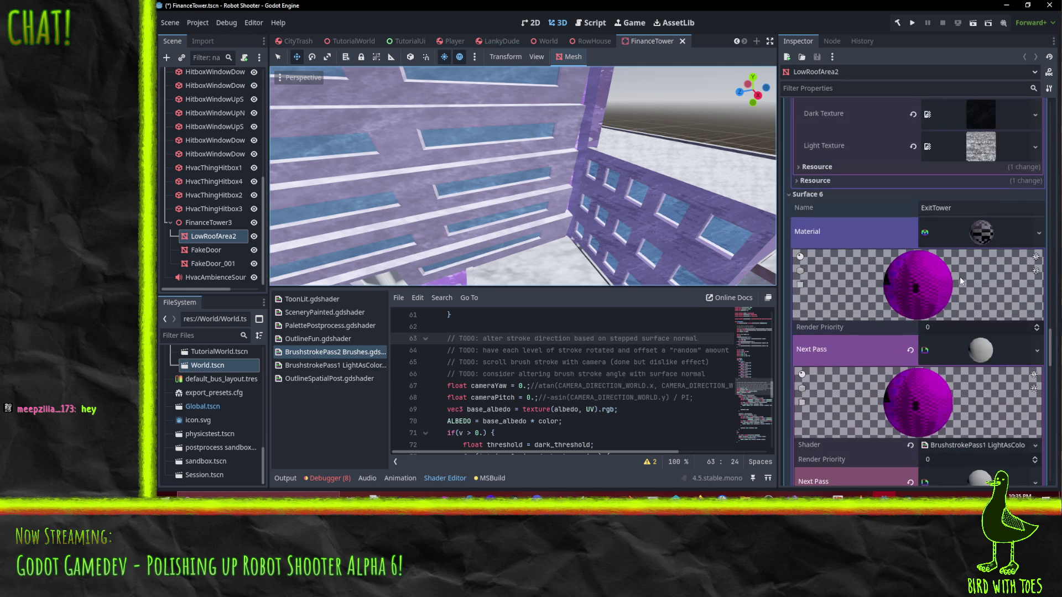
scroll(928, 219, up, 2)
scroll(961, 309, up, 3)
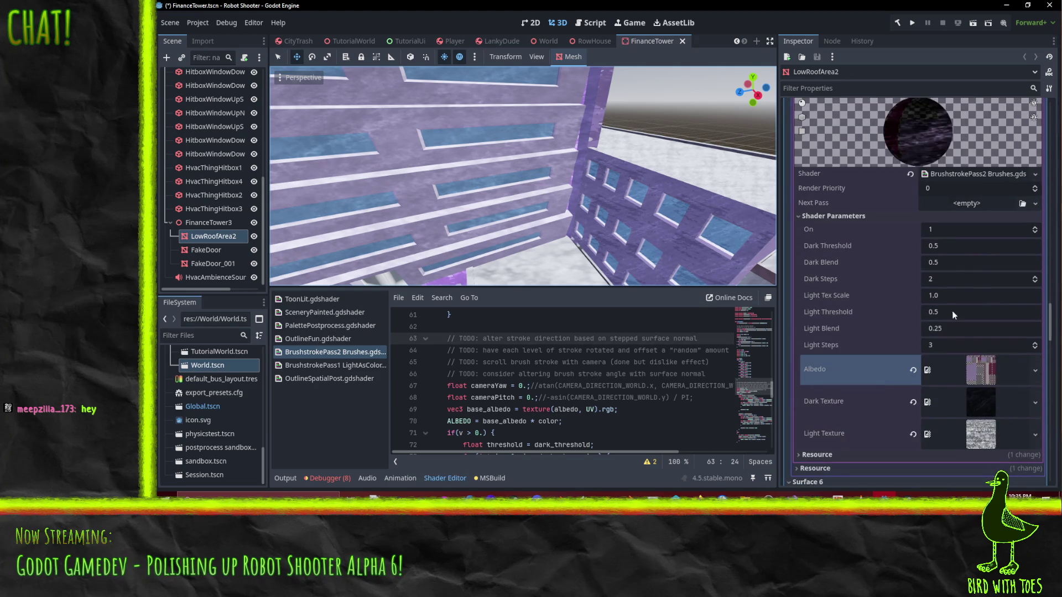
scroll(955, 324, down, 12)
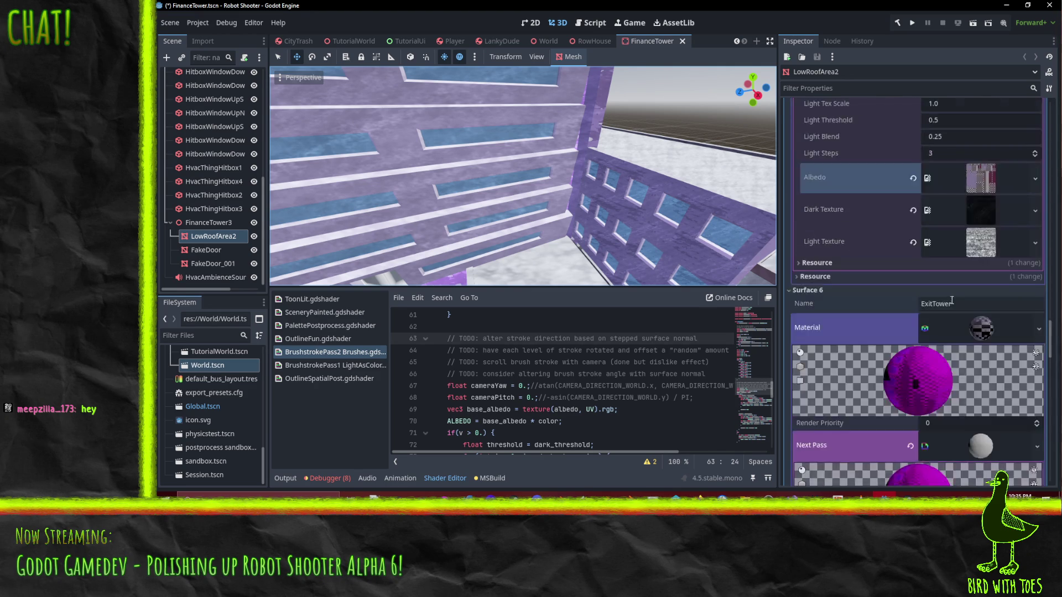
scroll(959, 430, up, 5)
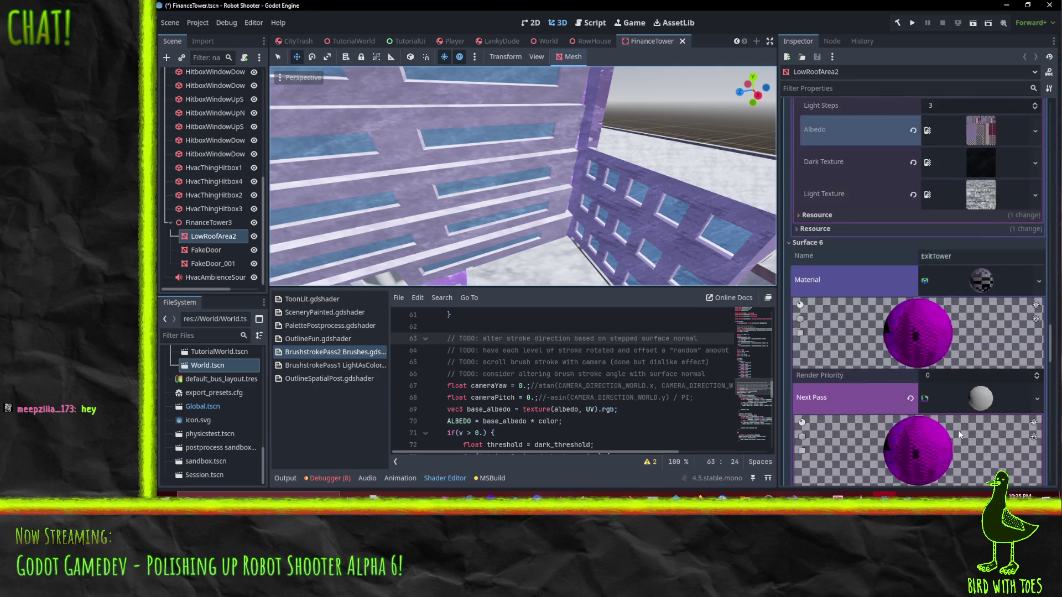
click(953, 297)
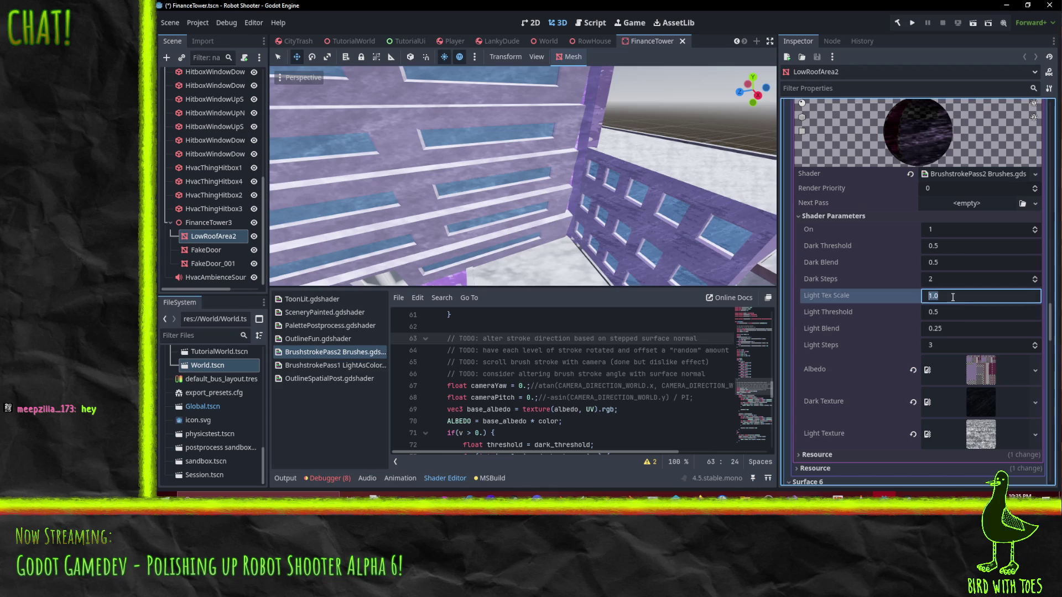
text(6)
click(959, 311)
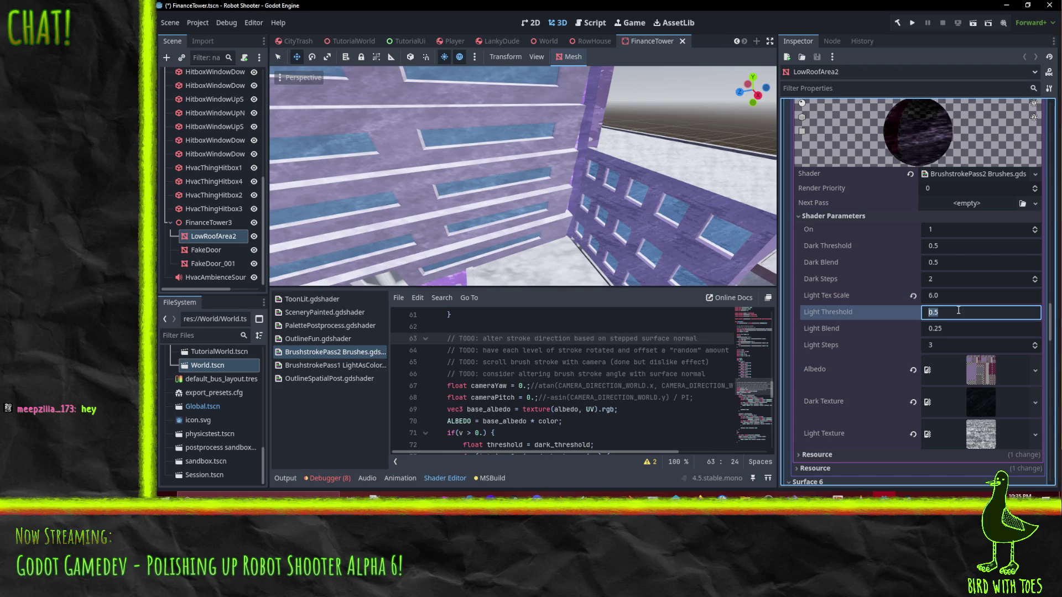
text(.66)
click(948, 245)
text(.3)
key(Return)
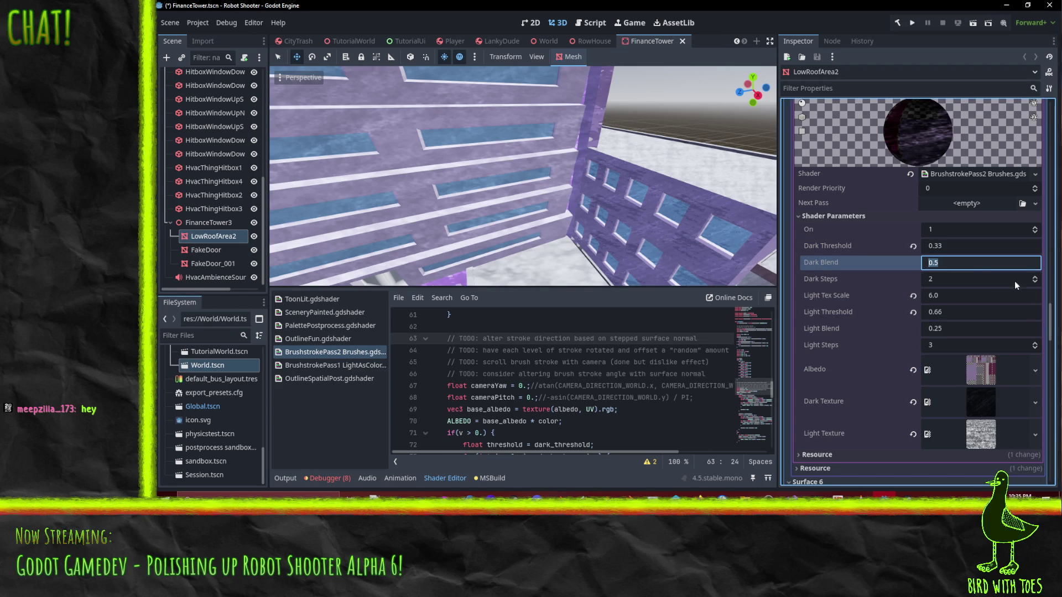
- Raise Dark and Light Steps to 4, then undo these parameter edits
click(1035, 277)
click(1035, 277)
click(1034, 343)
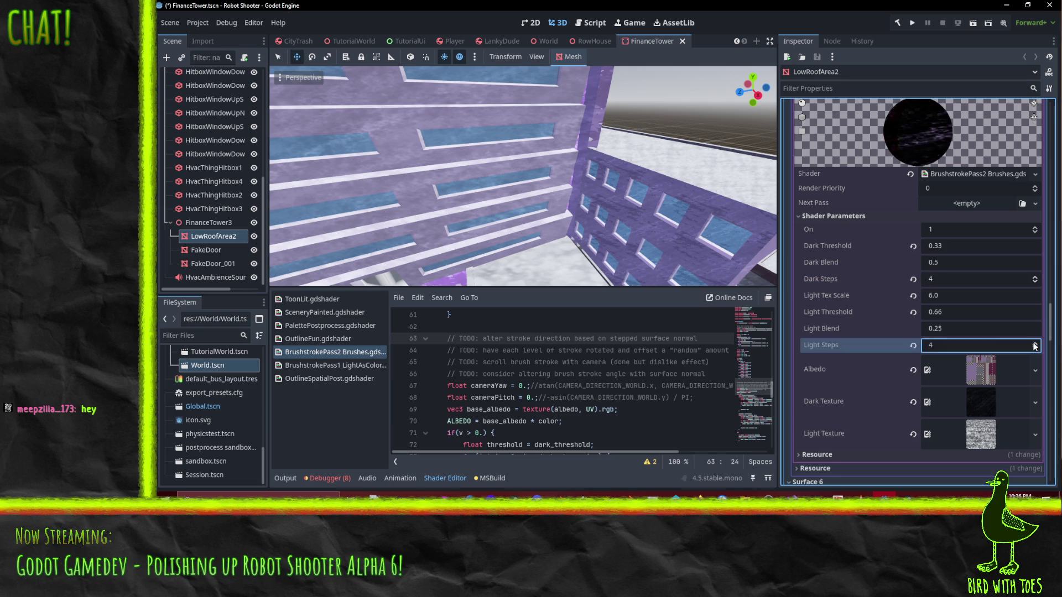
scroll(967, 299, up, 2)
key(ctrl+z)
key(ctrl+z)
key(ctrl+z)
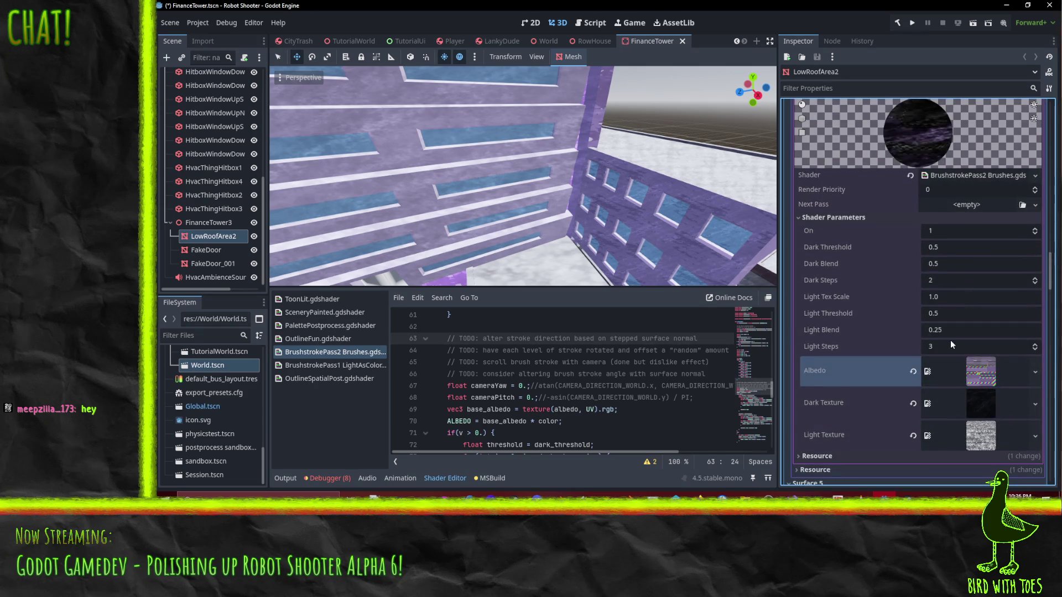
- Re-enter Light Tex Scale 6, thresholds 0.66/0.33, and Dark and Light Steps 4
click(948, 297)
text(6)
key(Return)
click(956, 315)
text(0.66)
key(Return)
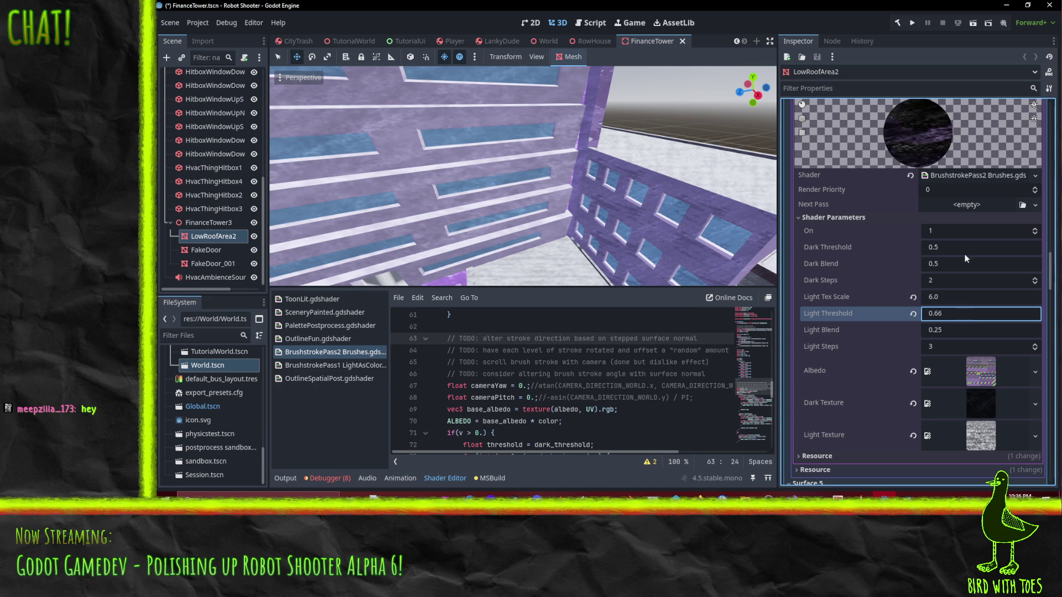
click(956, 247)
text(.33)
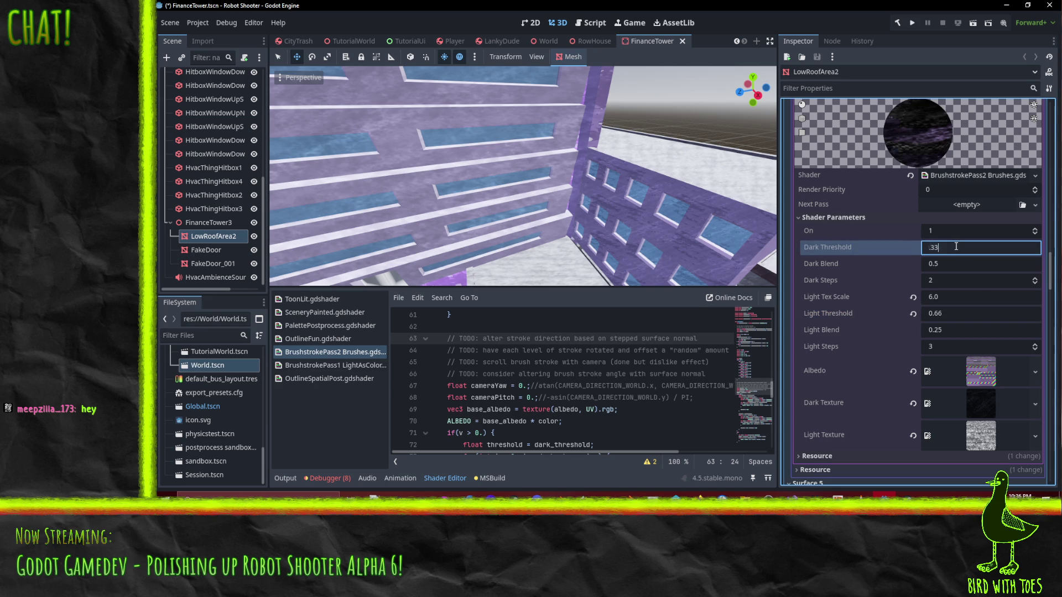
click(1035, 279)
click(1035, 279)
click(1034, 344)
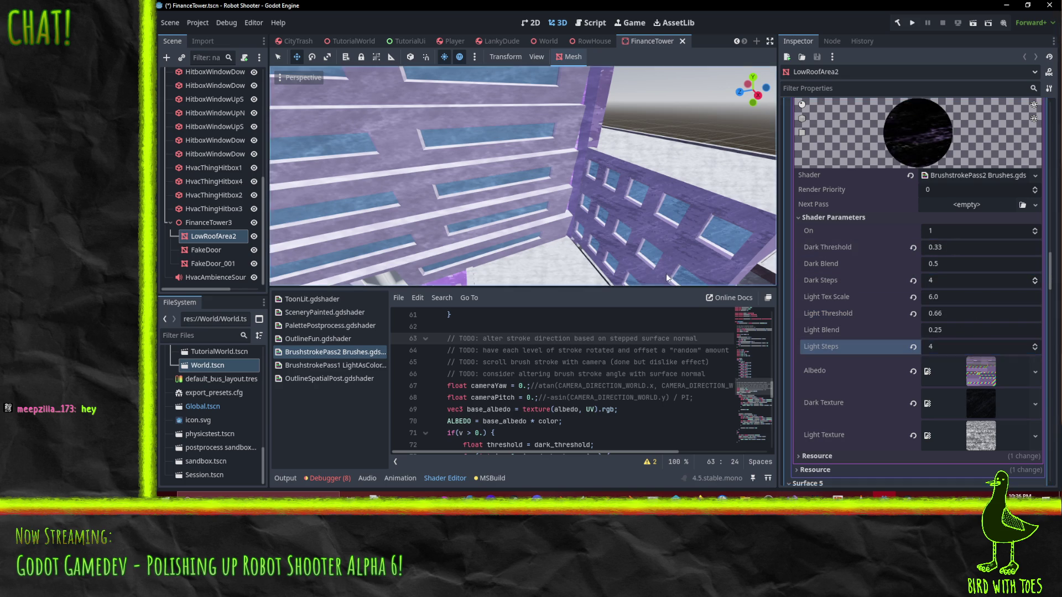
- Raise Light Threshold to 0.75 and try Light Steps from 1 to 3 against the building
mouse_move(651, 265)
mouse_down()
mouse_move(582, 221)
mouse_move(616, 182)
mouse_move(682, 194)
mouse_move(646, 175)
mouse_move(675, 214)
mouse_move(689, 216)
mouse_move(663, 208)
mouse_up()
scroll(675, 211, up, 3)
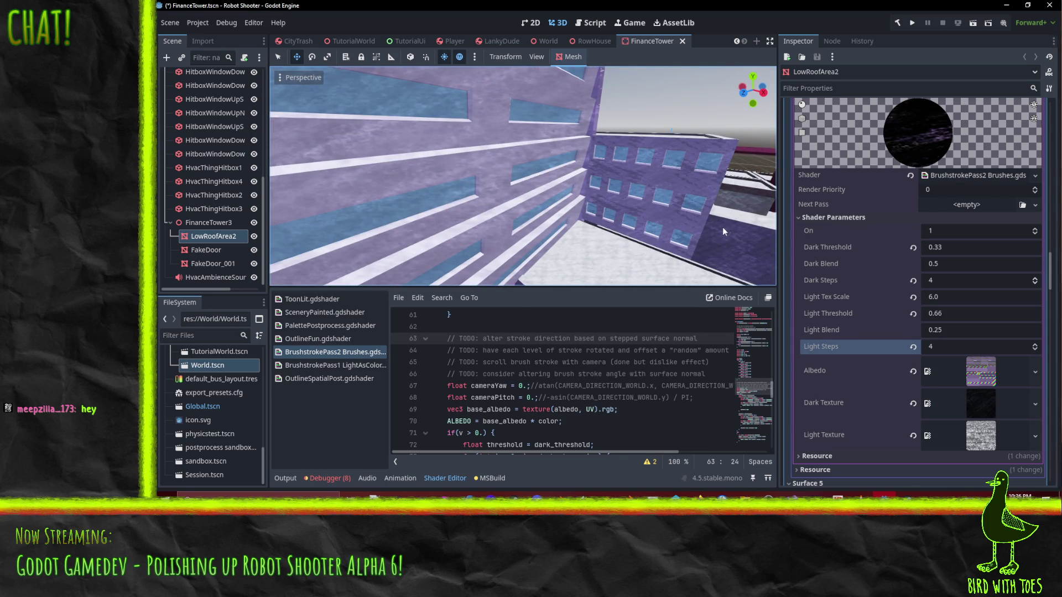
mouse_move(716, 227)
mouse_down()
mouse_move(645, 175)
mouse_move(616, 161)
mouse_move(613, 171)
mouse_move(746, 243)
mouse_move(681, 157)
mouse_move(635, 139)
mouse_move(652, 161)
mouse_move(683, 158)
mouse_move(567, 162)
mouse_move(603, 183)
mouse_move(599, 199)
mouse_move(625, 216)
mouse_move(596, 191)
mouse_move(546, 196)
mouse_move(609, 252)
mouse_move(625, 284)
mouse_move(550, 151)
mouse_move(470, 149)
mouse_up()
scroll(635, 138, up, 2)
scroll(634, 230, down, 2)
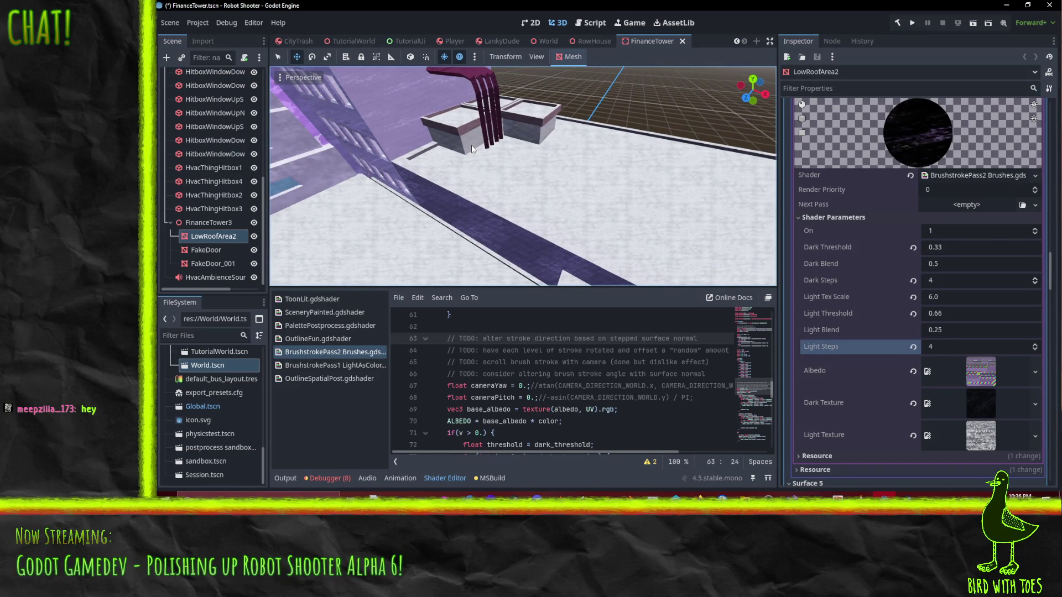
click(940, 331)
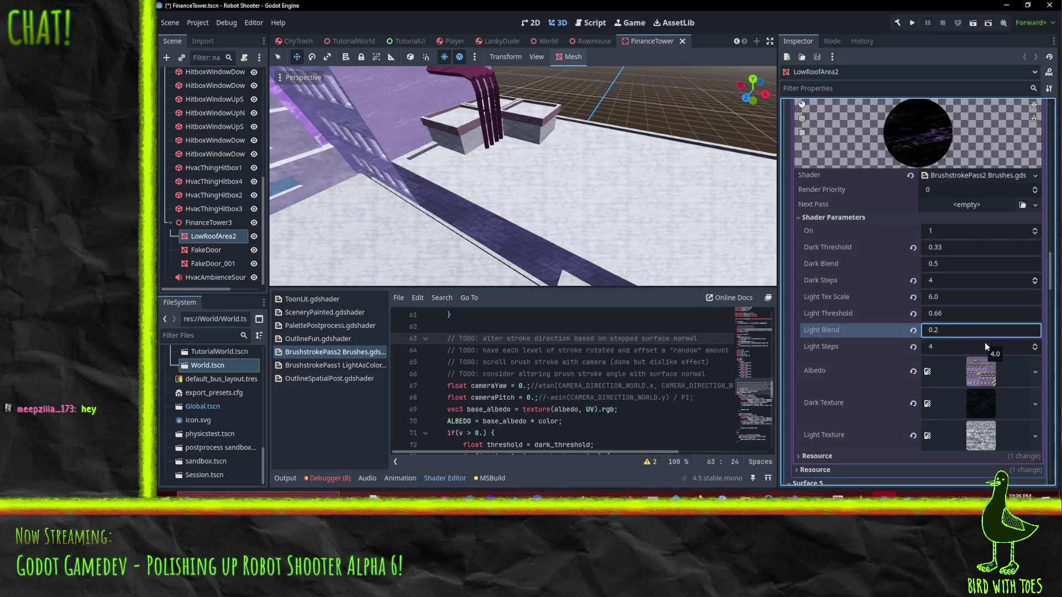
click(979, 314)
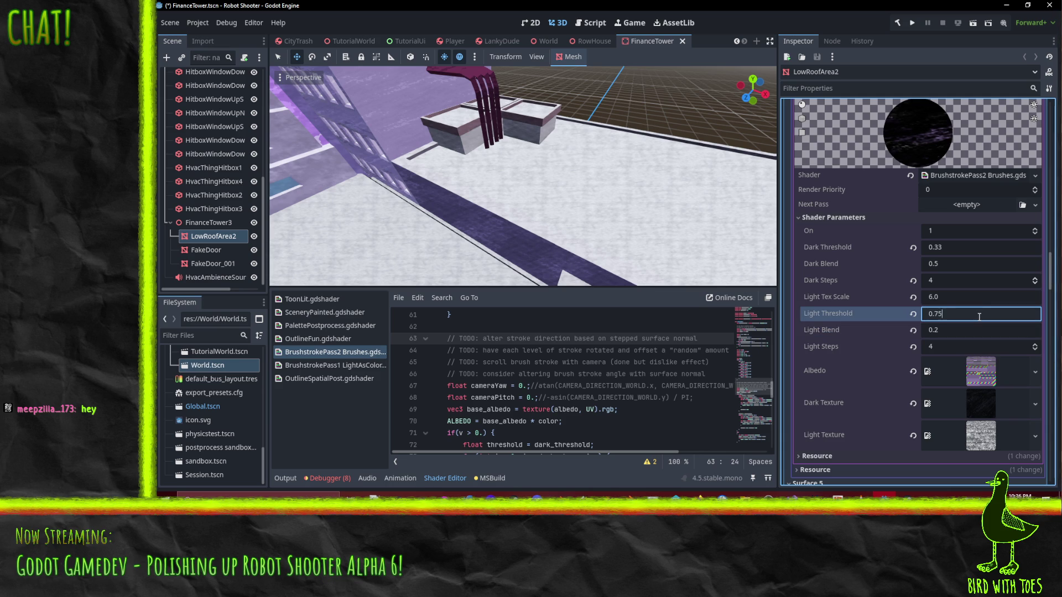
click(1034, 350)
click(1034, 350)
click(1035, 352)
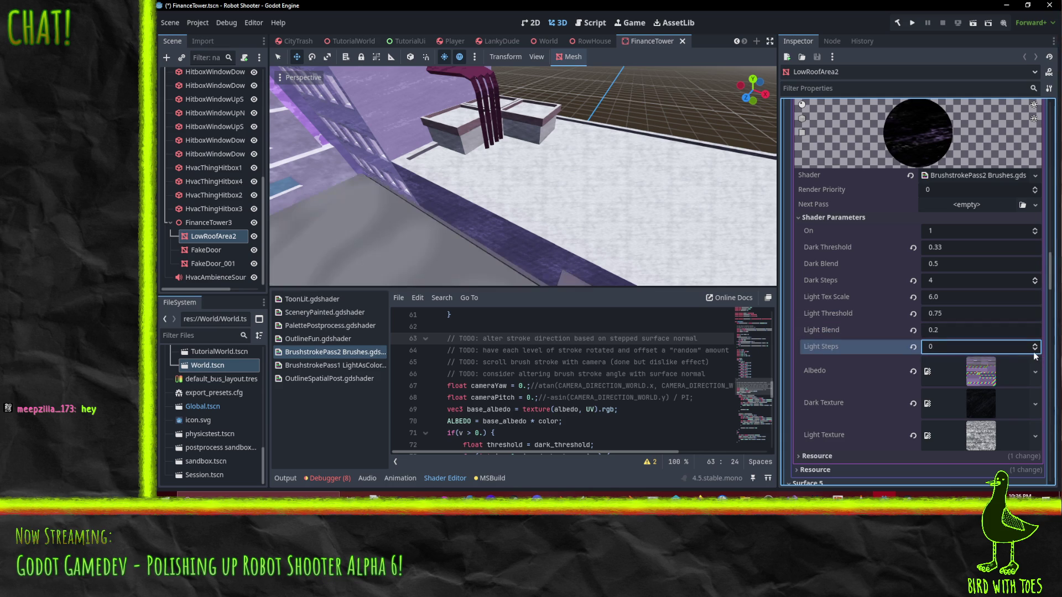
click(1035, 346)
click(1035, 344)
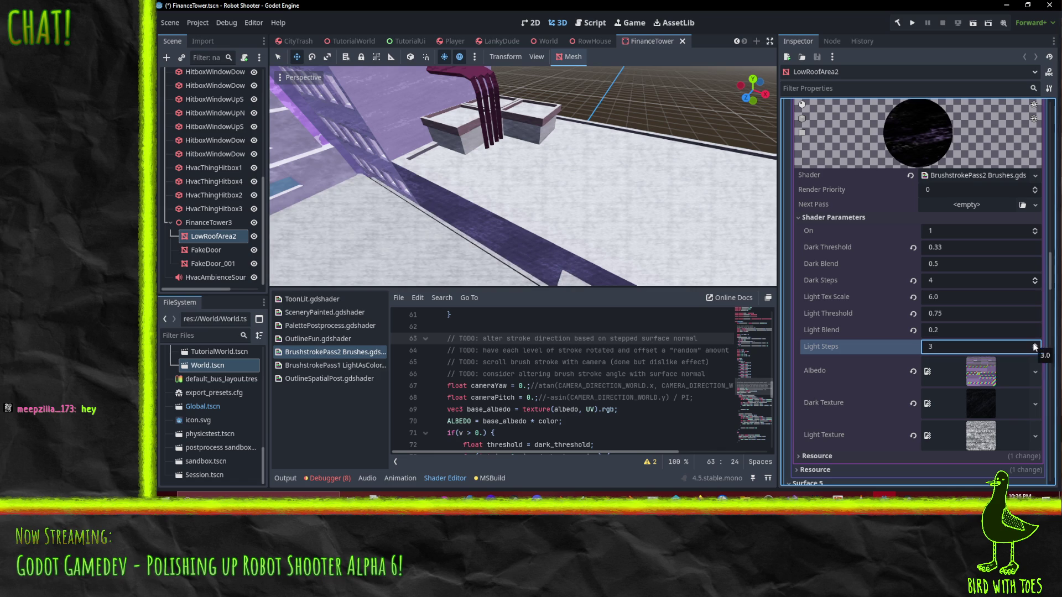
- Set Light Blend to 0.125 and lower Light Steps to 2
drag(580, 244, 519, 183)
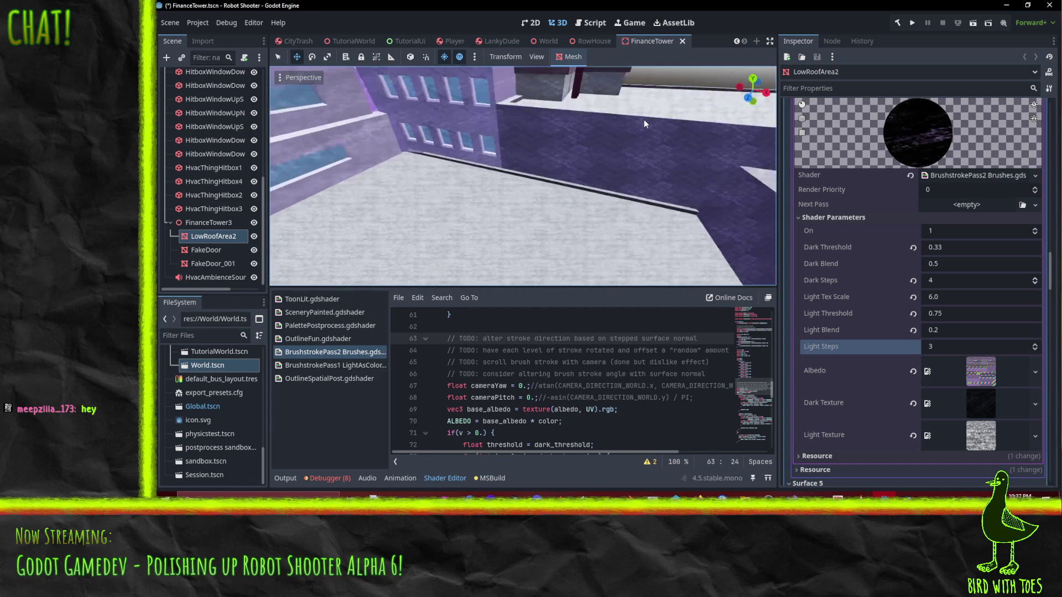
click(947, 330)
text(0.125)
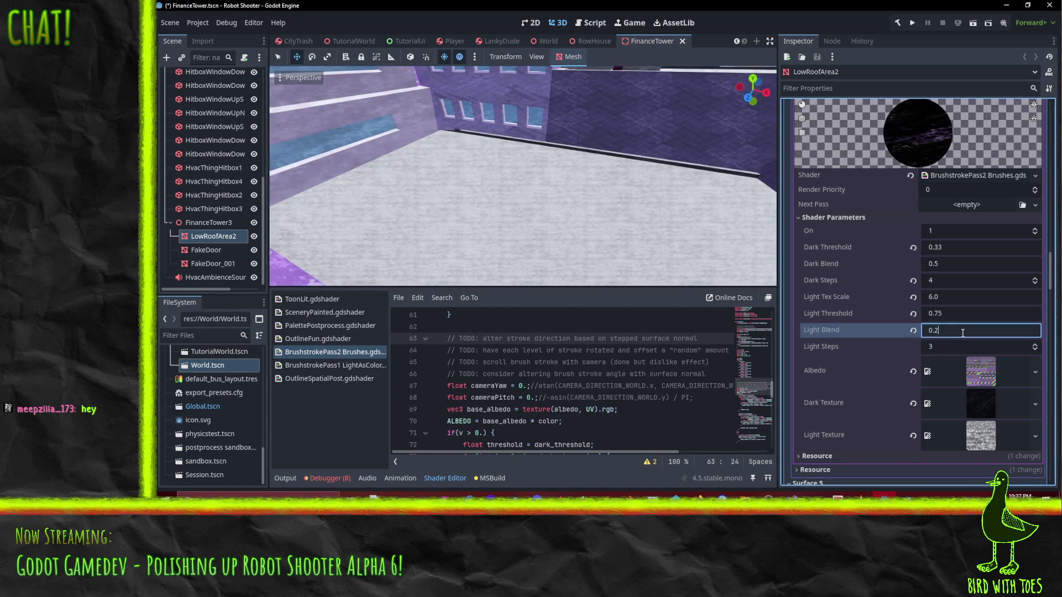
key(Return)
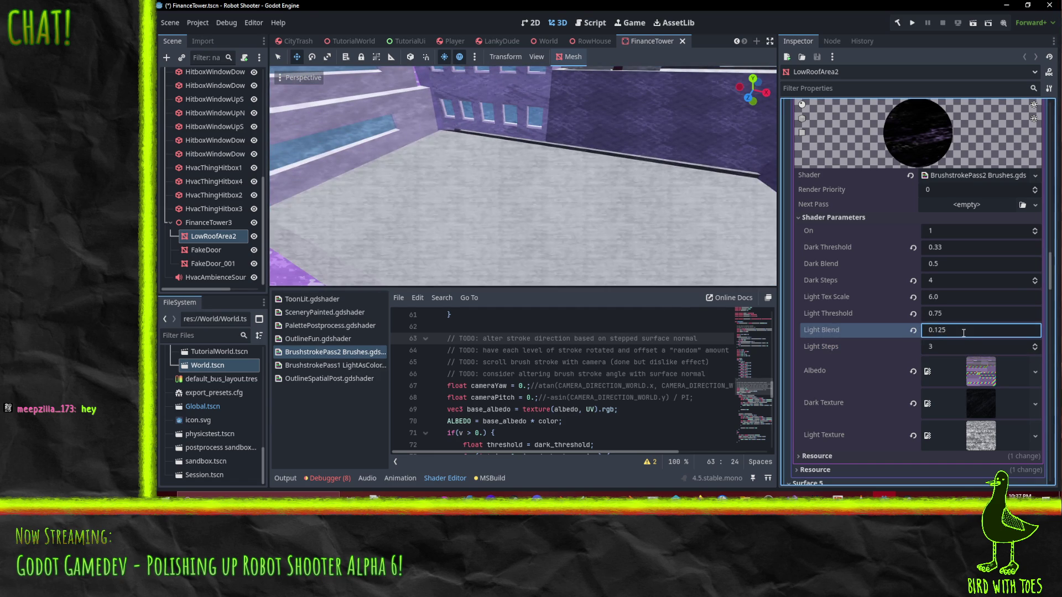
click(1039, 348)
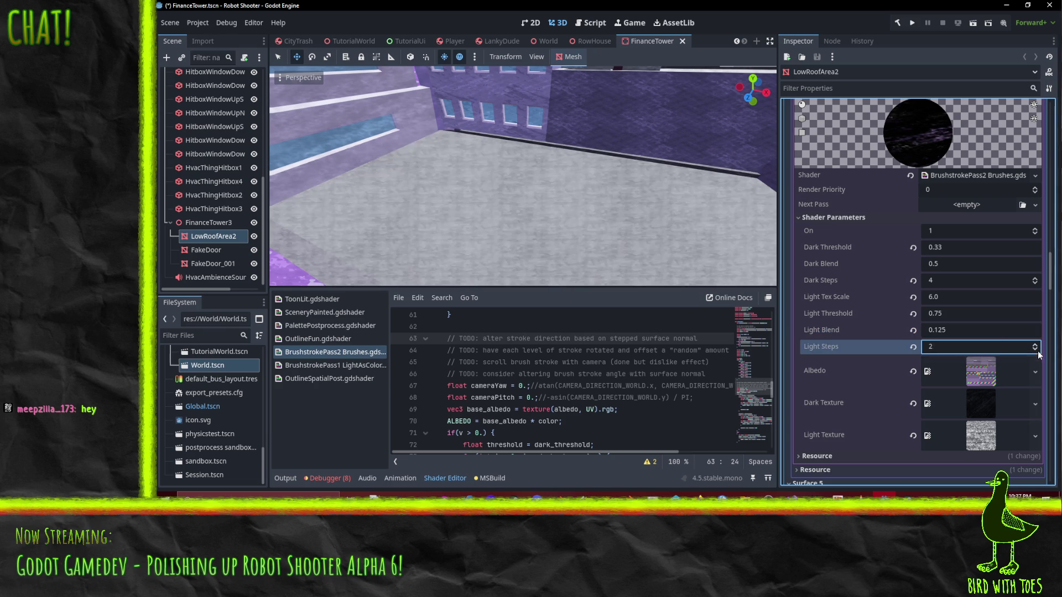
mouse_move(553, 237)
mouse_down()
mouse_move(599, 175)
mouse_move(546, 231)
mouse_move(515, 235)
mouse_move(582, 241)
mouse_move(537, 190)
mouse_move(398, 182)
mouse_up()
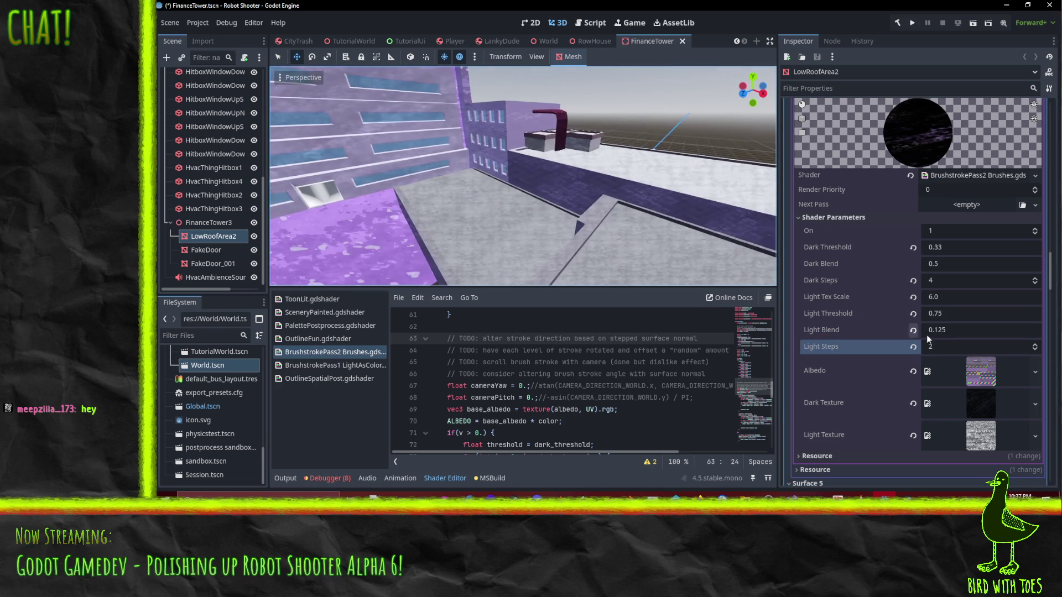
- On the next surface's BrushstrokePass2, set Light Blend 0.125 and Light Steps 2
scroll(925, 335, down, 8)
scroll(910, 330, down, 5)
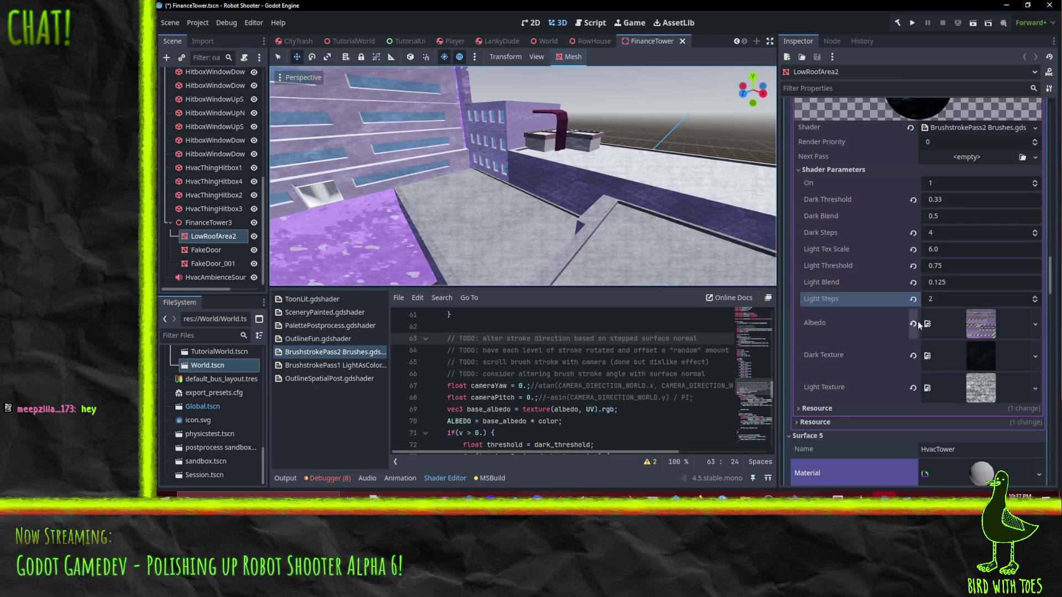
click(959, 299)
scroll(958, 297, down, 7)
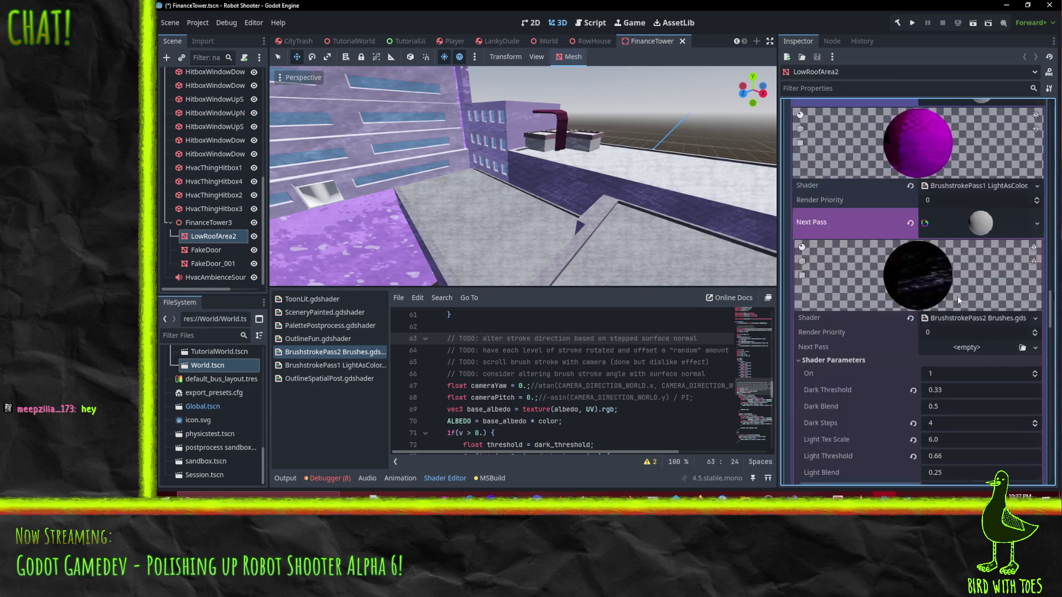
click(947, 330)
click(935, 331)
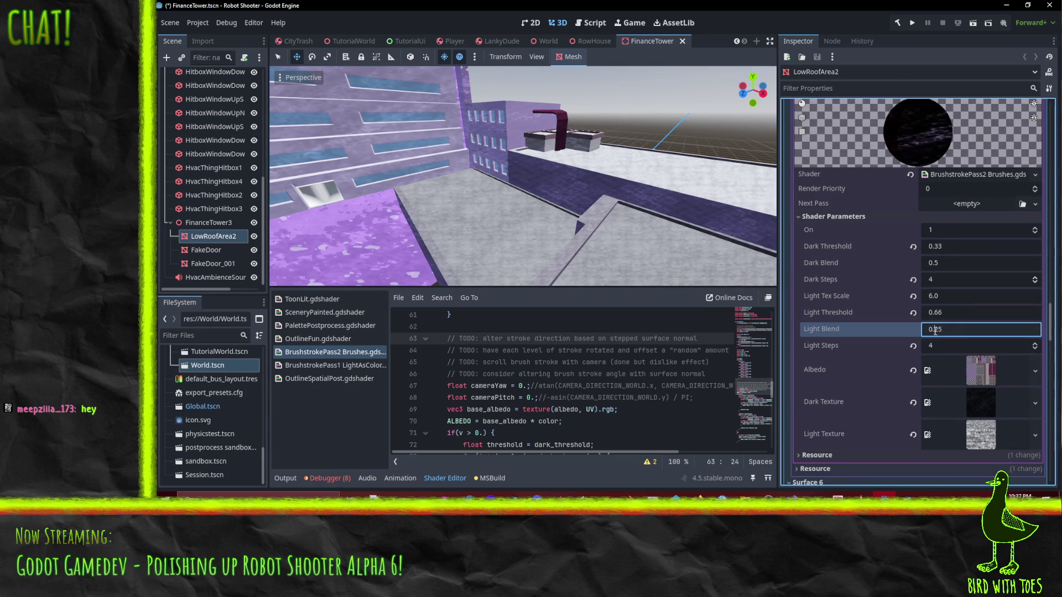
click(953, 346)
text(2)
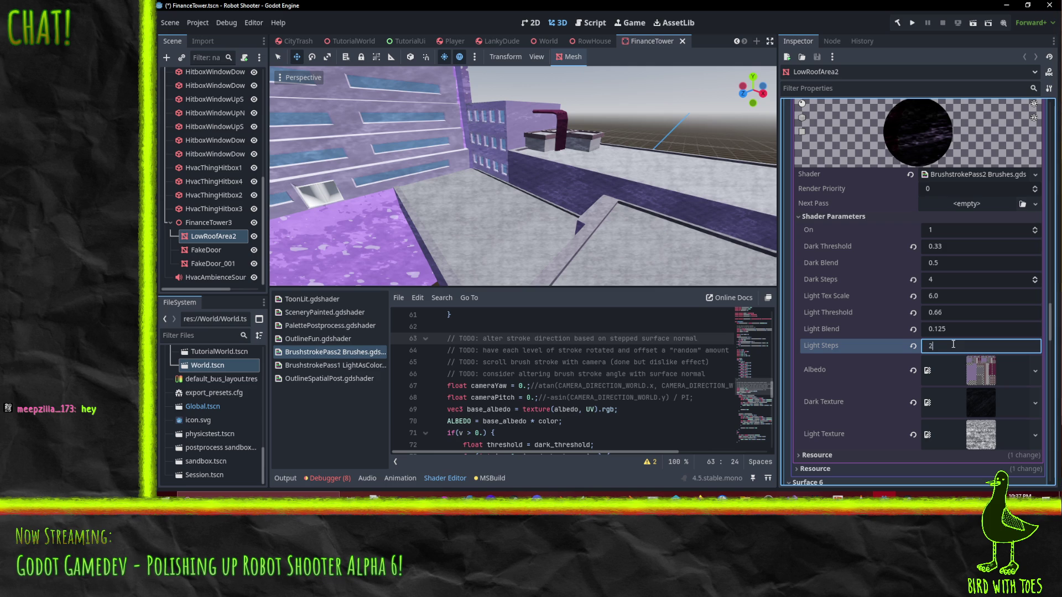
key(Return)
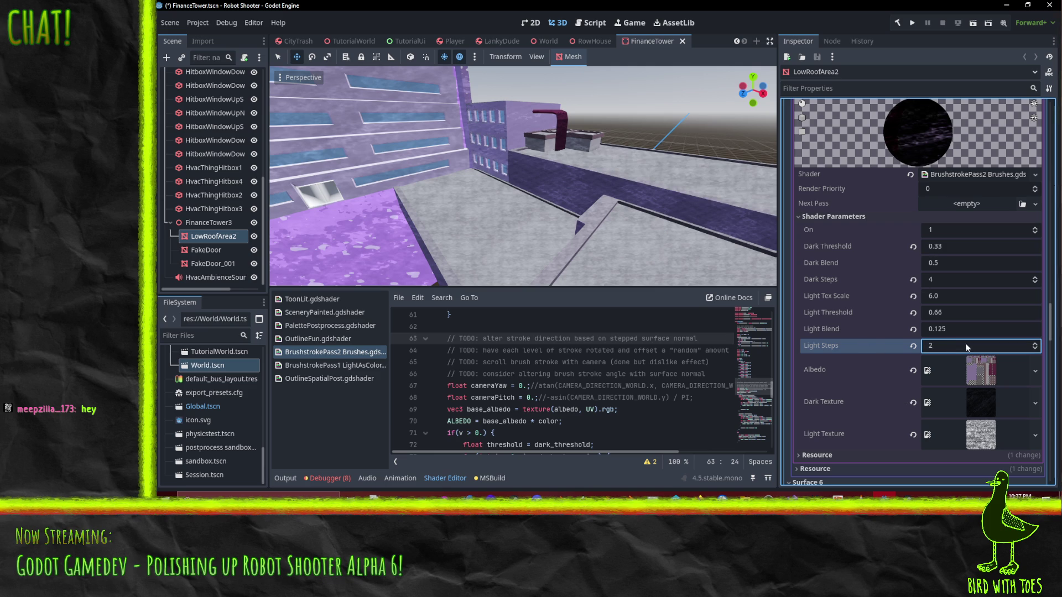
- Change Light Threshold from 0.75 toward 0.9 and orbit over the rooftop
click(948, 314)
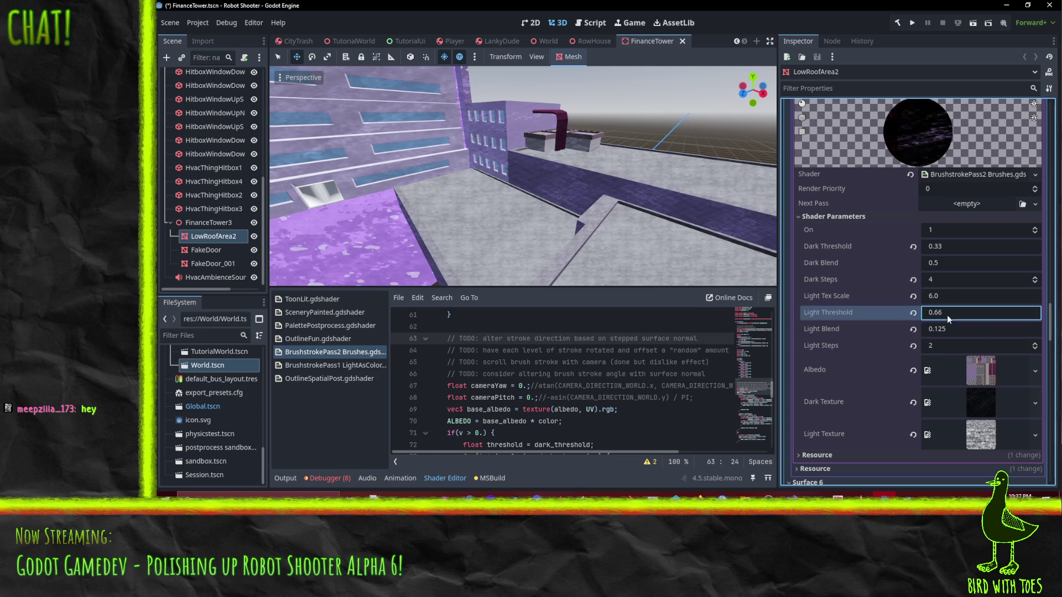
key(BackSpace)
text(75)
mouse_move(554, 182)
mouse_down()
mouse_move(542, 185)
mouse_move(686, 171)
mouse_move(562, 155)
mouse_move(571, 188)
mouse_move(672, 165)
mouse_move(601, 160)
mouse_move(582, 147)
mouse_move(635, 204)
mouse_move(605, 198)
mouse_move(621, 225)
mouse_move(530, 224)
mouse_move(529, 239)
mouse_move(514, 238)
mouse_up()
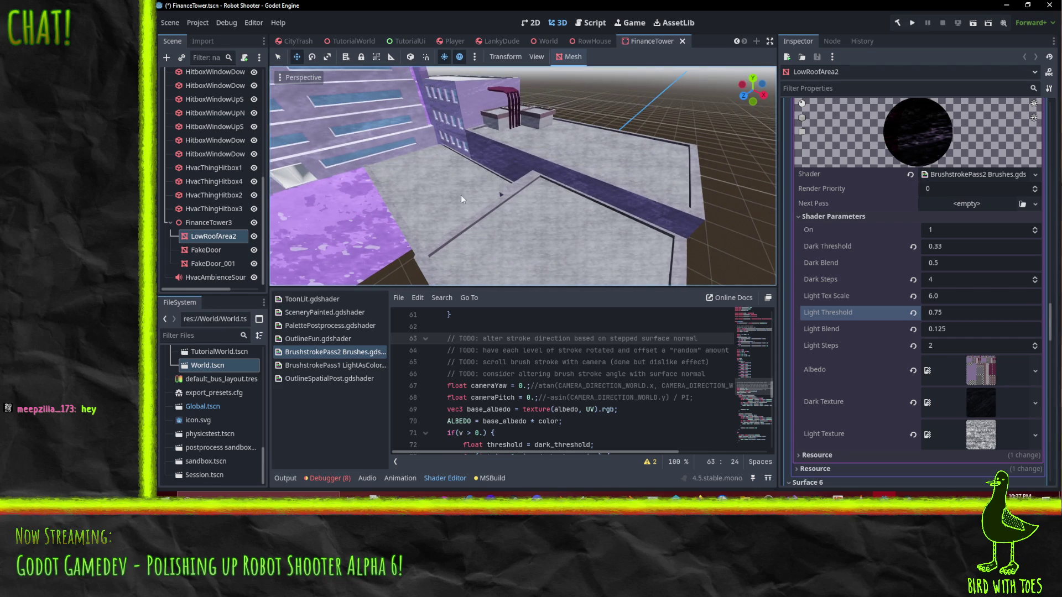
drag(613, 220, 562, 197)
- Keep Light Threshold at 0.75 while orbiting the rooftop and purple tower to check shading
mouse_move(461, 151)
mouse_down()
mouse_move(535, 244)
mouse_move(662, 208)
mouse_move(618, 223)
mouse_move(558, 213)
mouse_up()
click(957, 313)
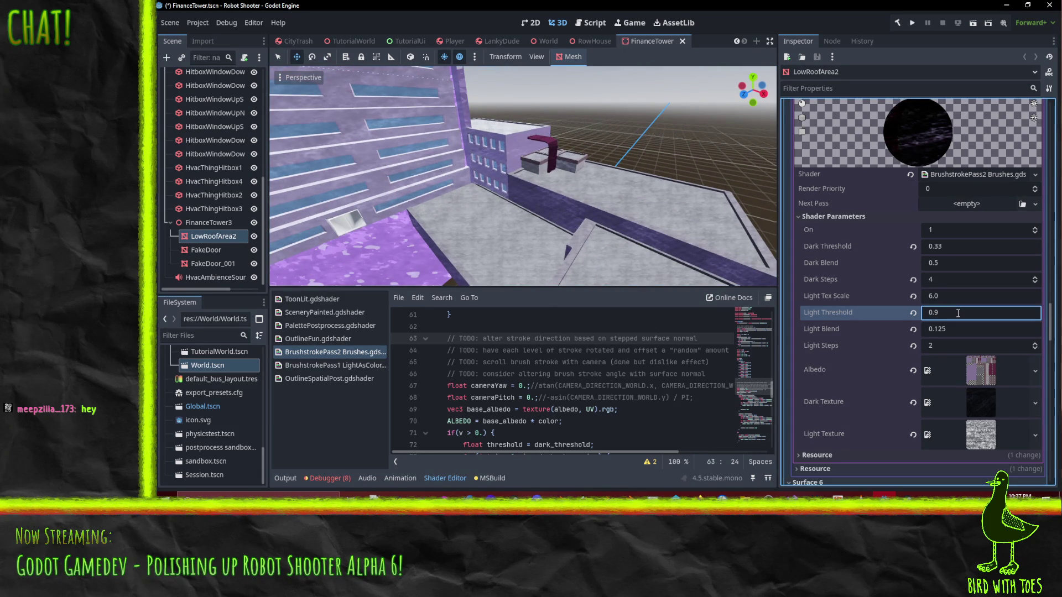
mouse_move(766, 279)
mouse_down()
mouse_move(539, 228)
mouse_move(680, 297)
mouse_up()
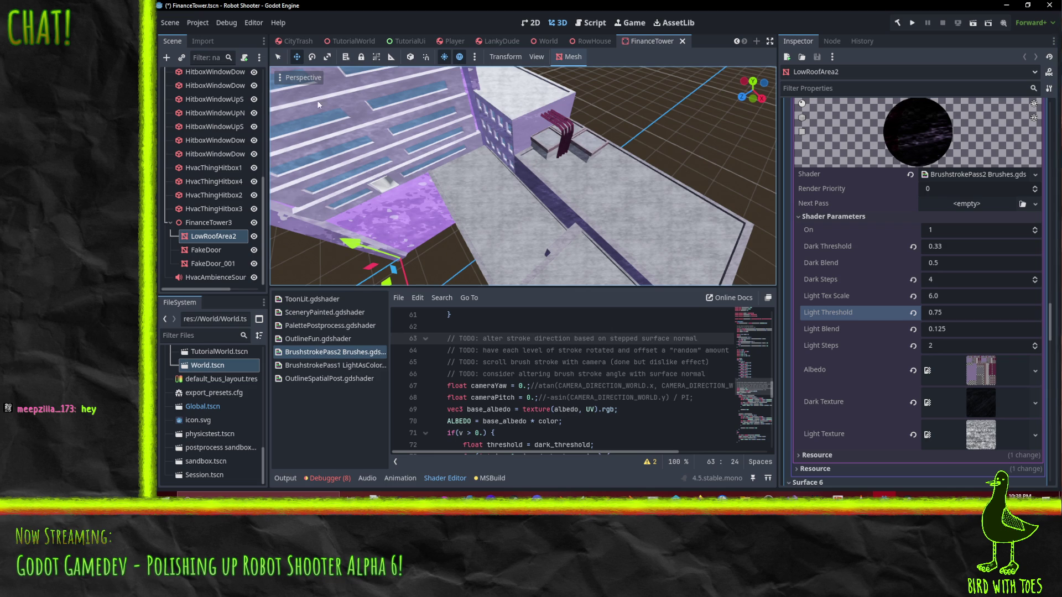
mouse_move(583, 218)
mouse_down()
mouse_move(518, 169)
mouse_move(444, 143)
mouse_move(480, 125)
mouse_move(548, 128)
mouse_move(582, 157)
mouse_move(585, 208)
mouse_move(614, 216)
mouse_move(584, 206)
mouse_move(638, 174)
mouse_move(567, 247)
mouse_move(622, 254)
mouse_move(639, 241)
mouse_move(586, 266)
mouse_move(496, 265)
mouse_move(526, 240)
mouse_move(606, 234)
mouse_move(645, 259)
mouse_move(612, 264)
mouse_up()
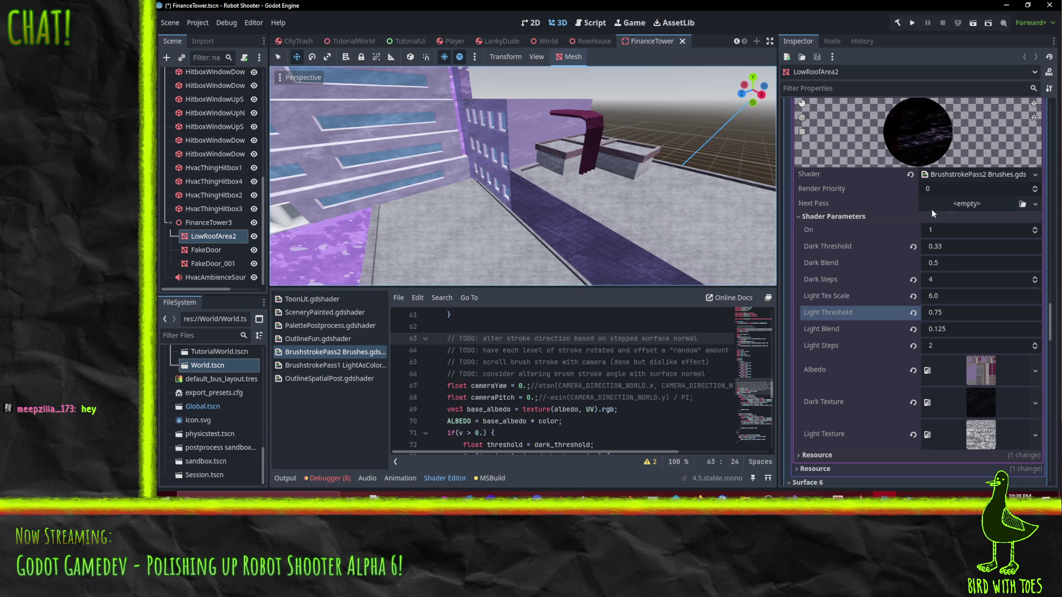
mouse_move(426, 207)
mouse_down()
mouse_move(632, 275)
mouse_move(597, 212)
mouse_move(661, 216)
mouse_up()
- Give this surface's pass Light Blend 0.125 and Light Steps 2
scroll(907, 242, up, 5)
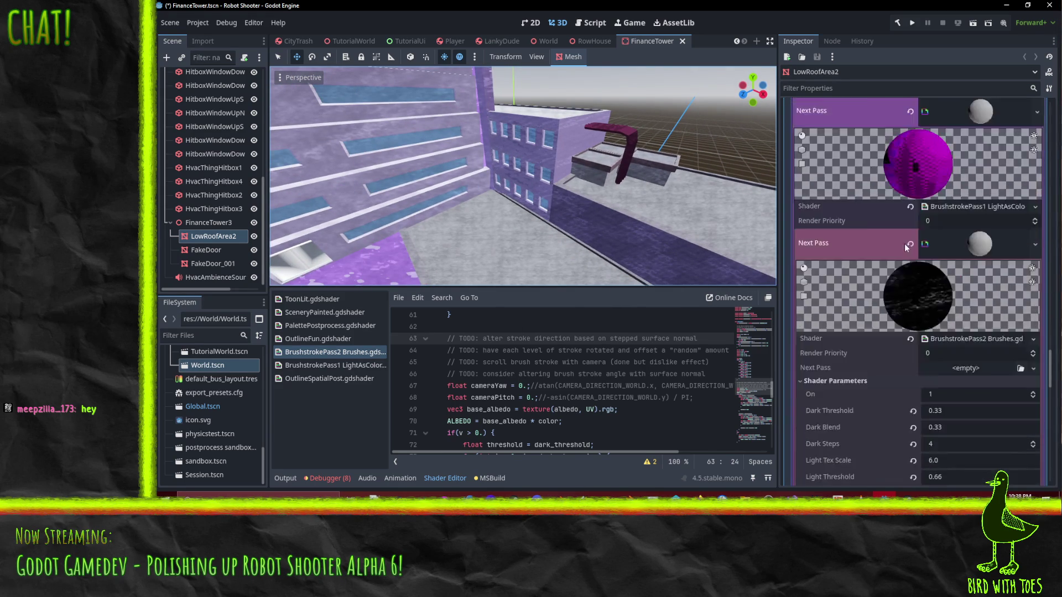
scroll(867, 180, down, 5)
click(951, 303)
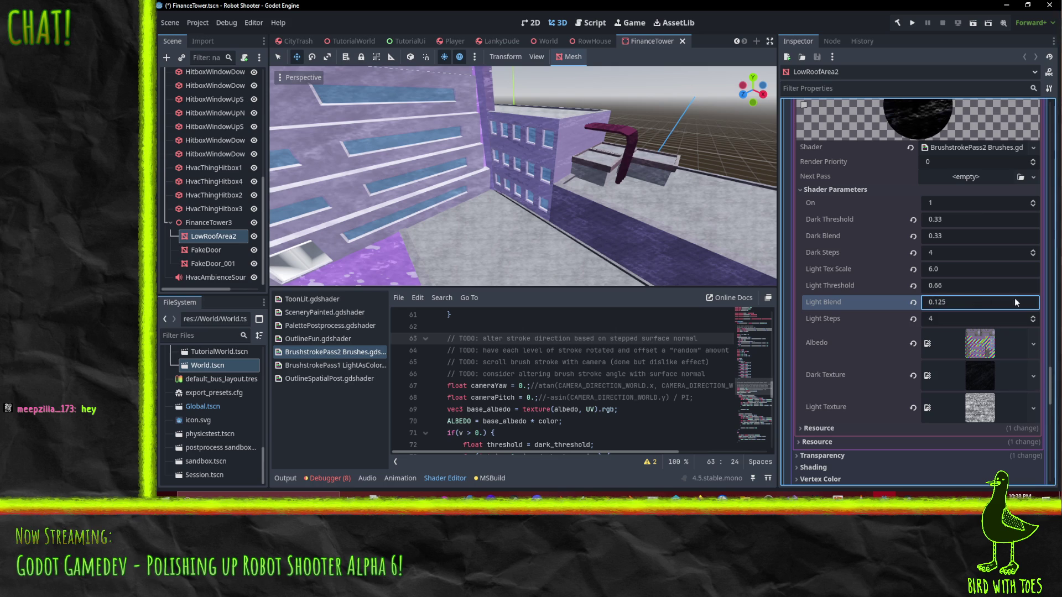
click(1033, 323)
double_click(1033, 324)
key(BackSpace)
text(2)
key(Return)
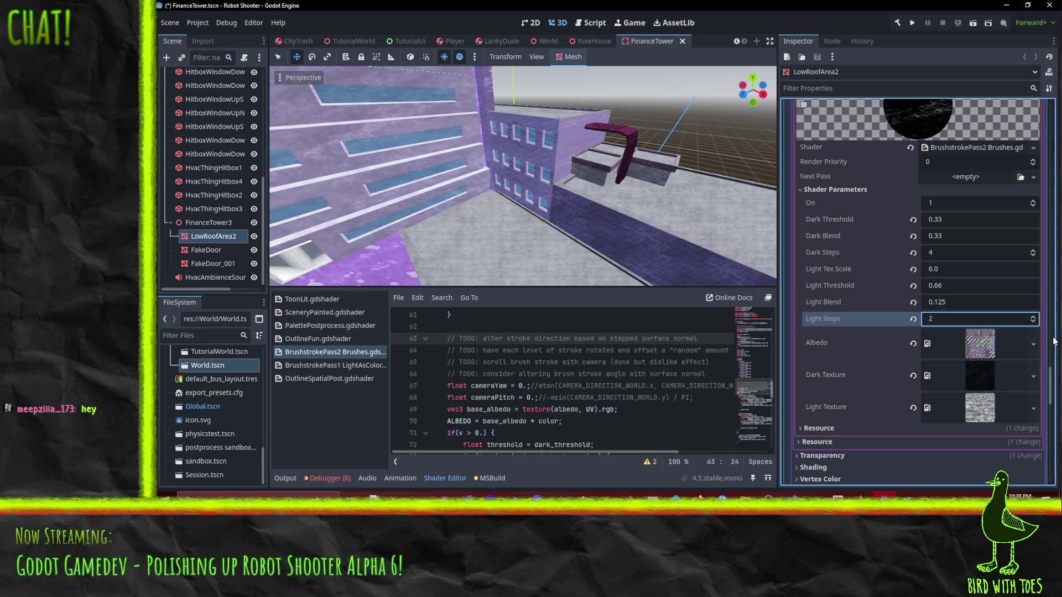
- Confirm Light Threshold 0.75 and orbit toward the building wall across the roof
click(948, 288)
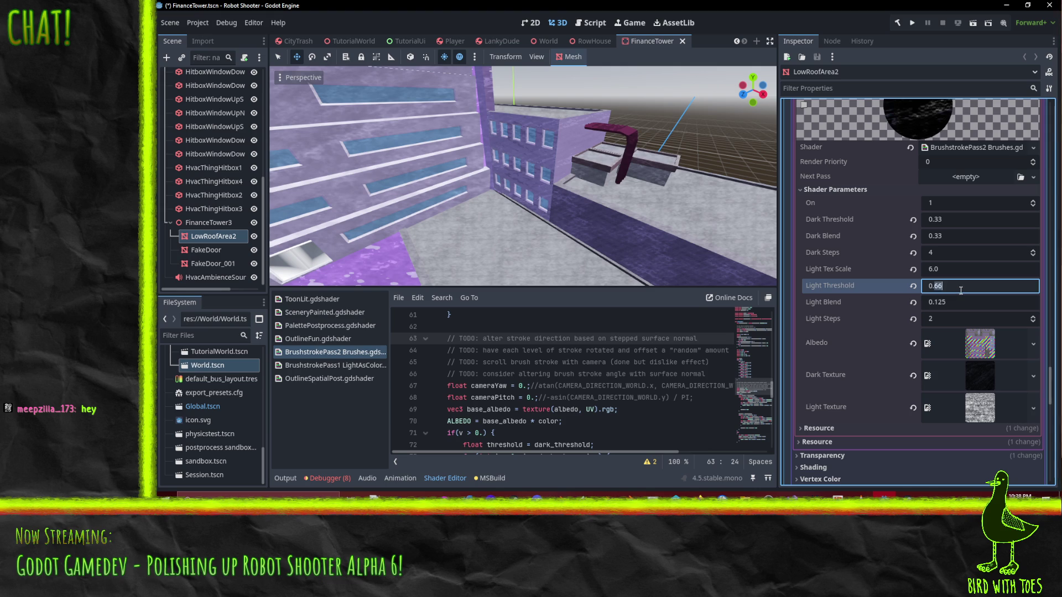
text(0.75)
key(Return)
mouse_move(460, 95)
mouse_down()
mouse_move(626, 138)
mouse_move(532, 166)
mouse_move(437, 168)
mouse_up()
mouse_move(699, 221)
mouse_down()
mouse_move(628, 180)
mouse_move(570, 166)
mouse_move(624, 185)
mouse_move(506, 172)
mouse_up()
- Try Light Threshold 2.0, then 1.1, looking down onto the roof after each
click(950, 287)
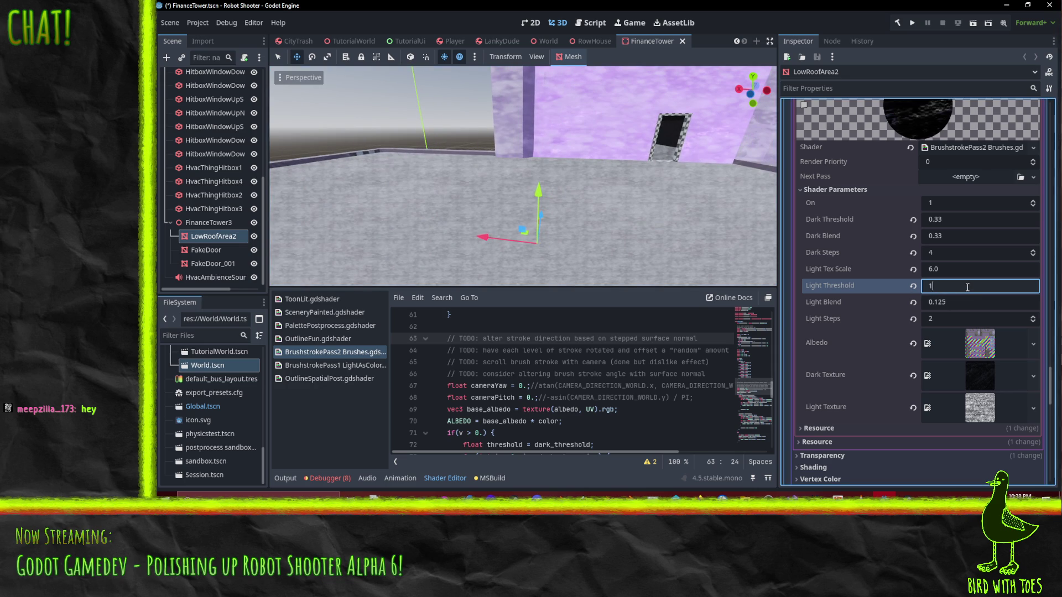
key(Return)
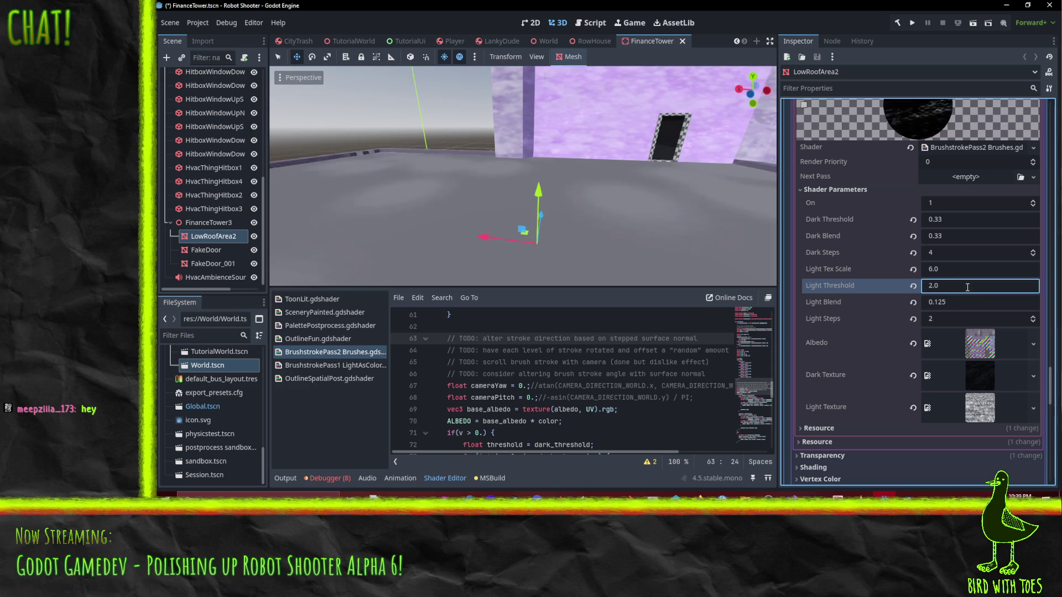
mouse_move(608, 221)
mouse_down()
mouse_move(704, 258)
mouse_move(609, 168)
mouse_move(704, 186)
mouse_up()
mouse_move(575, 161)
mouse_down()
mouse_move(507, 160)
mouse_move(579, 201)
mouse_move(551, 238)
mouse_move(575, 243)
mouse_up()
click(947, 287)
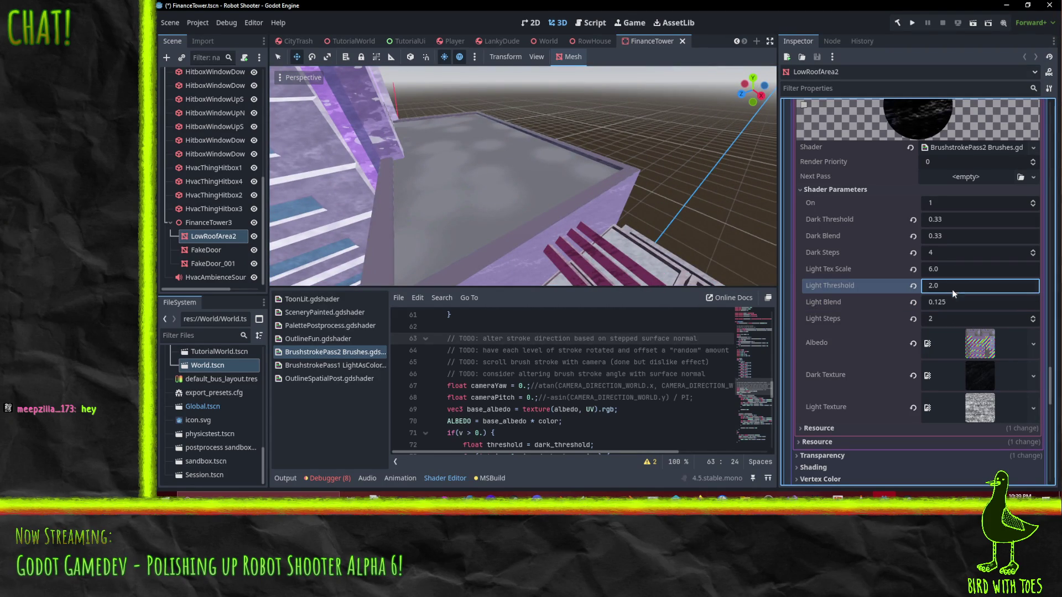
text(1.1)
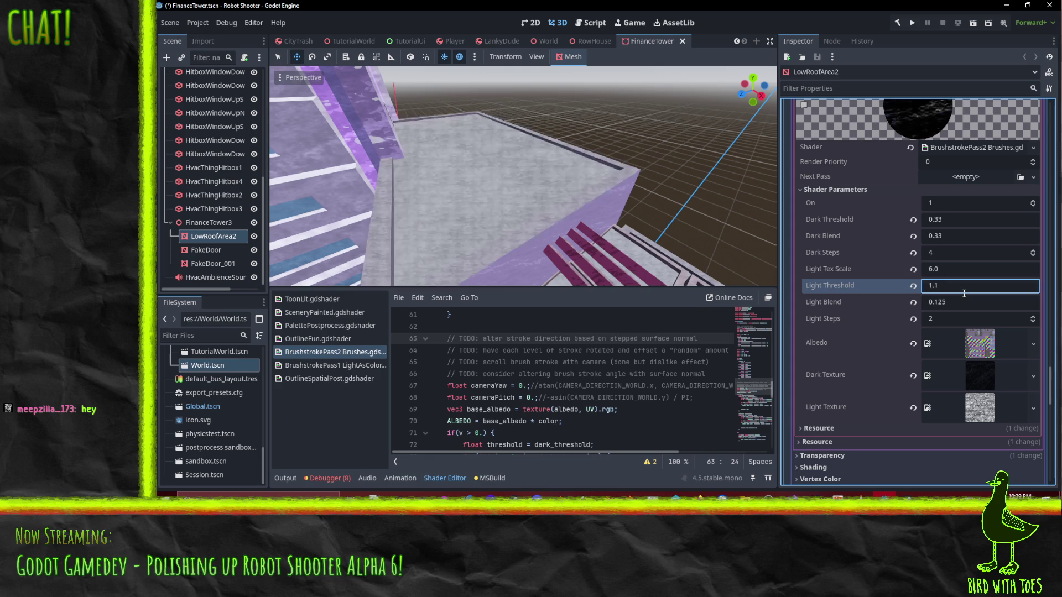
mouse_move(577, 207)
mouse_down()
mouse_move(569, 175)
mouse_move(620, 164)
mouse_move(681, 214)
mouse_move(643, 198)
mouse_move(705, 192)
mouse_move(524, 213)
mouse_move(519, 231)
mouse_move(562, 234)
mouse_up()
- Try Light Threshold 1.2, then step it down to 1.0 and review the roof ledge
click(936, 290)
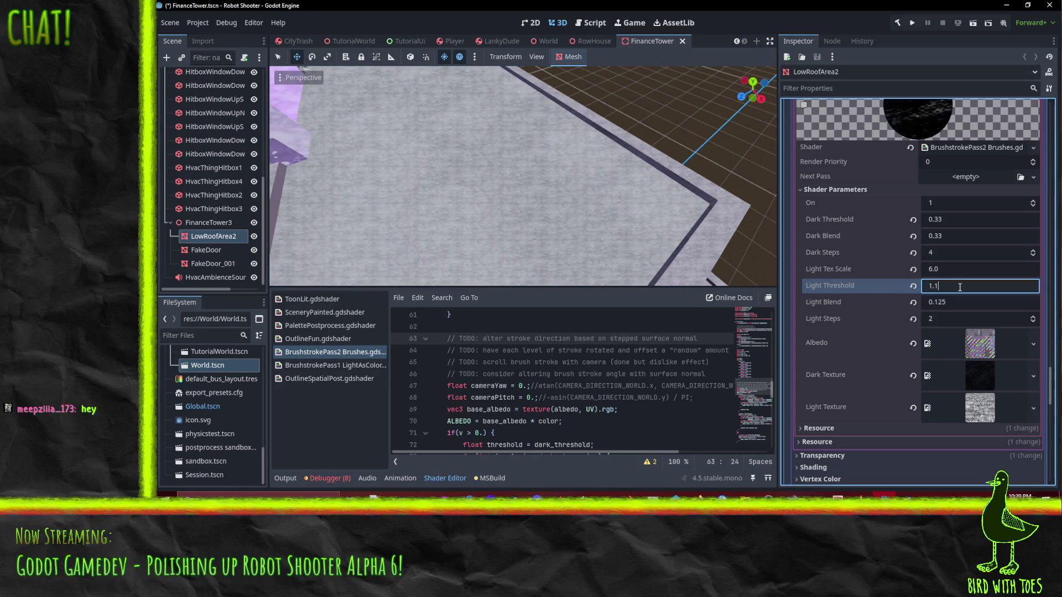
text(2)
mouse_move(691, 233)
mouse_down()
mouse_move(618, 214)
mouse_move(562, 154)
mouse_move(473, 134)
mouse_move(495, 162)
mouse_move(638, 194)
mouse_move(652, 186)
mouse_move(643, 214)
mouse_move(606, 177)
mouse_move(765, 254)
mouse_up()
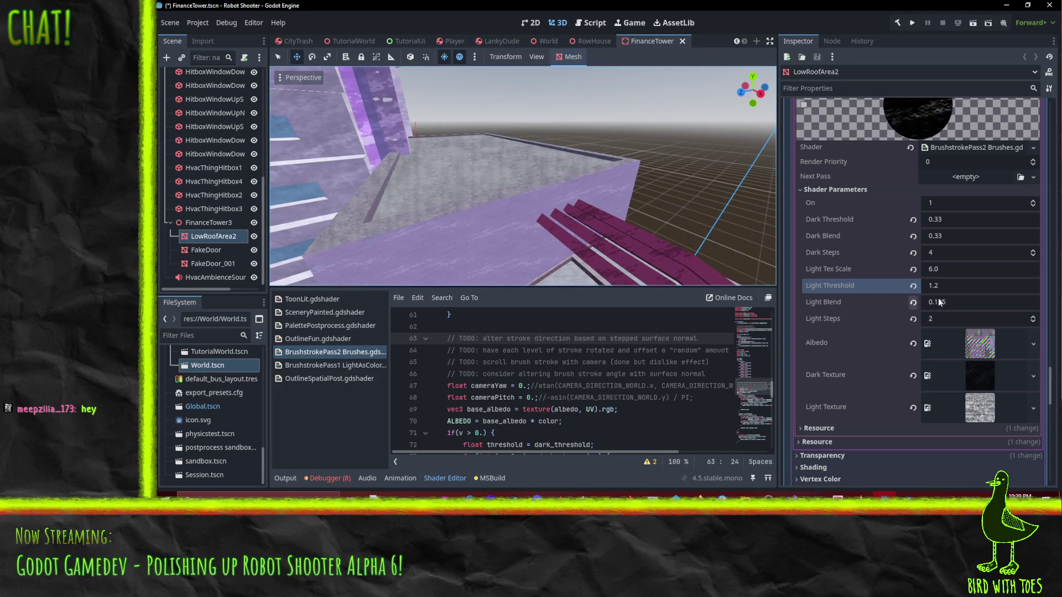
mouse_move(520, 200)
mouse_down()
mouse_move(410, 135)
mouse_move(470, 147)
mouse_move(546, 209)
mouse_move(629, 227)
mouse_move(552, 187)
mouse_move(660, 261)
mouse_move(653, 237)
mouse_move(526, 128)
mouse_move(636, 201)
mouse_up()
key(Down)
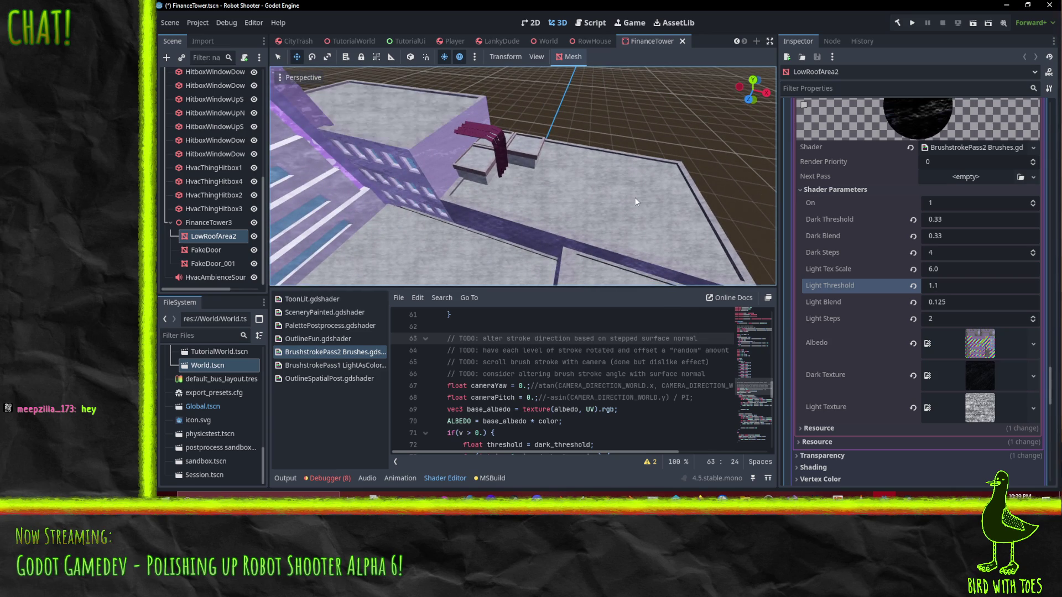
key(Down)
mouse_move(634, 201)
mouse_down()
mouse_move(596, 215)
mouse_move(613, 173)
mouse_move(529, 155)
mouse_move(589, 133)
mouse_move(651, 165)
mouse_move(597, 130)
mouse_move(480, 134)
mouse_move(552, 214)
mouse_move(603, 222)
mouse_move(572, 215)
mouse_move(570, 200)
mouse_up()
- Save the FinanceTower scene
key(ctrl+s)
scroll(944, 329, down, 5)
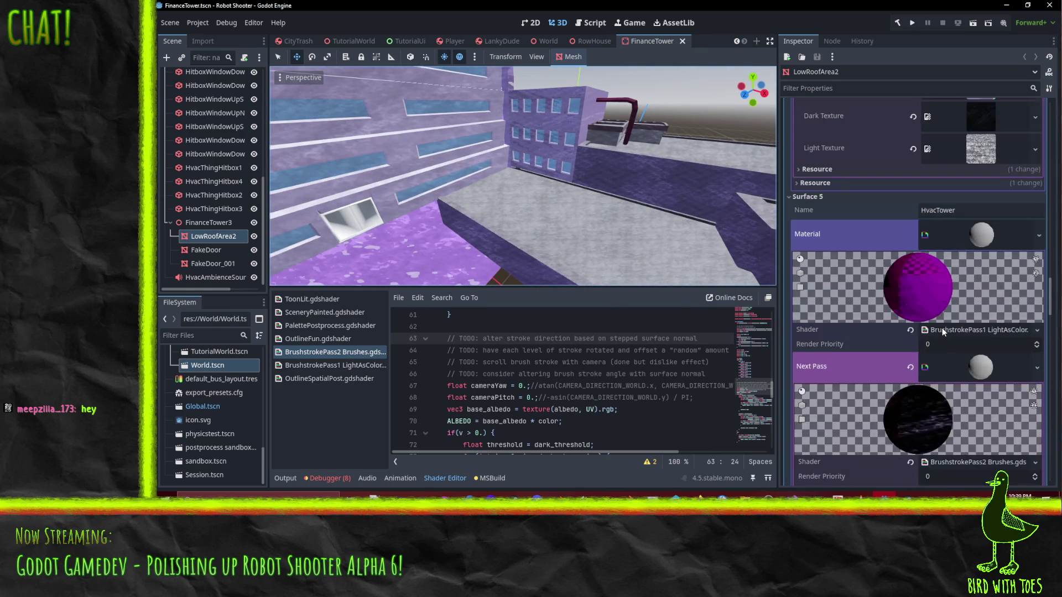
scroll(941, 338, up, 10)
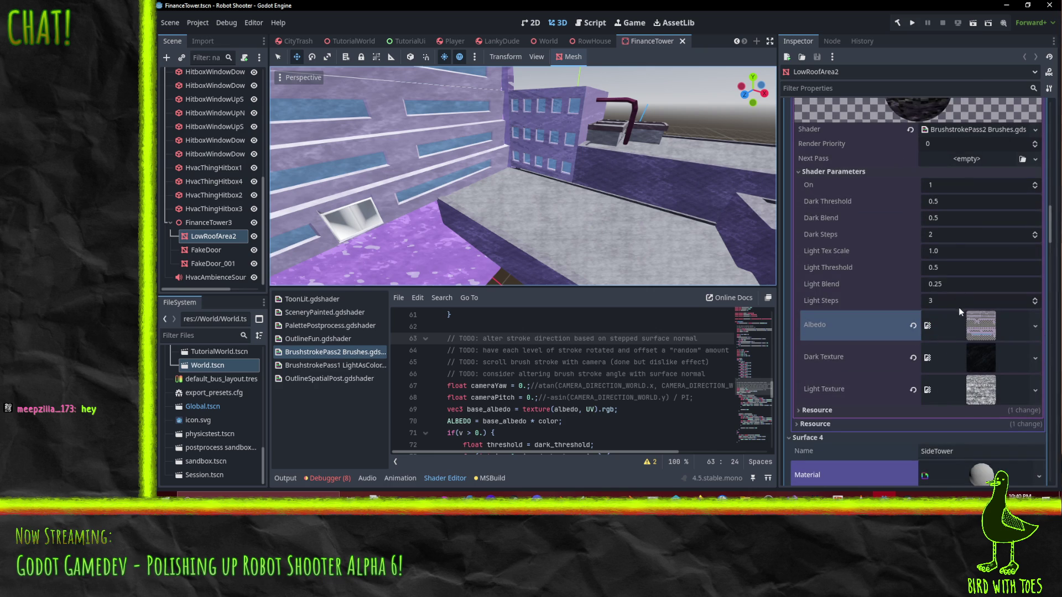
- Set the light pass to Light Tex Scale 6, threshold 0.75, blend 0.125 and 2 steps
click(944, 255)
text(6)
click(948, 266)
text(.75)
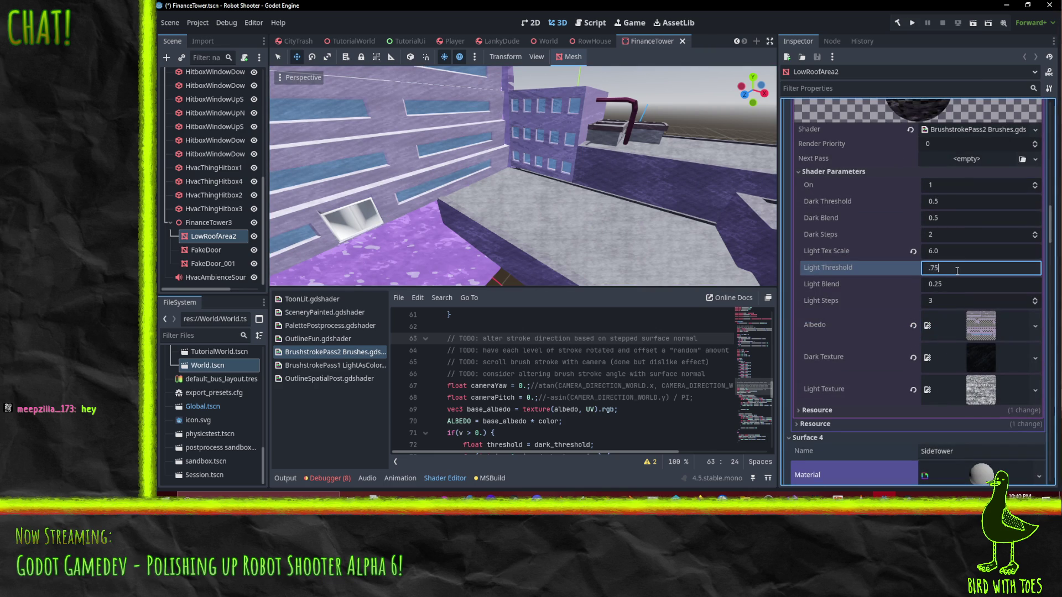
key(Return)
click(964, 283)
text(0.125)
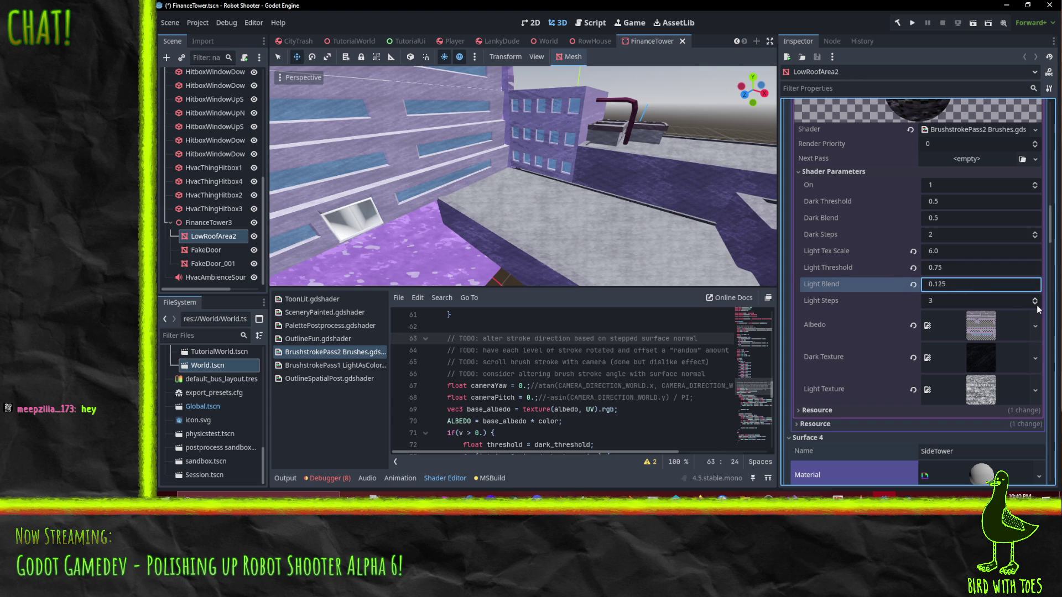
click(1034, 304)
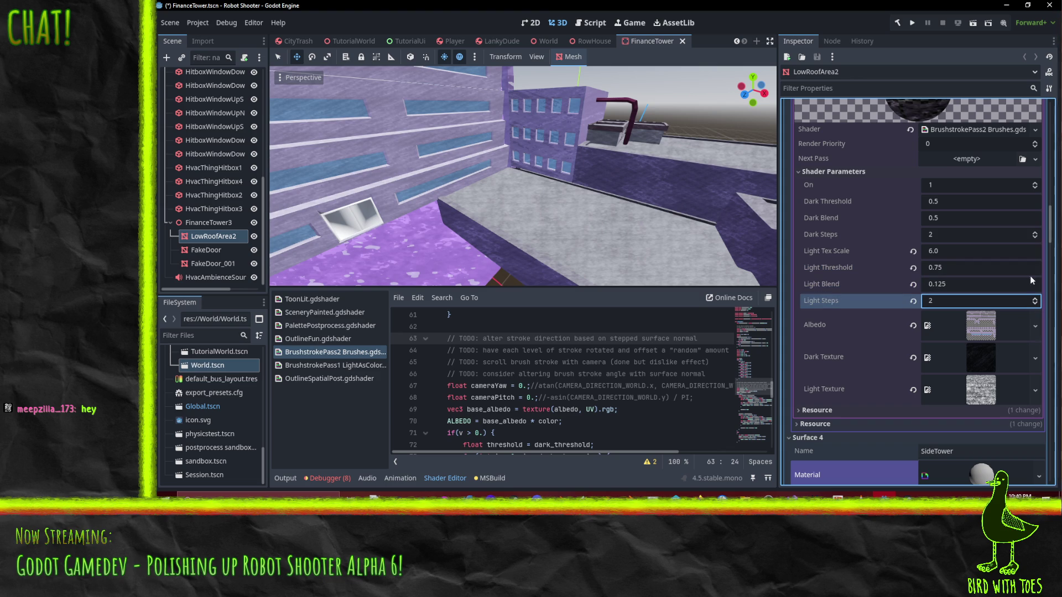
- Raise Dark Steps to 4 and rework the Dark Blend value
click(1034, 232)
click(1034, 232)
click(990, 219)
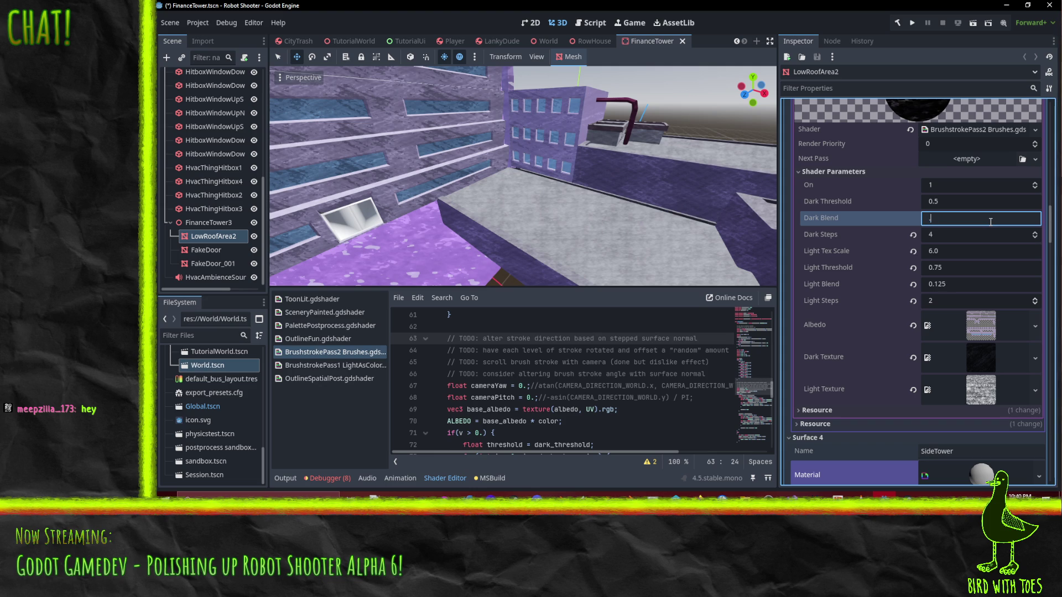
text(0.25)
key(Return)
click(972, 201)
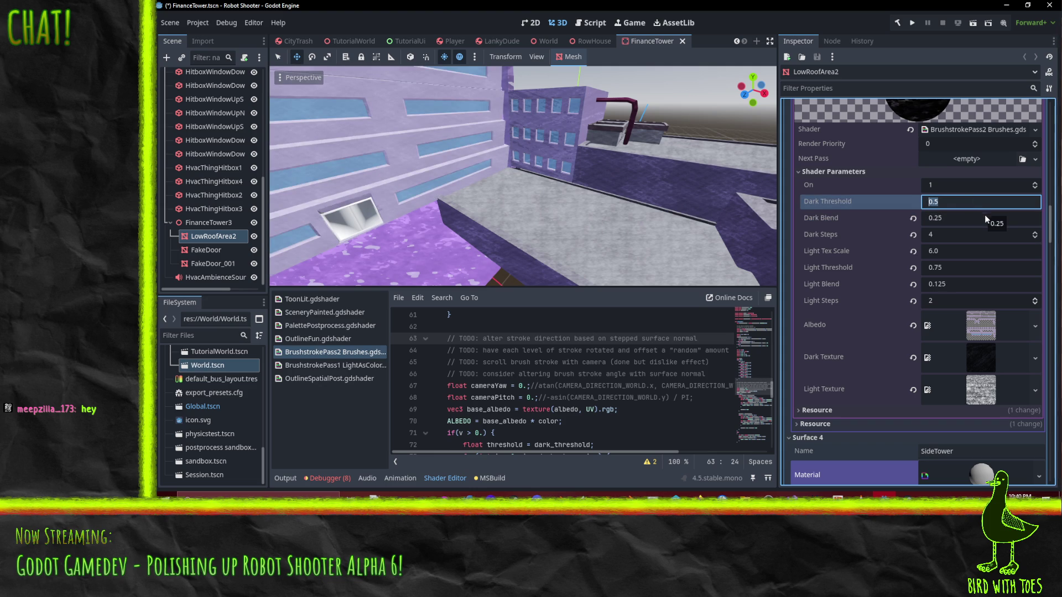
click(985, 215)
text(0.5)
key(Return)
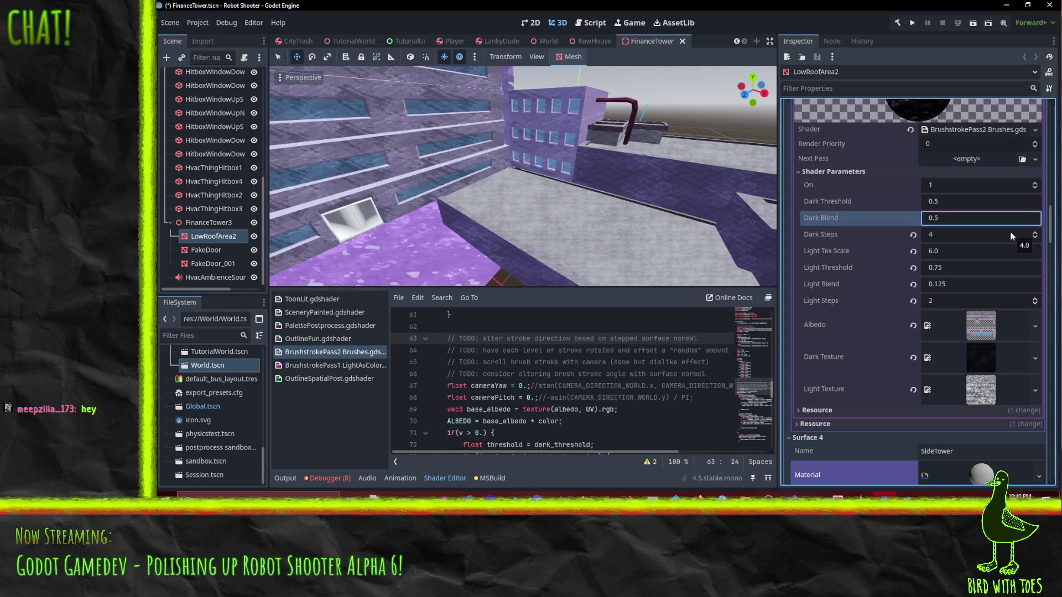
- Finish the dark pass at Dark Blend 0.25 and Dark Threshold 0.33
mouse_move(523, 180)
mouse_down()
mouse_move(460, 133)
mouse_move(436, 142)
mouse_up()
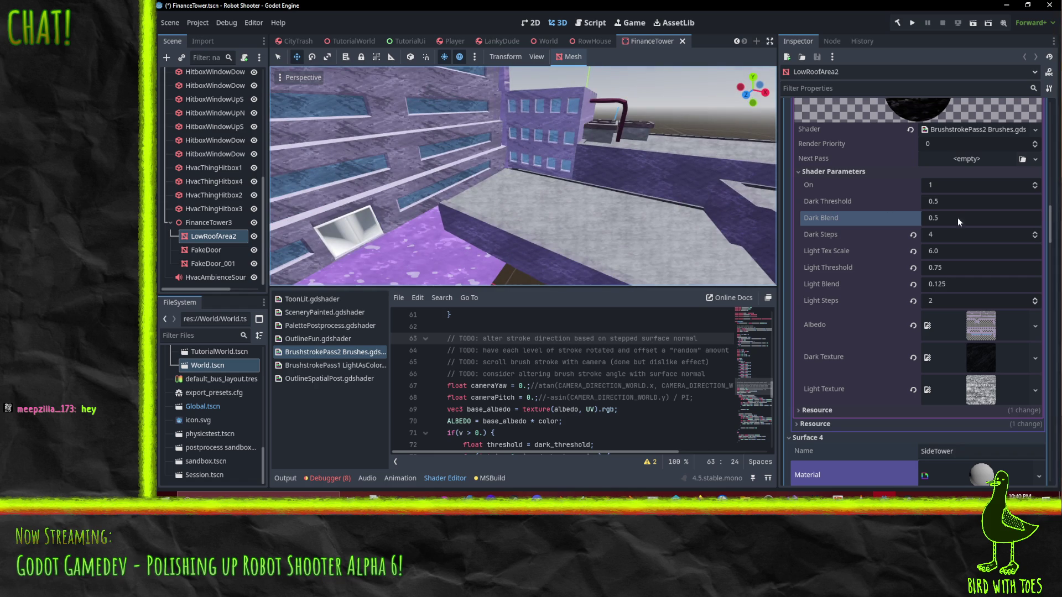
click(971, 221)
text(2)
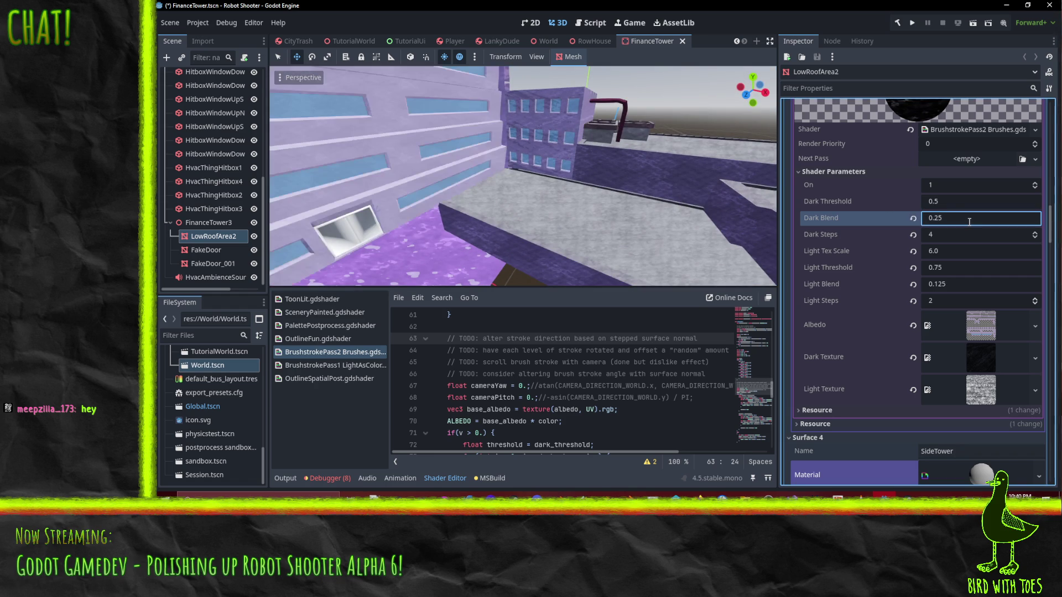
click(954, 207)
text(0.)
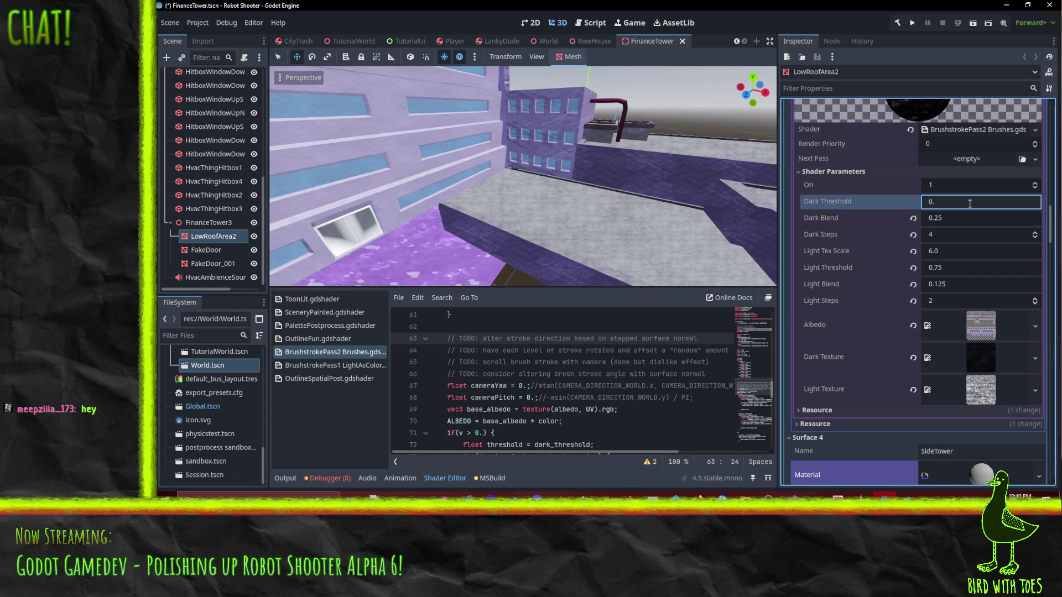
text(33)
key(Return)
- Frame the selected tower and orbit to view the tower and low roof
key(f)
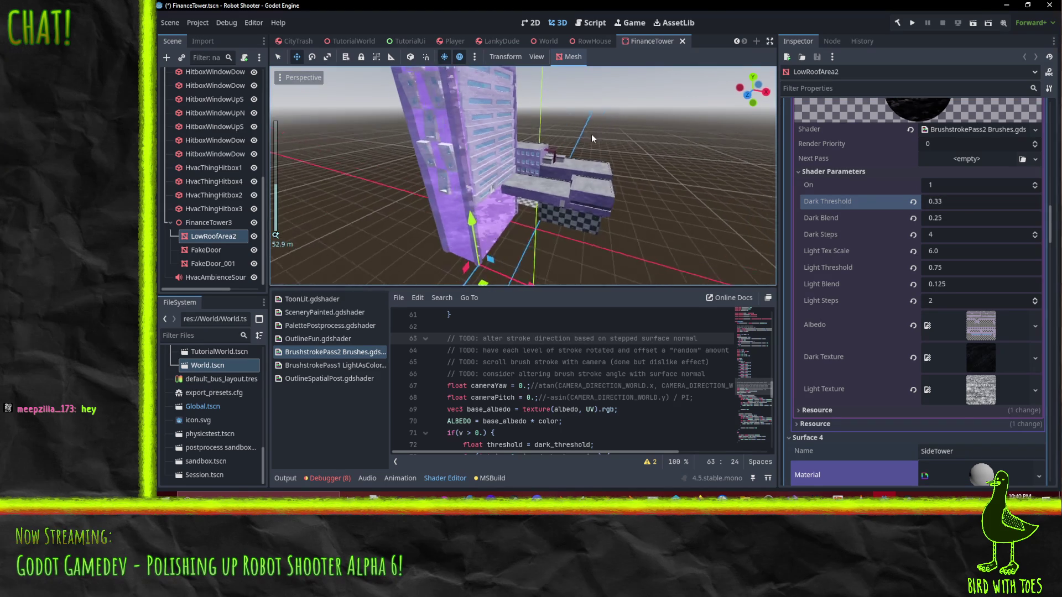
mouse_move(282, 91)
mouse_down()
mouse_move(378, 97)
mouse_move(519, 162)
mouse_move(726, 139)
mouse_move(565, 135)
mouse_move(658, 272)
mouse_move(652, 88)
mouse_move(629, 244)
mouse_move(614, 237)
mouse_move(603, 164)
mouse_move(589, 204)
mouse_move(646, 217)
mouse_up()
scroll(565, 135, up, 5)
- Save the FinanceTower scene
scroll(842, 234, up, 3)
scroll(841, 233, up, 3)
key(ctrl+s)
mouse_move(545, 220)
mouse_down()
mouse_move(610, 226)
mouse_move(558, 222)
mouse_up()
- Set Surface 0's brushstroke pass Light Tex Scale to 6
scroll(984, 334, up, 5)
scroll(977, 310, up, 5)
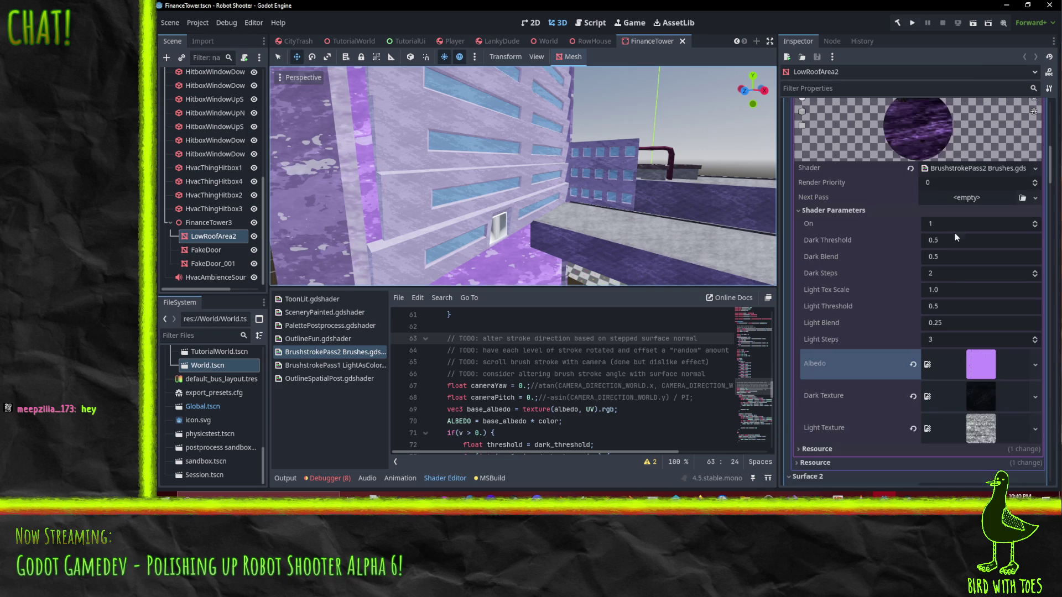
scroll(994, 324, down, 3)
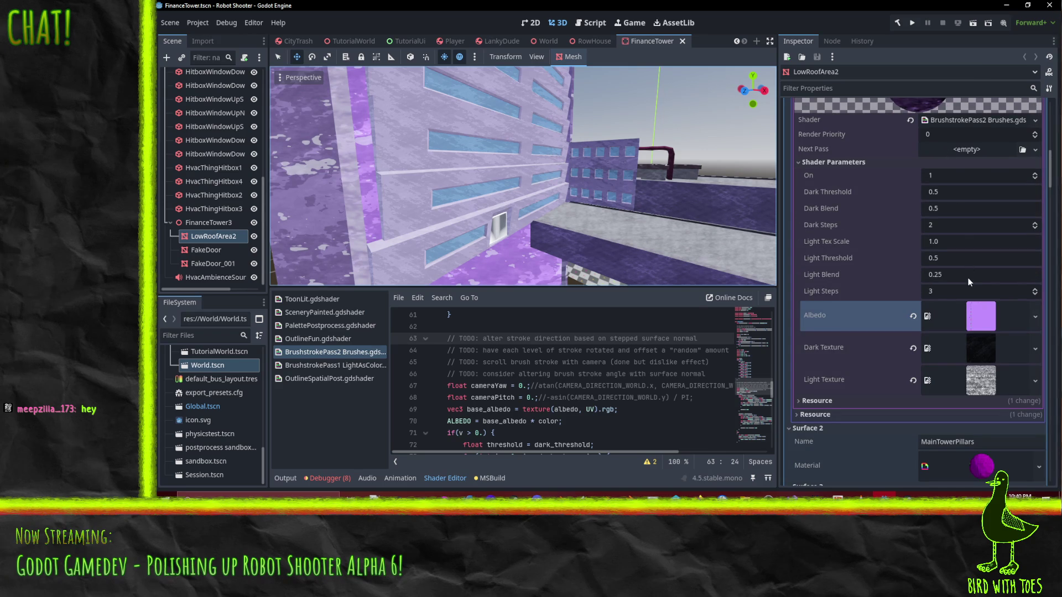
click(948, 244)
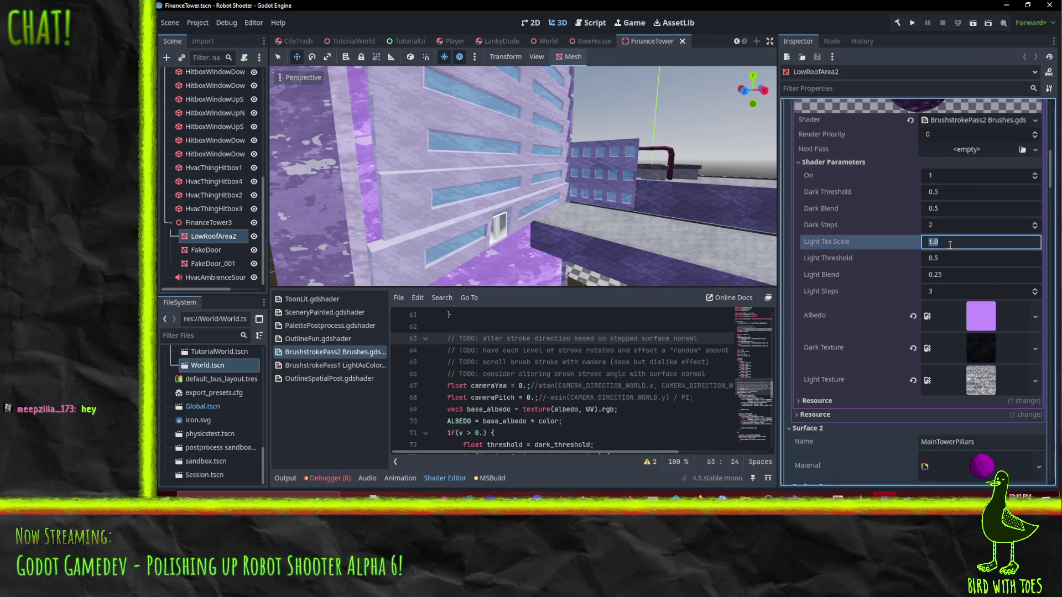
text(6)
key(Return)
- Set the WindowBoxes surface's brushstroke pass Light Tex Scale to 6.0
scroll(951, 247, up, 10)
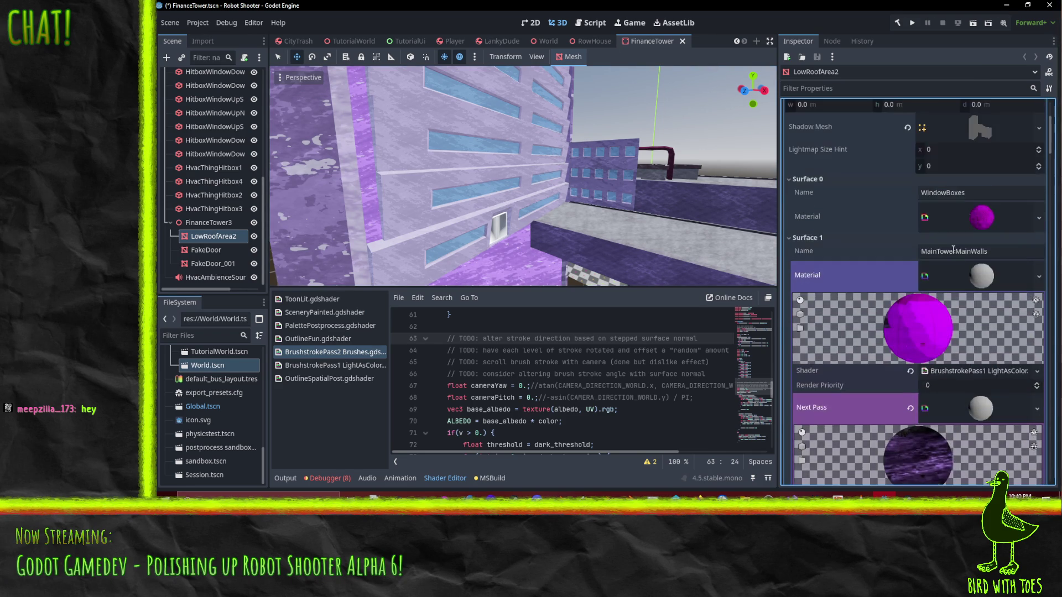
scroll(892, 221, up, 3)
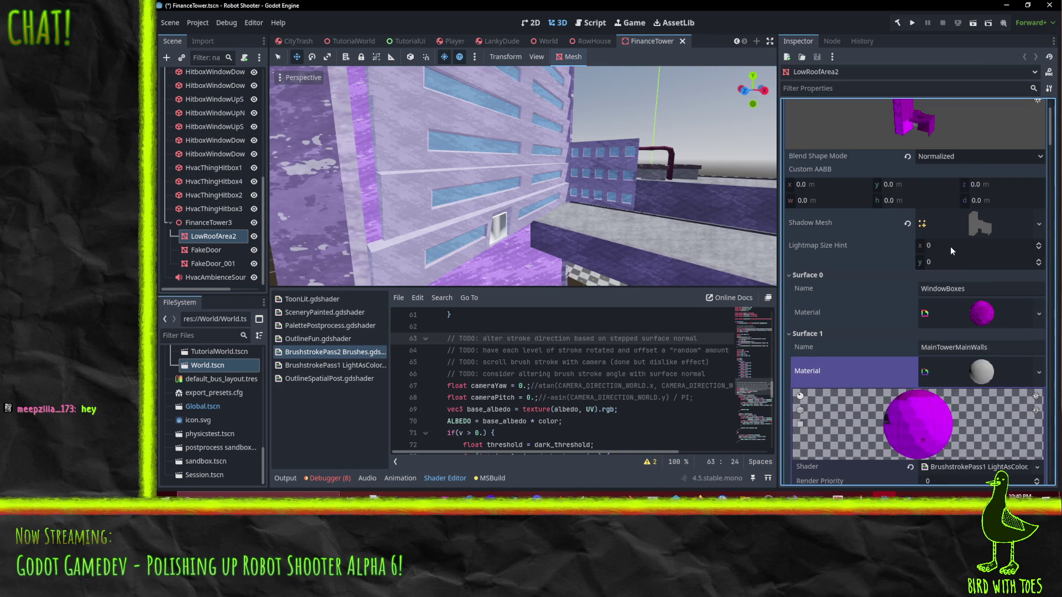
click(988, 317)
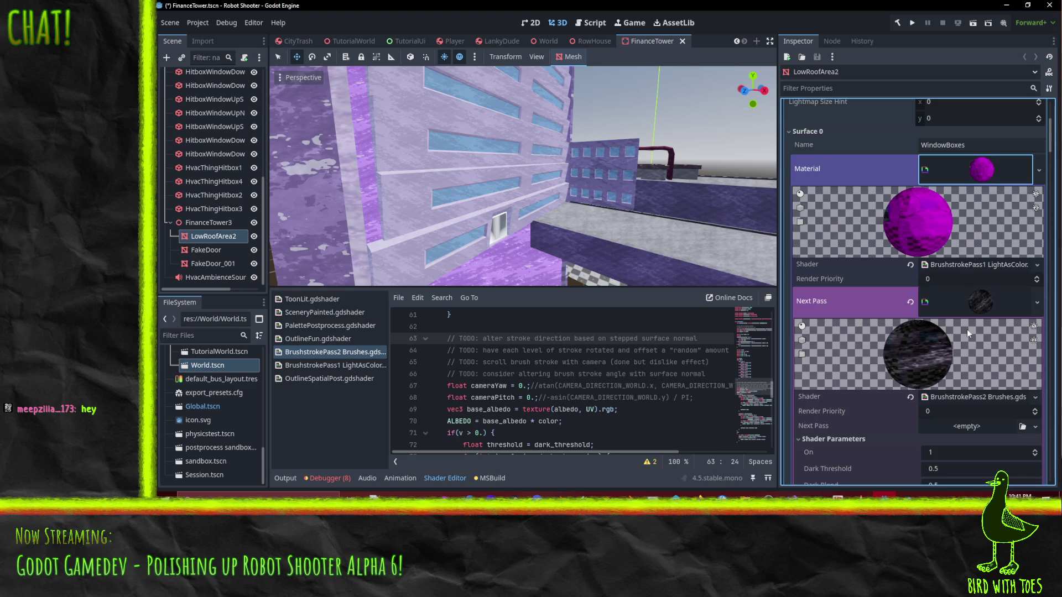
scroll(971, 315, down, 7)
click(948, 279)
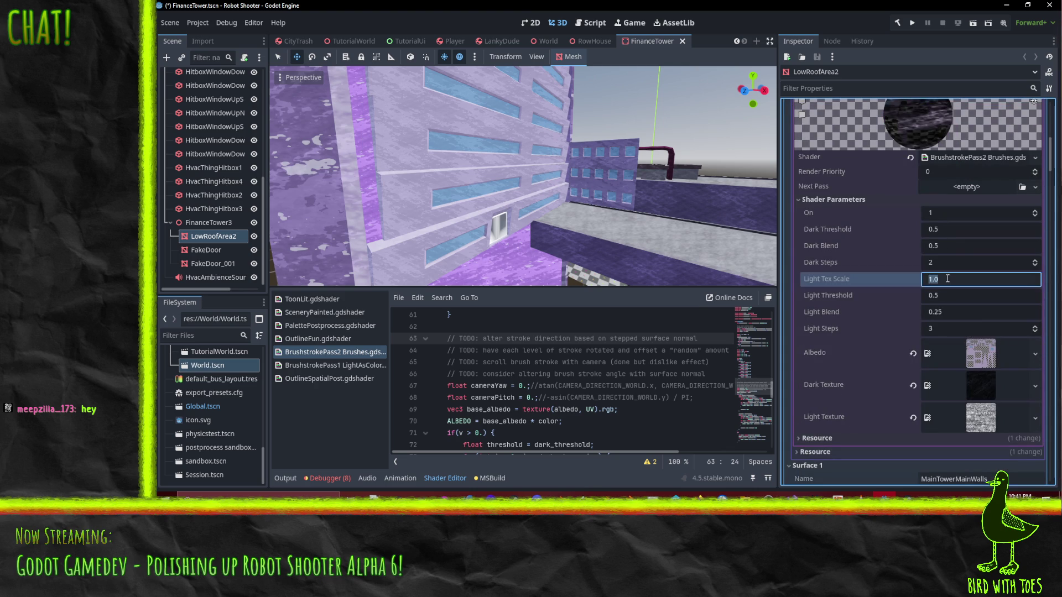
text(6)
key(Return)
- Review the remaining surfaces and expand the MainTowerPillars surface material
scroll(582, 200, down, 5)
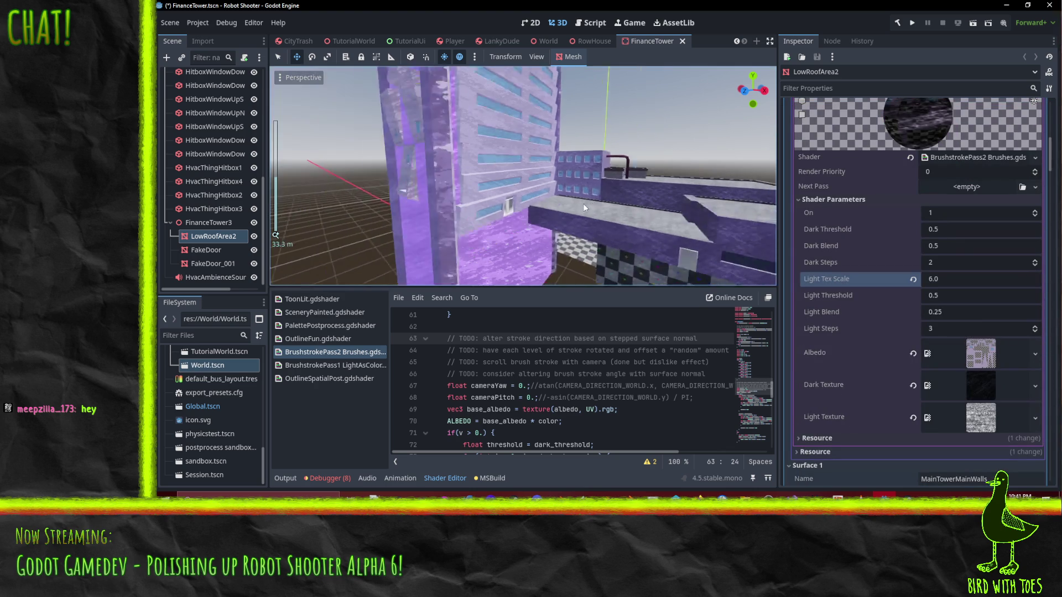
scroll(582, 201, up, 4)
scroll(992, 244, up, 10)
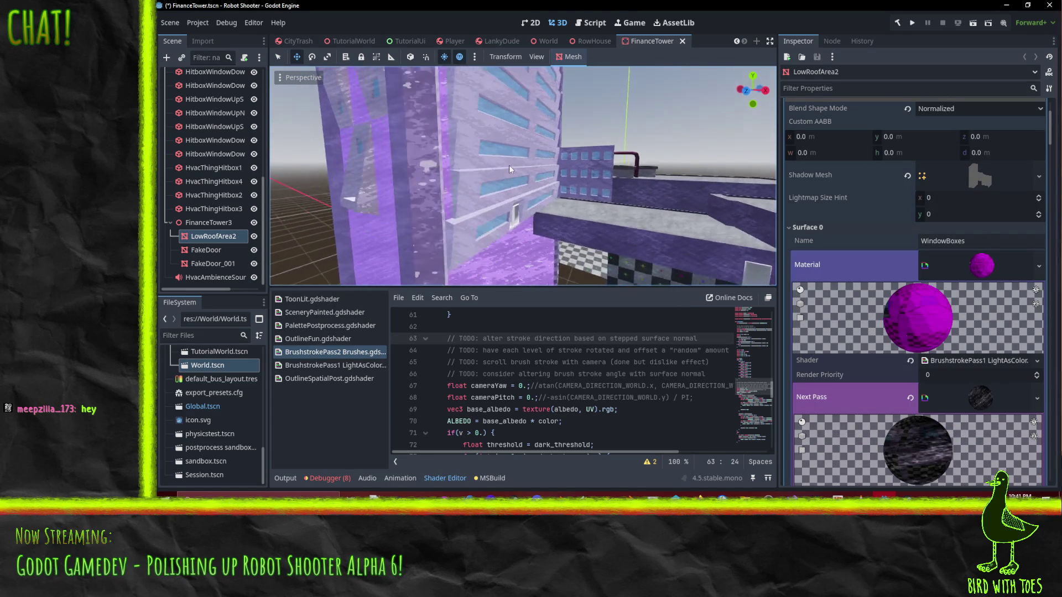
scroll(975, 311, down, 2)
scroll(974, 307, down, 8)
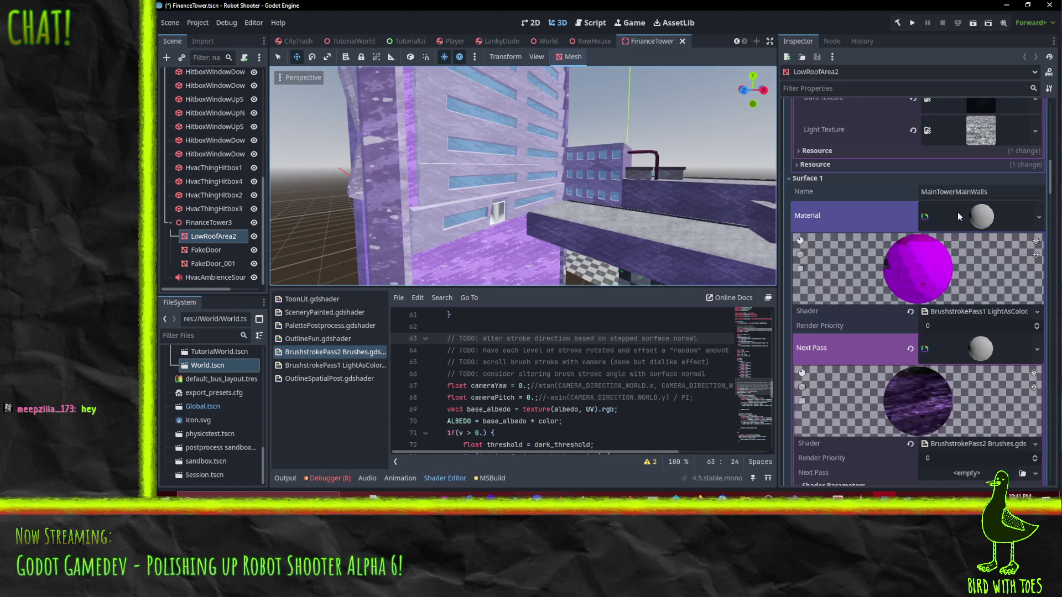
scroll(972, 264, down, 8)
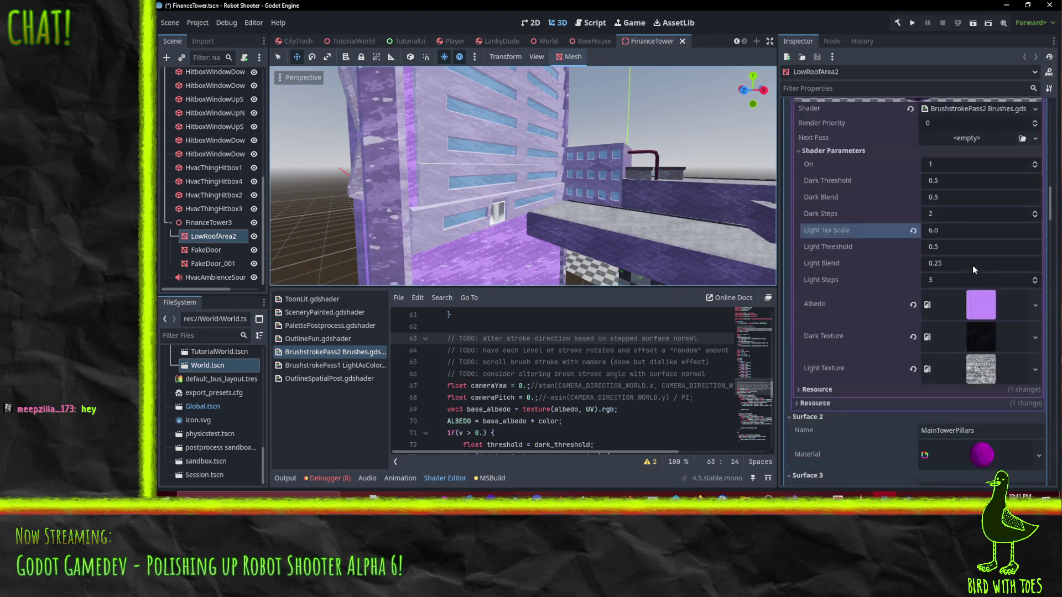
scroll(956, 194, down, 12)
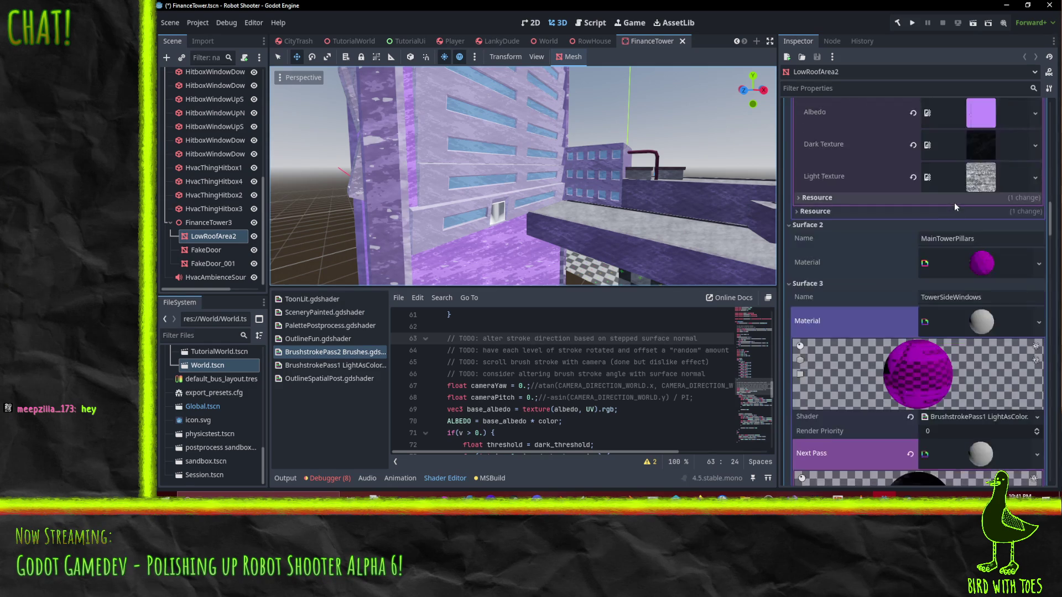
scroll(975, 289, down, 10)
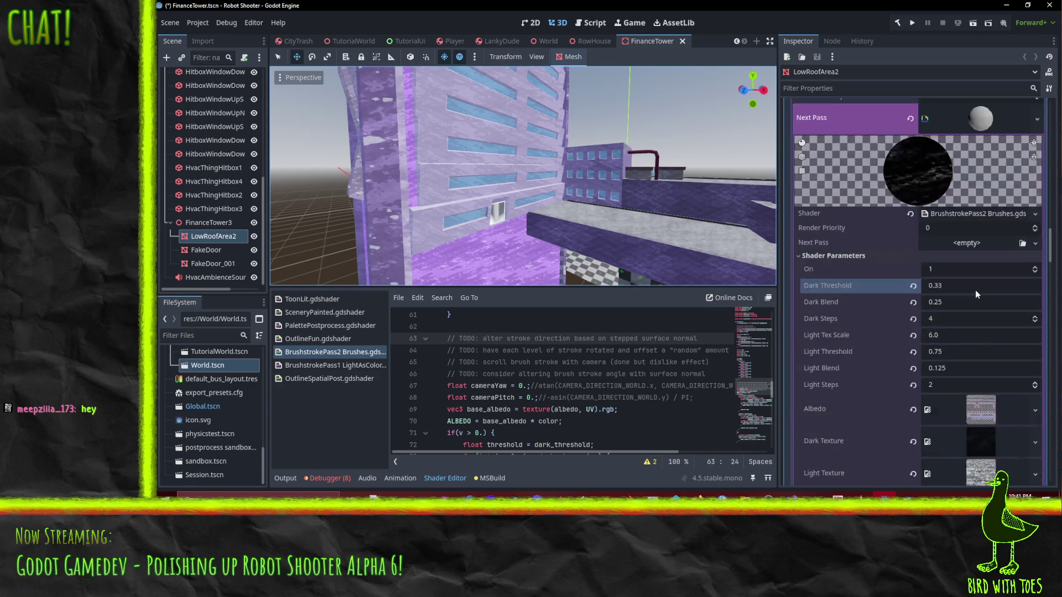
scroll(947, 287, up, 8)
scroll(953, 299, up, 3)
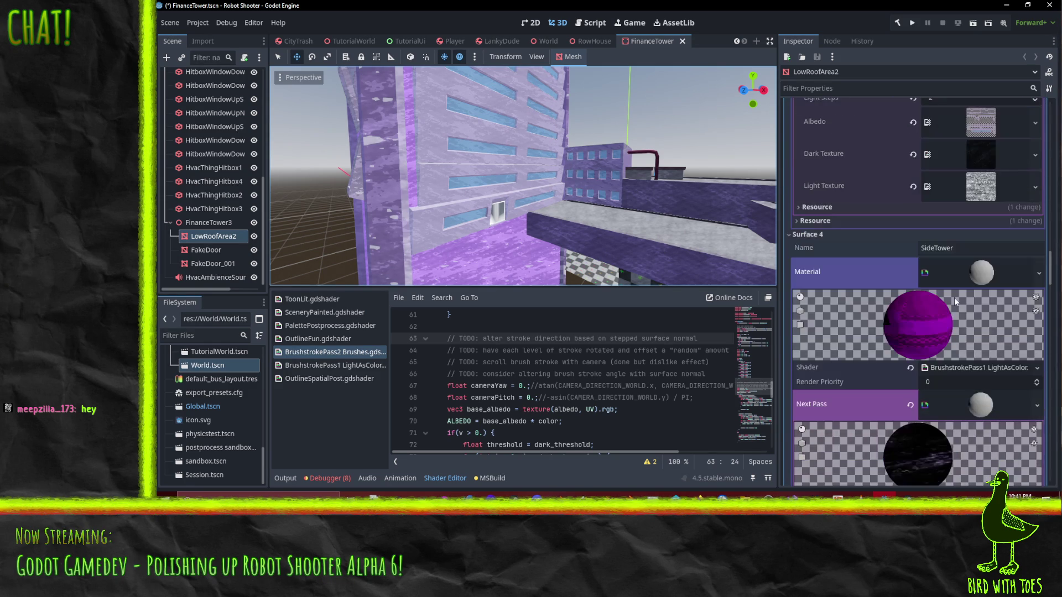
scroll(996, 317, down, 13)
scroll(977, 306, down, 2)
scroll(977, 307, up, 2)
scroll(975, 291, down, 12)
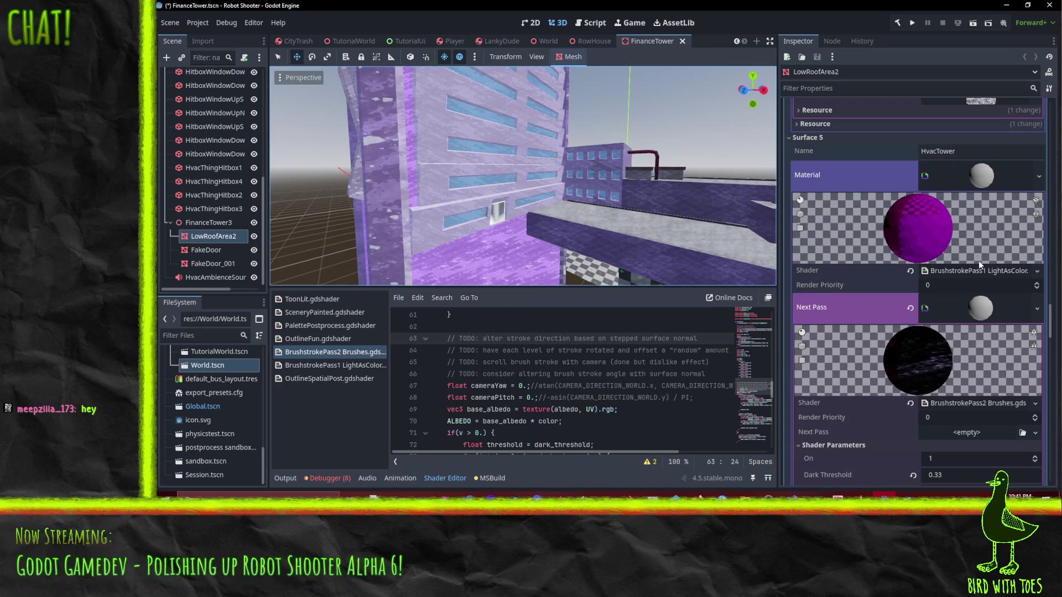
scroll(968, 232, down, 10)
scroll(968, 299, up, 15)
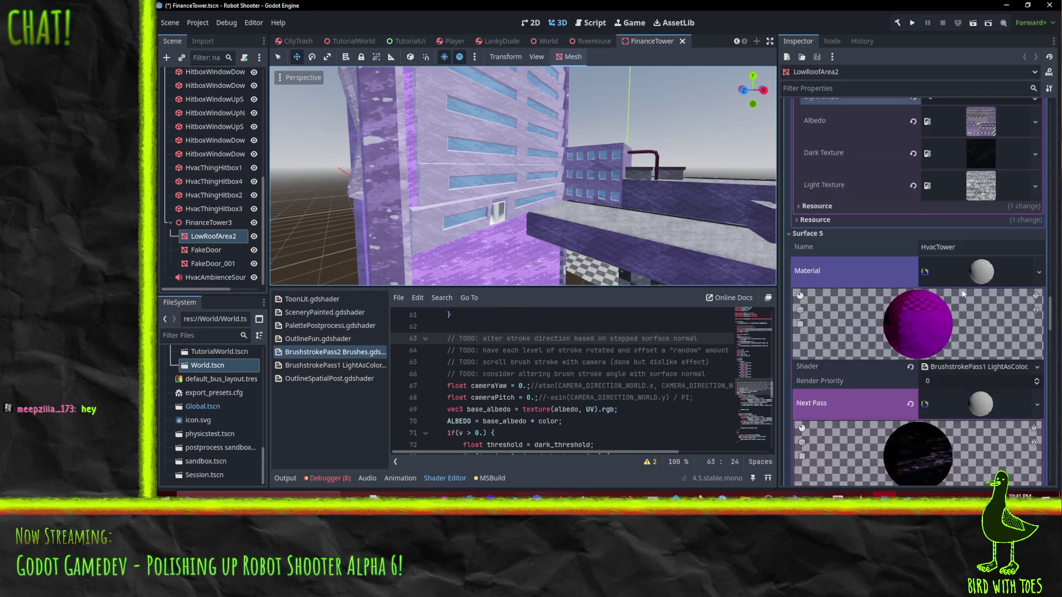
scroll(970, 298, up, 15)
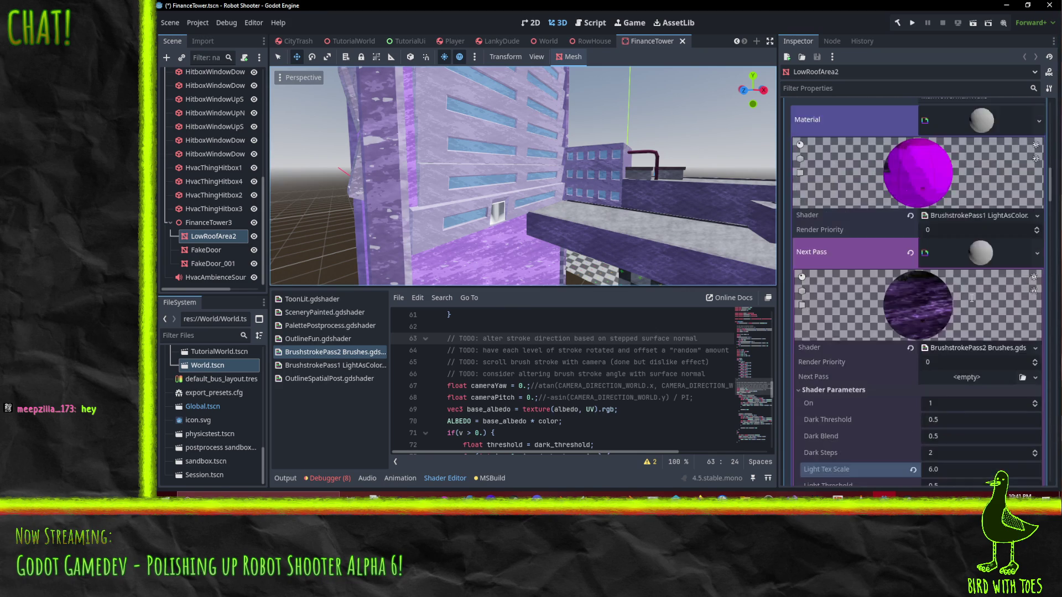
scroll(976, 298, up, 10)
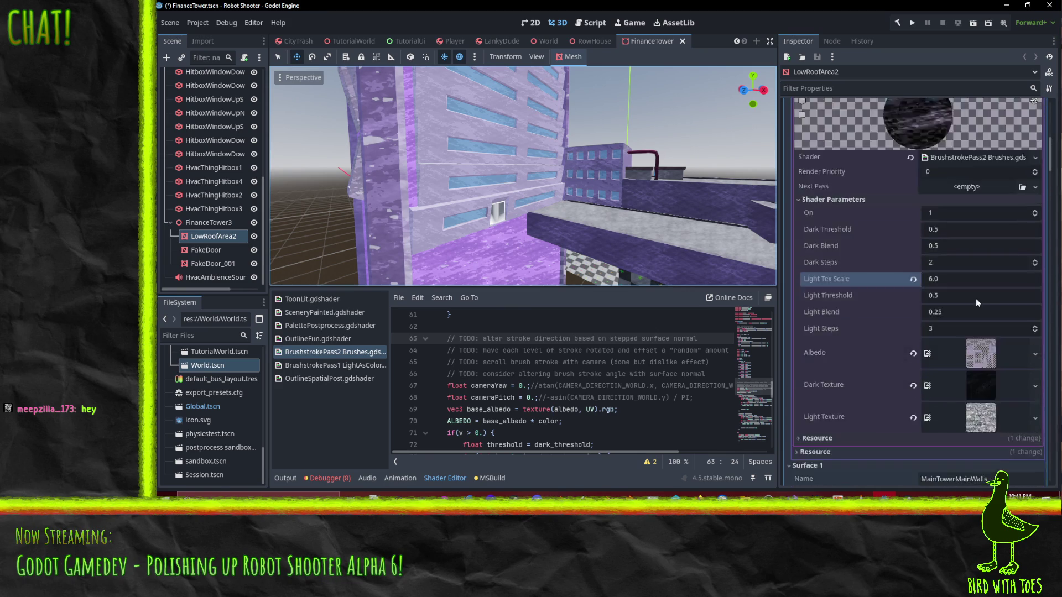
scroll(962, 272, down, 10)
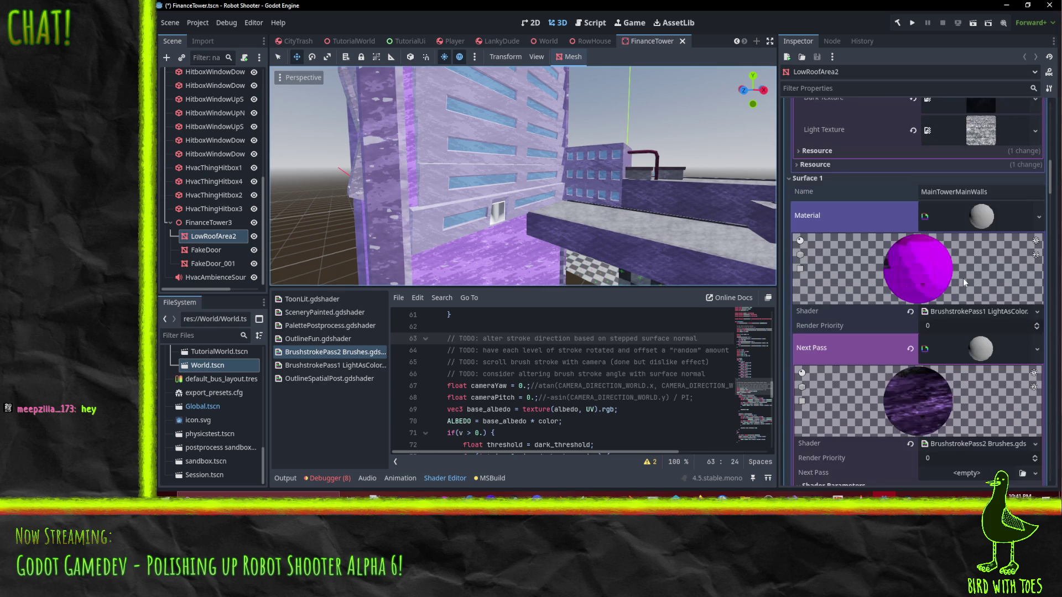
scroll(977, 217, down, 10)
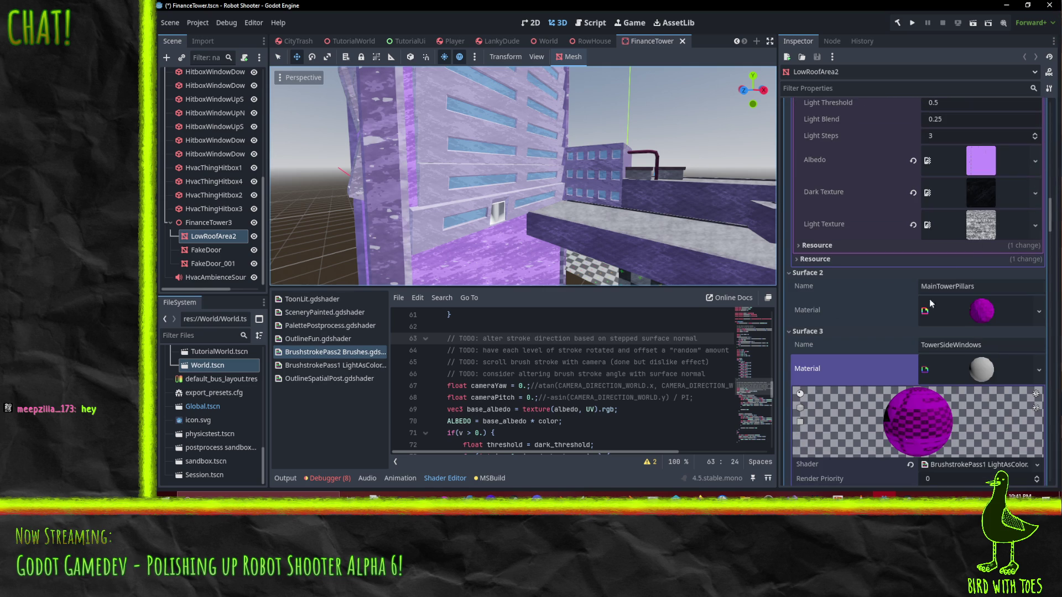
click(990, 325)
- Set the TowerSideWindows pass Light Tex Scale to 6.0 and save FinanceTower
scroll(970, 308, down, 5)
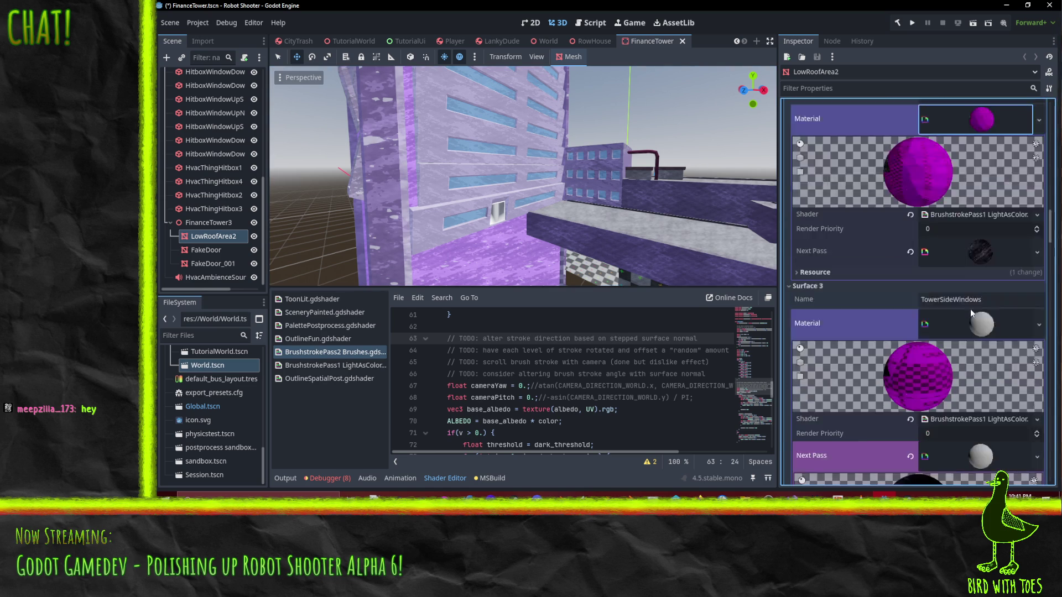
scroll(948, 310, down, 5)
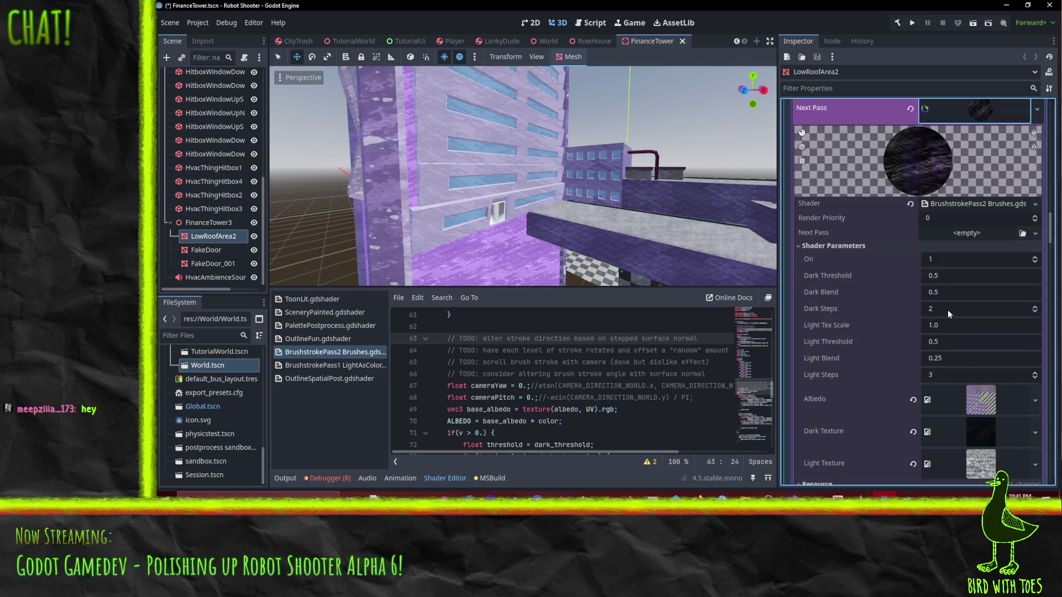
click(951, 325)
text(6)
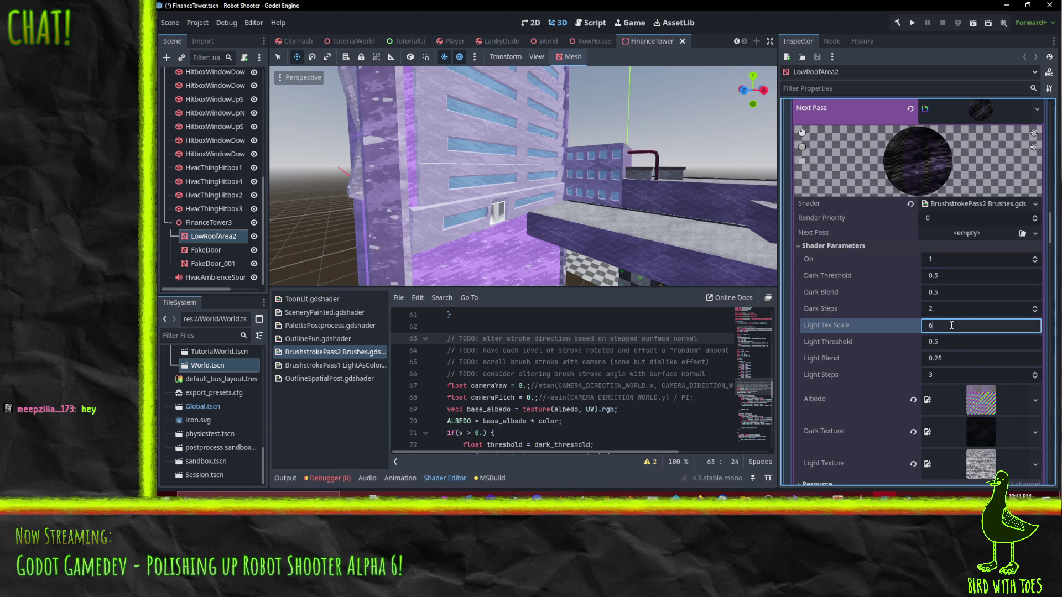
key(Return)
key(ctrl+s)
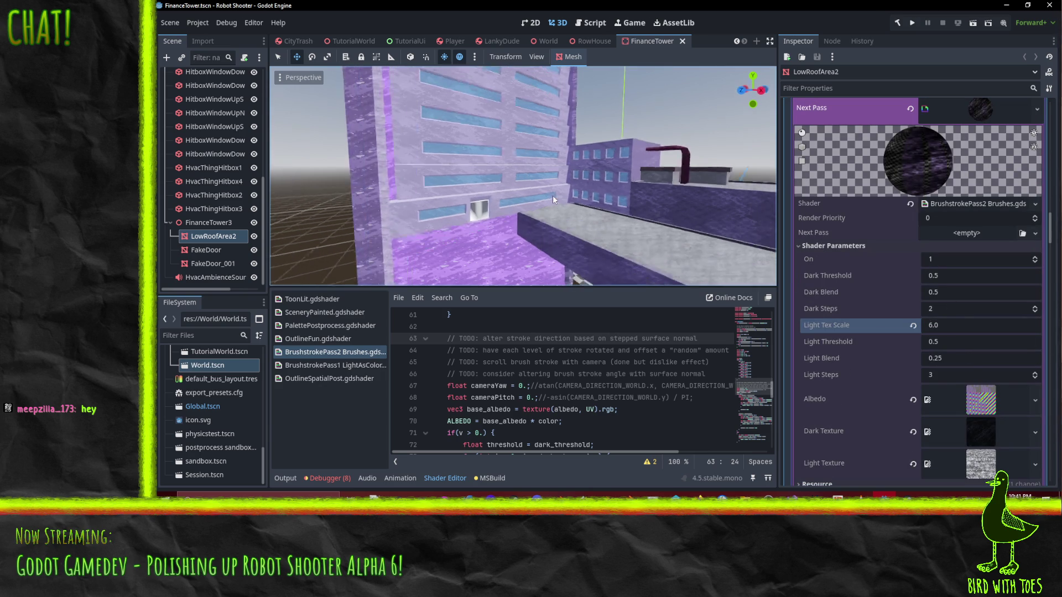
- Orbit closer to the building roofs and switch to the World scene
scroll(557, 194, down, 5)
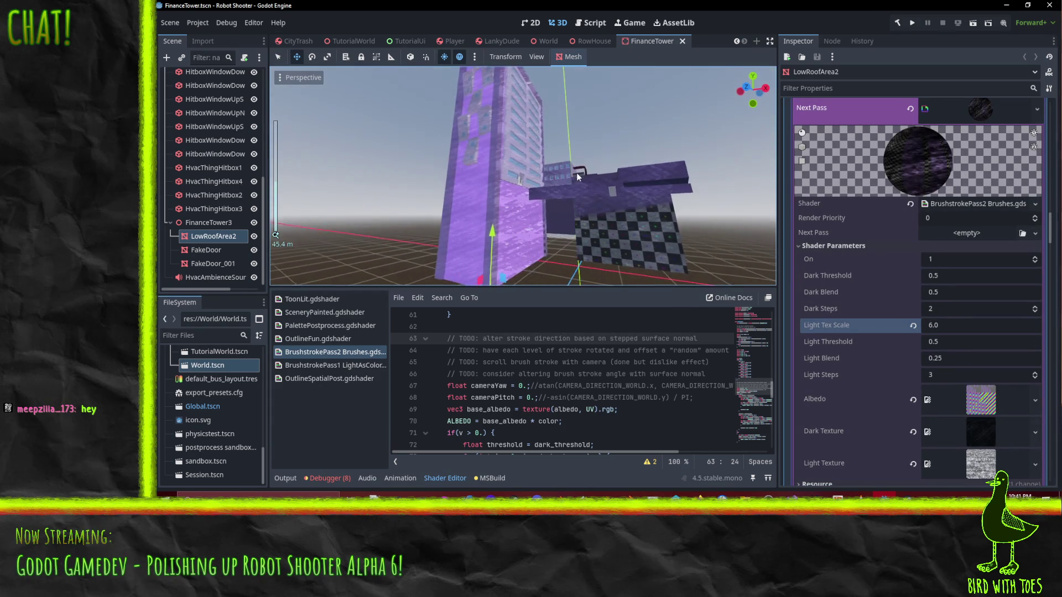
mouse_move(576, 173)
mouse_down()
mouse_move(556, 142)
mouse_move(572, 166)
mouse_move(499, 227)
mouse_move(589, 227)
mouse_move(594, 187)
mouse_move(546, 212)
mouse_move(603, 241)
mouse_move(619, 227)
mouse_up()
scroll(620, 225, down, 3)
scroll(620, 225, up, 4)
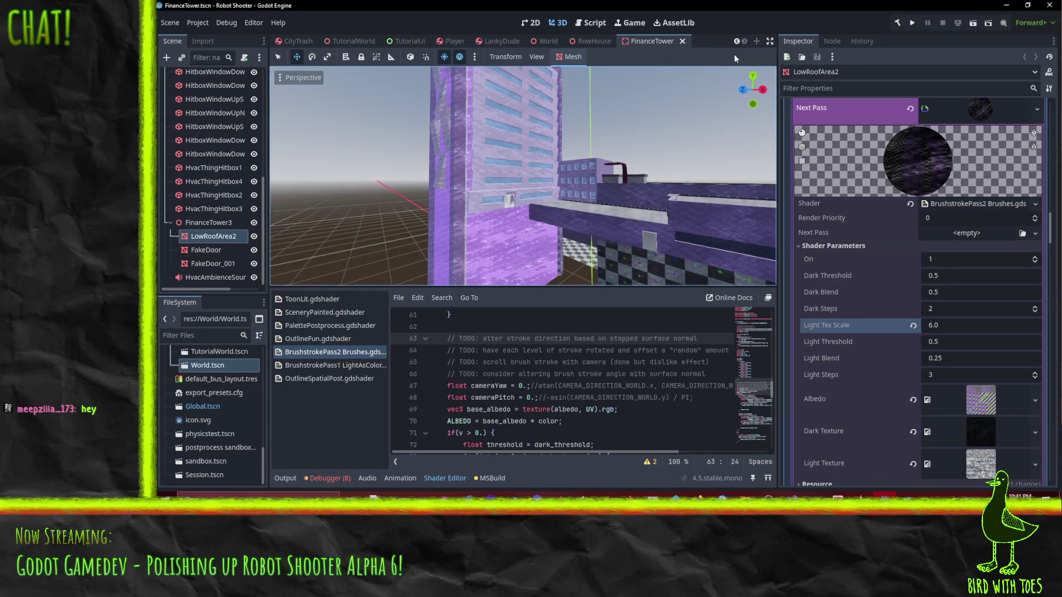
click(546, 44)
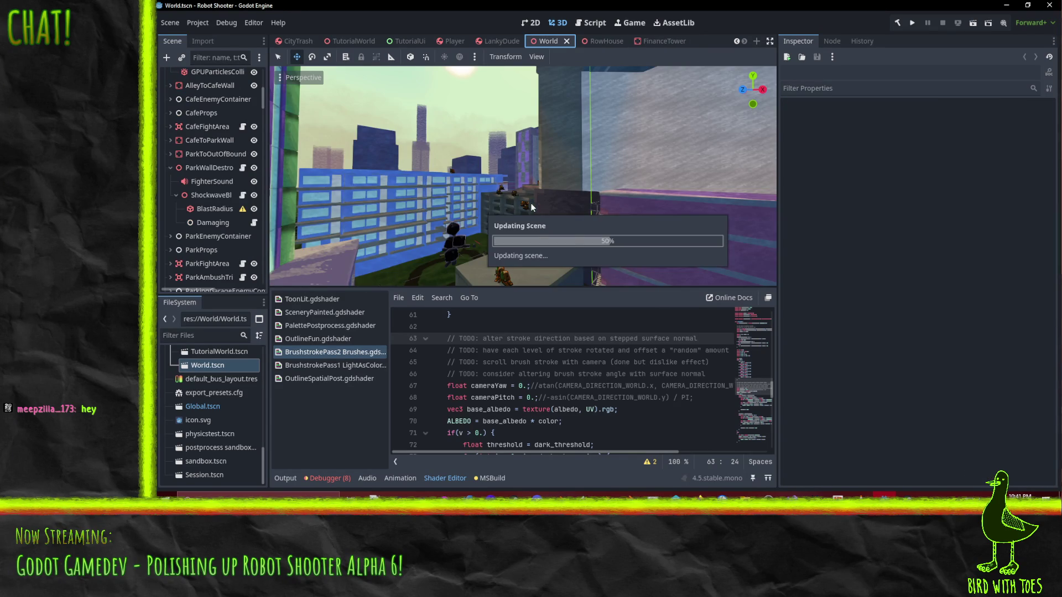
- Orbit down to street level, select ParkingGarage and open it as WorldParkingGarage
mouse_move(528, 203)
mouse_down()
mouse_move(571, 182)
mouse_move(533, 121)
mouse_move(638, 218)
mouse_move(516, 264)
mouse_move(602, 107)
mouse_move(695, 84)
mouse_move(548, 96)
mouse_up()
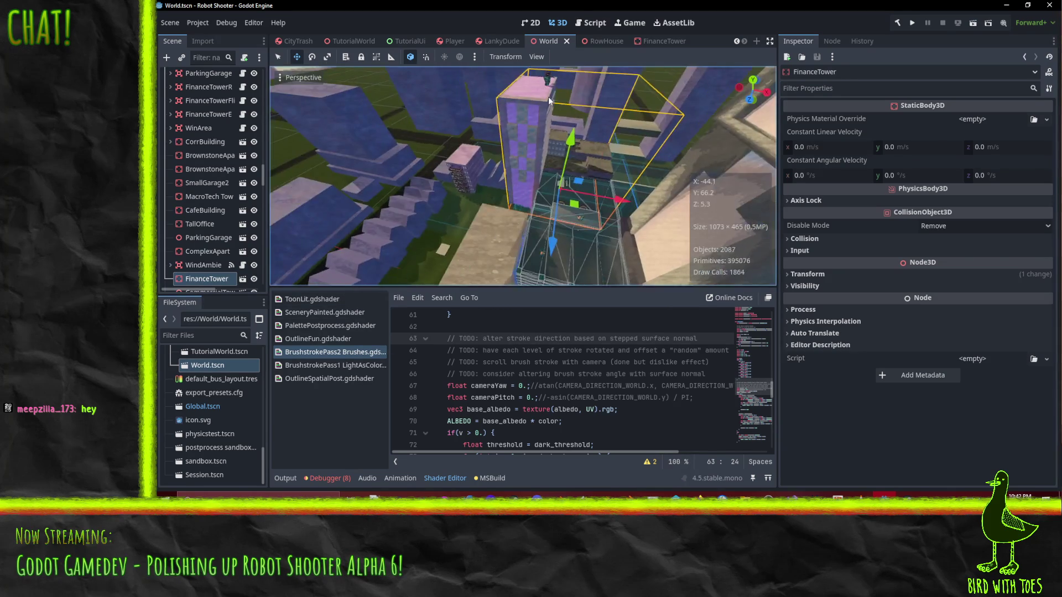
mouse_move(588, 130)
mouse_down()
mouse_move(581, 166)
mouse_move(592, 181)
mouse_move(529, 160)
mouse_move(559, 114)
mouse_move(473, 182)
mouse_move(530, 246)
mouse_move(560, 93)
mouse_move(582, 140)
mouse_move(566, 82)
mouse_move(596, 197)
mouse_move(688, 233)
mouse_move(682, 244)
mouse_move(637, 240)
mouse_move(611, 215)
mouse_move(450, 277)
mouse_move(414, 110)
mouse_move(572, 244)
mouse_move(519, 165)
mouse_move(688, 124)
mouse_move(736, 210)
mouse_move(762, 112)
mouse_move(775, 131)
mouse_move(606, 148)
mouse_move(671, 167)
mouse_move(617, 142)
mouse_move(593, 146)
mouse_move(727, 161)
mouse_move(370, 182)
mouse_up()
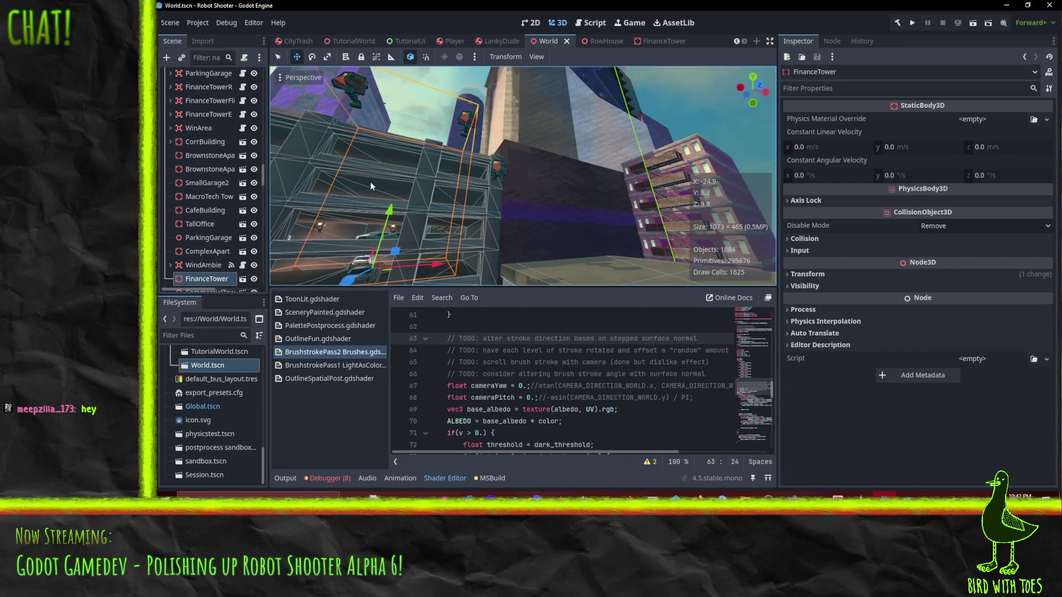
click(419, 161)
click(243, 237)
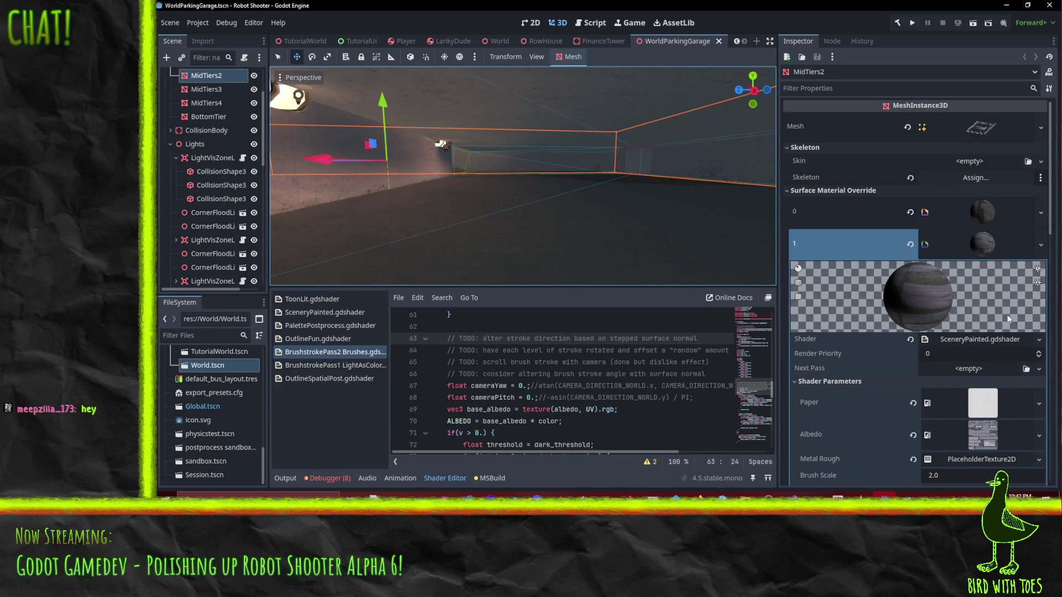
- Switch surface 0's override material to the BrushstrokePass1 LightAsColor shader
click(989, 210)
scroll(962, 324, down, 3)
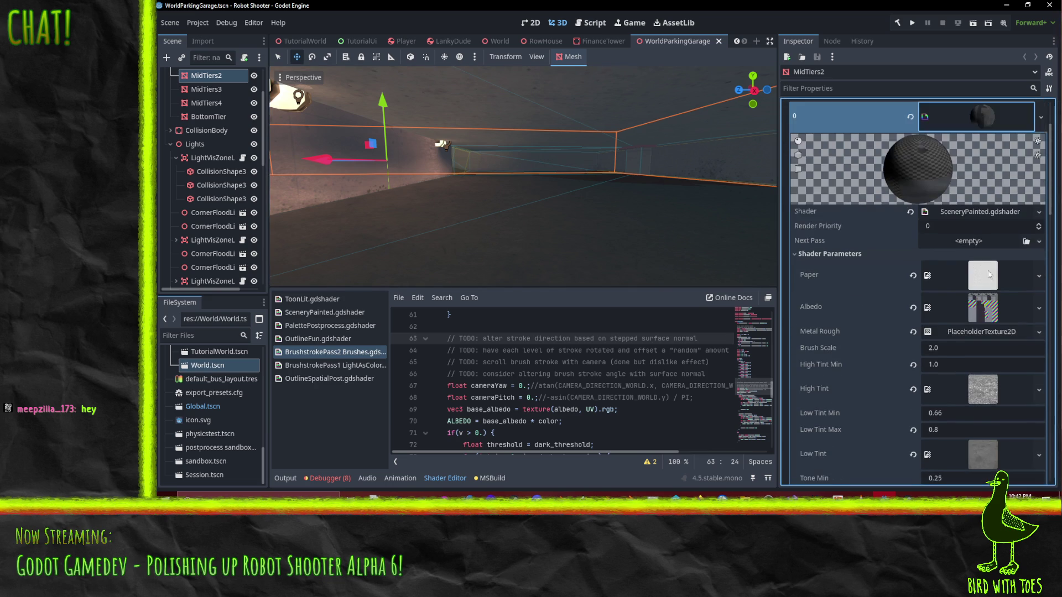
scroll(972, 297, down, 5)
scroll(987, 318, up, 4)
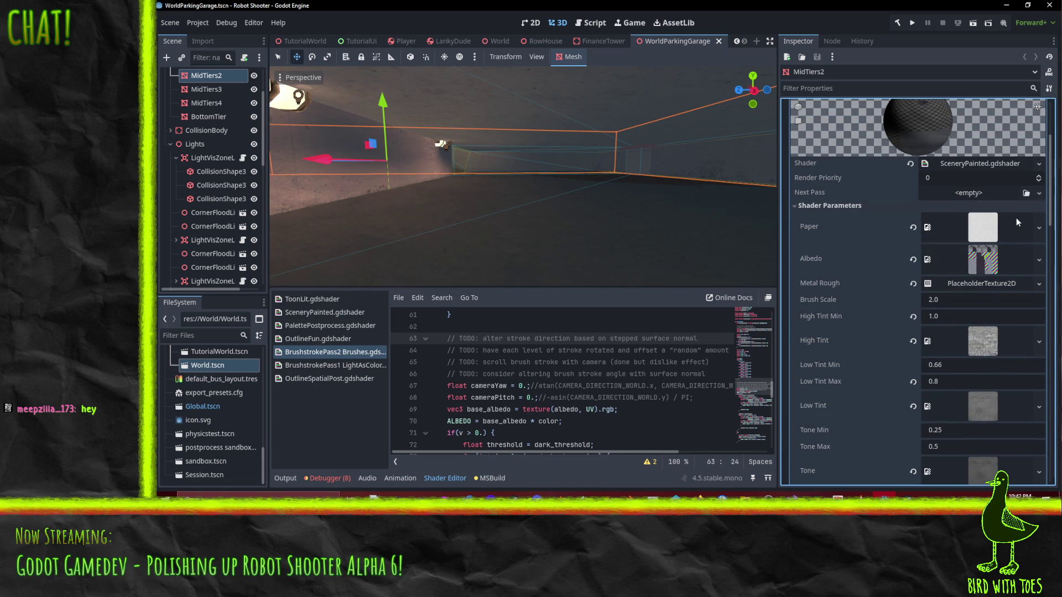
click(1039, 165)
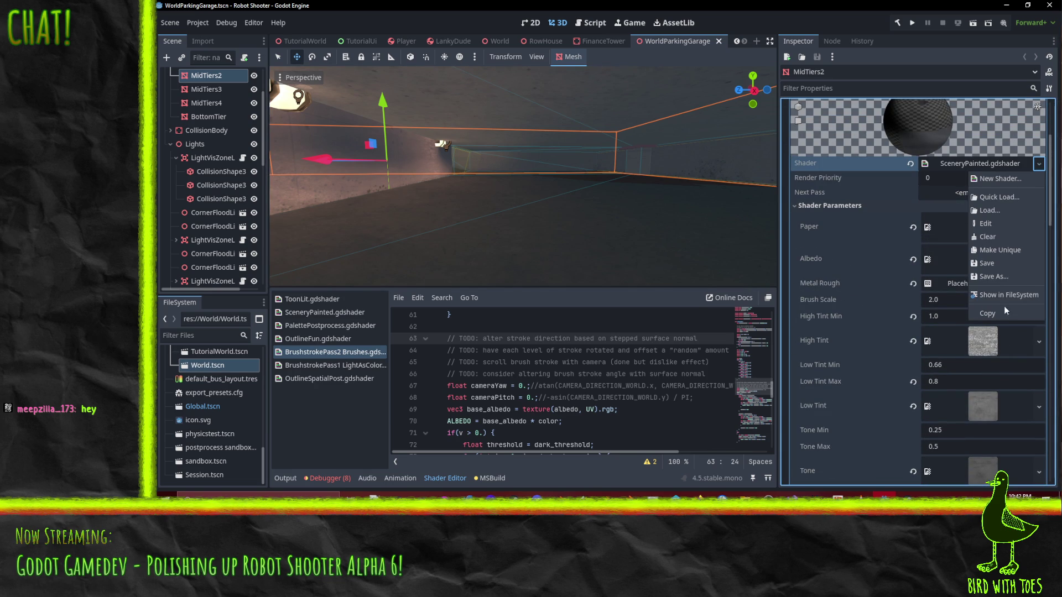
click(993, 198)
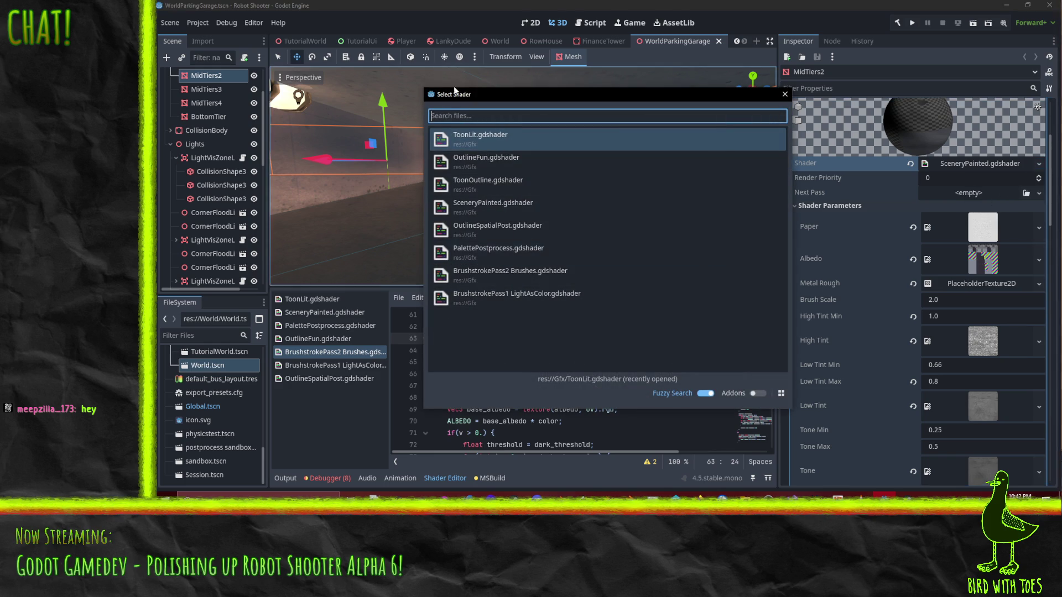
click(501, 298)
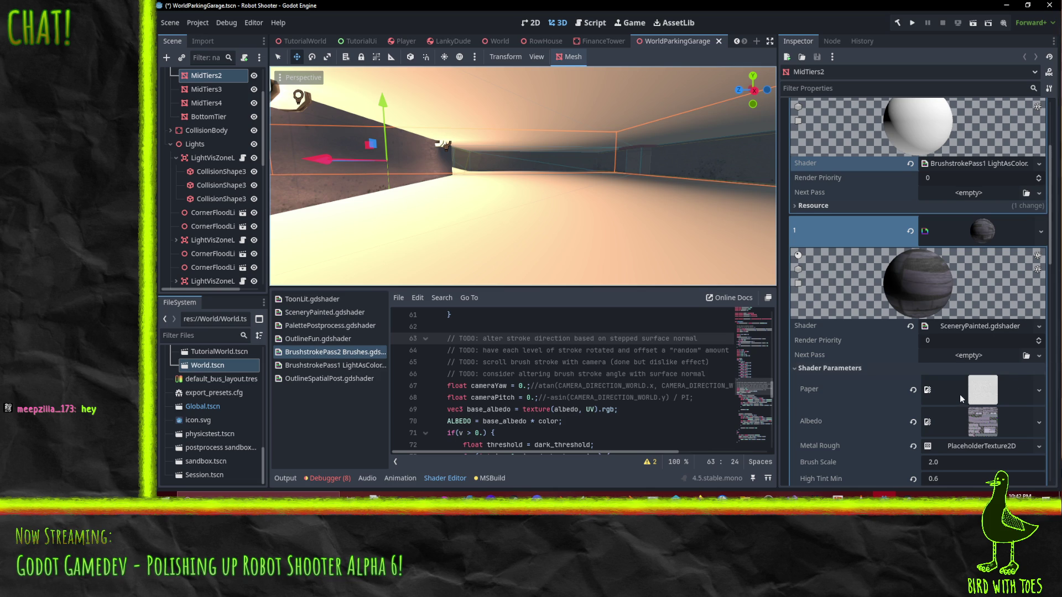
- Create a new empty material as the SceneryPainted surface's Next Pass
scroll(961, 394, down, 2)
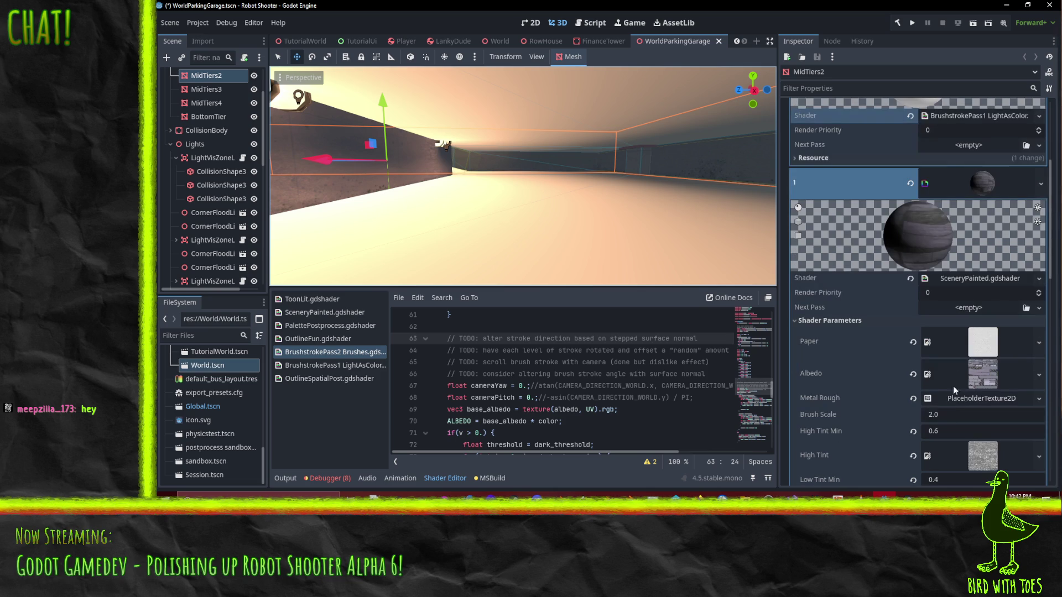
click(976, 309)
click(1003, 363)
- Give the next-pass material the BrushstrokePass2 Brushes shader and show its parameters
click(982, 268)
click(1037, 363)
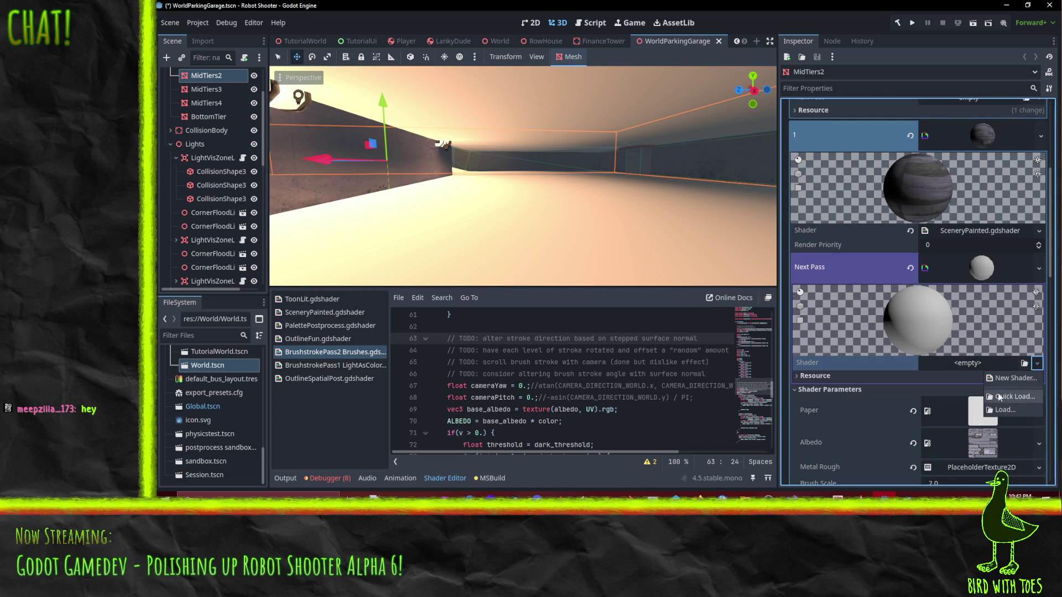
click(999, 397)
double_click(484, 276)
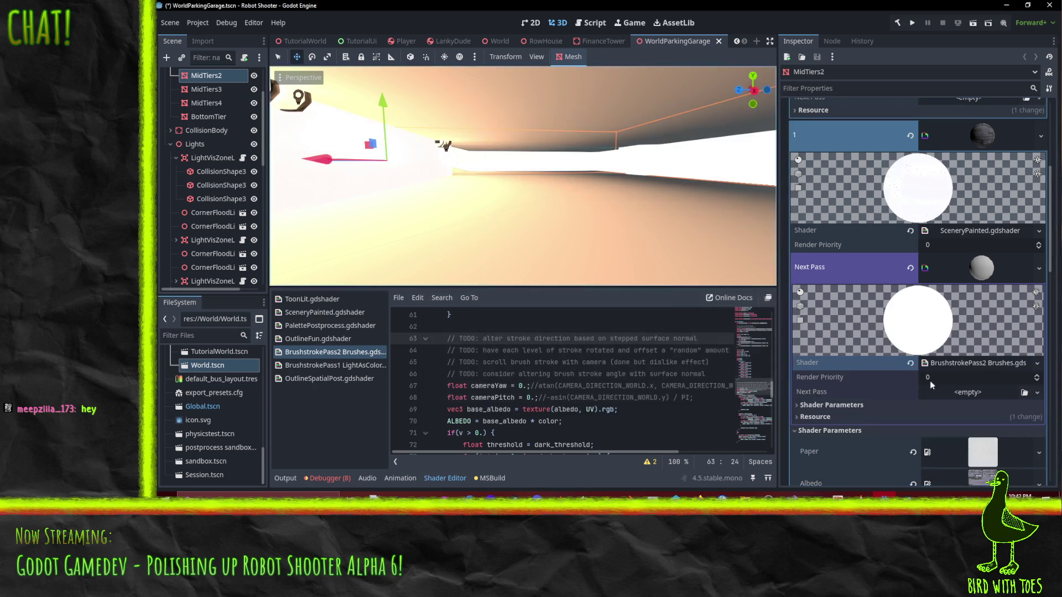
scroll(935, 365, down, 3)
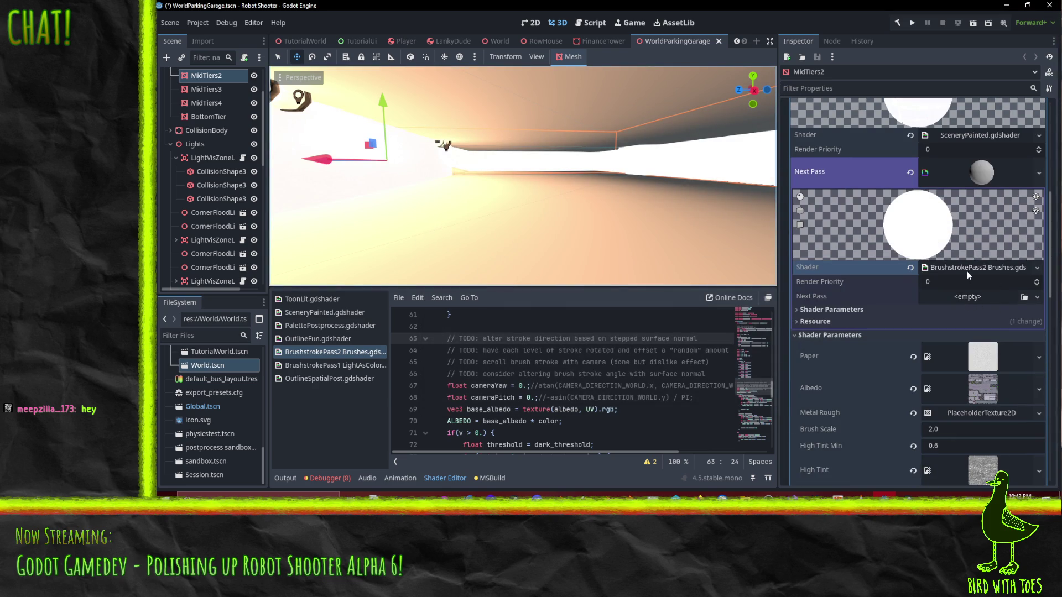
click(967, 268)
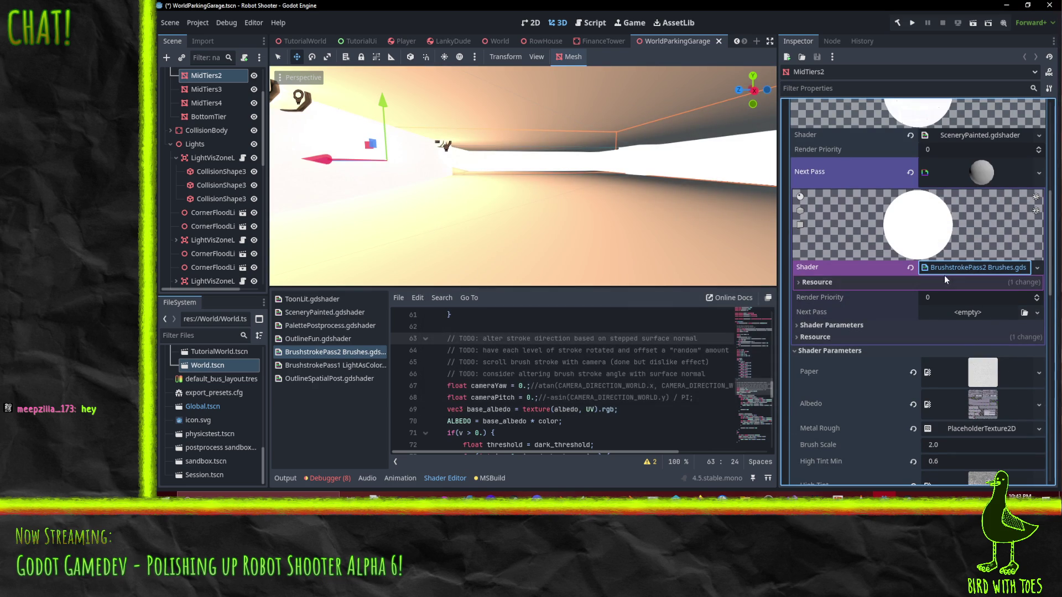
click(958, 270)
click(823, 308)
- Assign HighlightStroke as Light Texture and ShadeStroke as Dark Texture
scroll(947, 337, down, 4)
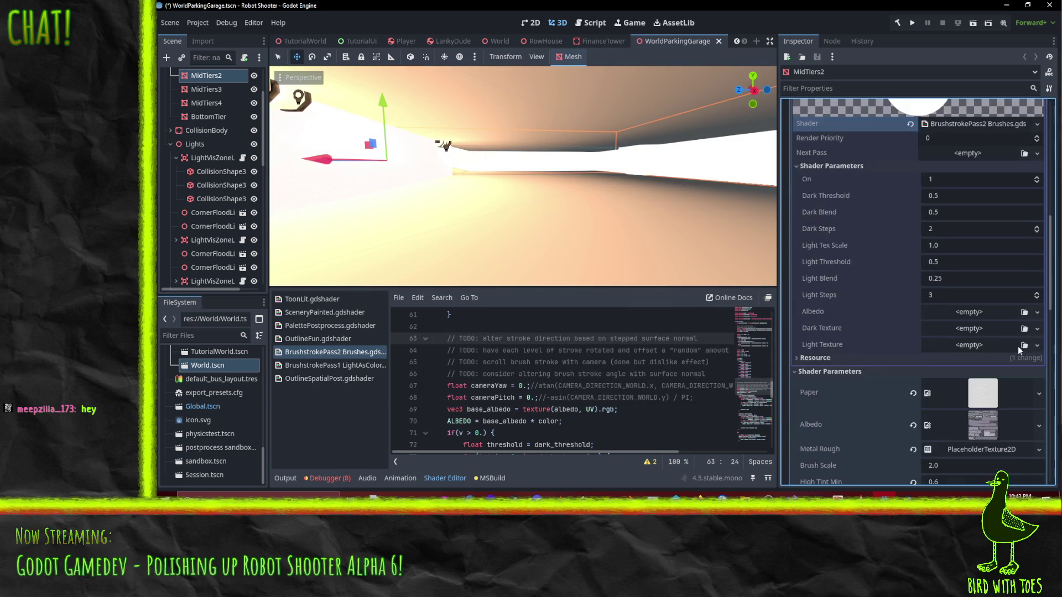
click(1037, 345)
click(973, 474)
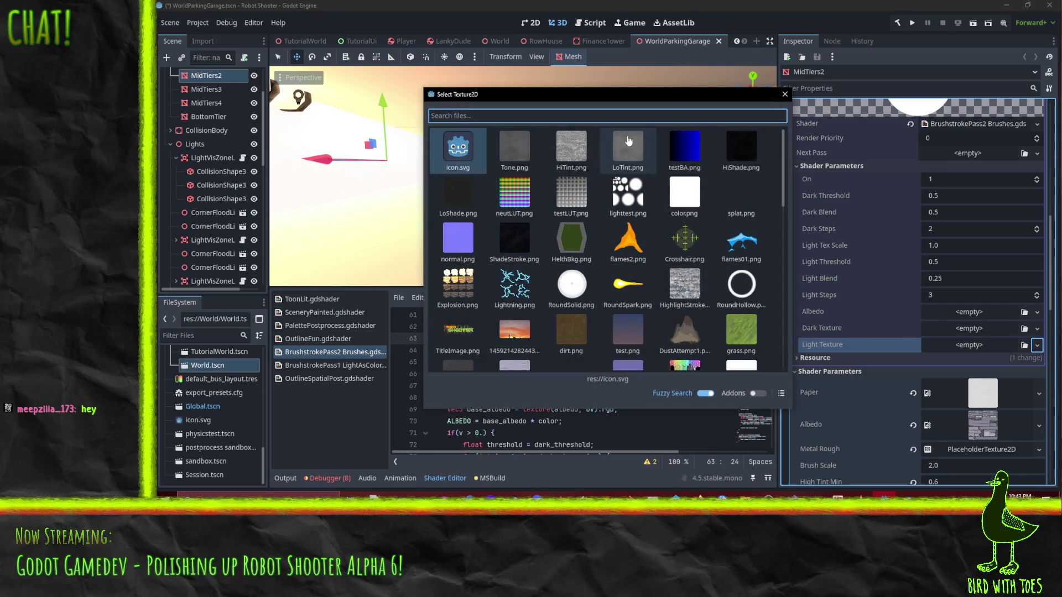
click(685, 284)
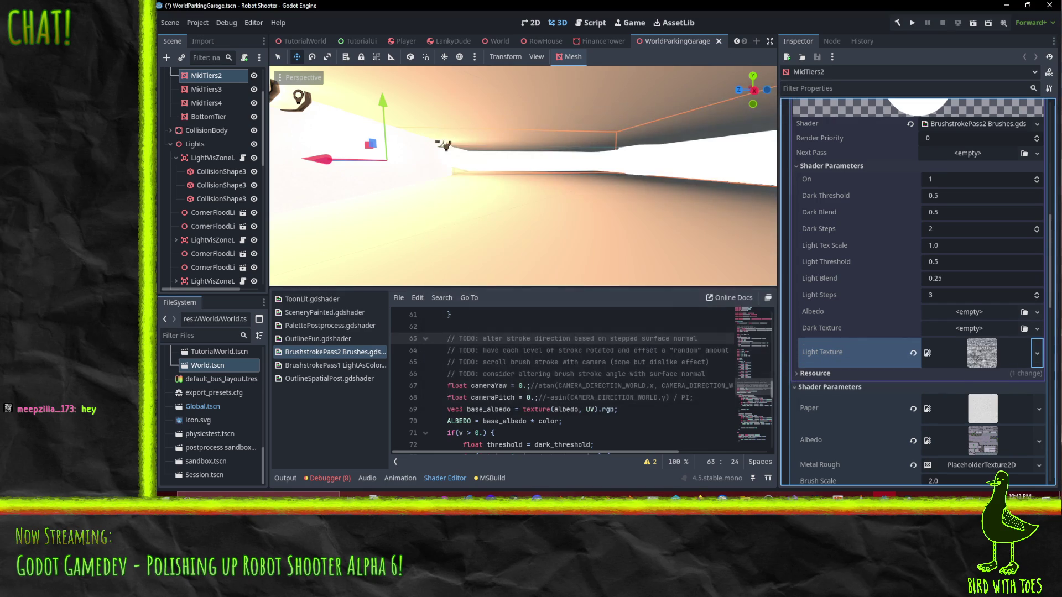
click(1037, 328)
click(982, 469)
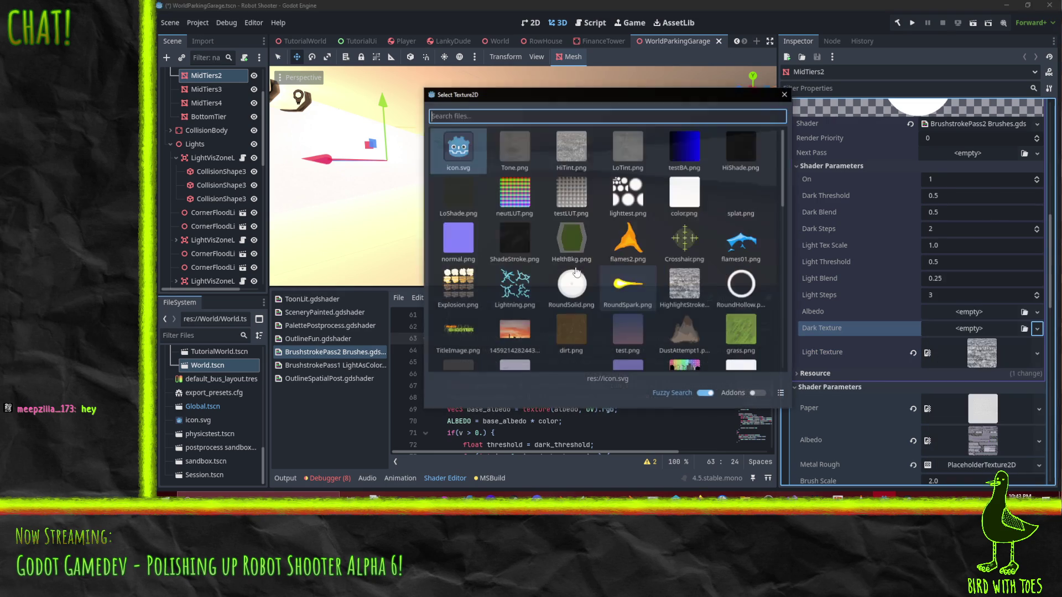
click(528, 245)
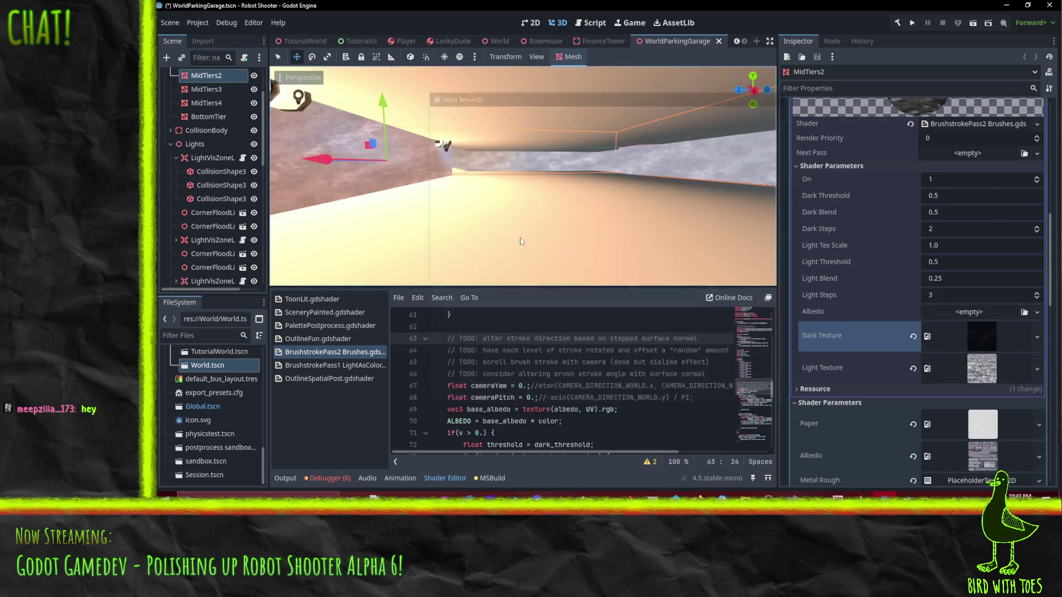
- Load a ParkingGarage 'mid' texture as the Albedo, then replace it with another
click(1037, 312)
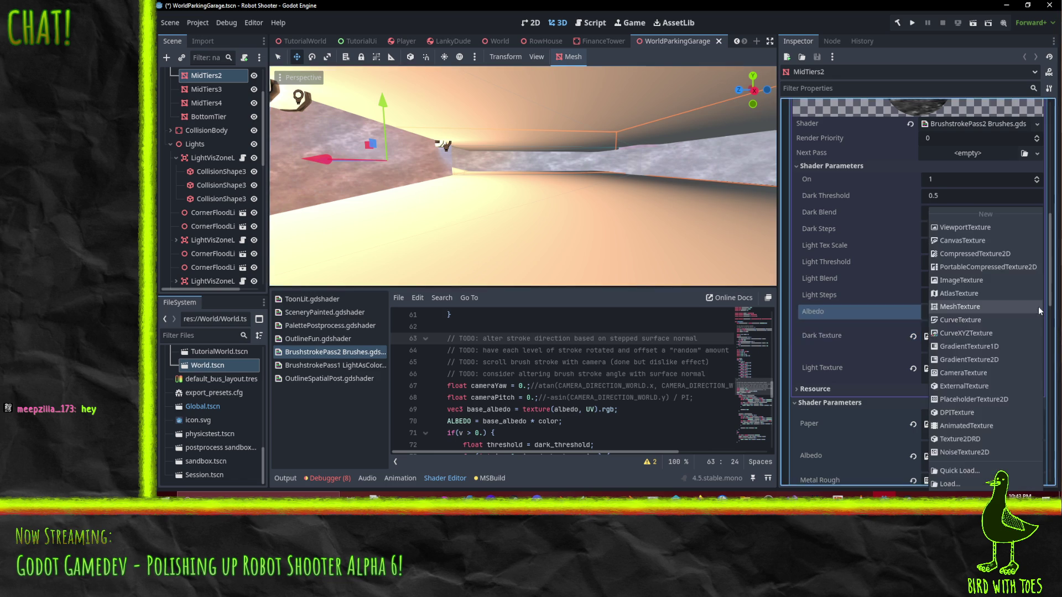
click(973, 470)
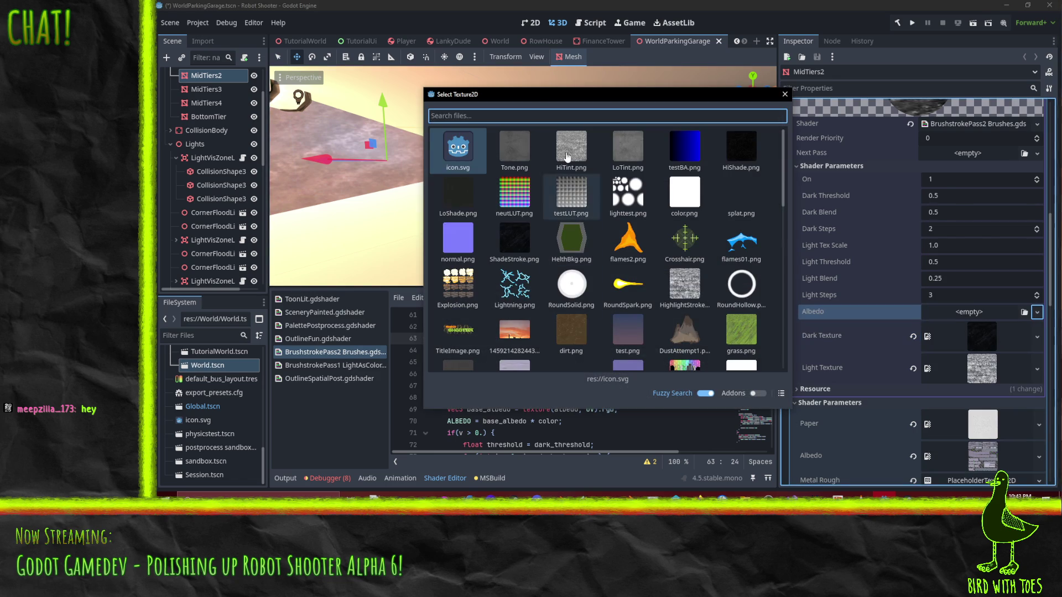
text(parking)
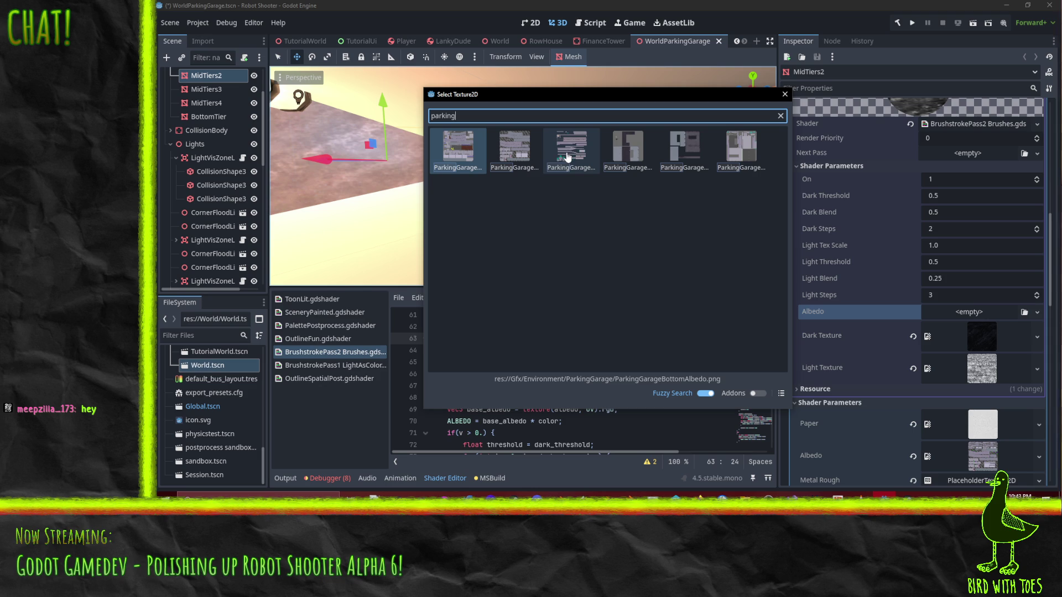
key(ctrl+a)
text(mid)
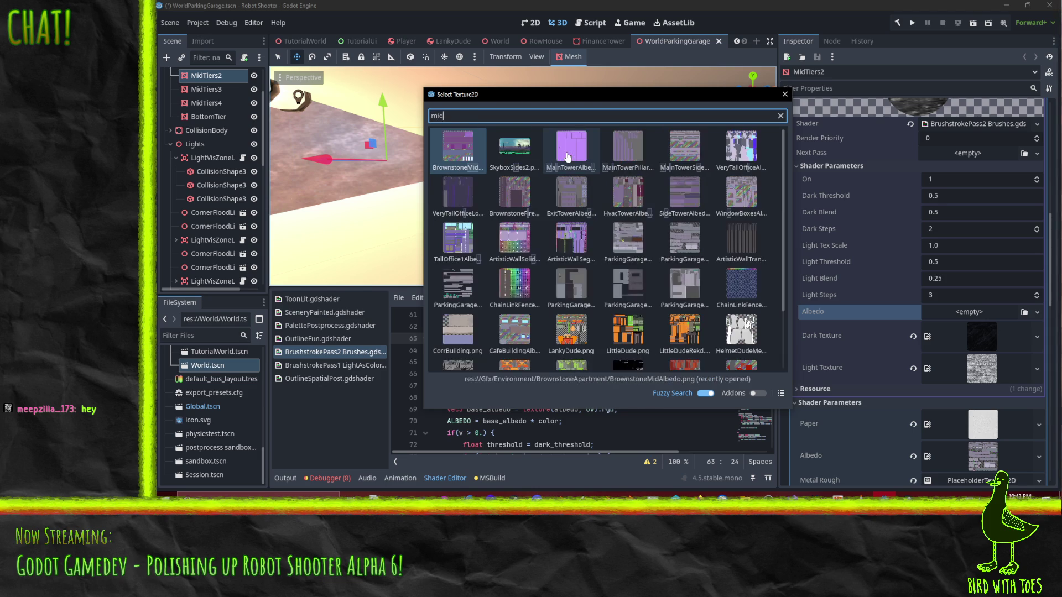
double_click(628, 254)
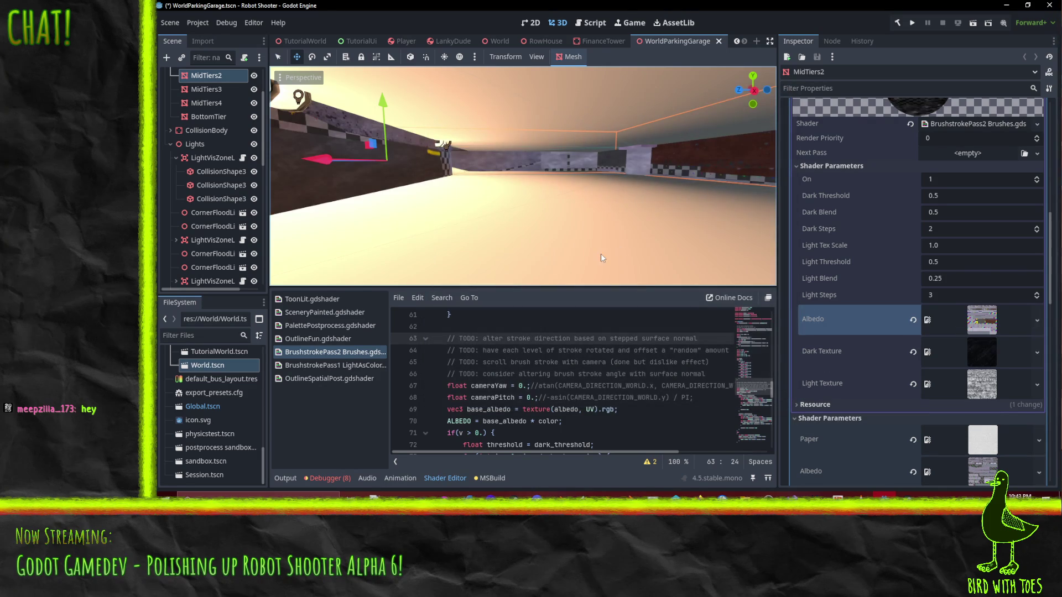
click(1038, 322)
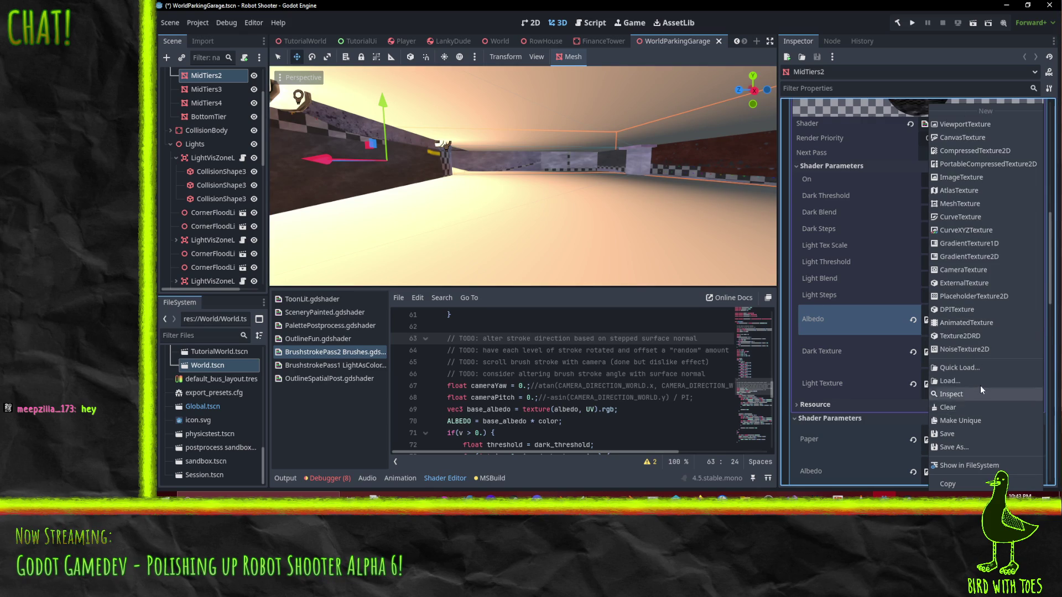
click(960, 367)
text(mid)
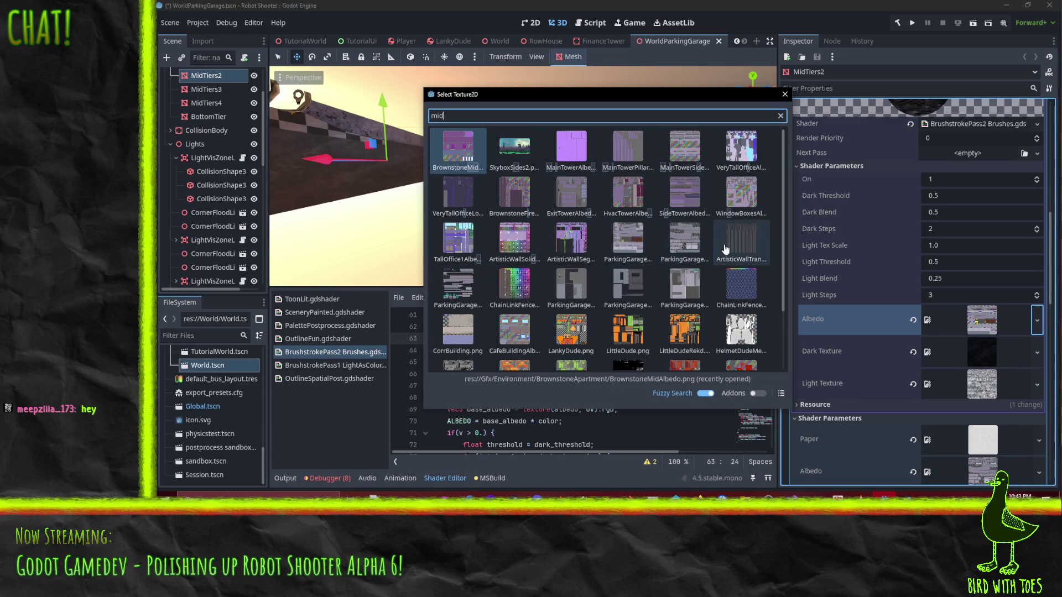
double_click(631, 296)
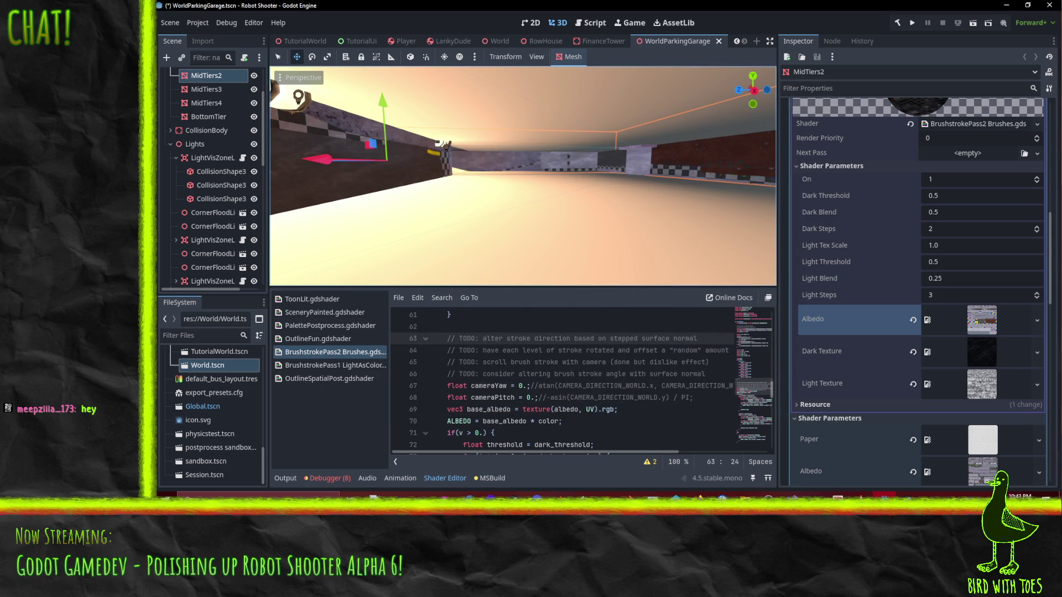
- Check a texture parameter's options and dismiss them without changes
click(1038, 352)
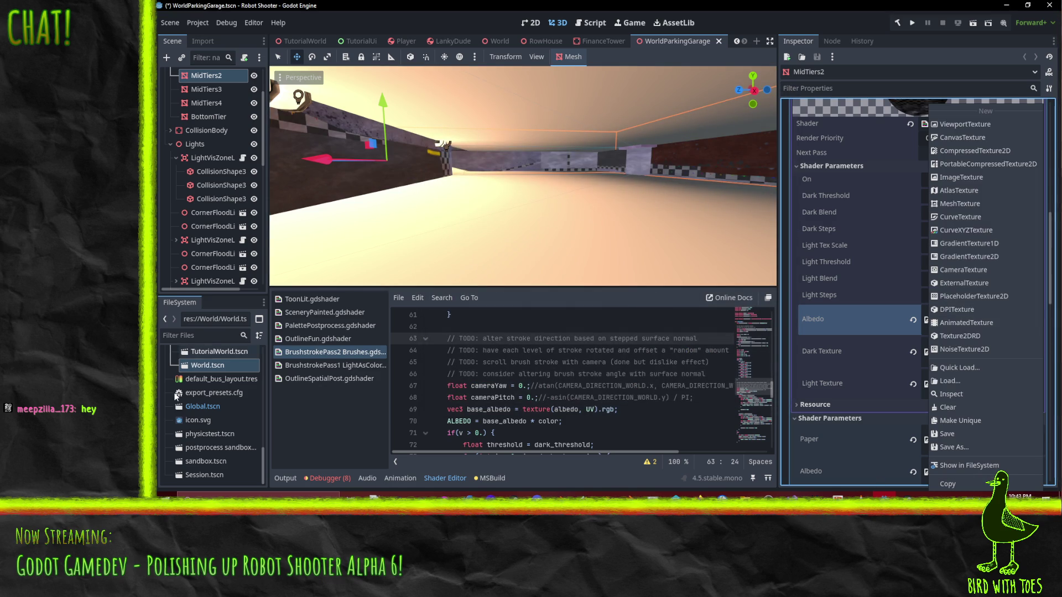
scroll(238, 402, up, 10)
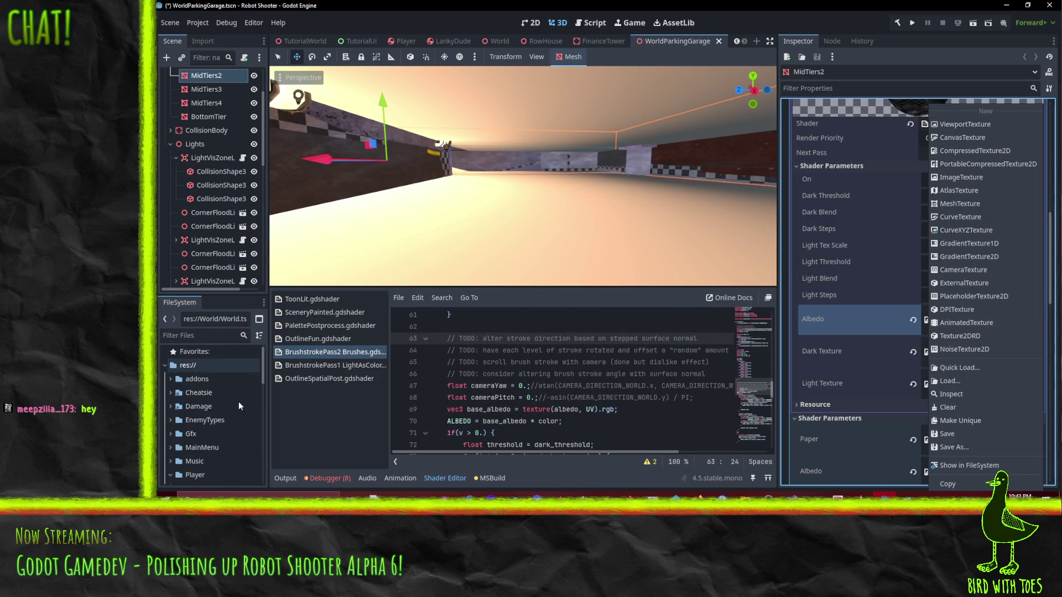
click(181, 436)
scroll(181, 436, down, 5)
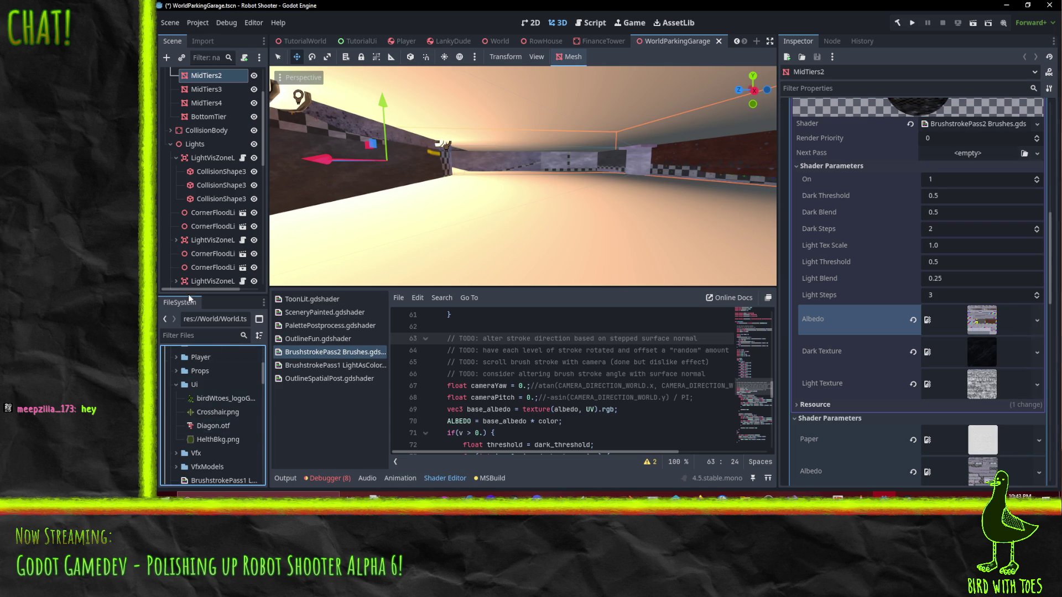
scroll(1004, 335, up, 3)
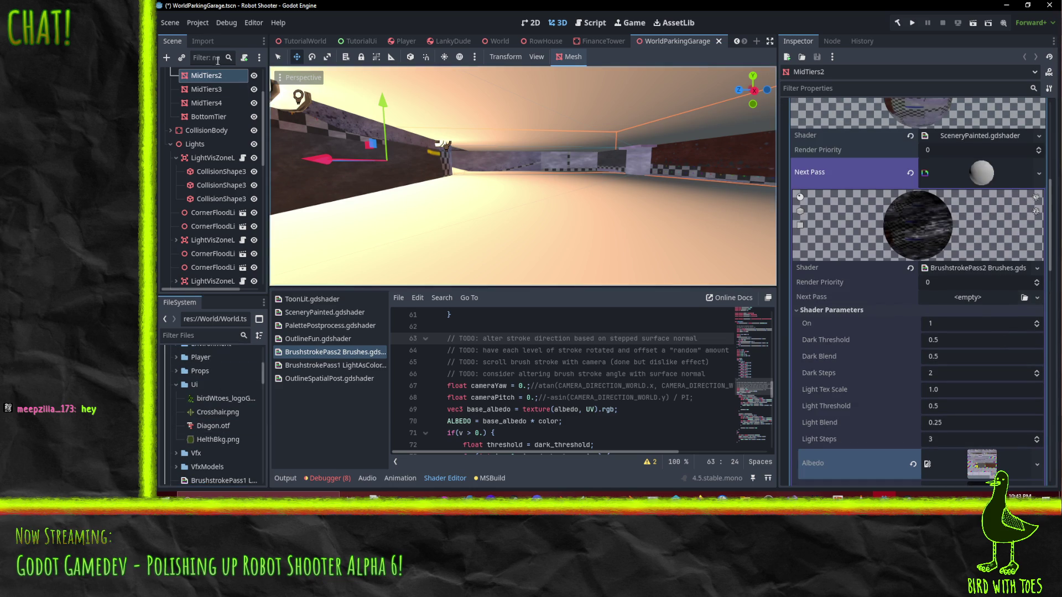
scroll(910, 377, up, 6)
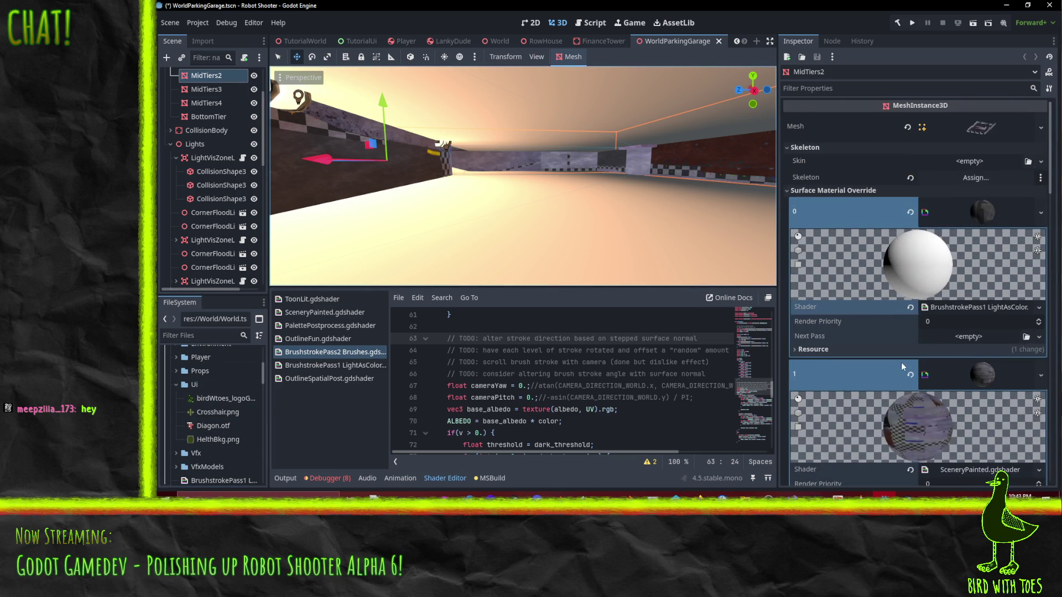
scroll(901, 368, down, 6)
scroll(952, 293, down, 5)
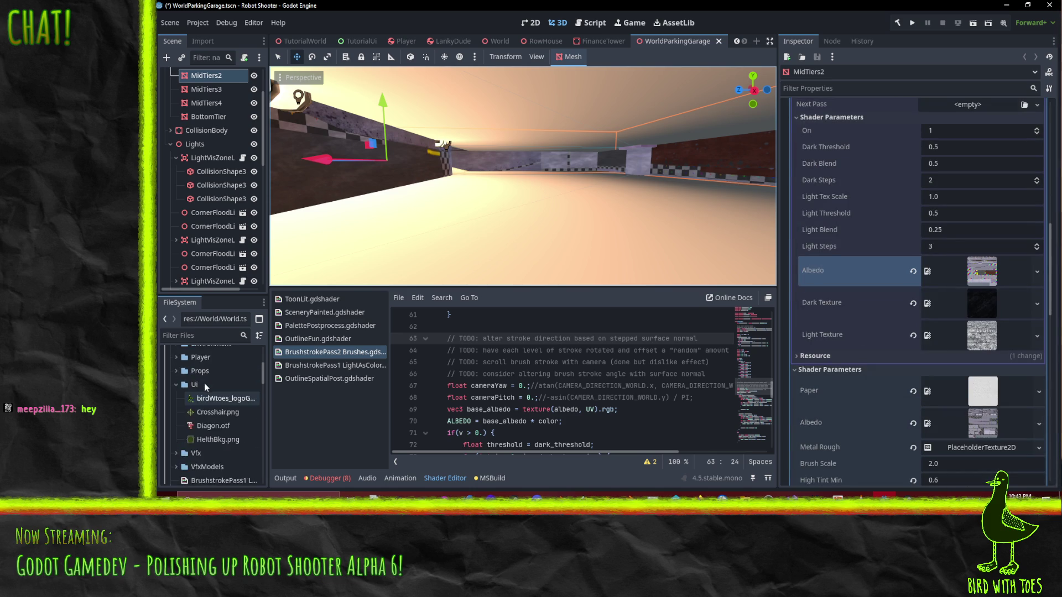
scroll(178, 453, up, 3)
- Drag ParkingGarageLevel2Albedo.png from Environment/ParkingGarage into the next pass Albedo
click(177, 453)
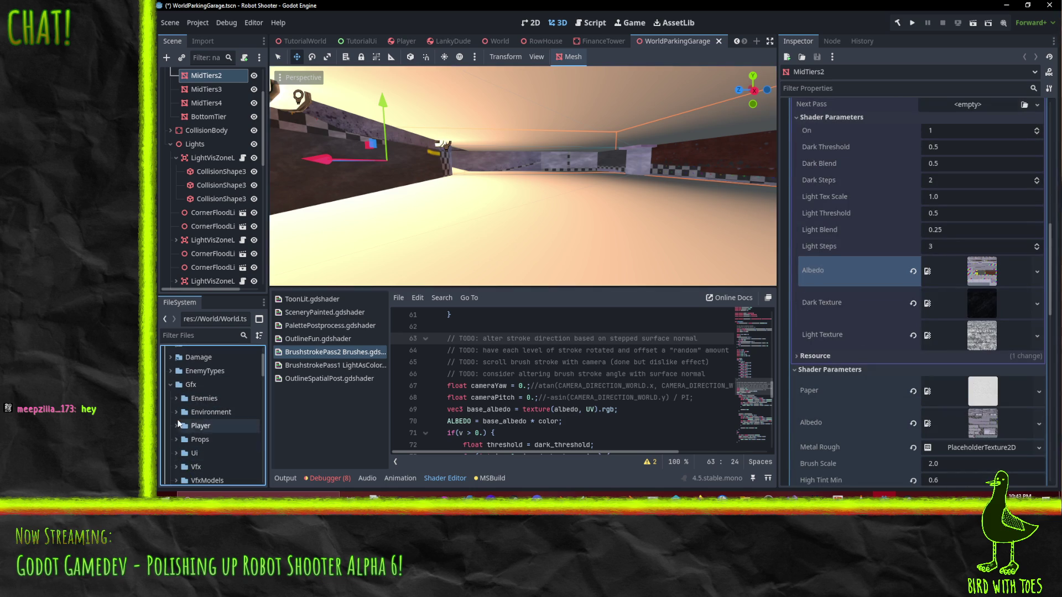
click(176, 412)
scroll(177, 410, down, 5)
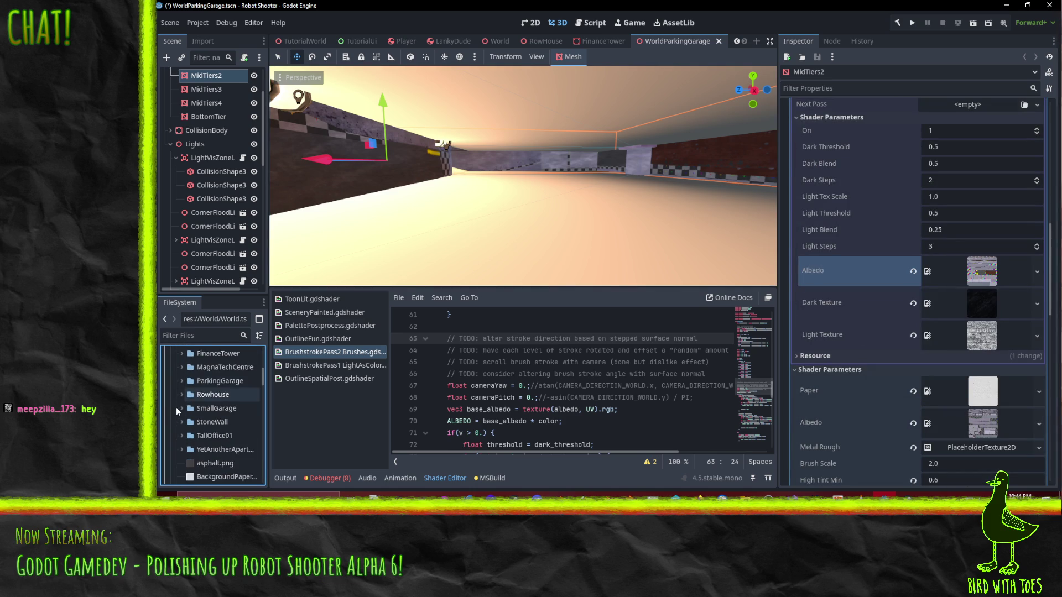
click(178, 384)
scroll(177, 387, down, 3)
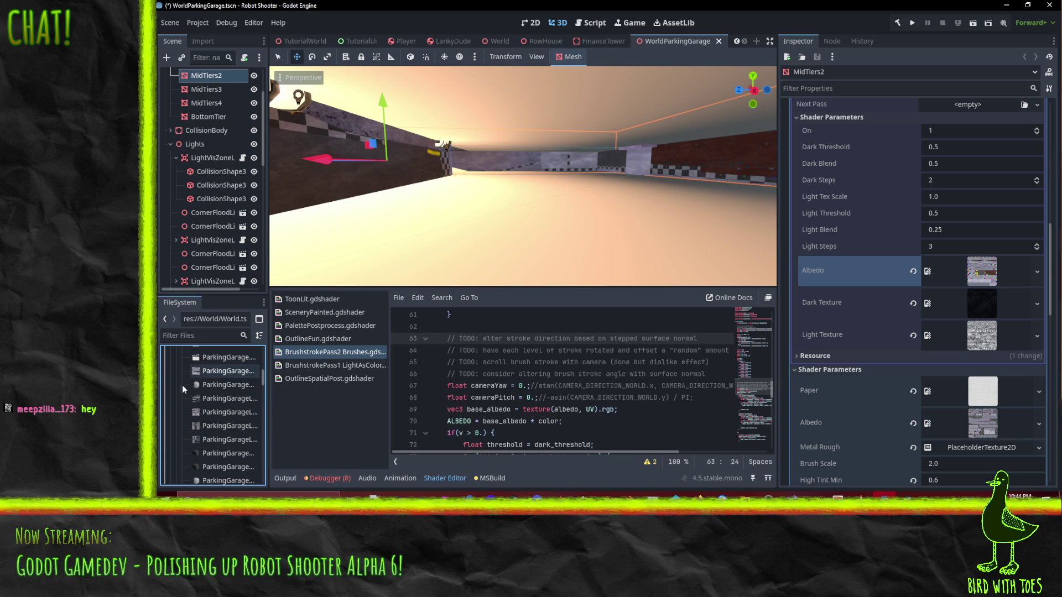
drag(267, 400, 337, 400)
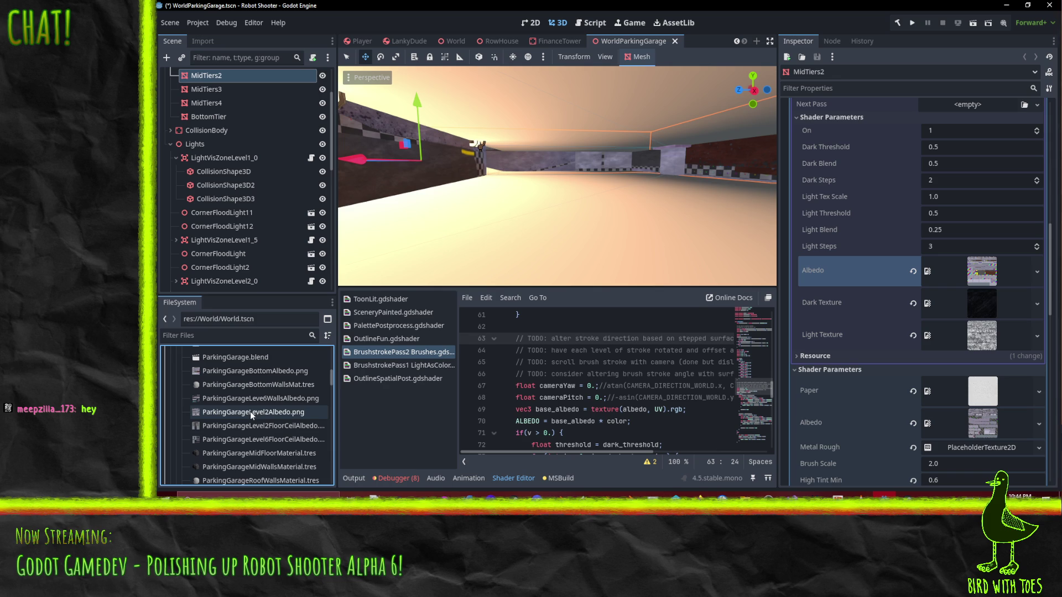
drag(248, 412, 1055, 285)
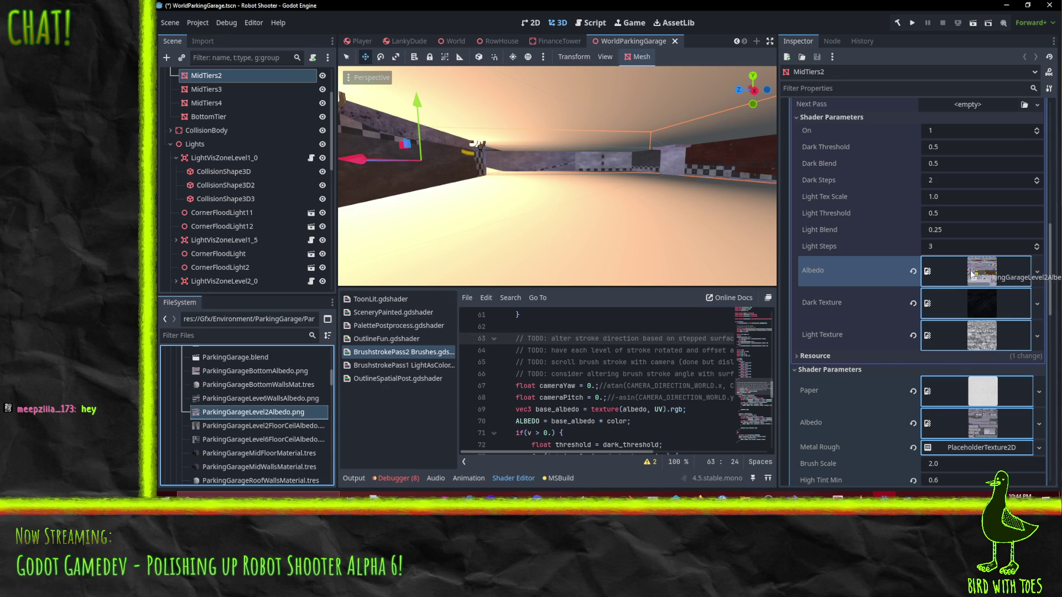
drag(972, 275, 972, 275)
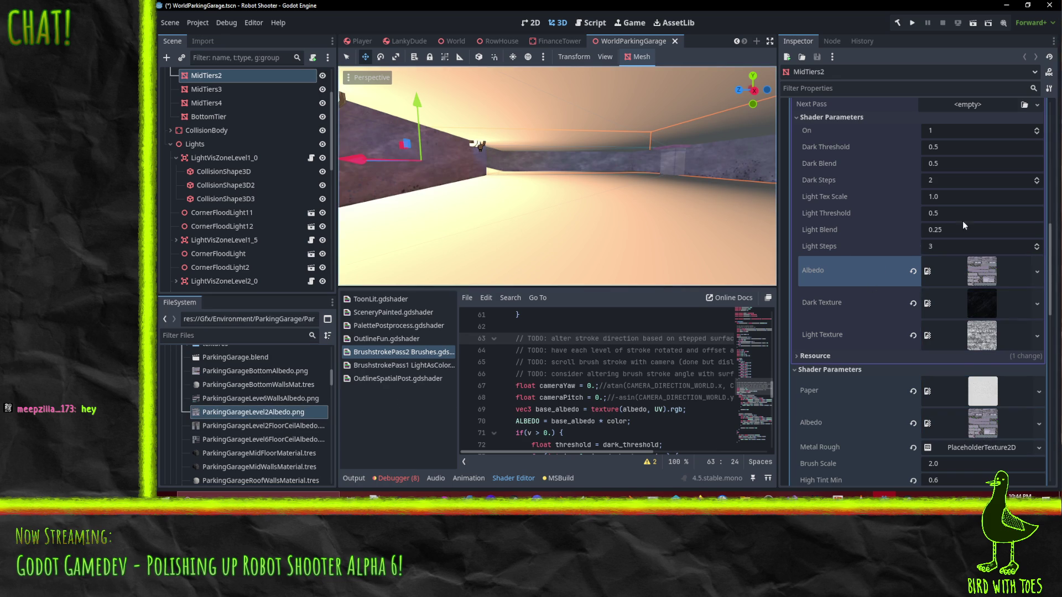
- Set the brushstroke pass to Light Tex Scale 3.0, Dark Steps 4 and Dark Blend 0.25
click(946, 198)
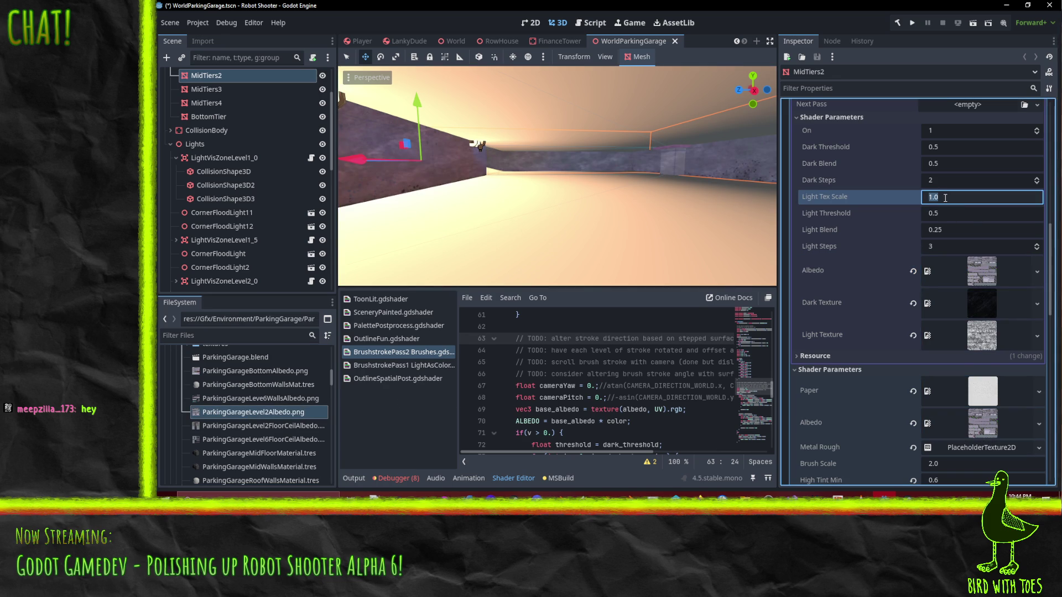
text(3)
key(Return)
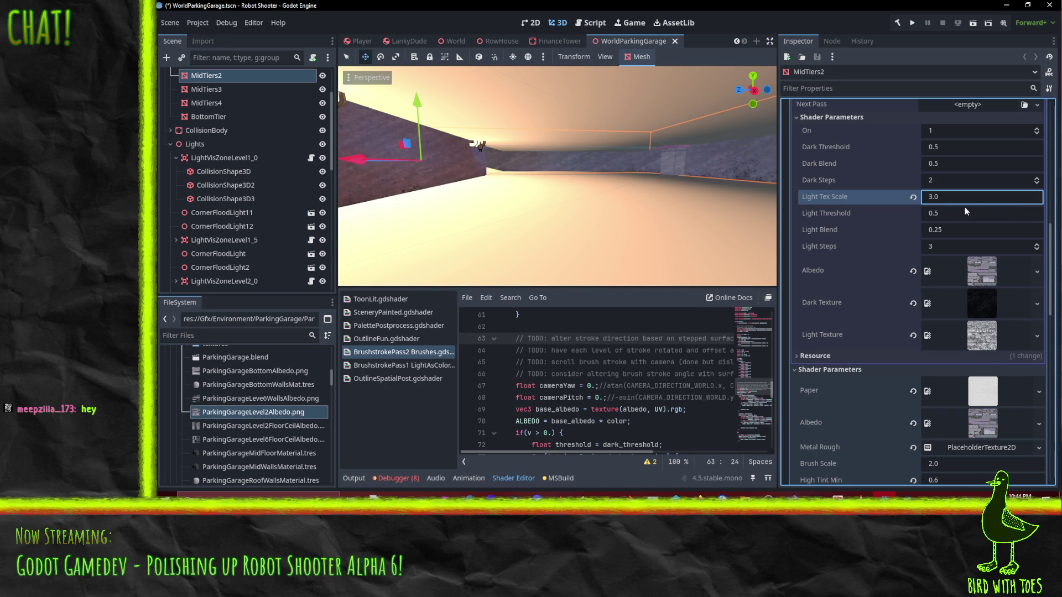
click(1037, 178)
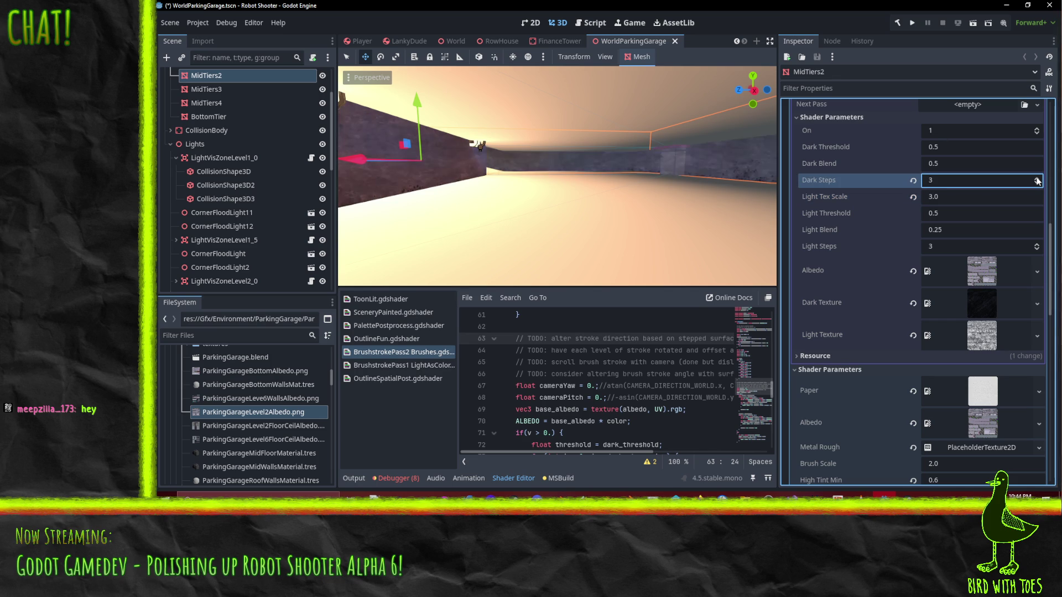
click(1037, 178)
click(951, 164)
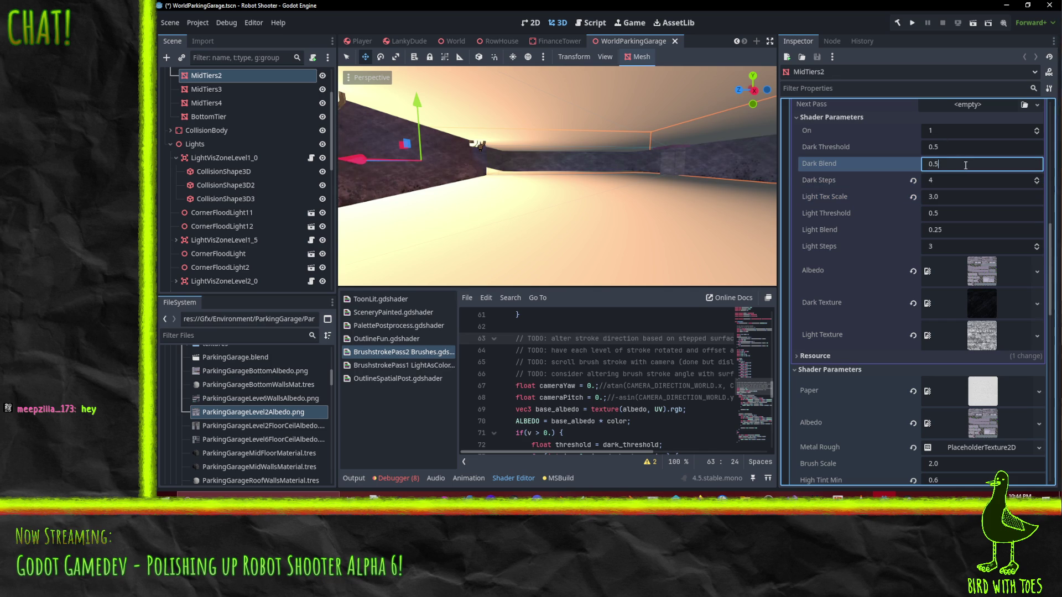
text(0.25)
key(Return)
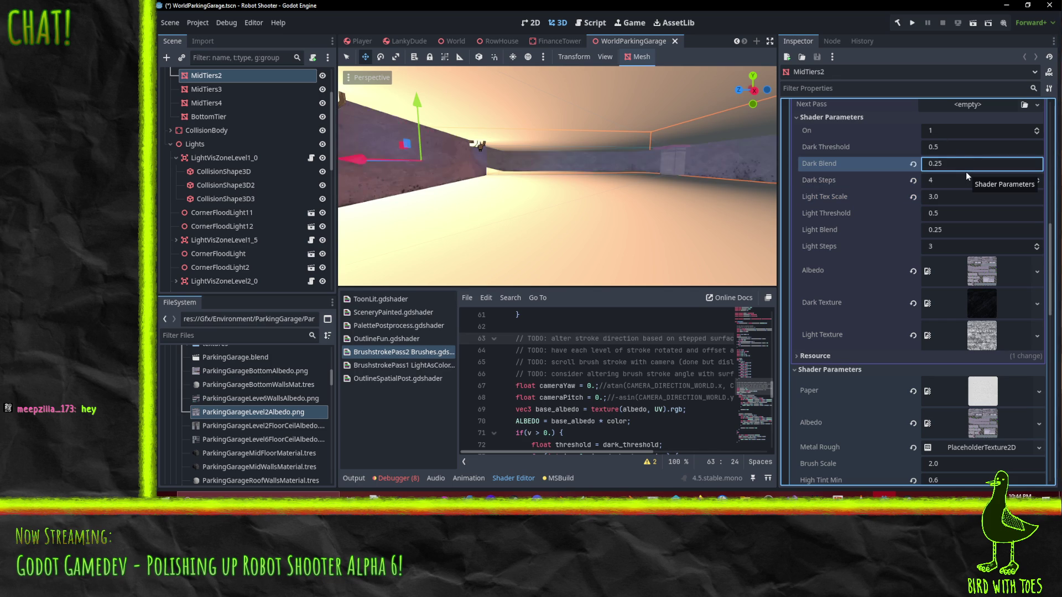
- Check the Dark Threshold value, then collapse the material's Shader Parameters section
click(965, 152)
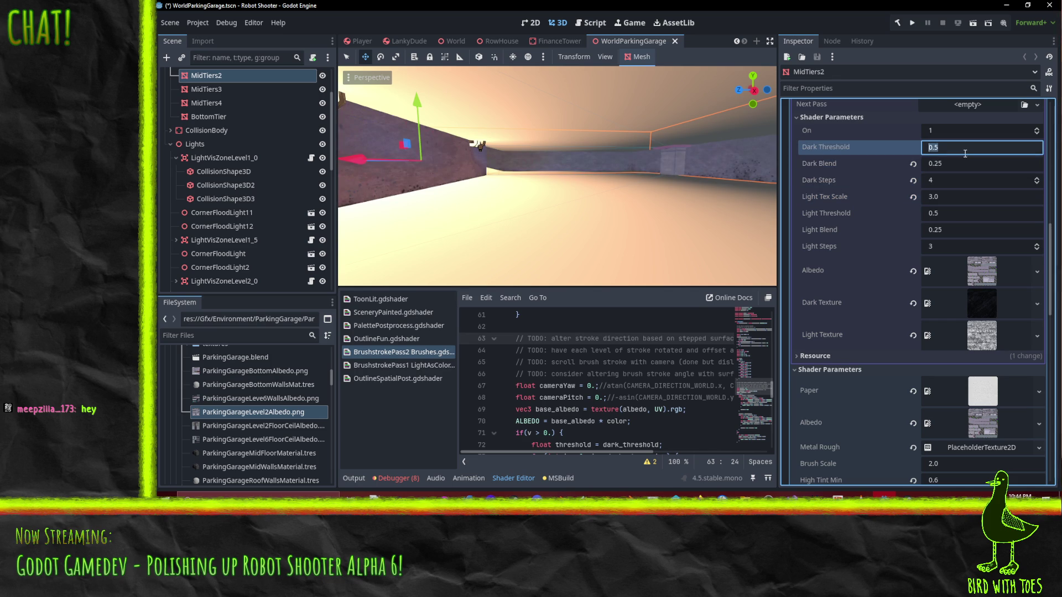
scroll(636, 188, up, 3)
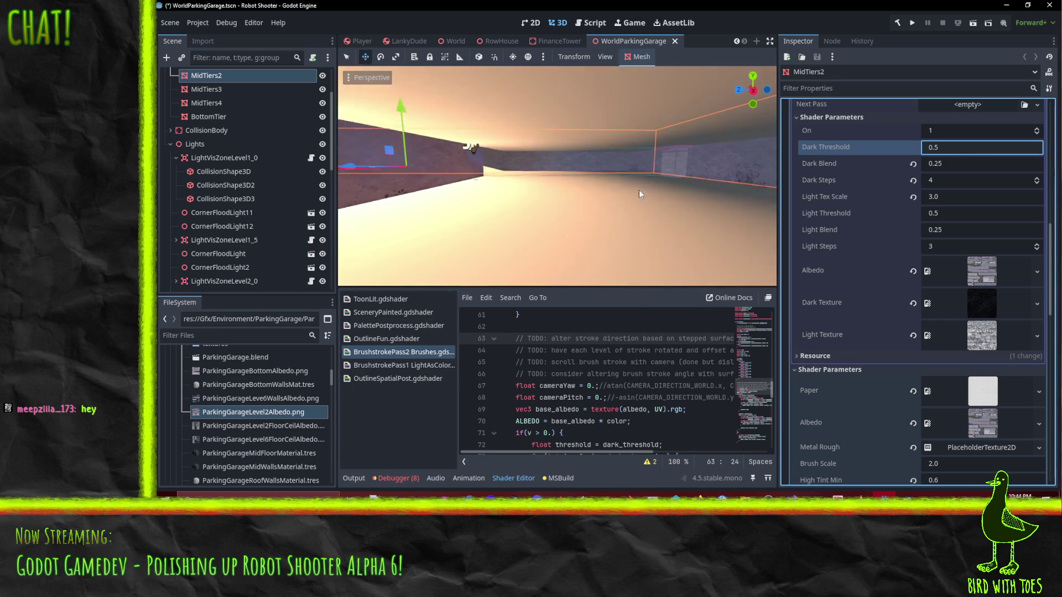
scroll(977, 287, down, 3)
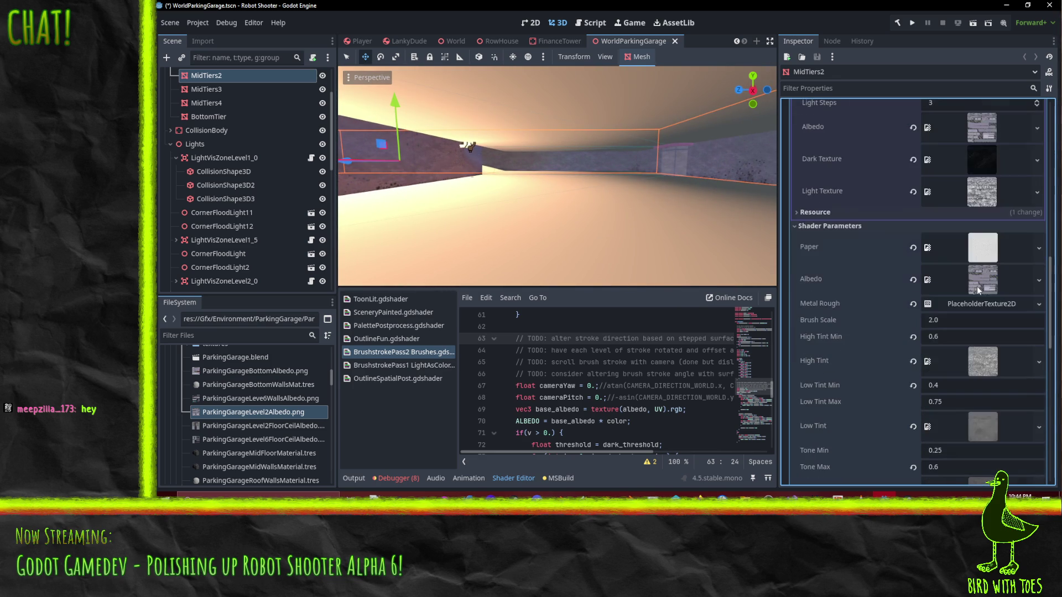
scroll(1003, 277, up, 7)
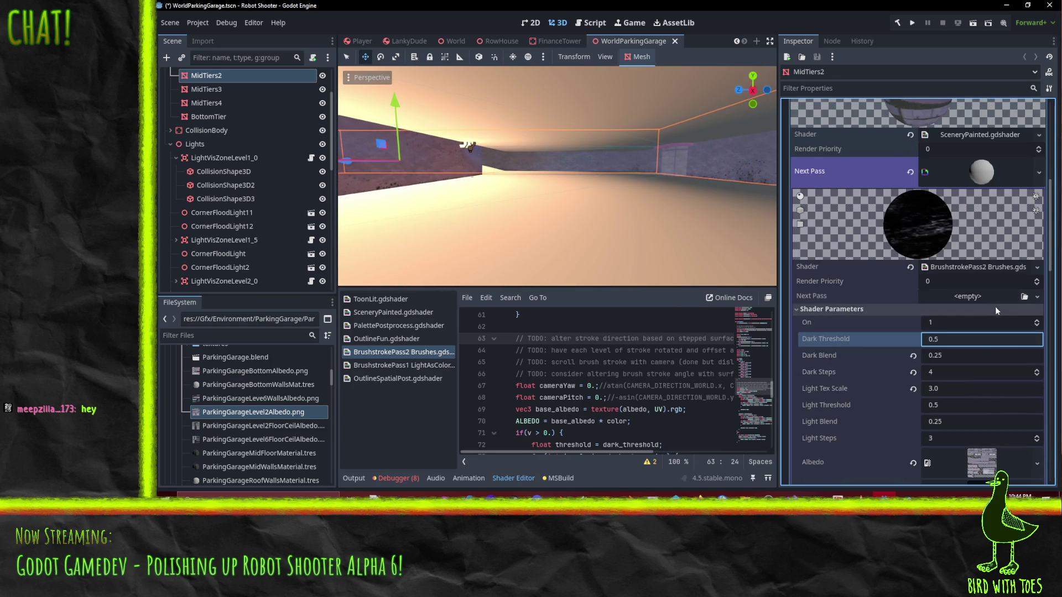
scroll(996, 307, down, 6)
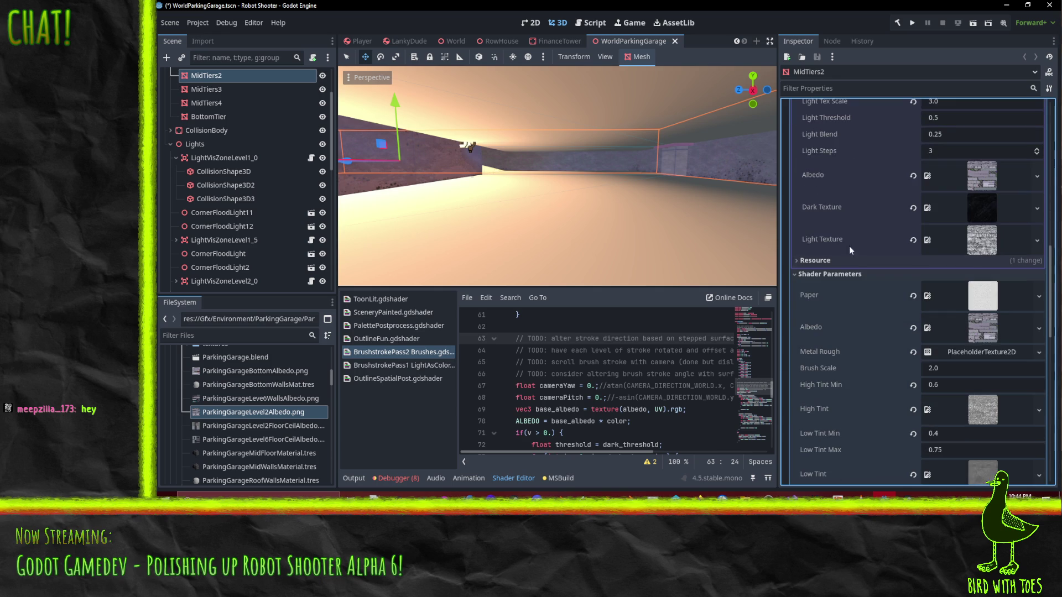
click(843, 276)
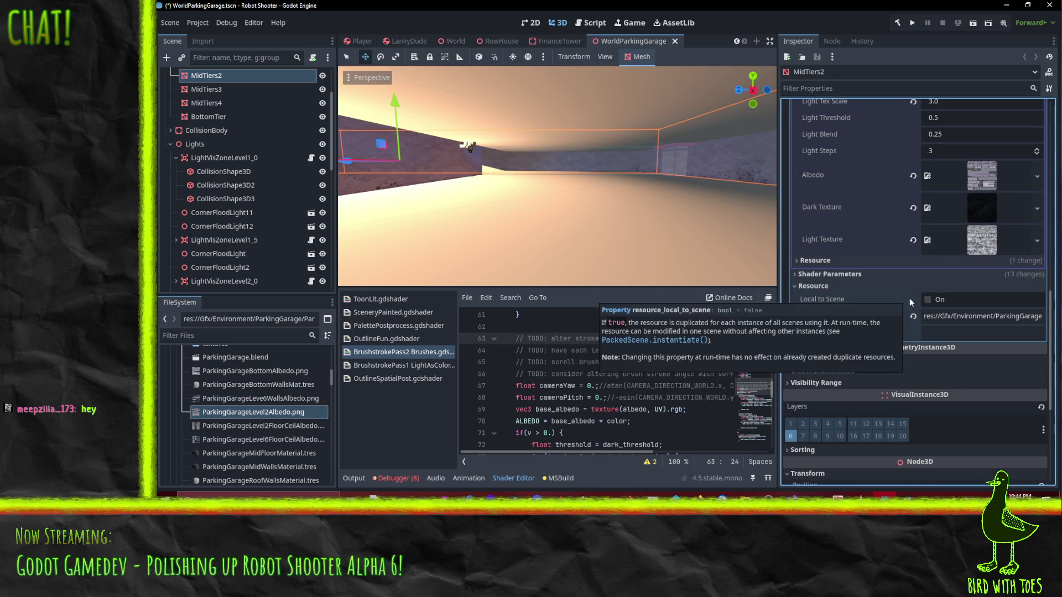
scroll(982, 320, up, 8)
scroll(935, 249, up, 3)
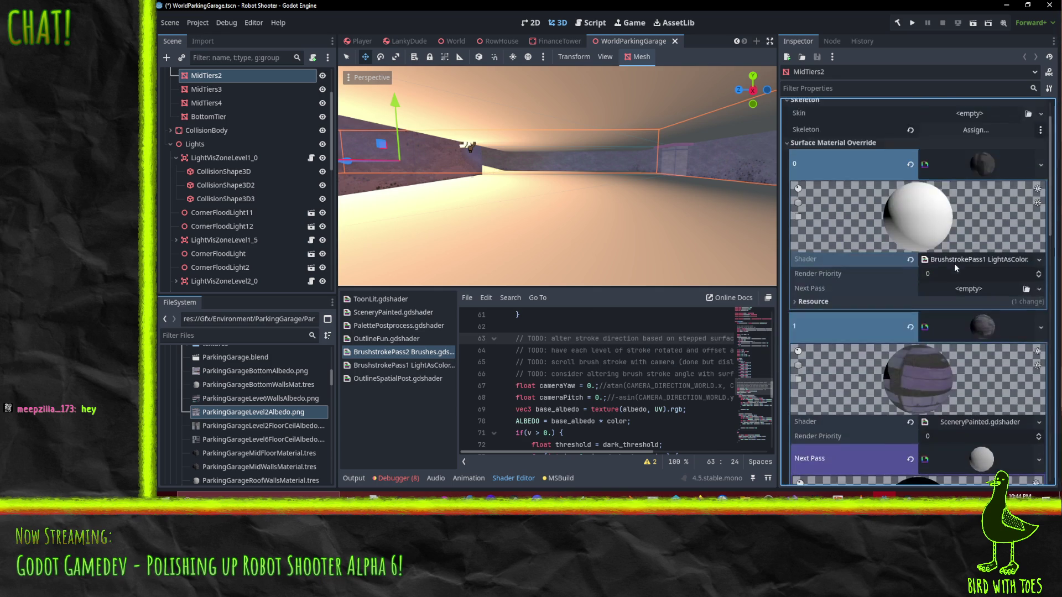
- Collapse and re-expand Surface Material Override slot 0 to inspect its settings
scroll(967, 215, up, 2)
click(973, 218)
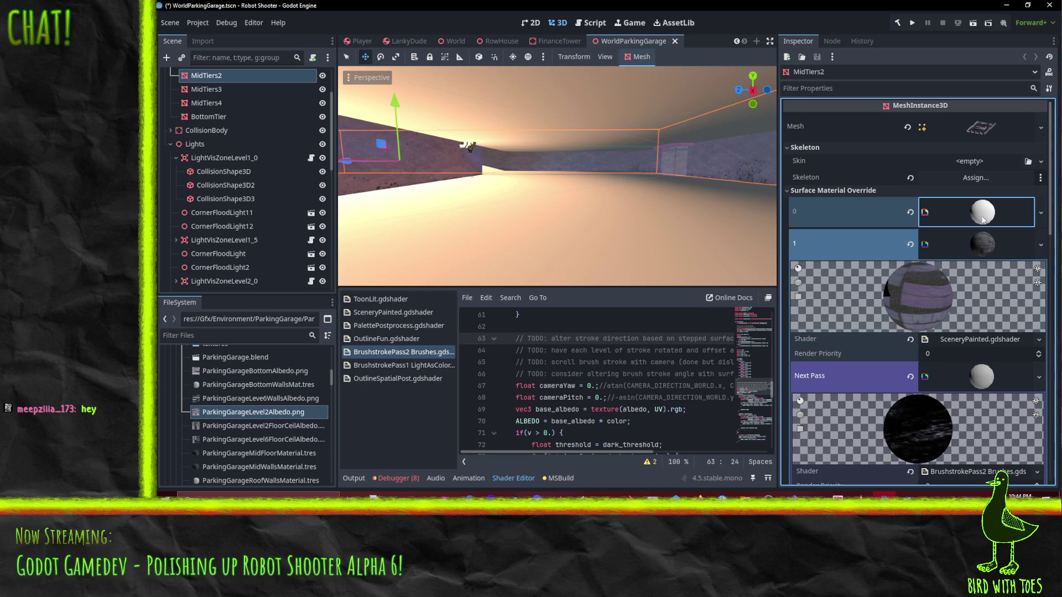
click(984, 220)
scroll(990, 301, down, 2)
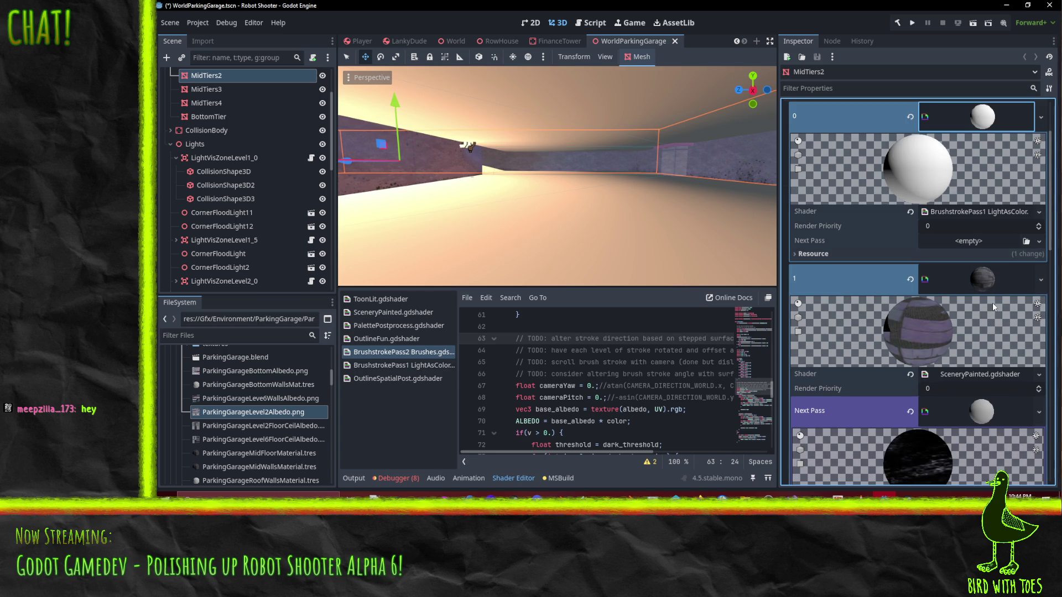
scroll(1000, 291, down, 1)
scroll(1000, 291, down, 1)
scroll(1000, 291, up, 1)
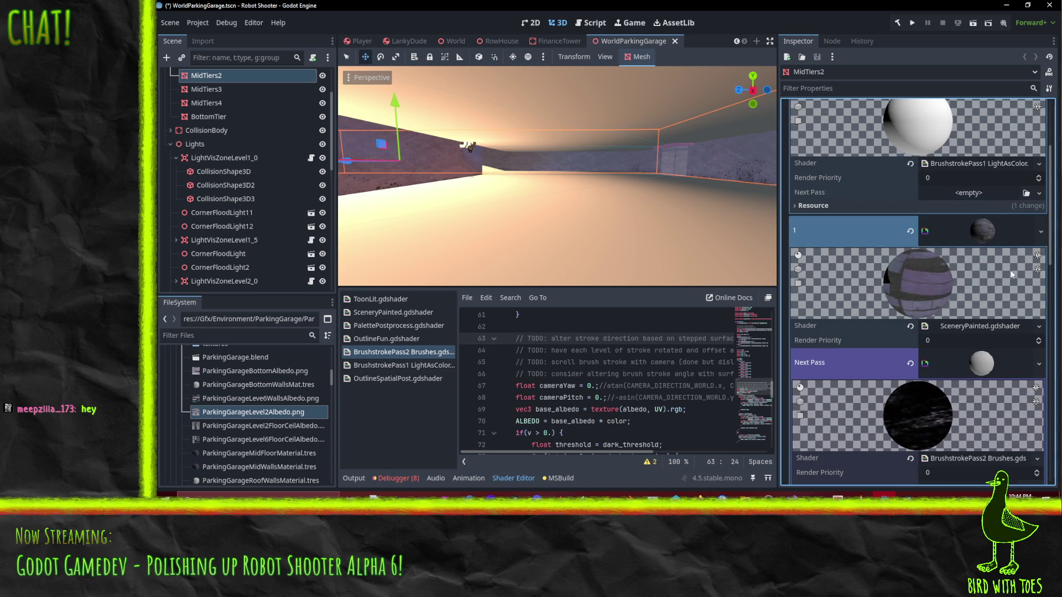
- Review slot 1's material and bring up its Next Pass Shader options
click(1041, 232)
click(961, 267)
scroll(981, 263, up, 2)
scroll(981, 263, down, 1)
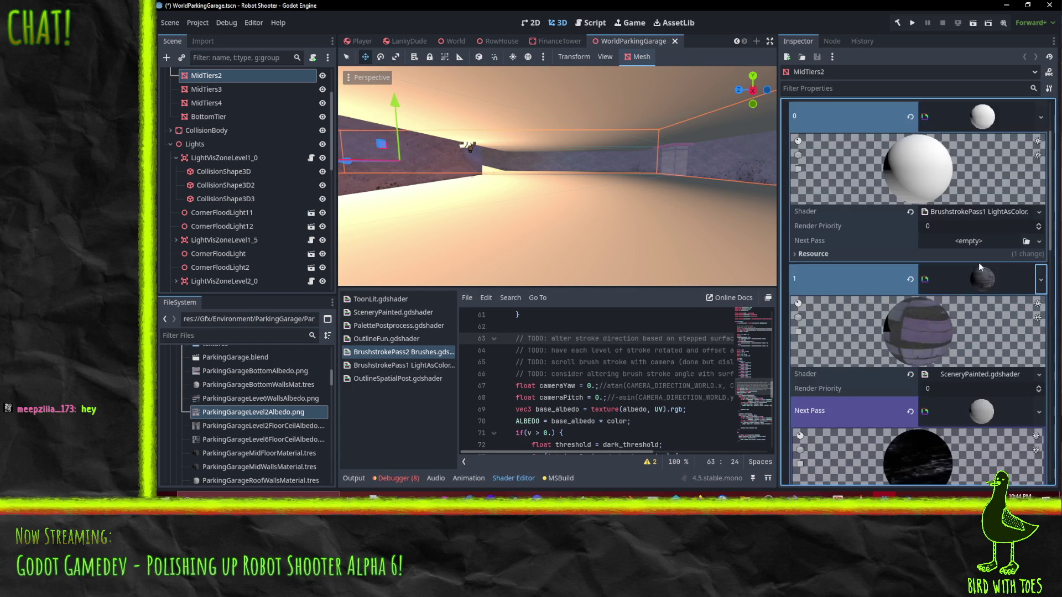
scroll(980, 289, down, 2)
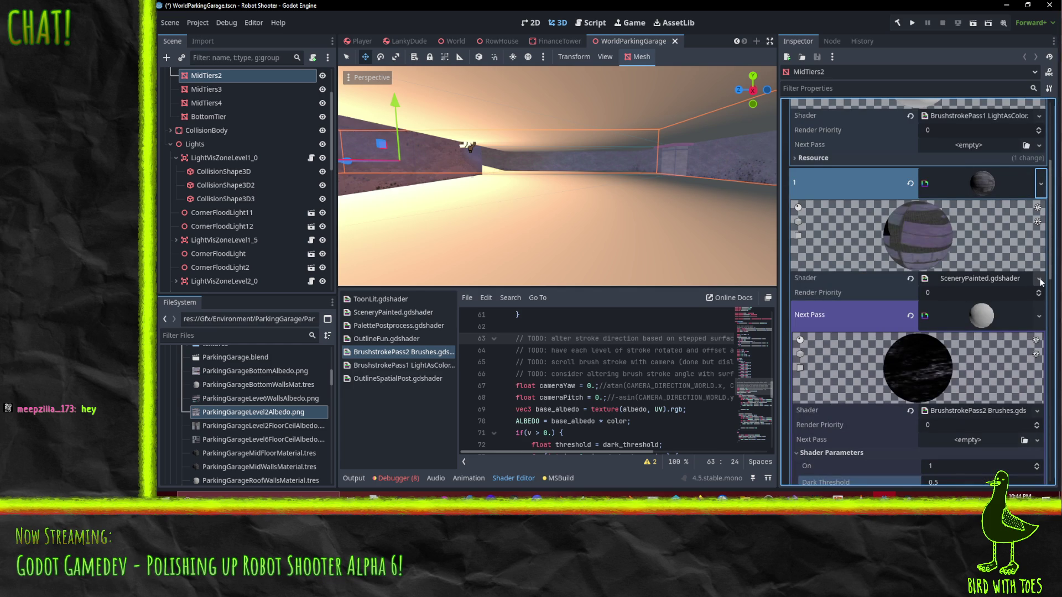
click(983, 187)
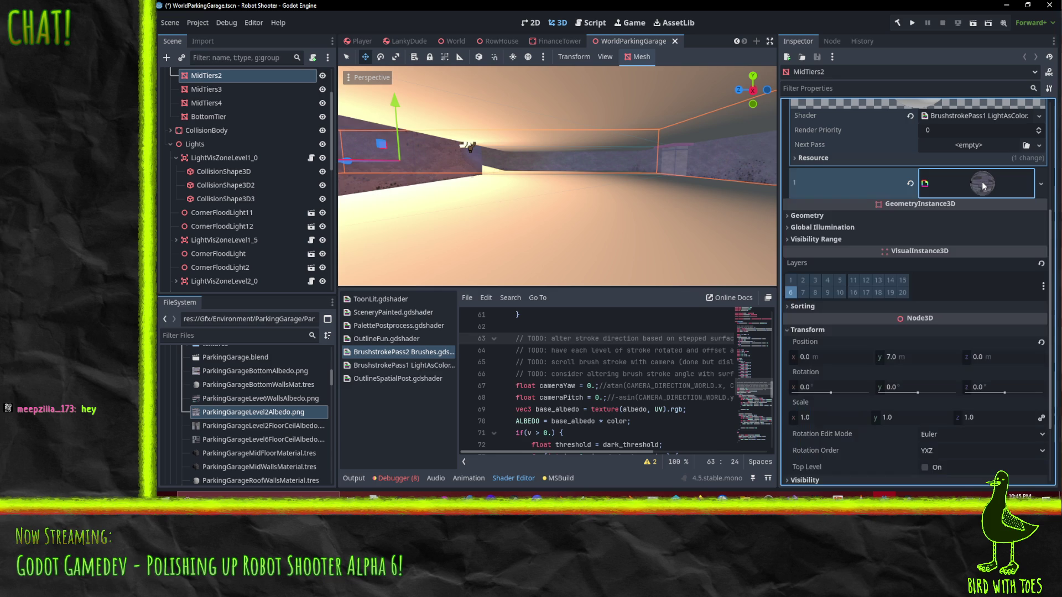
click(983, 186)
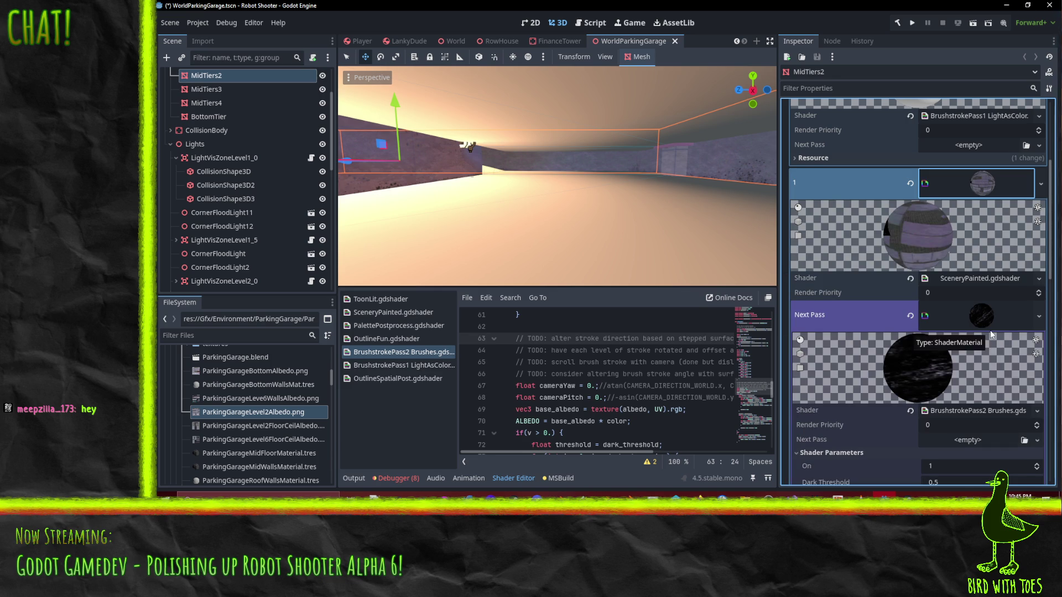
scroll(990, 330, down, 1)
click(1037, 363)
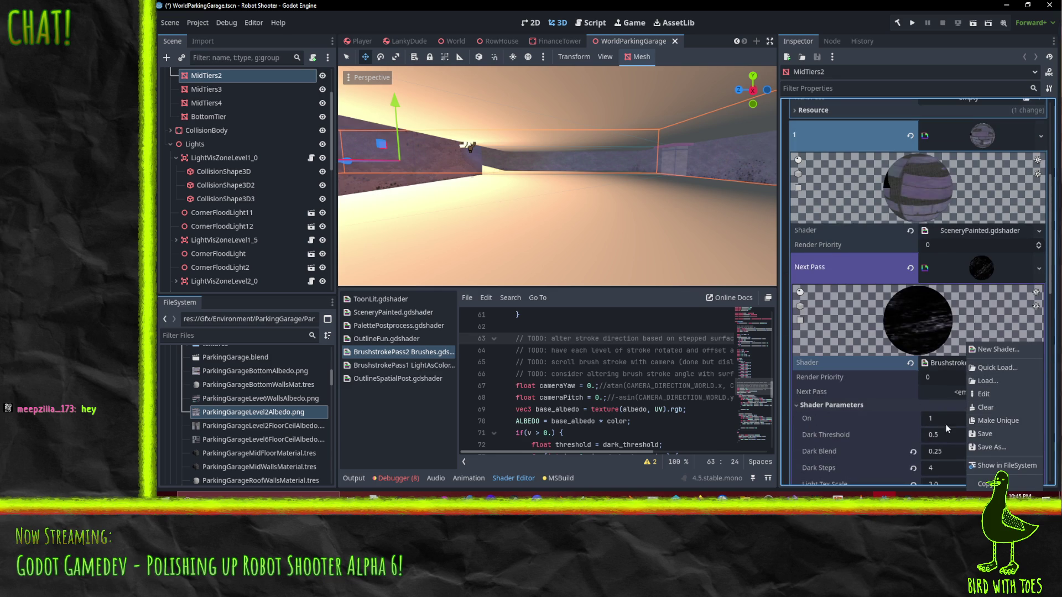
- Swap slot 1's SceneryPainted shader for BrushstrokePass1 LightAsColor.gdshader via Quick Load
key(Escape)
click(1039, 231)
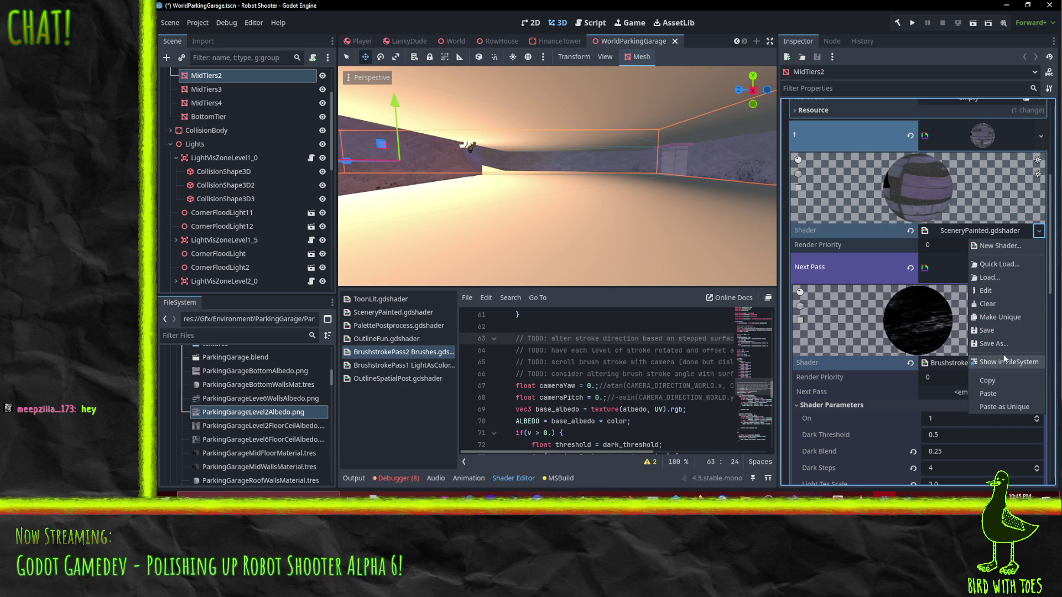
click(996, 264)
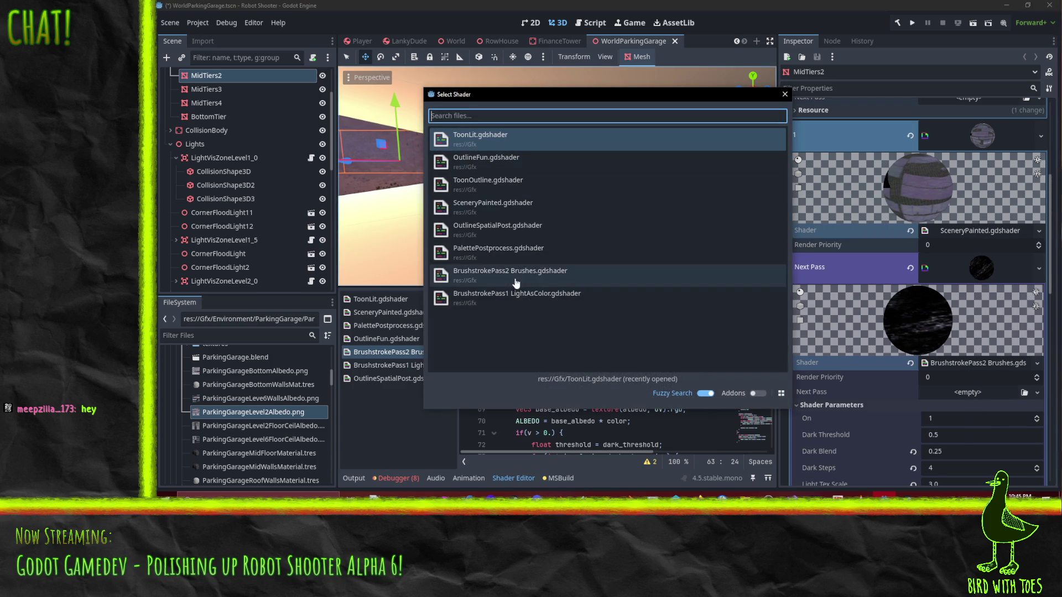
click(530, 302)
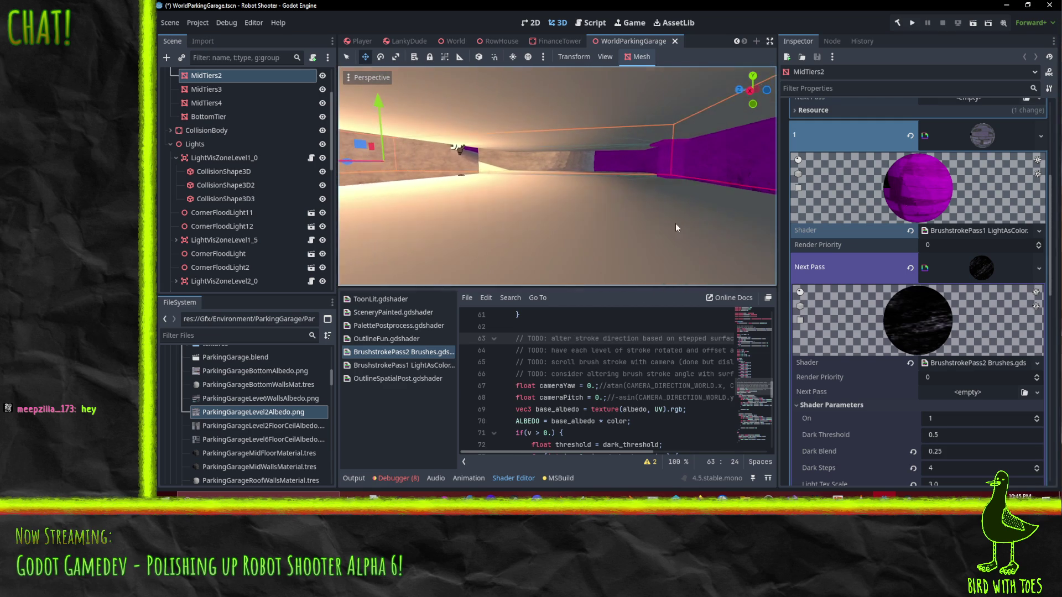
scroll(963, 359, down, 5)
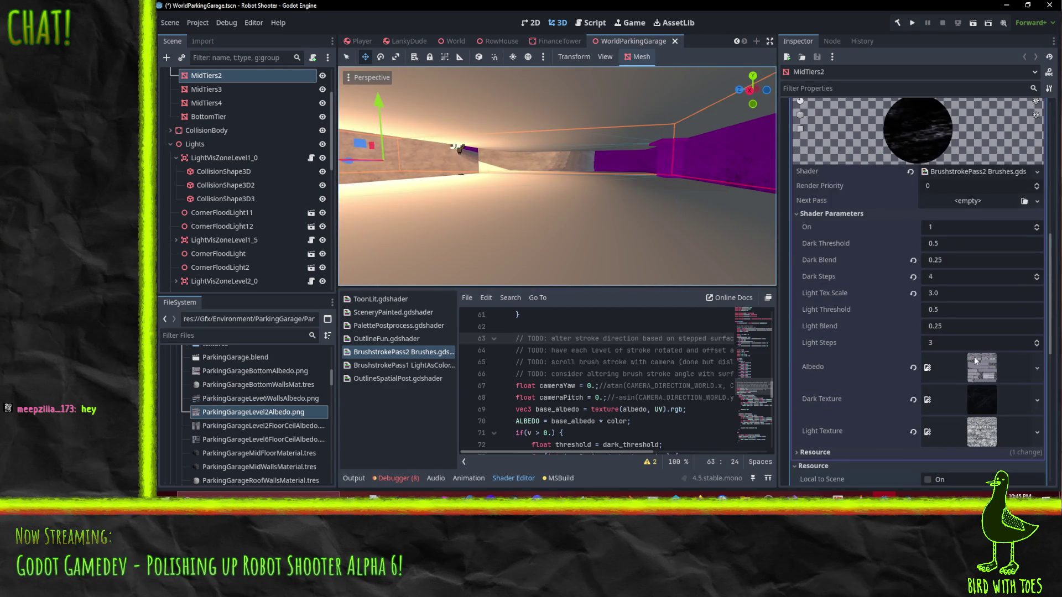
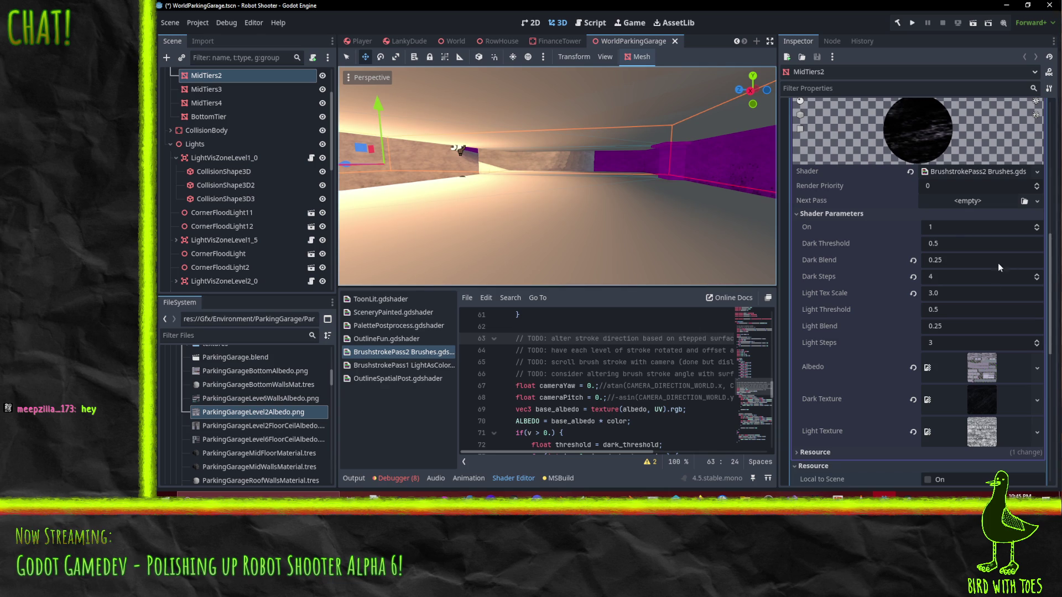
- Create a new ShaderMaterial as the Next Pass of Surface Material Override 0
scroll(946, 373, up, 5)
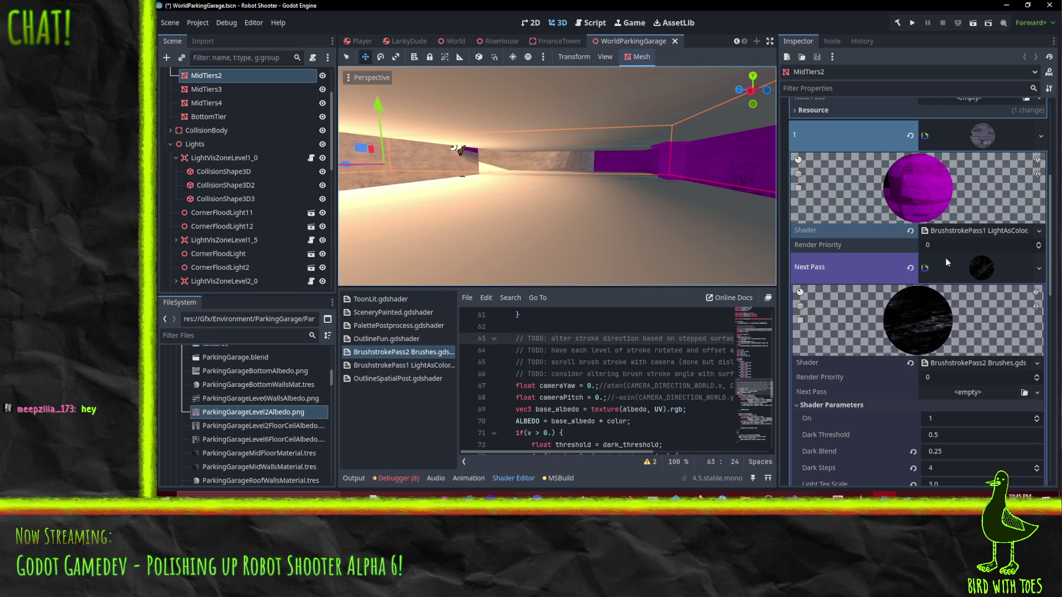
scroll(1029, 271, up, 4)
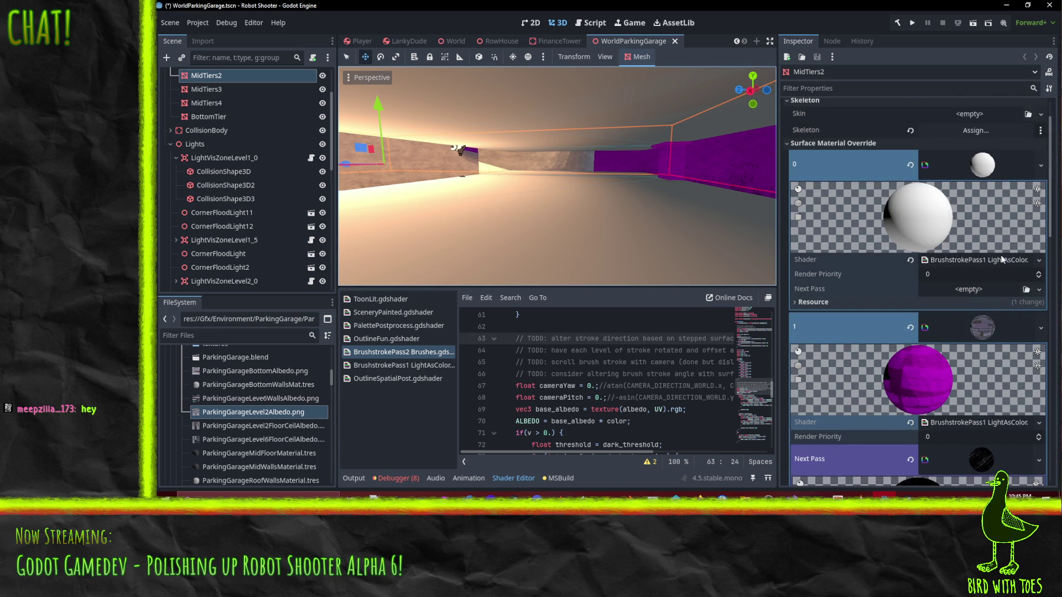
click(969, 284)
click(941, 289)
click(962, 287)
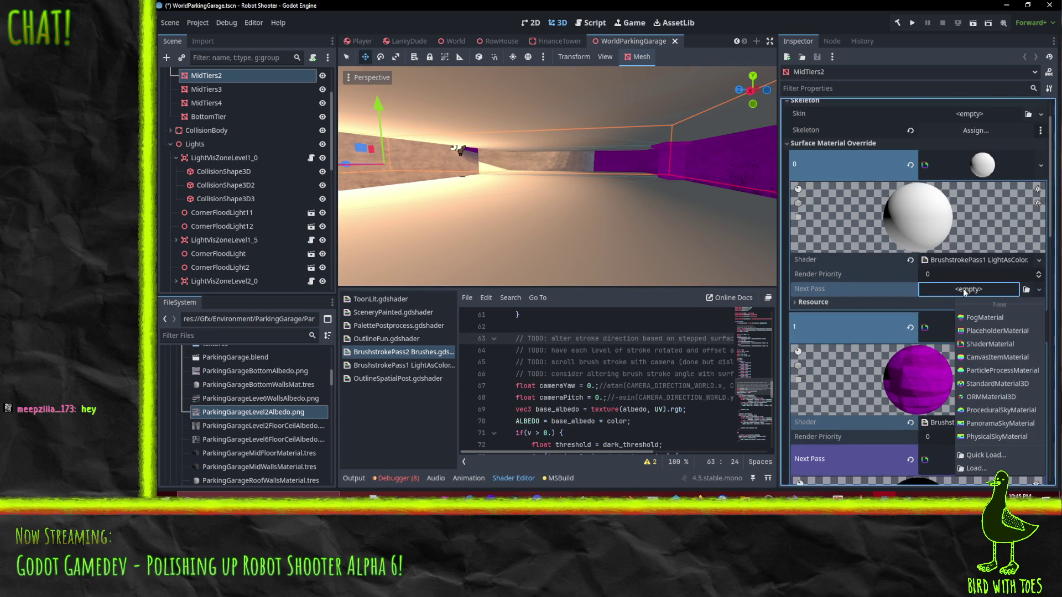
click(986, 342)
click(1039, 297)
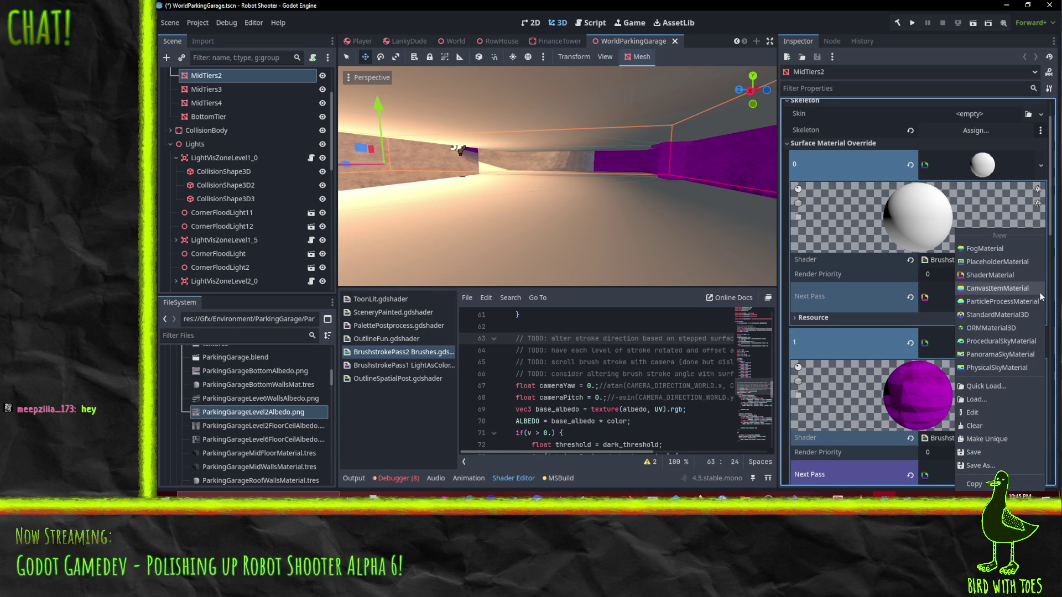
click(996, 276)
click(997, 290)
- Quick Load BrushstrokePass2 Brushes.gdshader as the next pass shader and expand its parameters
click(1037, 393)
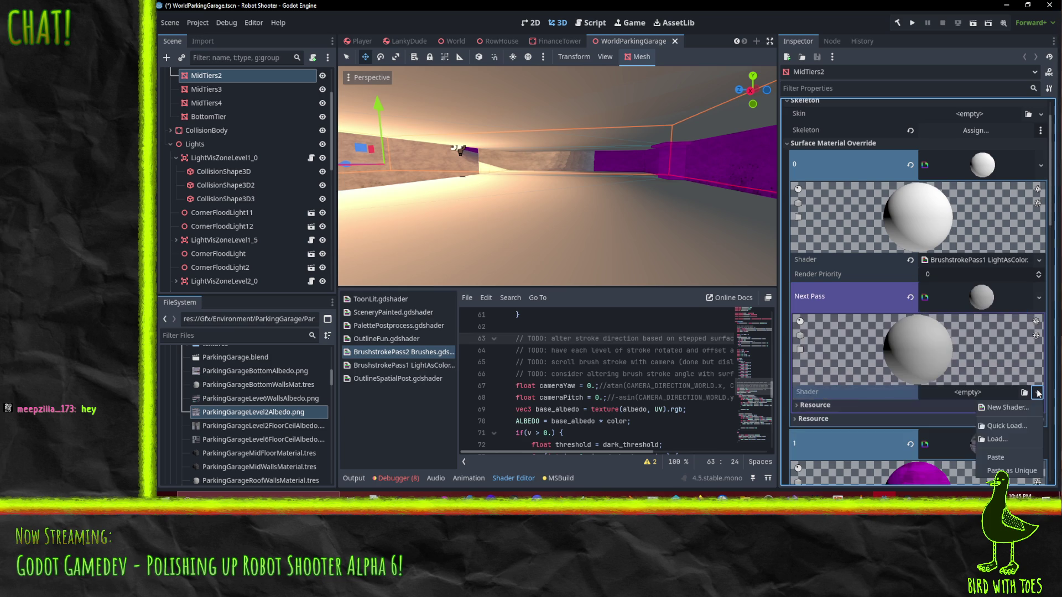
click(1011, 420)
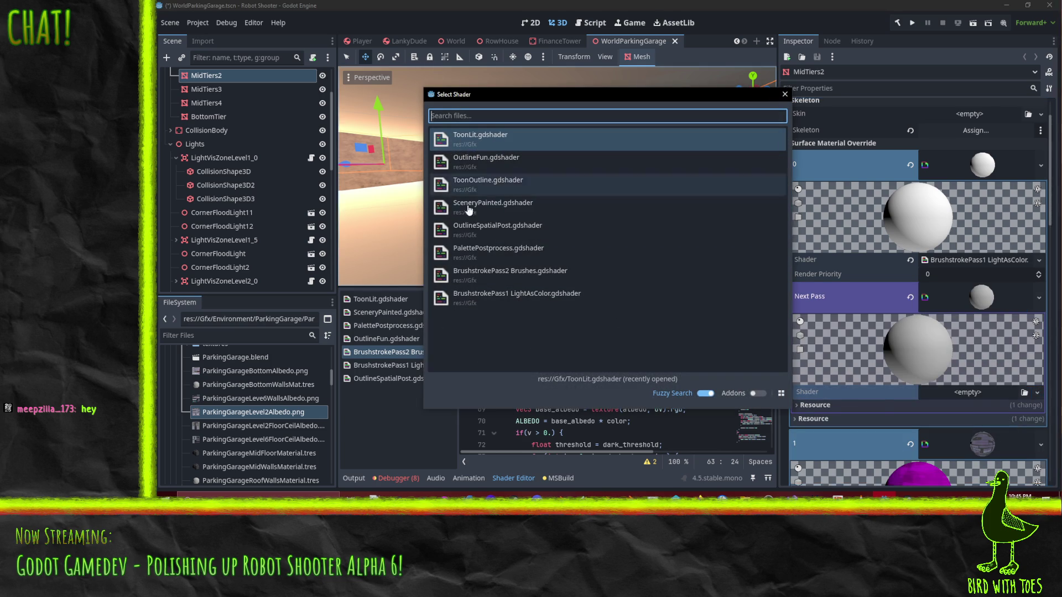
click(510, 275)
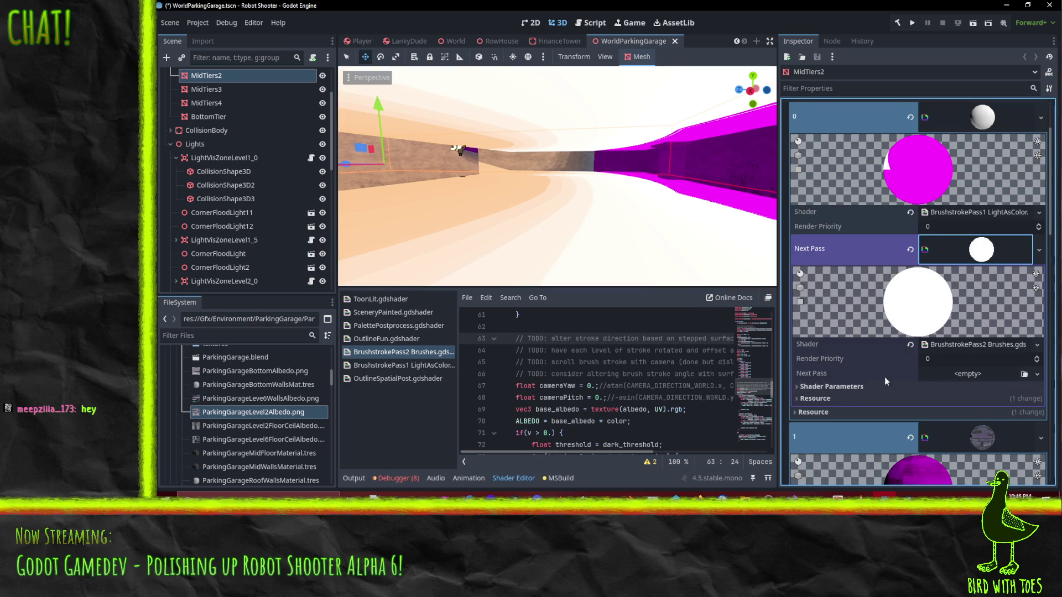
scroll(877, 383, down, 3)
click(827, 308)
scroll(930, 328, down, 3)
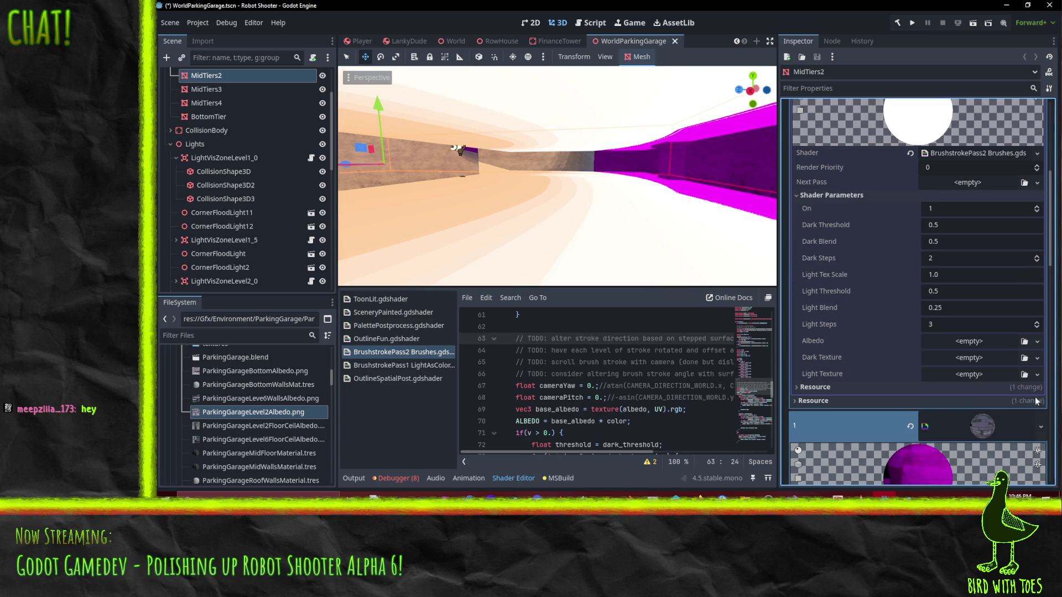
click(1037, 374)
- Quick Load a grey stroke texture into Light Texture and a dark one into Dark Texture
click(974, 472)
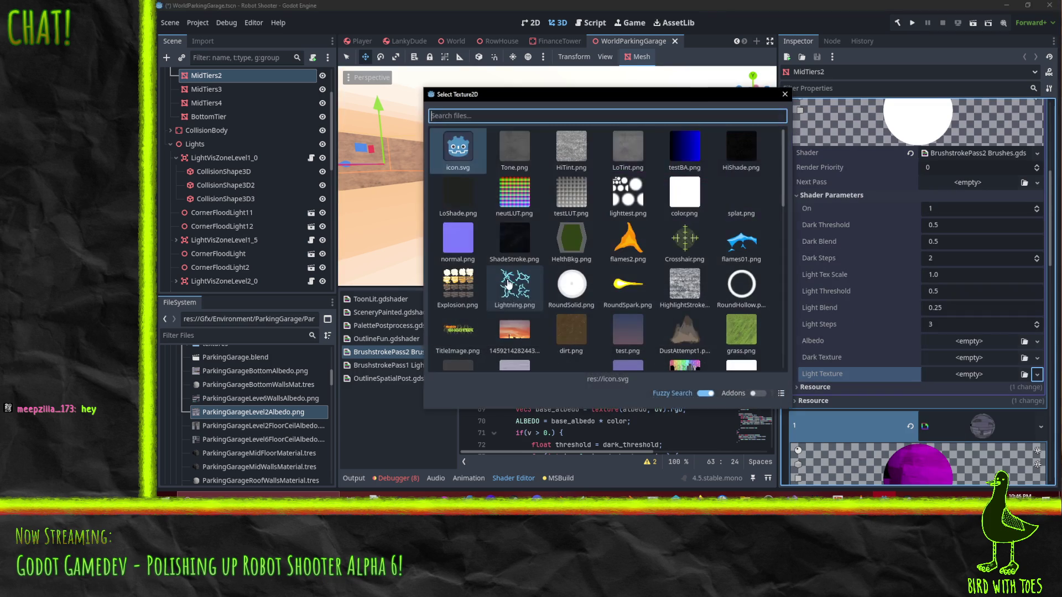
click(685, 284)
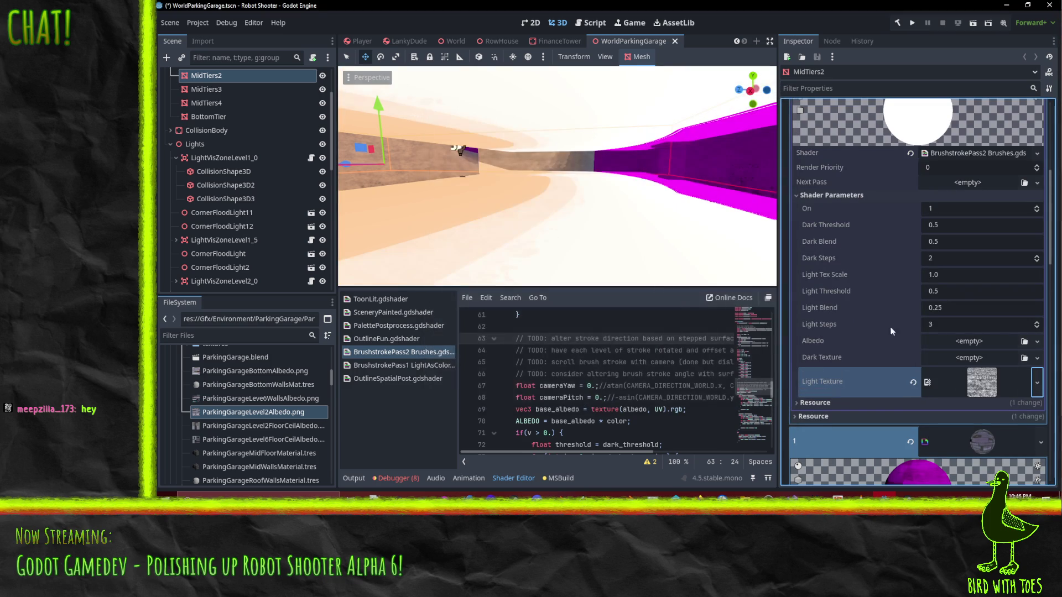
click(1037, 357)
click(973, 487)
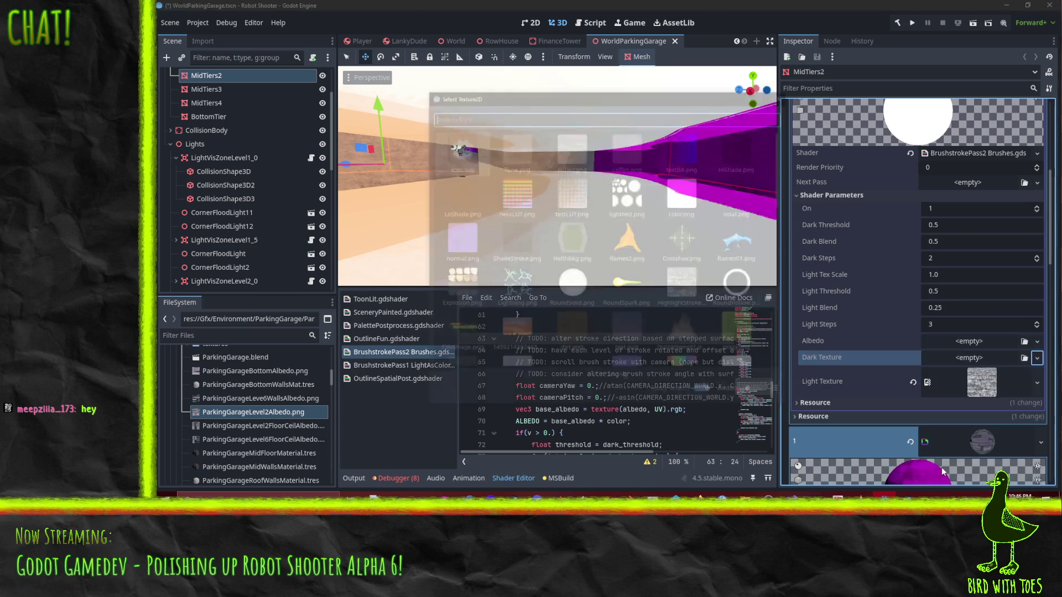
double_click(515, 240)
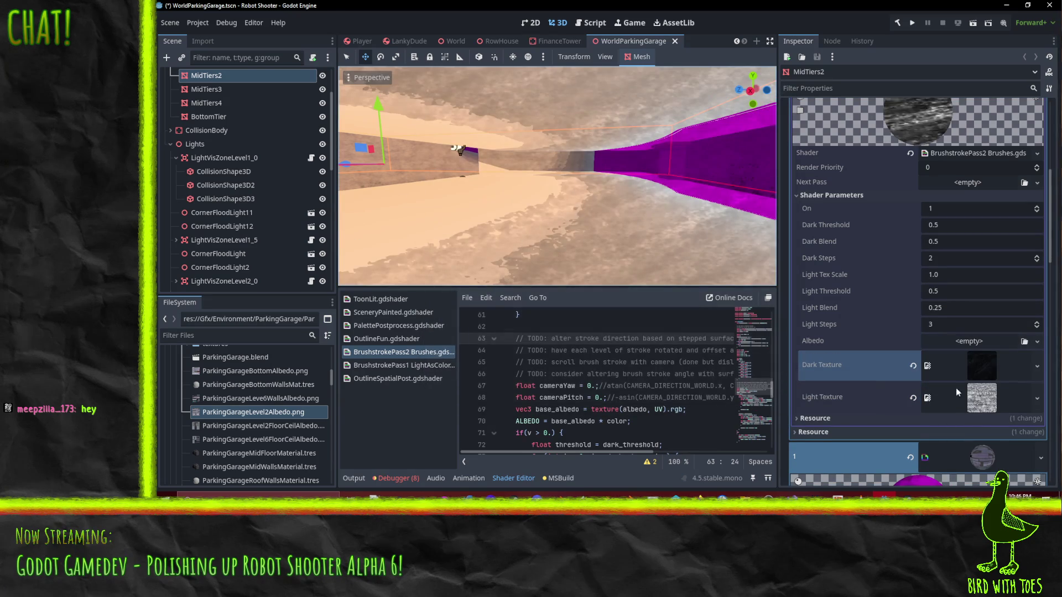
- Drag ParkingGarageLevel2FloorCeilAlbedo from FileSystem onto the Albedo slot
click(1037, 341)
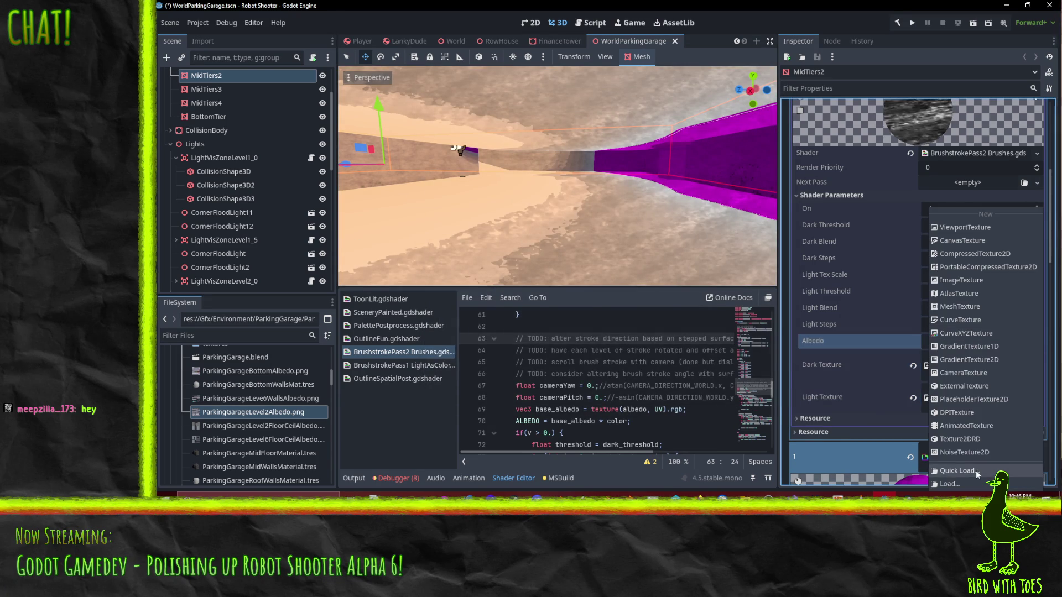
click(966, 484)
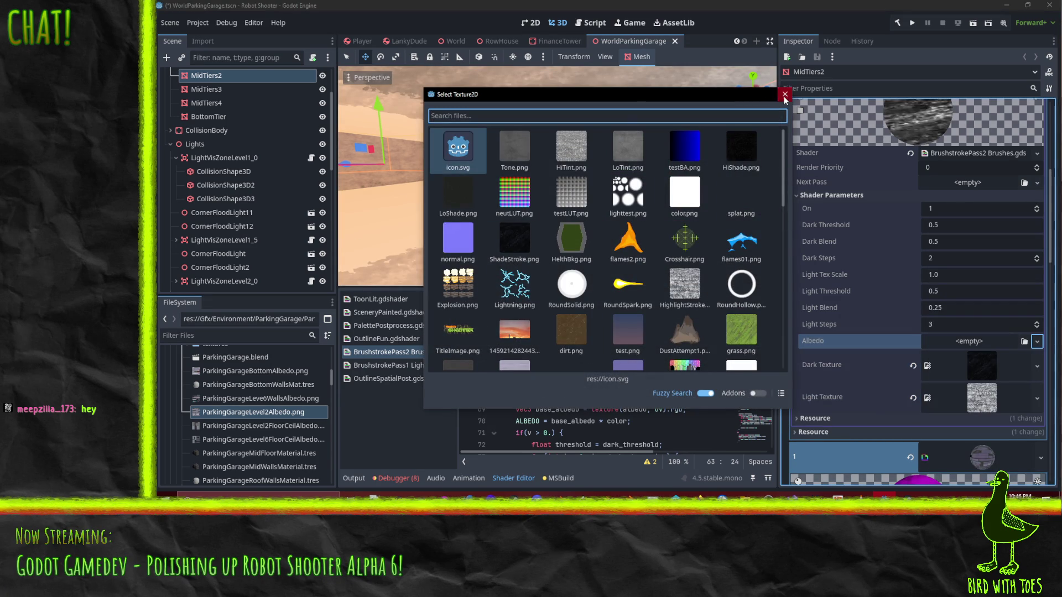
click(785, 94)
click(258, 427)
drag(257, 433, 983, 348)
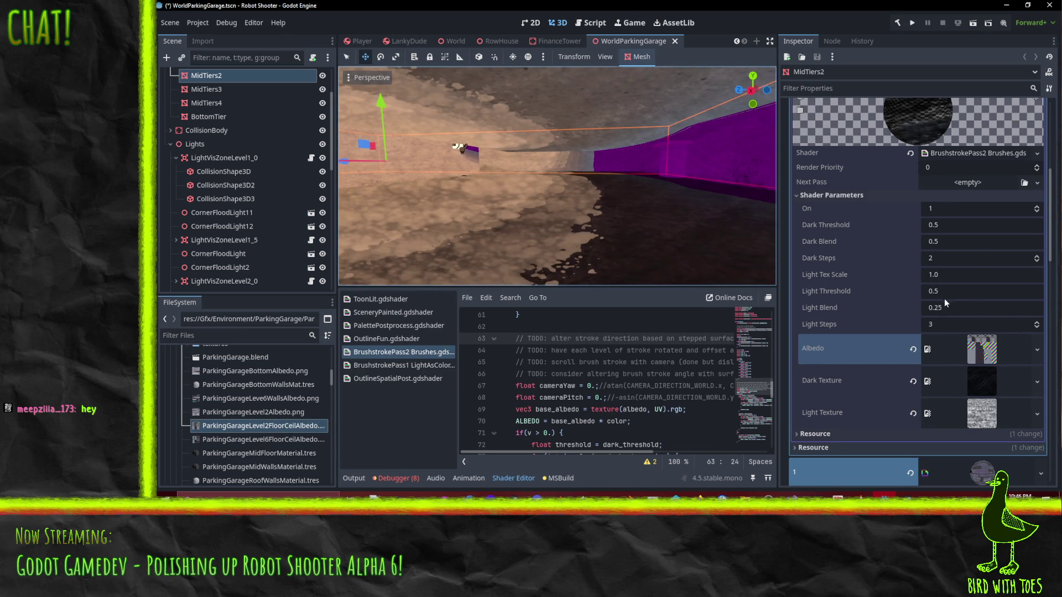
- Tune Light Tex Scale through 2.0, 3.0 and 8.0, settling on 4.0
click(961, 292)
click(963, 275)
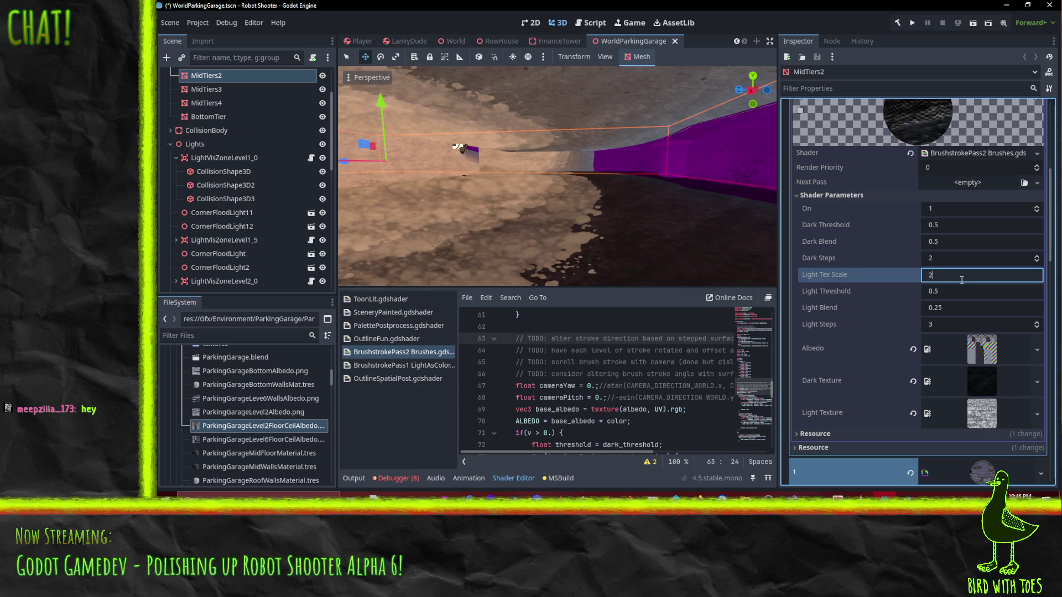
key(Return)
click(957, 279)
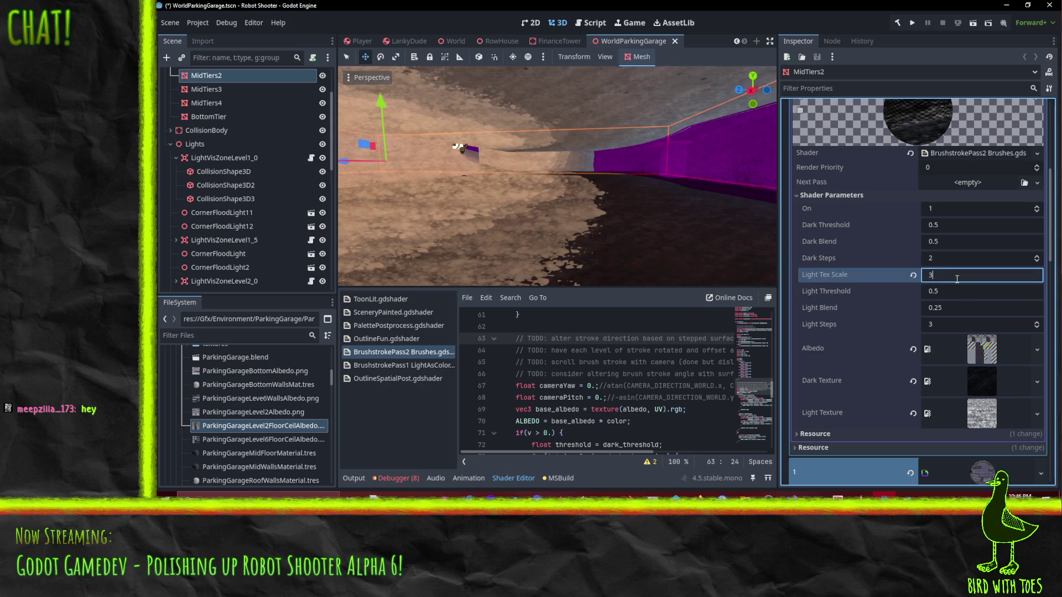
key(Return)
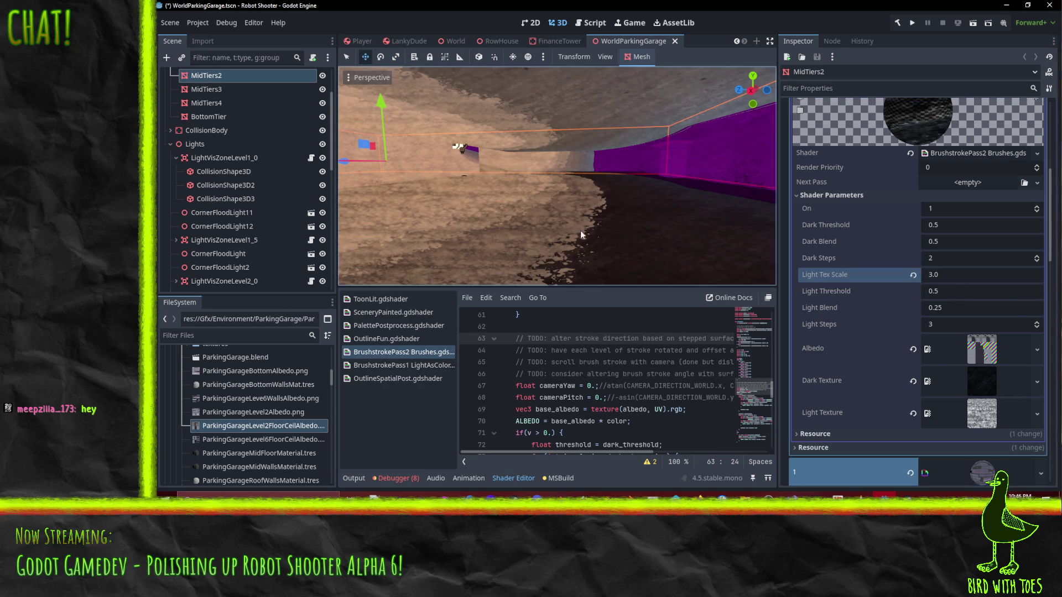
scroll(598, 222, down, 5)
mouse_move(598, 222)
mouse_down()
mouse_move(617, 219)
mouse_move(561, 205)
mouse_up()
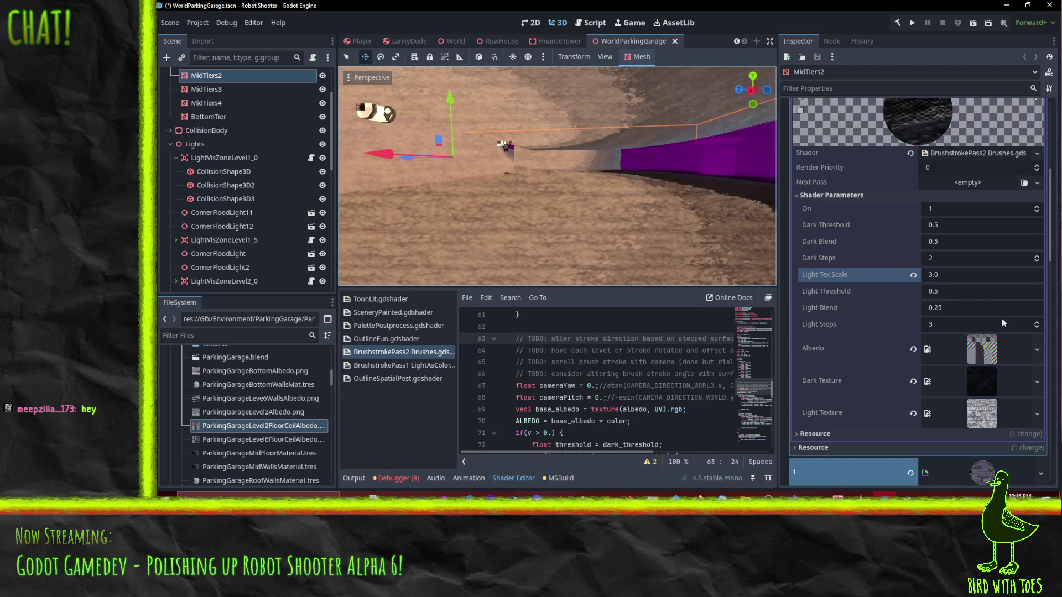
click(957, 274)
key(Return)
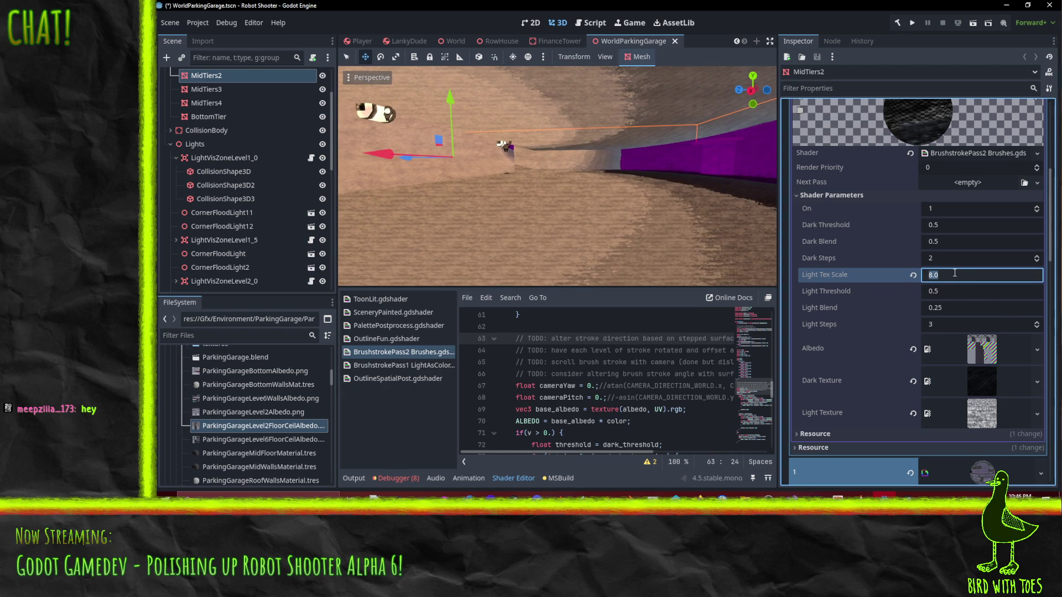
key(Return)
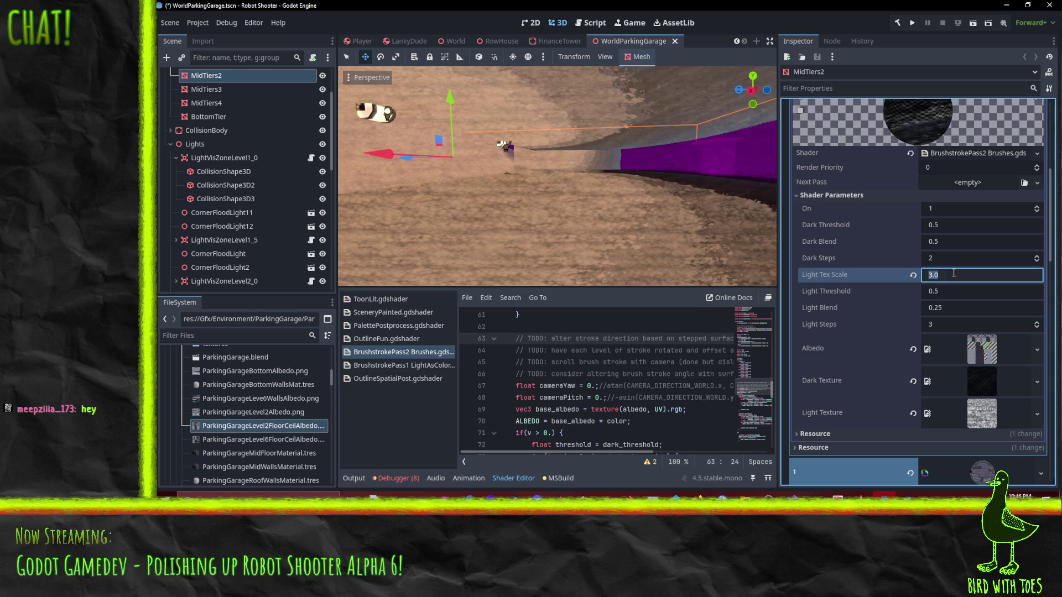
text(4)
key(Return)
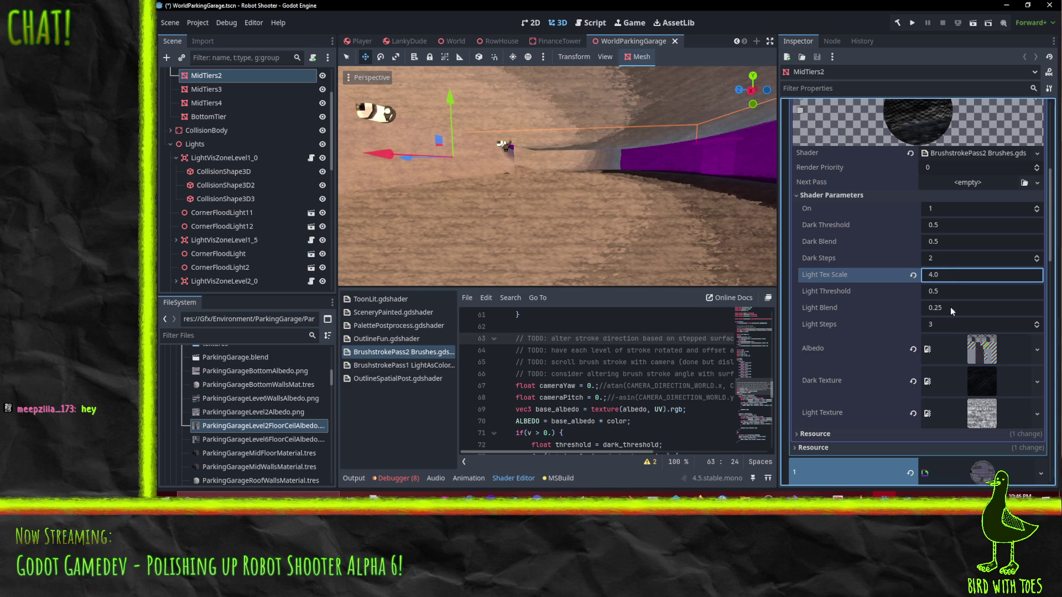
drag(548, 194, 564, 200)
- Raise Light Steps to 4, set Light Threshold to 0.75 and Light Blend to 0.125
click(1036, 321)
click(981, 297)
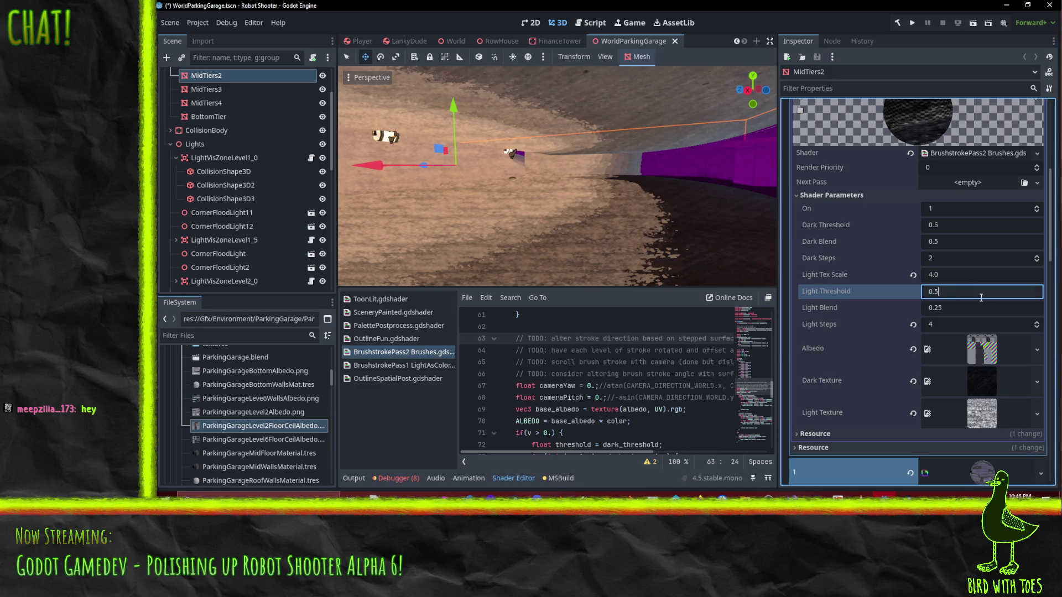
text(75)
key(Return)
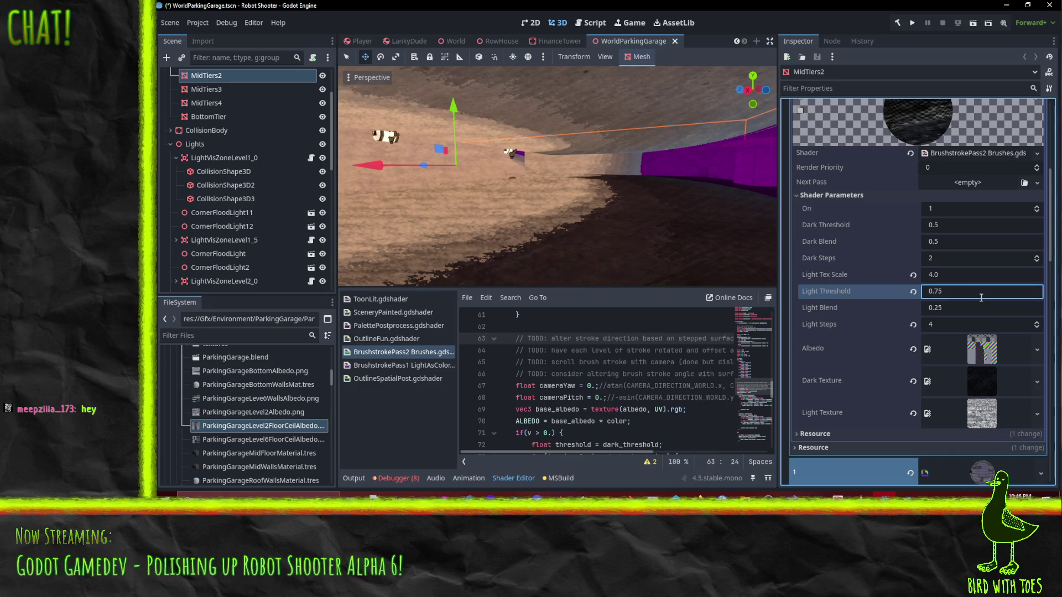
click(959, 309)
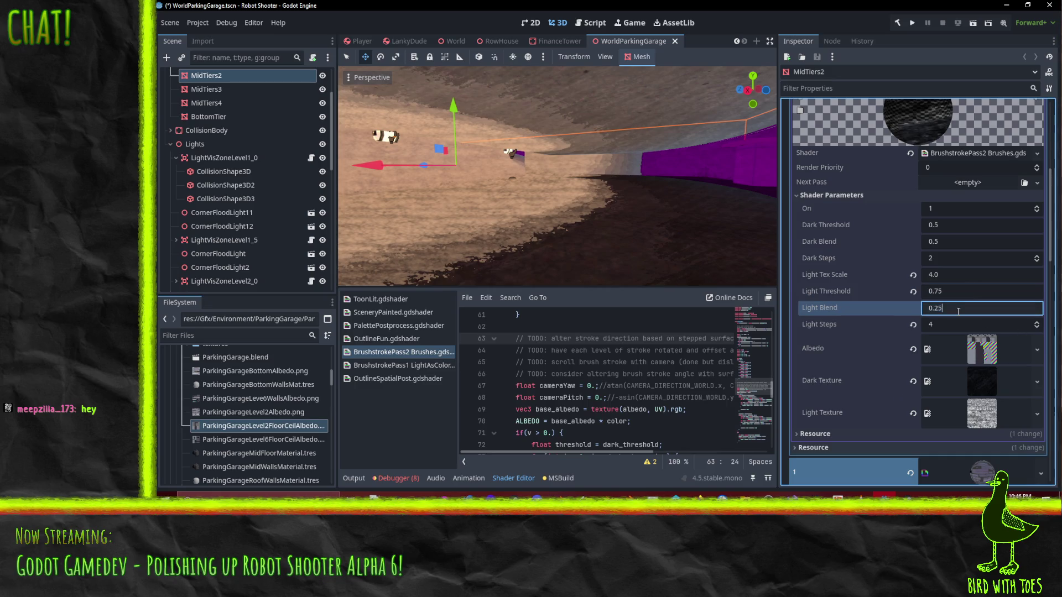
key(Return)
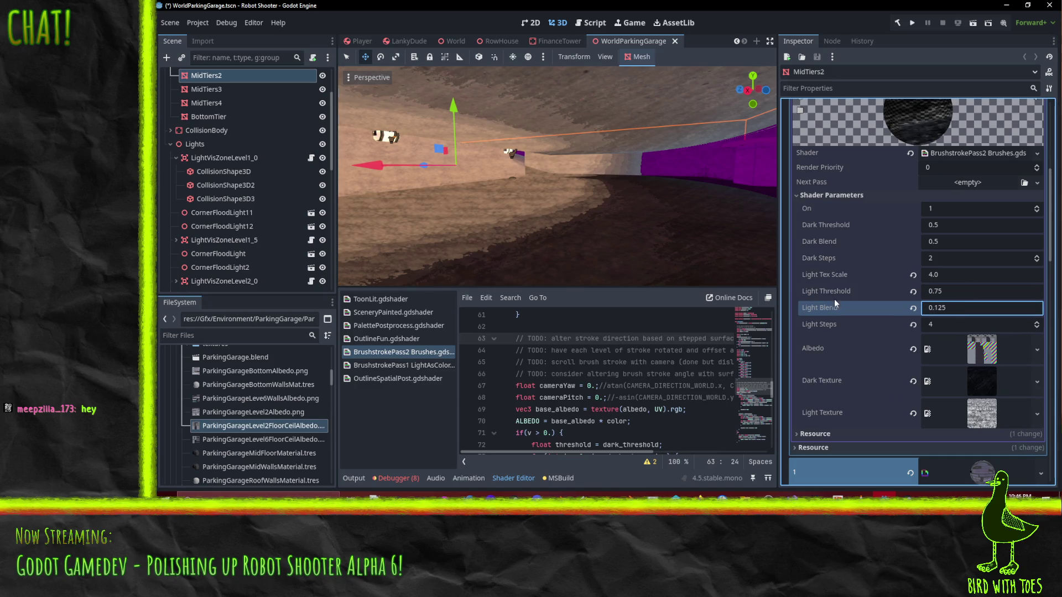
mouse_move(567, 185)
mouse_down()
mouse_move(629, 188)
mouse_move(583, 182)
mouse_move(699, 230)
mouse_up()
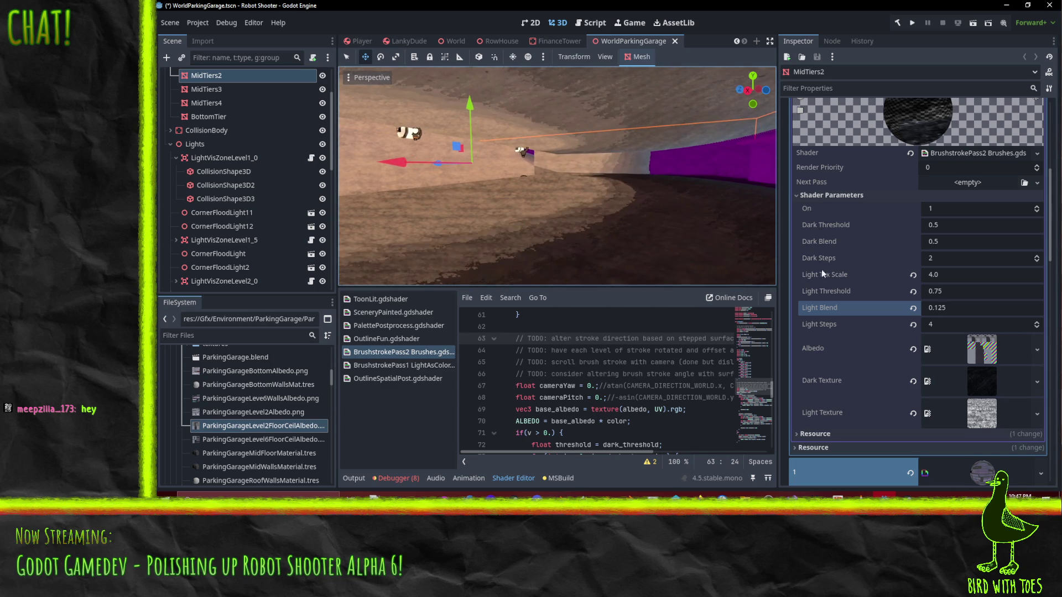
- Enter a new Dark Threshold value and judge the shading along the purple wall
click(952, 224)
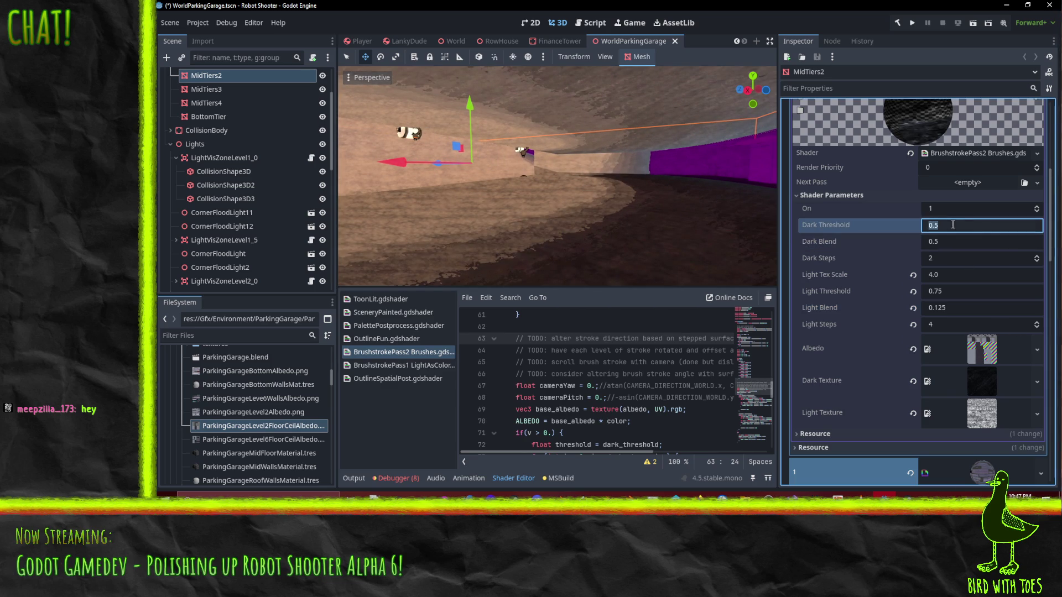
text(0.)
text(33)
key(Return)
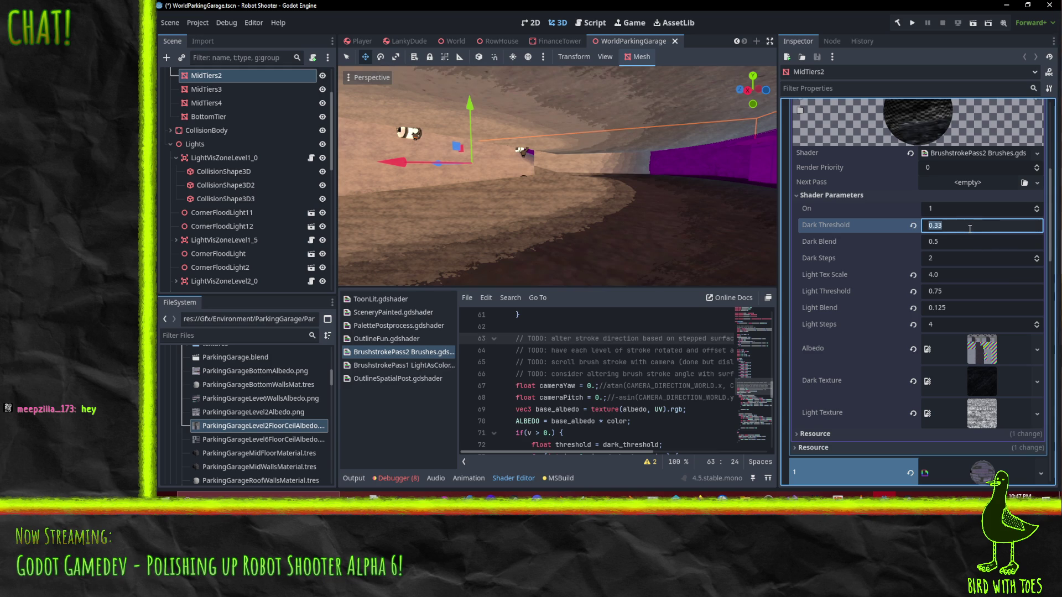
click(969, 228)
text(0.25)
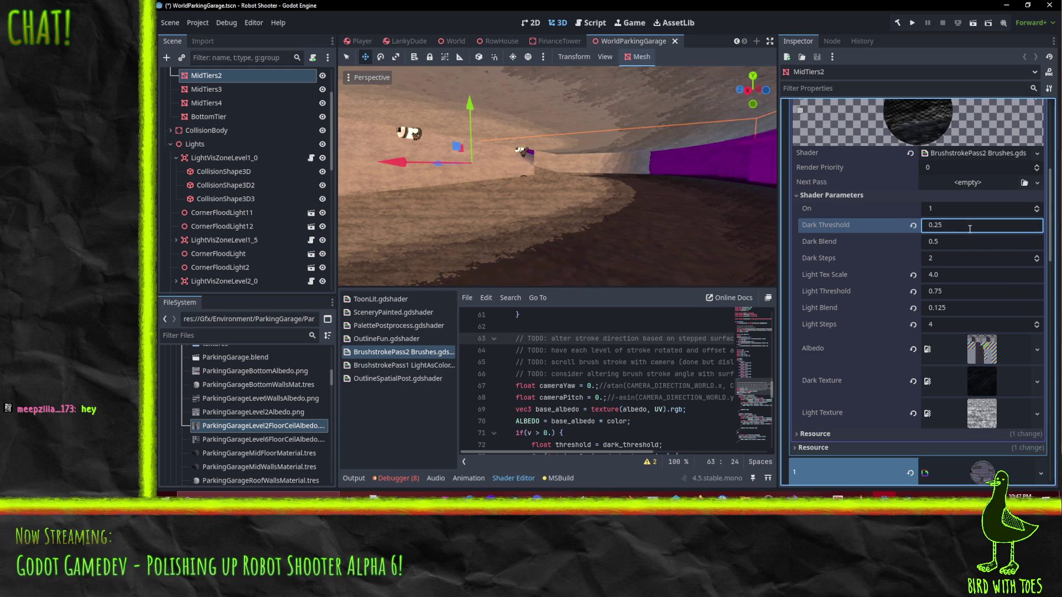
mouse_move(576, 221)
mouse_down()
mouse_move(643, 227)
mouse_move(731, 209)
mouse_move(623, 210)
mouse_move(638, 212)
mouse_up()
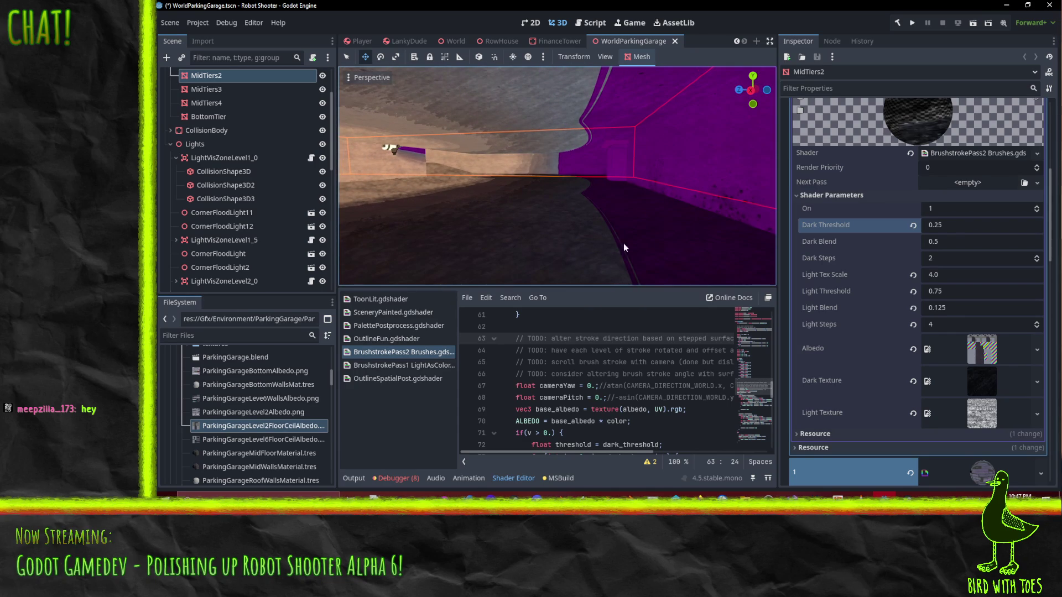
mouse_move(712, 247)
mouse_down()
mouse_move(720, 222)
mouse_move(669, 227)
mouse_move(688, 232)
mouse_move(619, 218)
mouse_move(649, 216)
mouse_move(589, 217)
mouse_move(773, 220)
mouse_move(591, 218)
mouse_move(604, 224)
mouse_move(590, 217)
mouse_move(701, 213)
mouse_move(597, 210)
mouse_move(568, 223)
mouse_move(560, 244)
mouse_move(545, 238)
mouse_move(572, 227)
mouse_move(584, 232)
mouse_move(552, 234)
mouse_move(617, 235)
mouse_move(506, 229)
mouse_move(521, 235)
mouse_move(521, 218)
mouse_move(534, 238)
mouse_move(469, 230)
mouse_move(517, 225)
mouse_up()
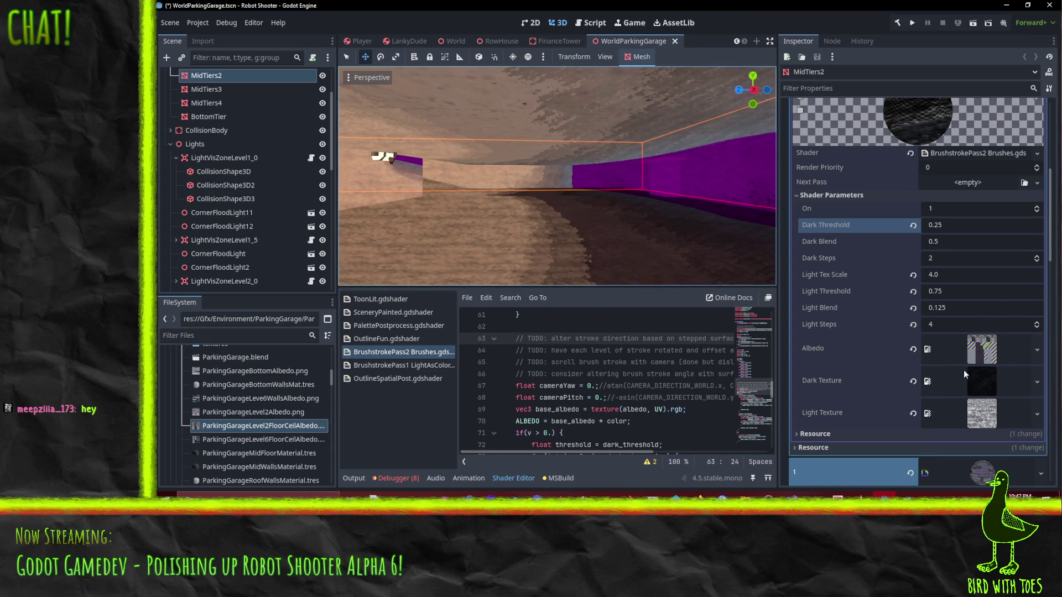
- Set the next pass's Dark Threshold to 0.25 and Dark Steps to 2
scroll(959, 394, down, 10)
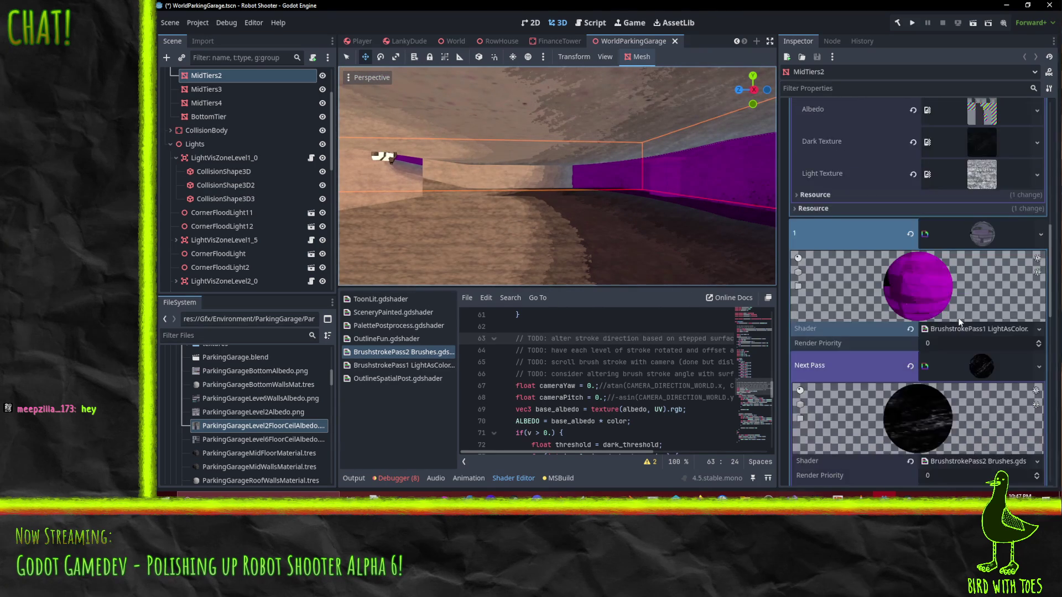
scroll(958, 341, up, 5)
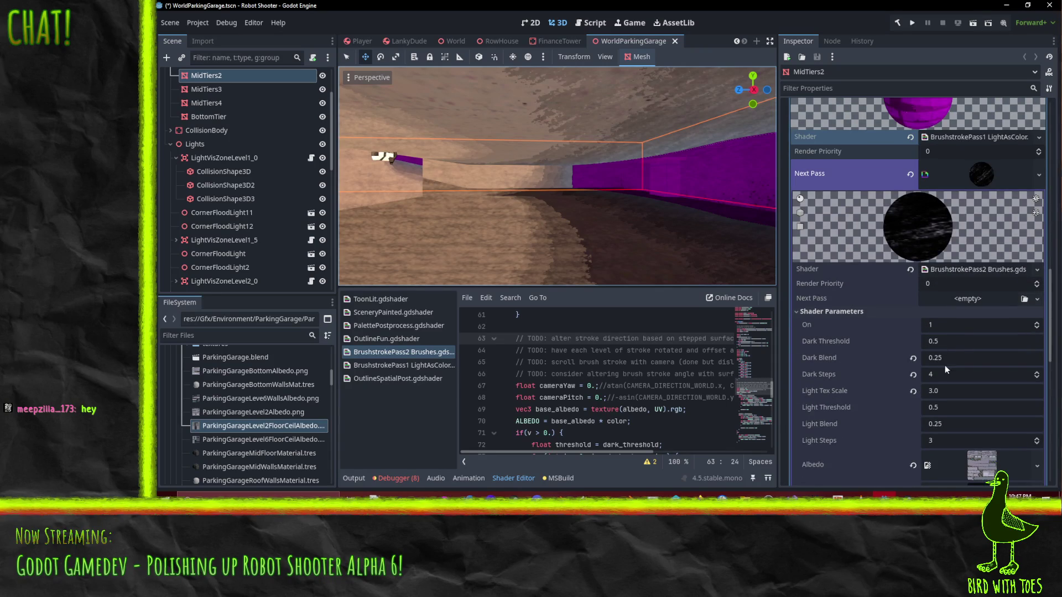
scroll(958, 353, down, 6)
scroll(957, 353, up, 4)
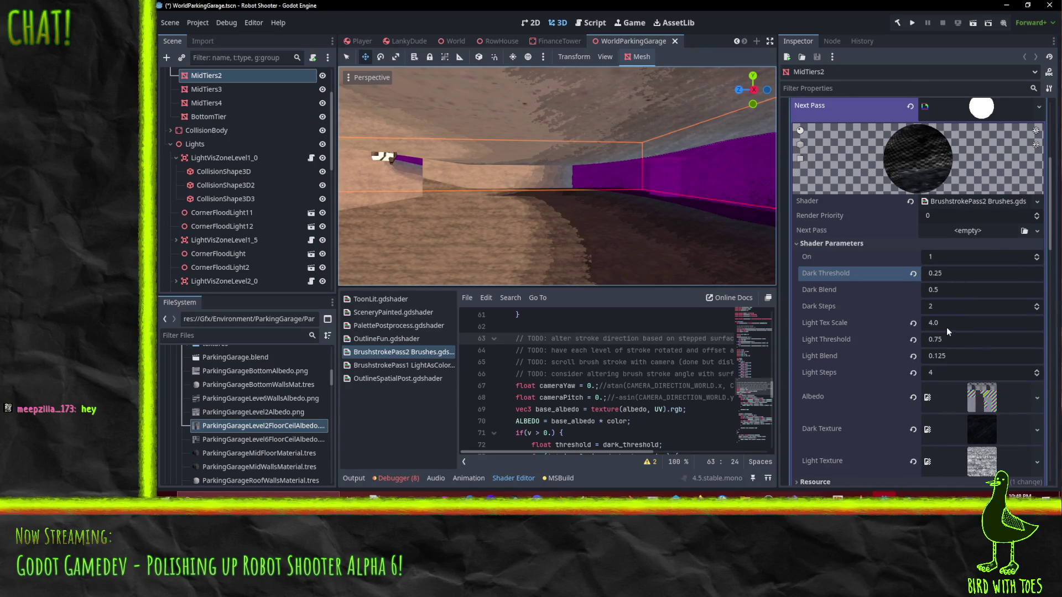
scroll(947, 328, up, 7)
scroll(947, 325, down, 6)
click(950, 296)
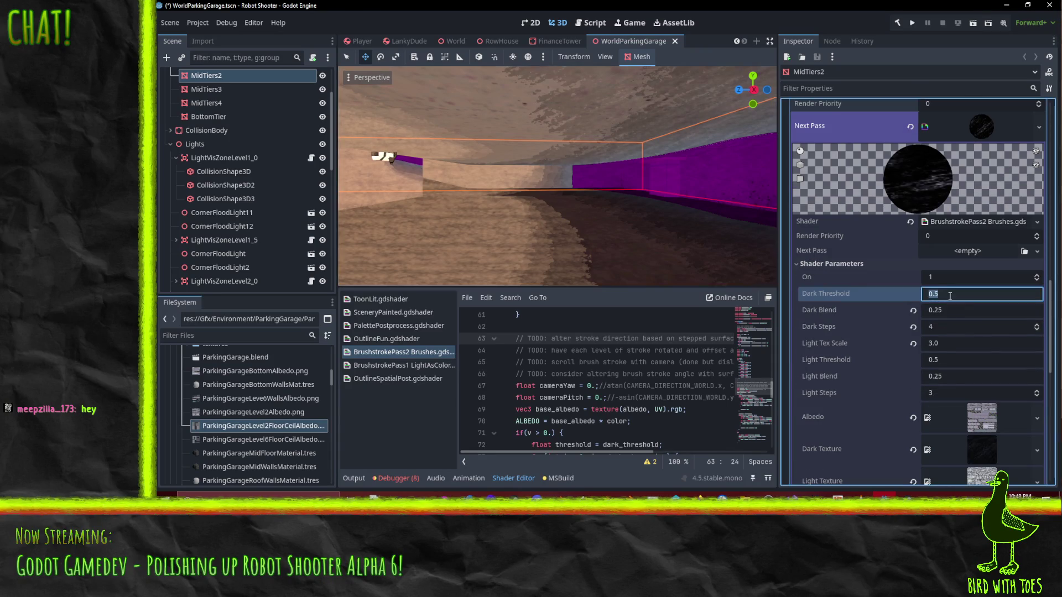
text(.25)
text(0.25)
key(Return)
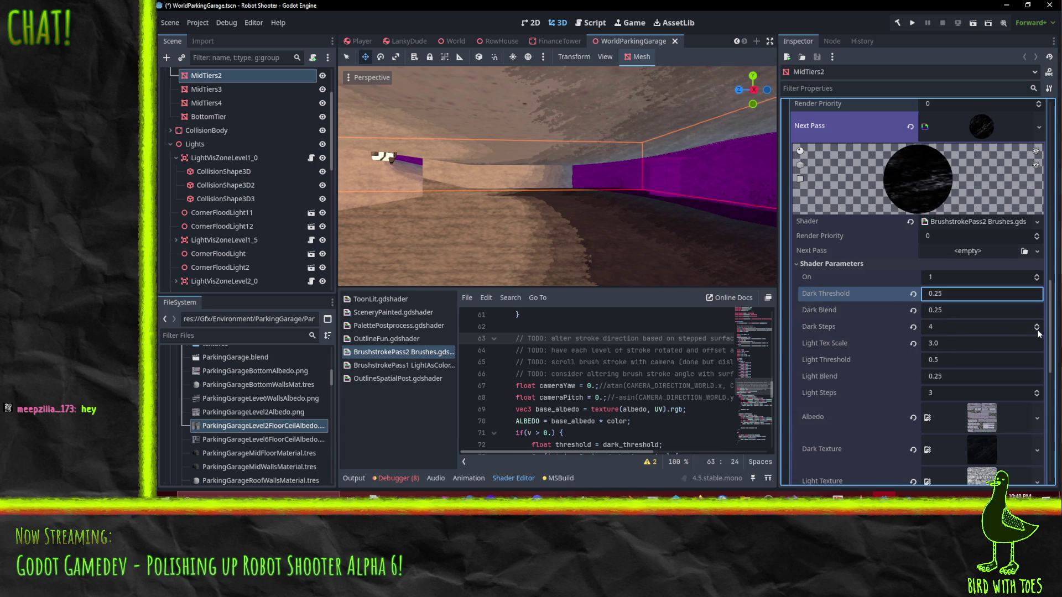
double_click(1038, 330)
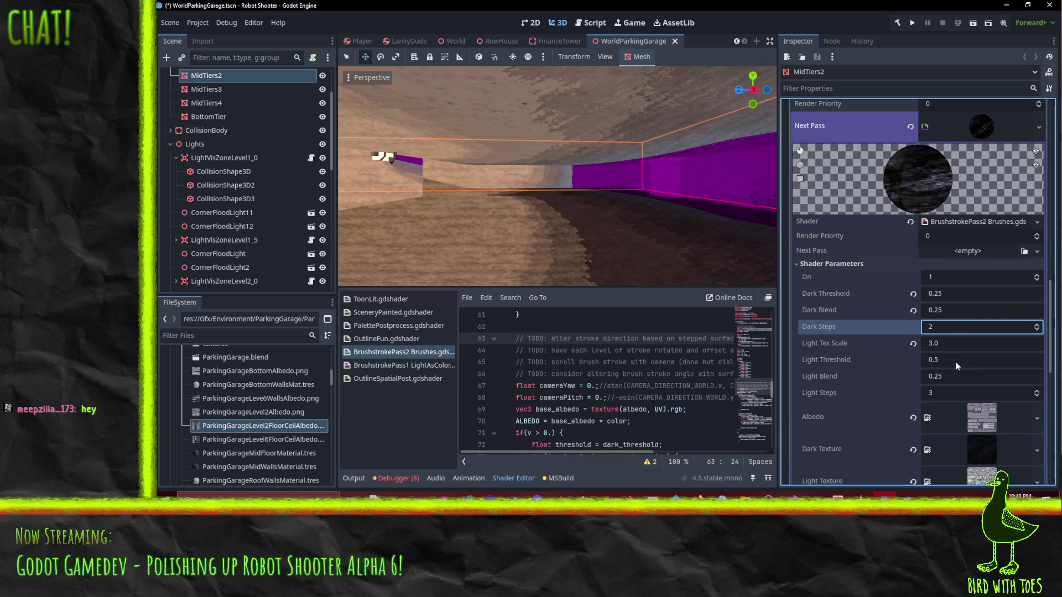
- Set Light Threshold 0.75, Light Blend 0.125 and Light Steps 4, then save the scene
click(955, 361)
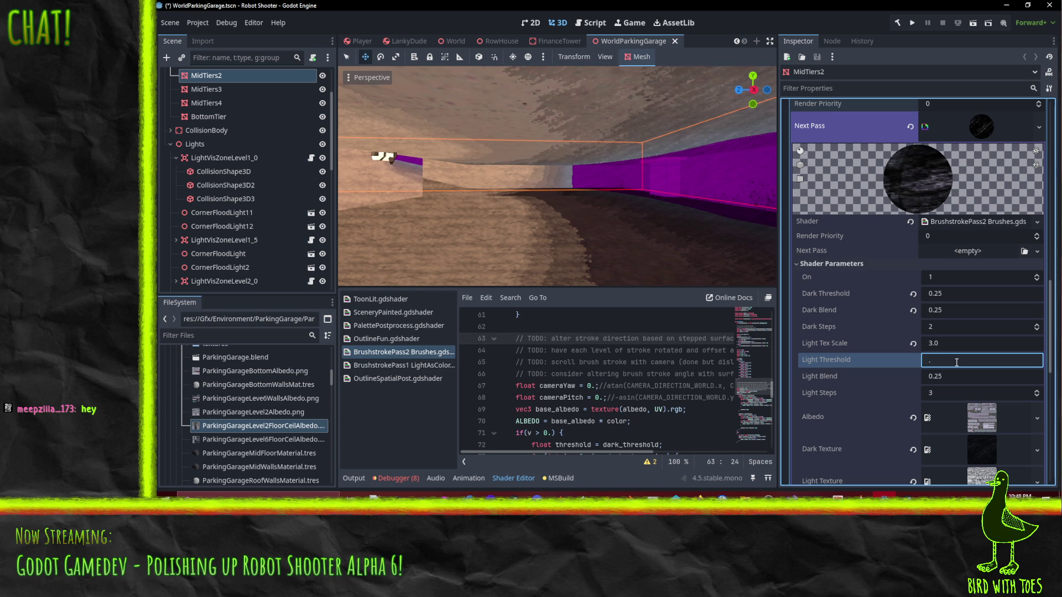
text(75)
text(0.75)
key(Return)
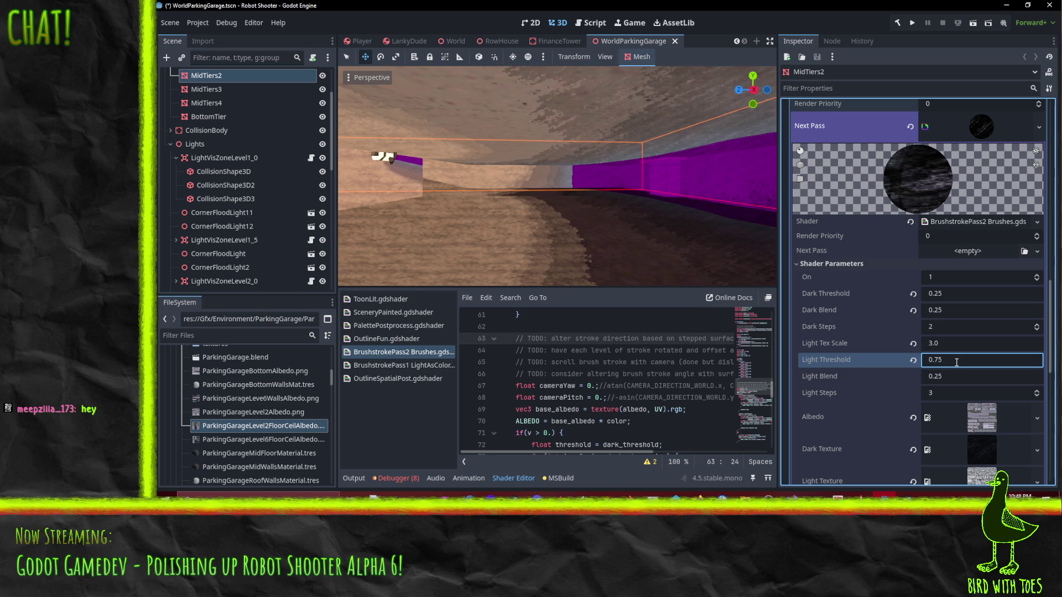
click(951, 379)
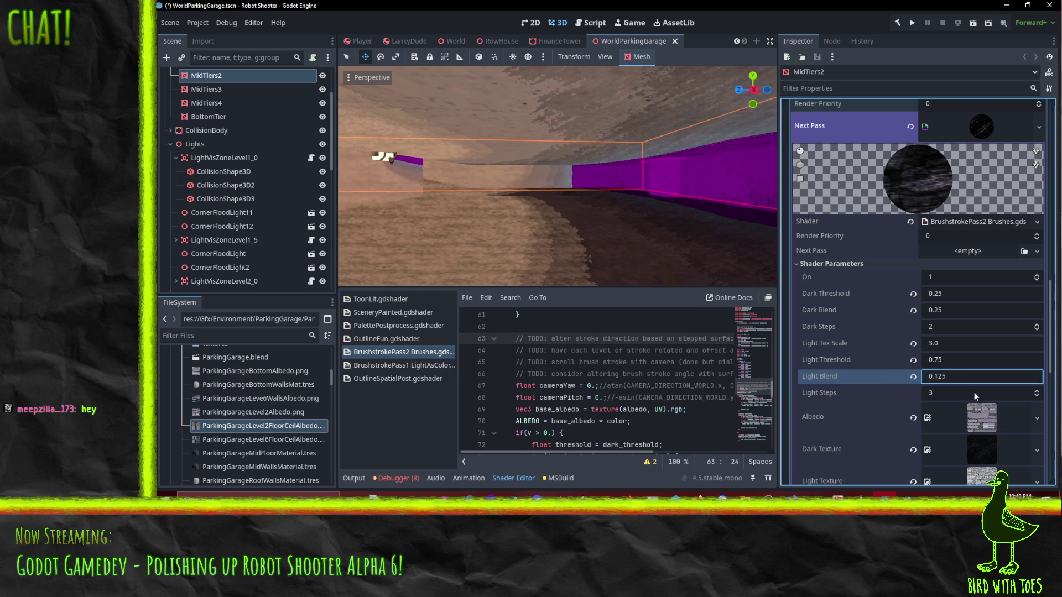
scroll(974, 393, up, 10)
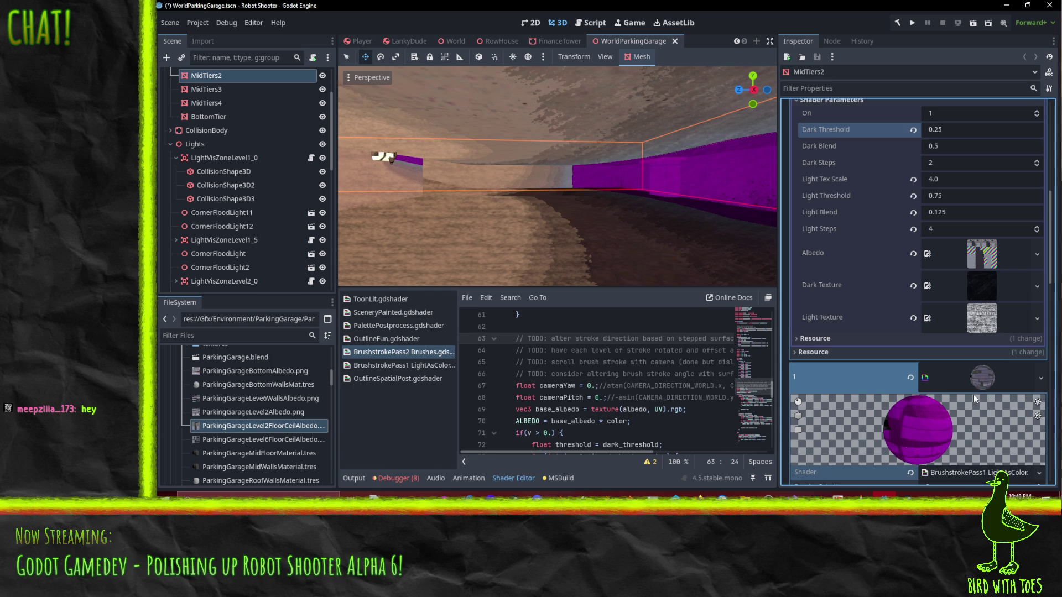
scroll(974, 394, down, 10)
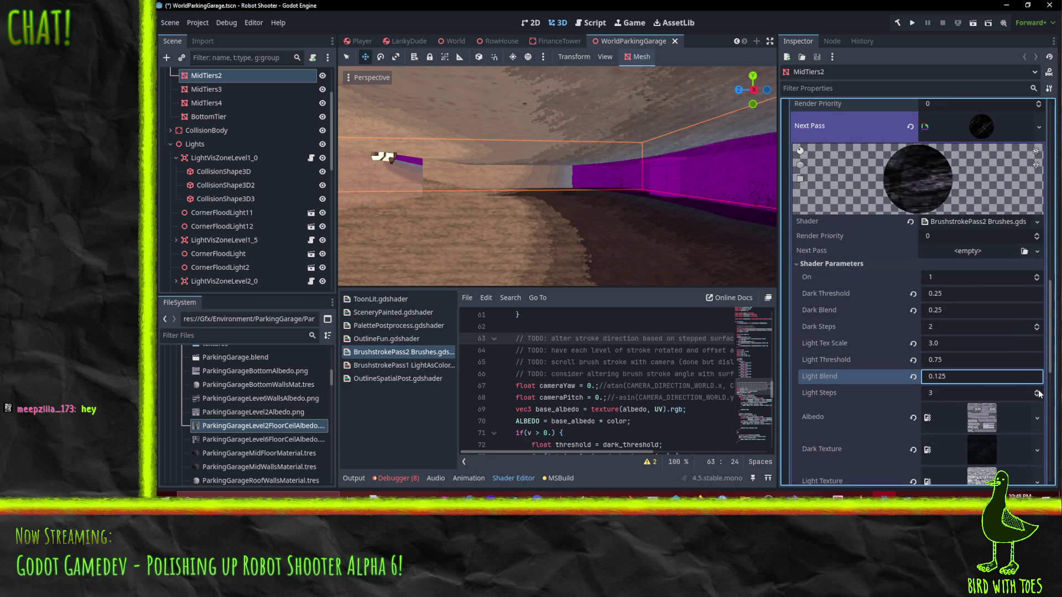
click(1038, 392)
mouse_move(522, 215)
mouse_down()
mouse_move(576, 217)
mouse_move(473, 194)
mouse_move(525, 197)
mouse_up()
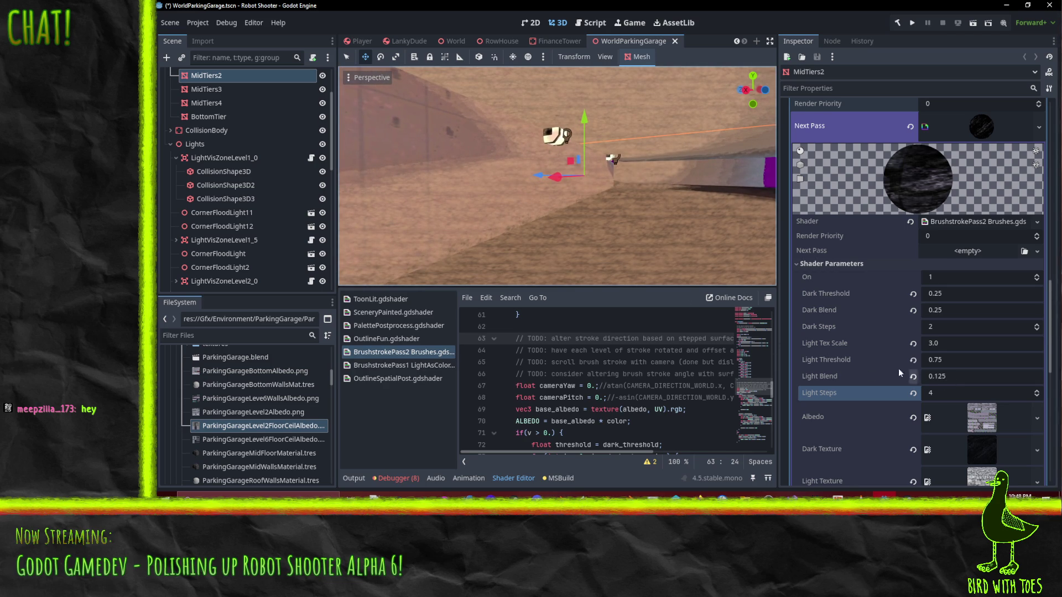
scroll(617, 239, up, 5)
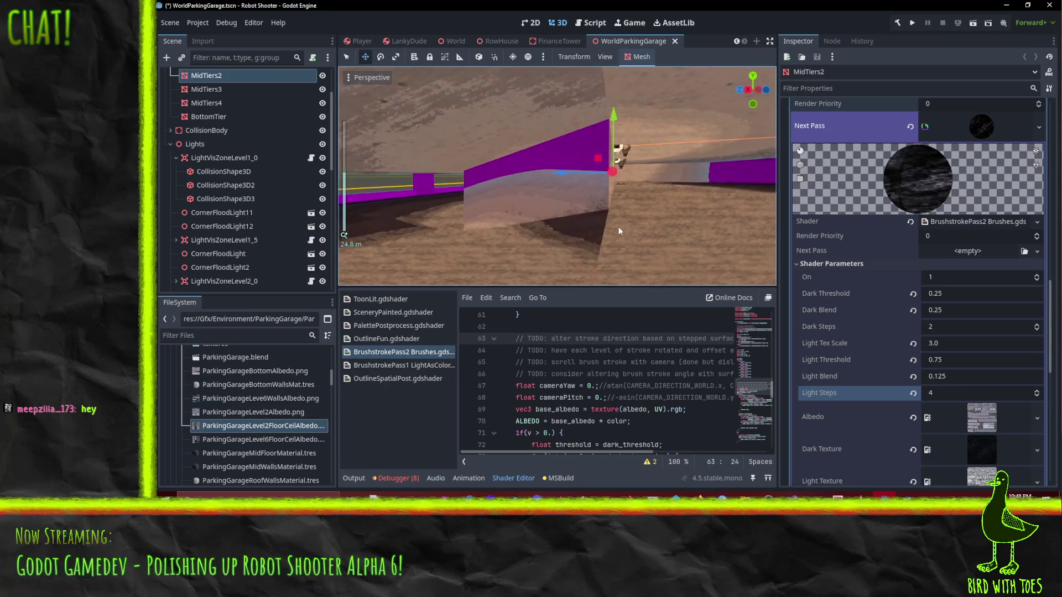
mouse_move(618, 227)
mouse_down()
mouse_move(583, 227)
mouse_move(647, 224)
mouse_move(659, 216)
mouse_move(623, 221)
mouse_move(705, 201)
mouse_move(589, 220)
mouse_up()
key(ctrl+s)
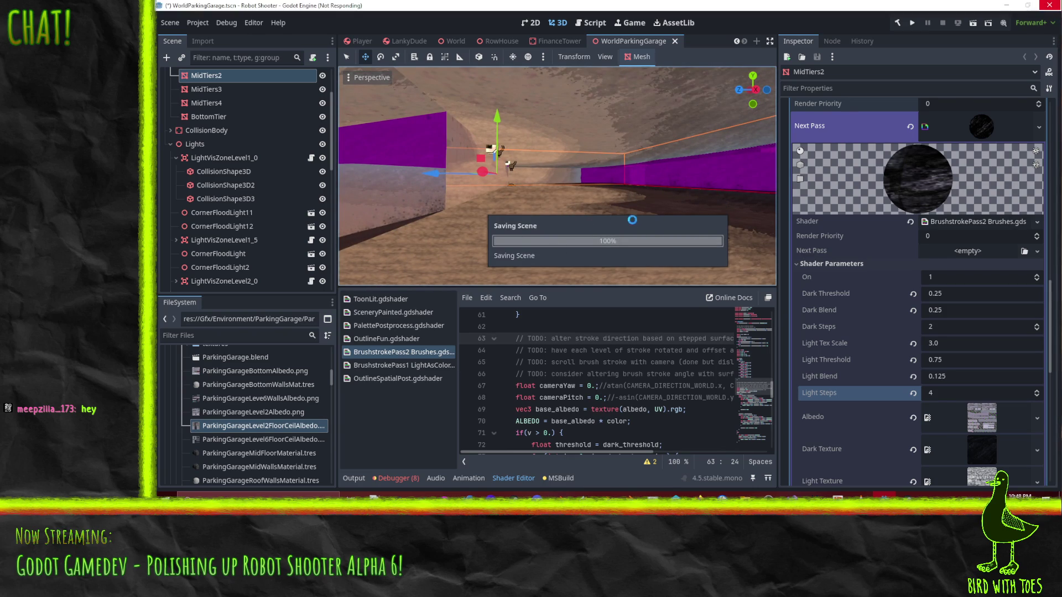
- Dismiss the load errors and open RobotShooter's files for edit in P4V's default changelist
click(604, 370)
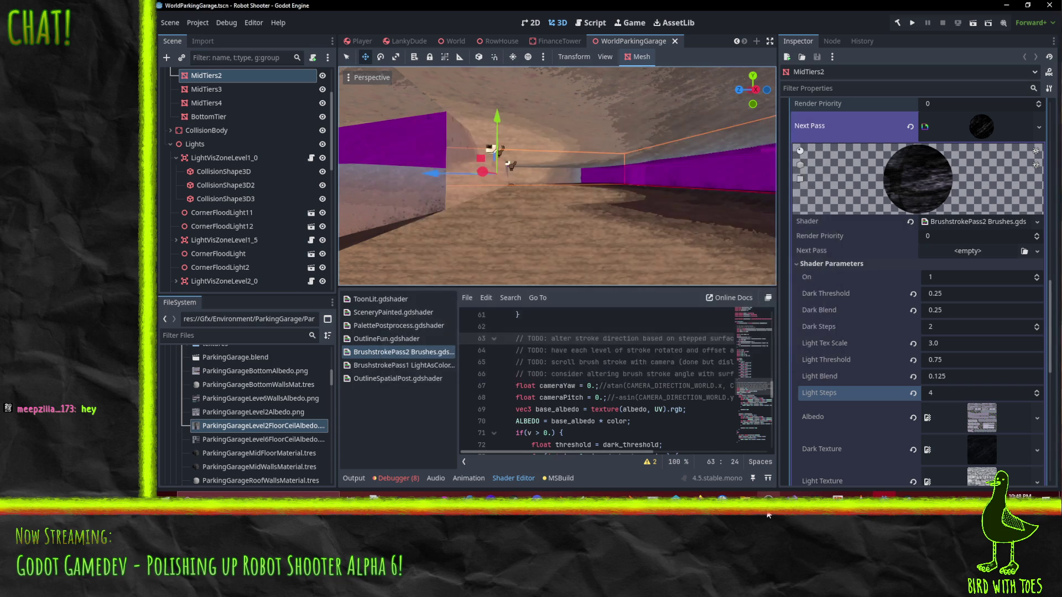
click(676, 494)
mouse_move(219, 158)
mouse_down()
mouse_move(452, 191)
mouse_move(344, 162)
mouse_up()
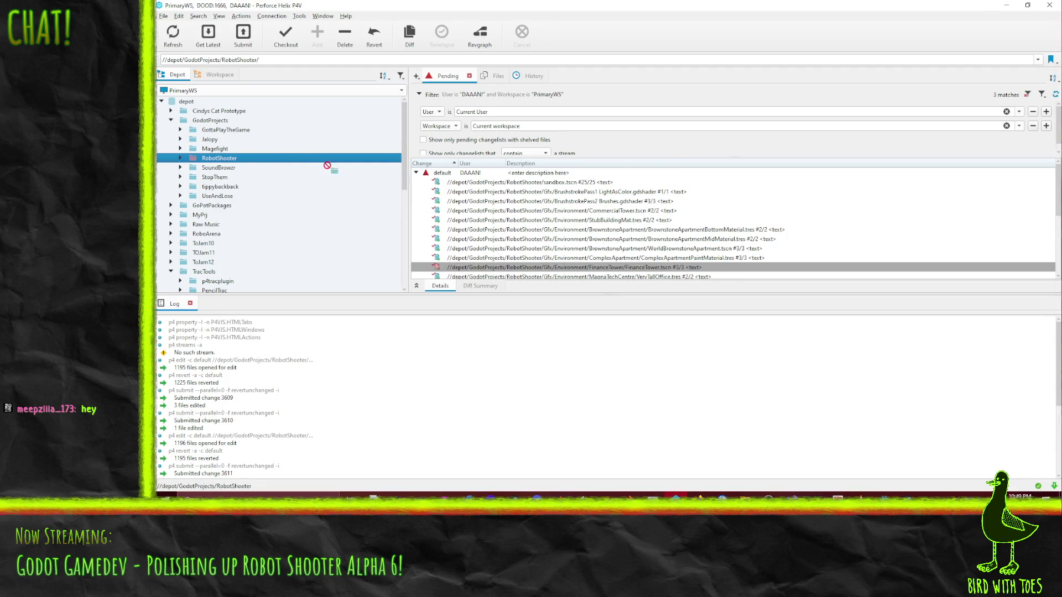
drag(441, 175, 441, 176)
click(1014, 5)
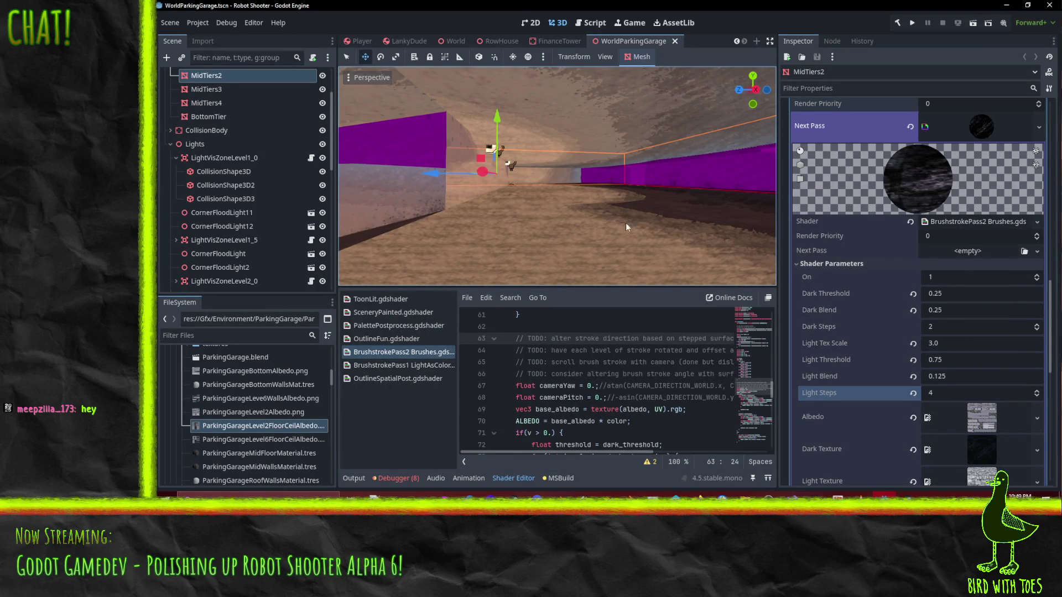
- Orbit around the purple-topped wall and switch to the World scene
mouse_move(607, 214)
mouse_down()
mouse_move(579, 180)
mouse_move(625, 180)
mouse_up()
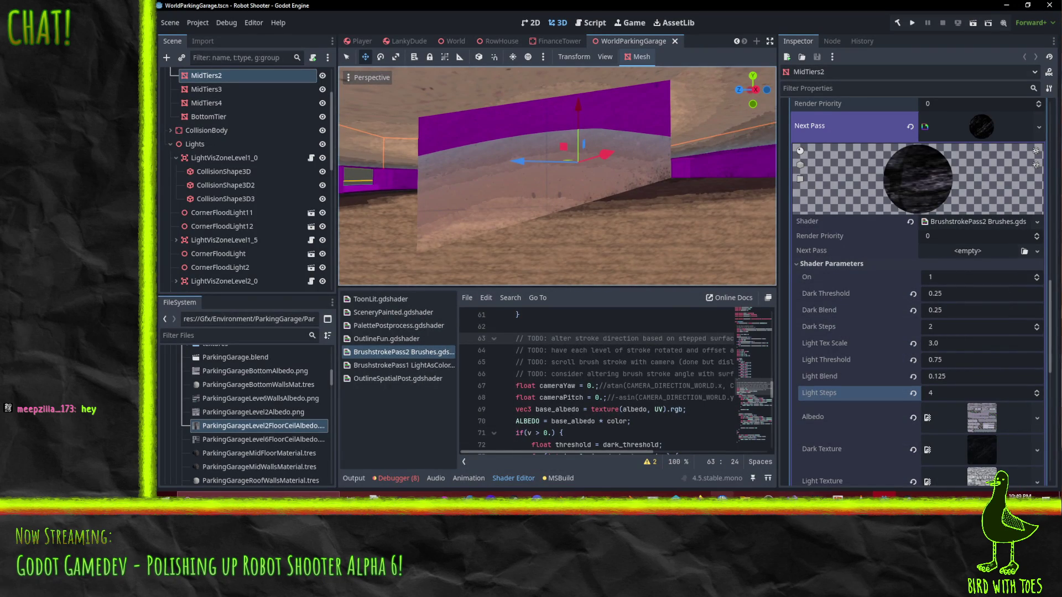
mouse_move(700, 495)
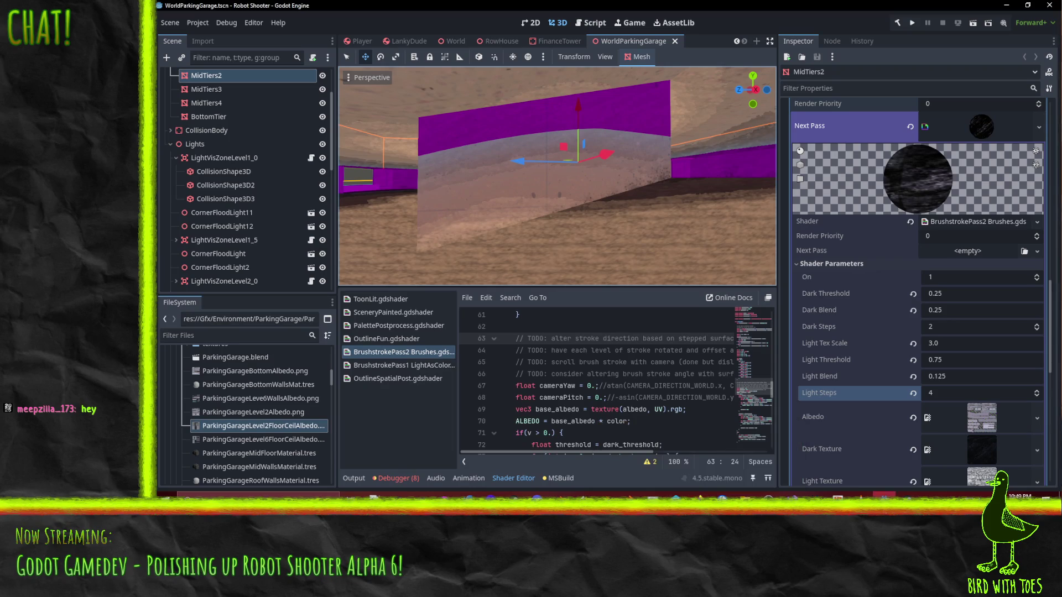
click(452, 41)
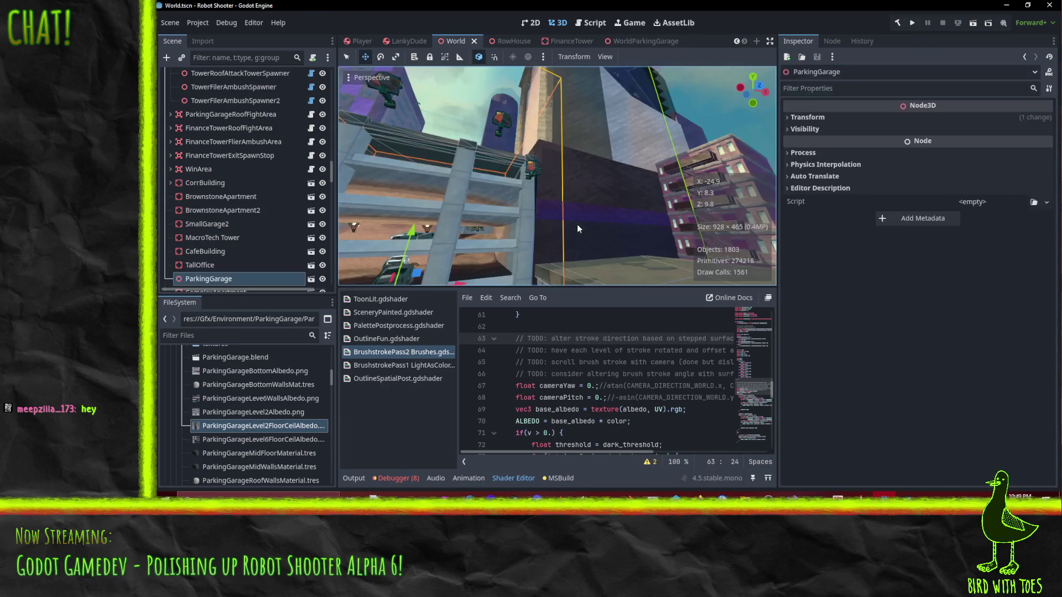
- Frame ParkingGarage in the World scene, orbit around it, then bring P4V forward
key(f)
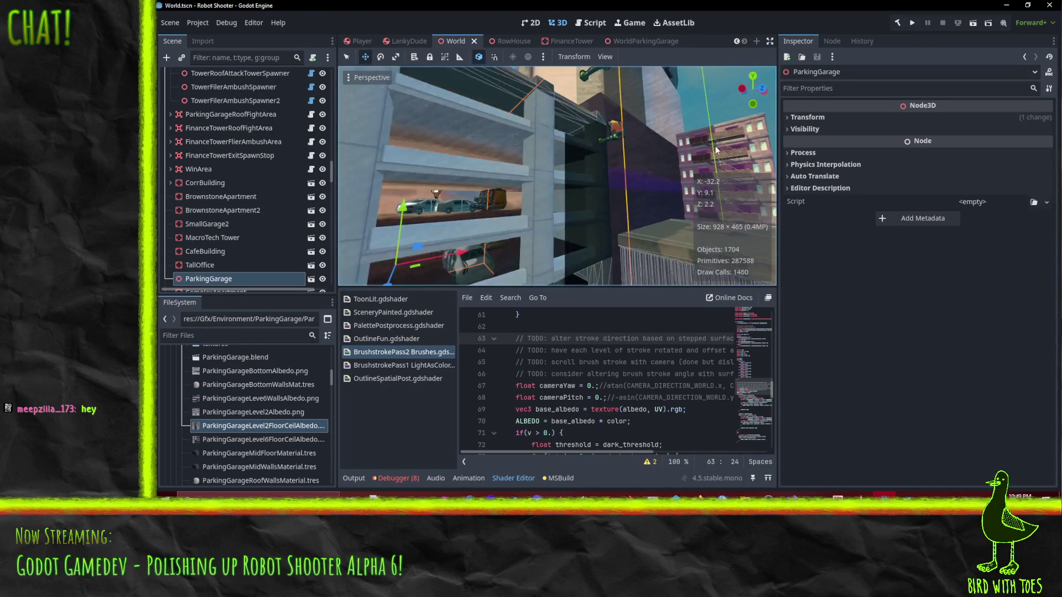
mouse_move(559, 216)
mouse_down()
mouse_move(717, 207)
mouse_move(610, 194)
mouse_move(609, 181)
mouse_move(446, 196)
mouse_move(603, 200)
mouse_move(574, 198)
mouse_move(733, 270)
mouse_move(663, 255)
mouse_move(687, 200)
mouse_move(672, 174)
mouse_move(471, 105)
mouse_move(390, 108)
mouse_move(473, 115)
mouse_move(490, 134)
mouse_move(566, 162)
mouse_move(524, 152)
mouse_move(530, 174)
mouse_move(663, 221)
mouse_move(541, 225)
mouse_up()
mouse_move(488, 187)
mouse_down()
mouse_move(499, 240)
mouse_move(532, 255)
mouse_move(629, 262)
mouse_move(452, 227)
mouse_move(652, 257)
mouse_move(479, 238)
mouse_move(510, 252)
mouse_move(662, 268)
mouse_move(444, 230)
mouse_move(608, 257)
mouse_move(507, 250)
mouse_move(470, 197)
mouse_up()
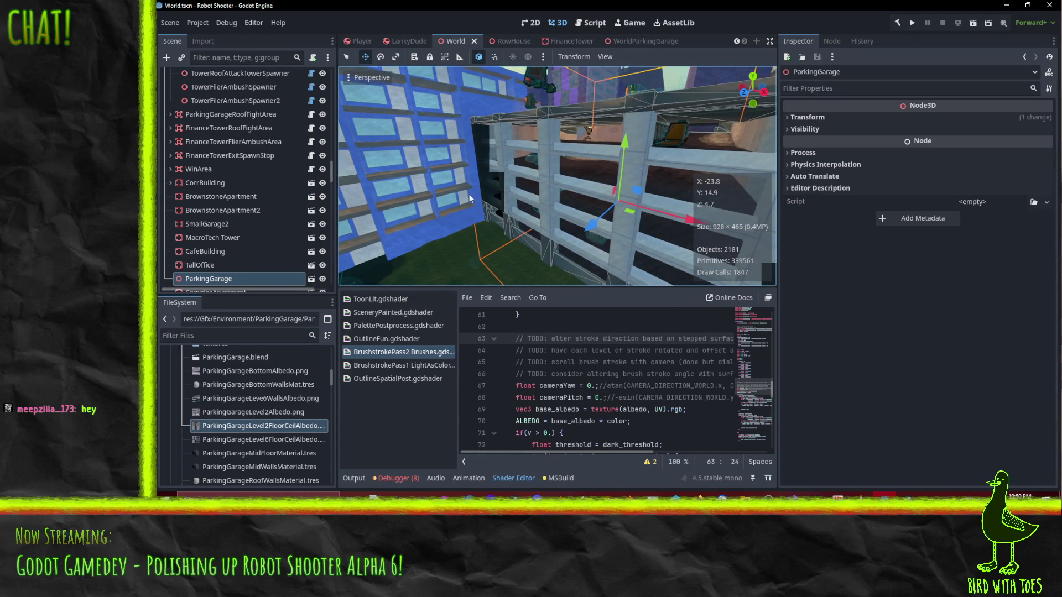
mouse_move(464, 178)
mouse_down()
mouse_move(446, 165)
mouse_move(547, 207)
mouse_move(721, 237)
mouse_move(576, 173)
mouse_move(467, 88)
mouse_move(432, 74)
mouse_move(457, 97)
mouse_up()
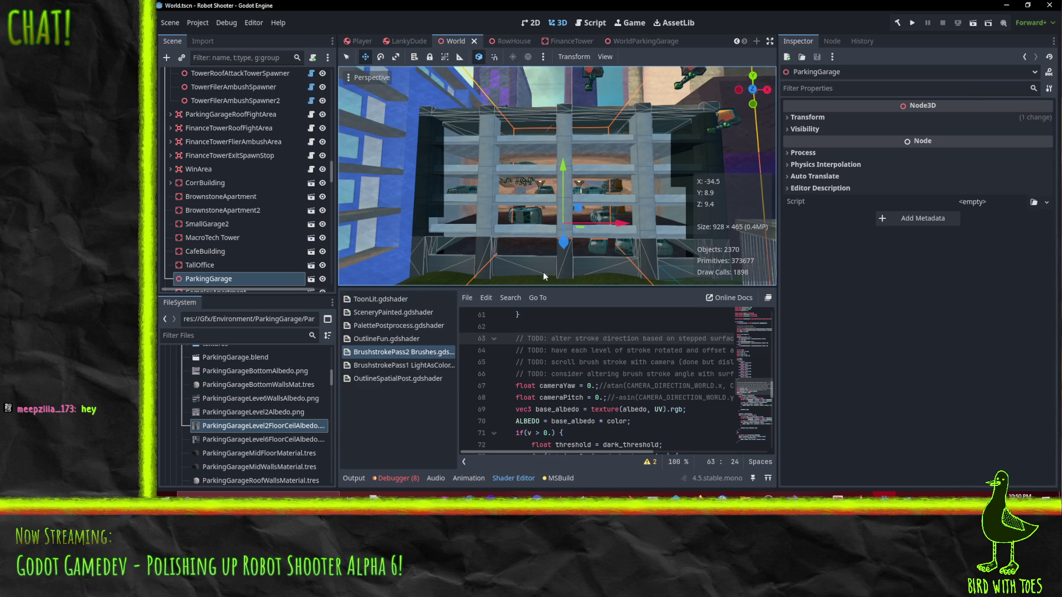
mouse_move(750, 178)
mouse_down()
mouse_move(642, 198)
mouse_move(605, 228)
mouse_up()
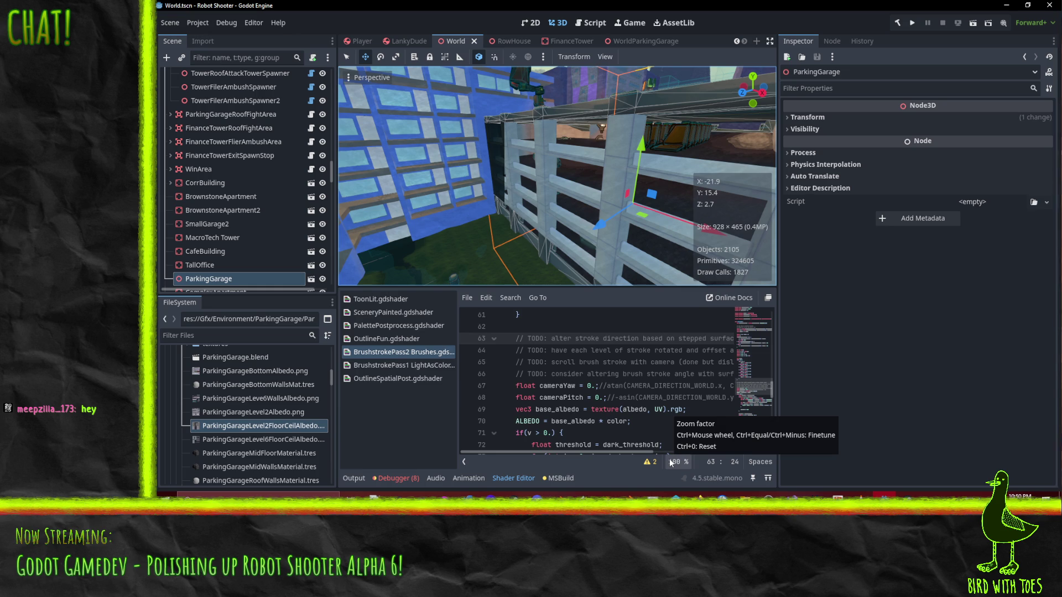
click(675, 495)
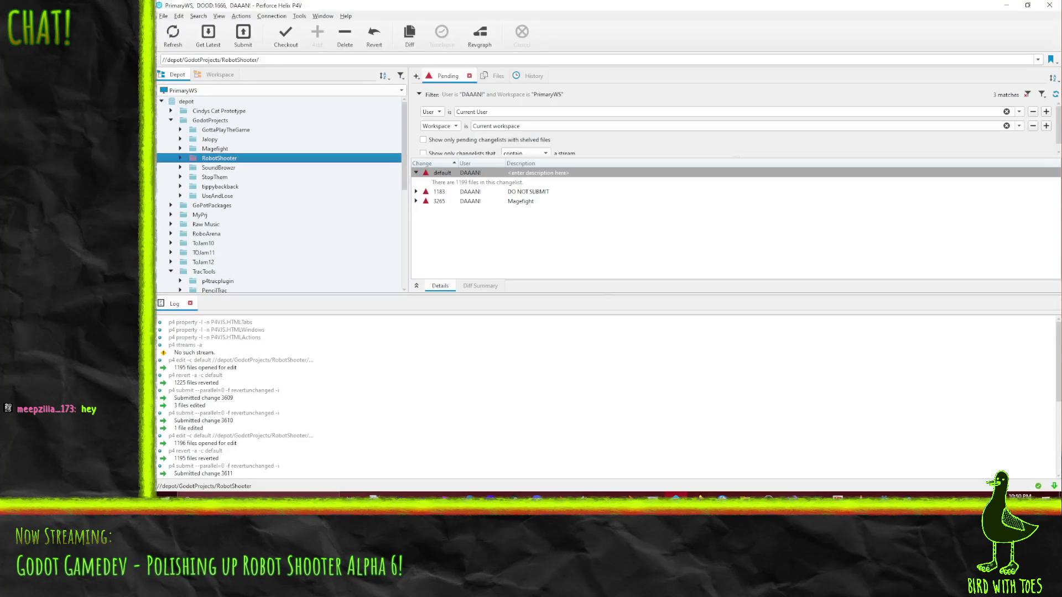
- Revert unchanged files in the default changelist and select the SmallGarage material file
right_click(442, 174)
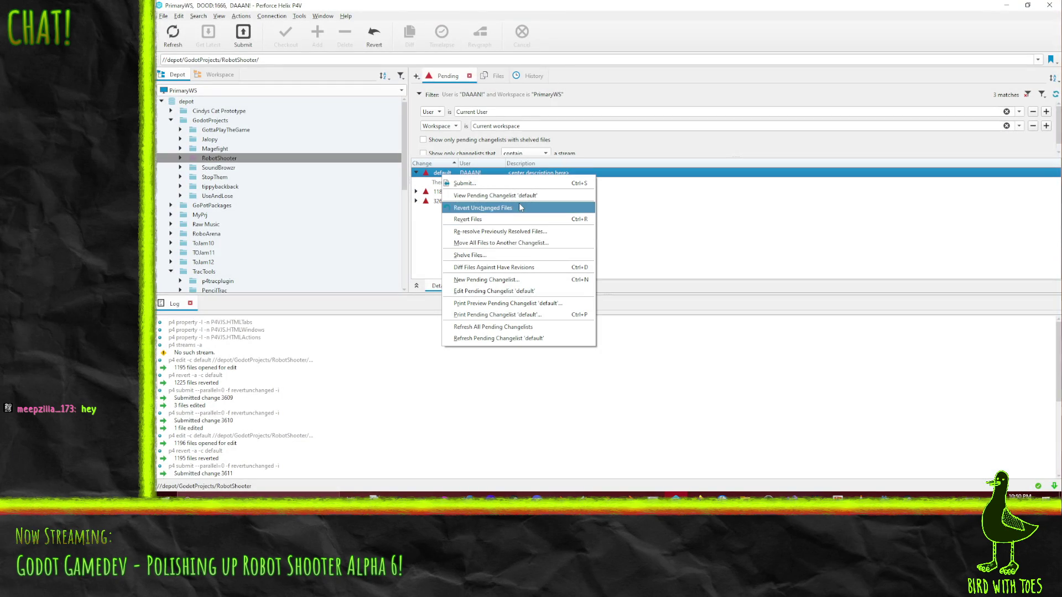
click(520, 208)
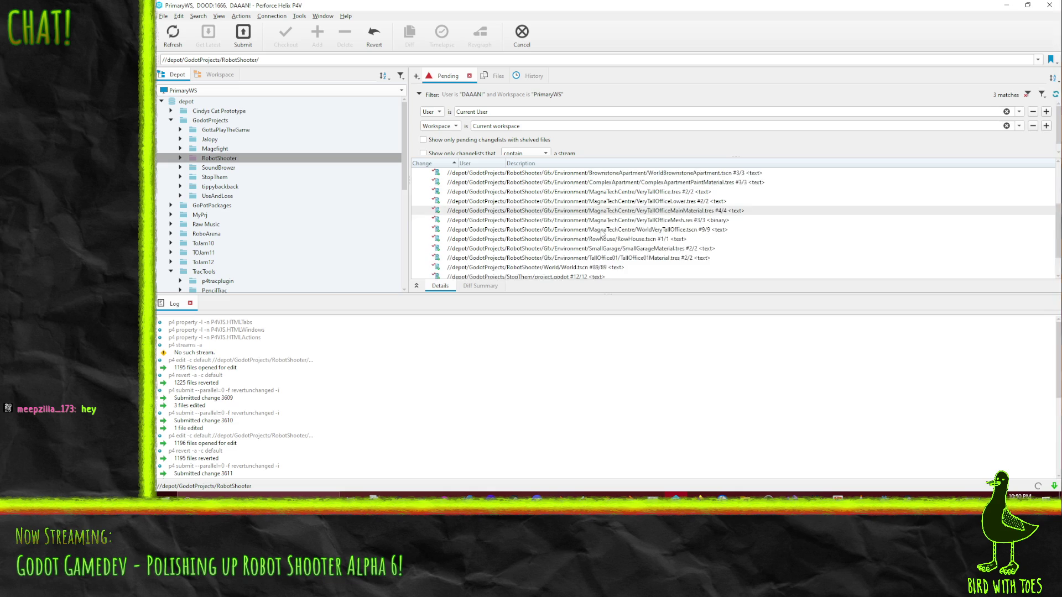
click(655, 248)
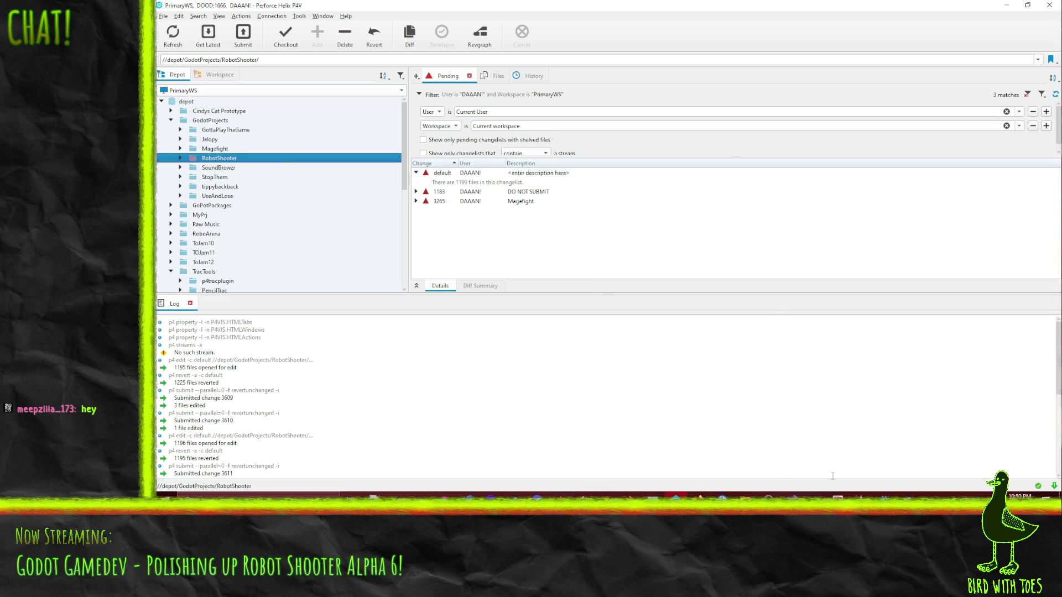
- Save the WorldParkingGarage scene in Godot and minimize the editor
key(alt+Tab)
click(608, 43)
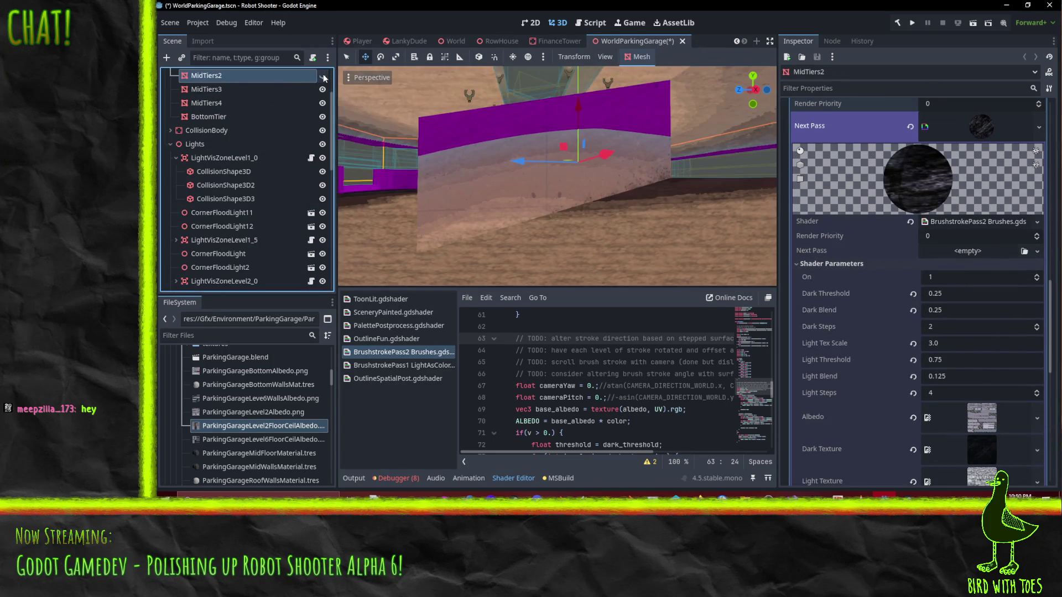
key(ctrl+s)
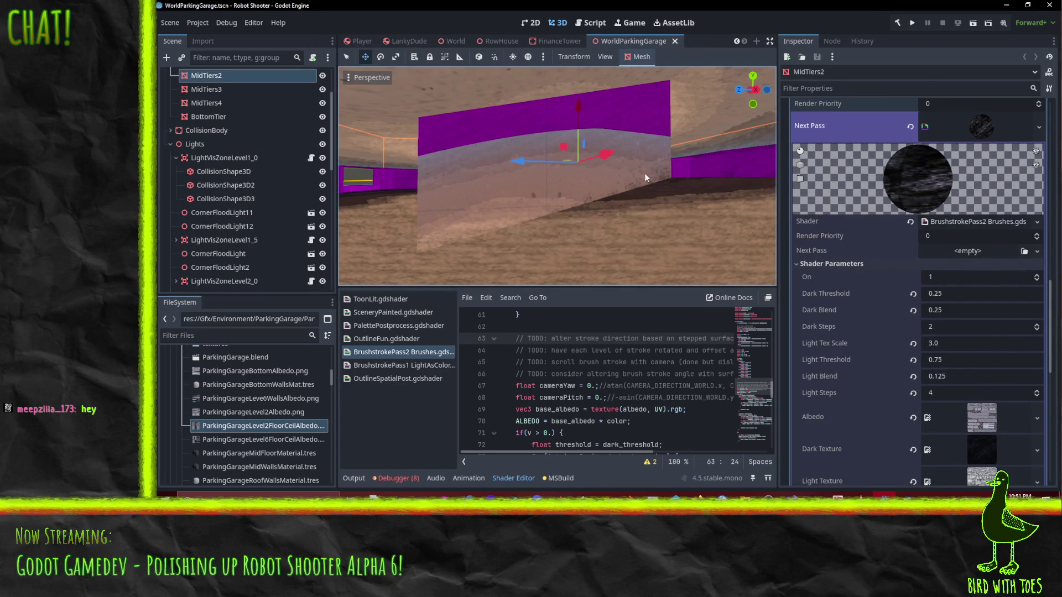
click(1005, 7)
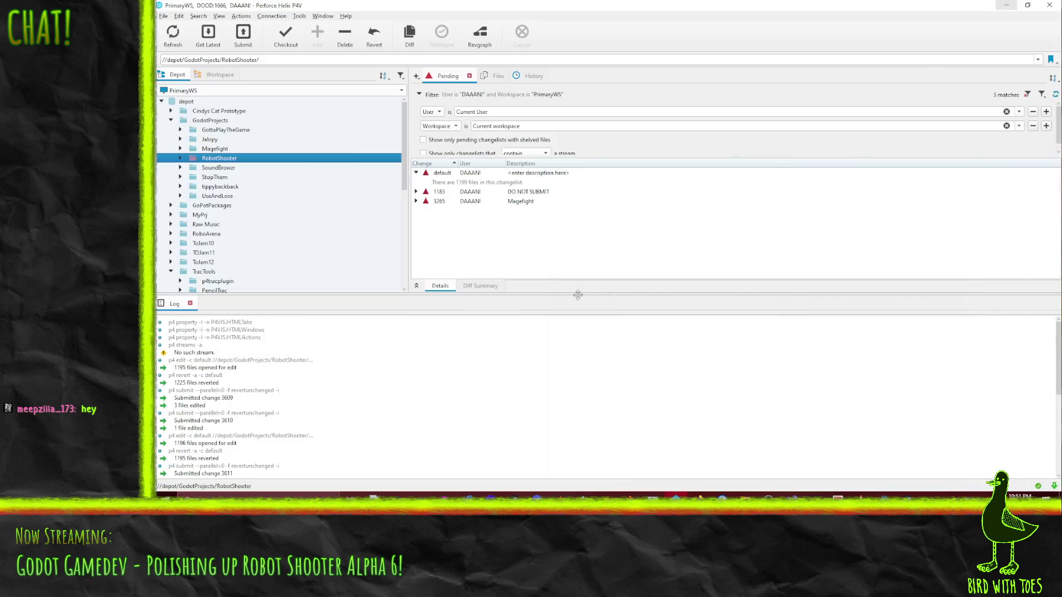
- Revert unchanged files again, review the remaining files, and select StubBuildingMat.tres
right_click(478, 173)
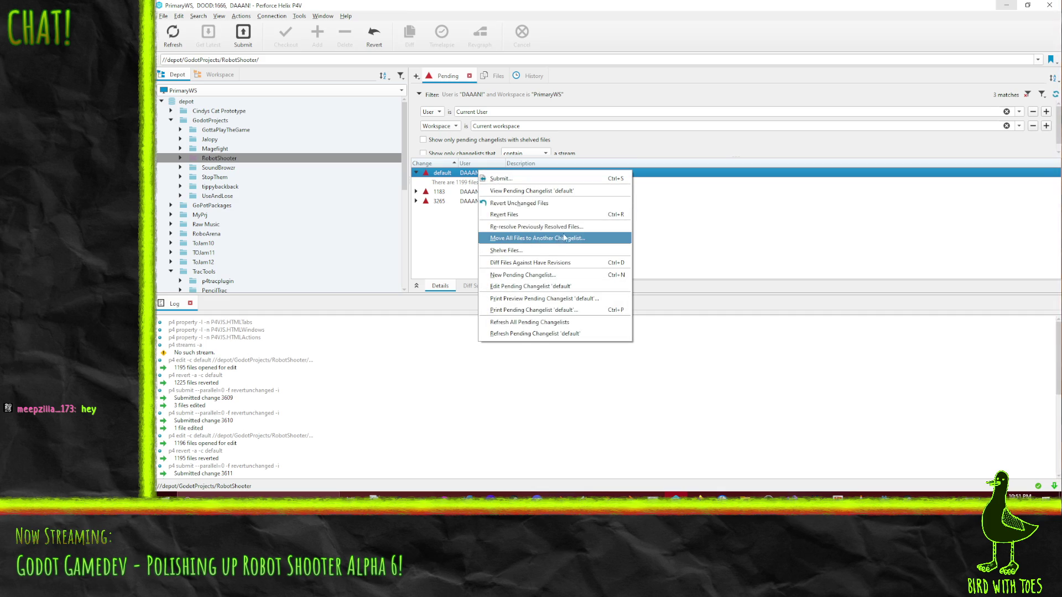
click(557, 204)
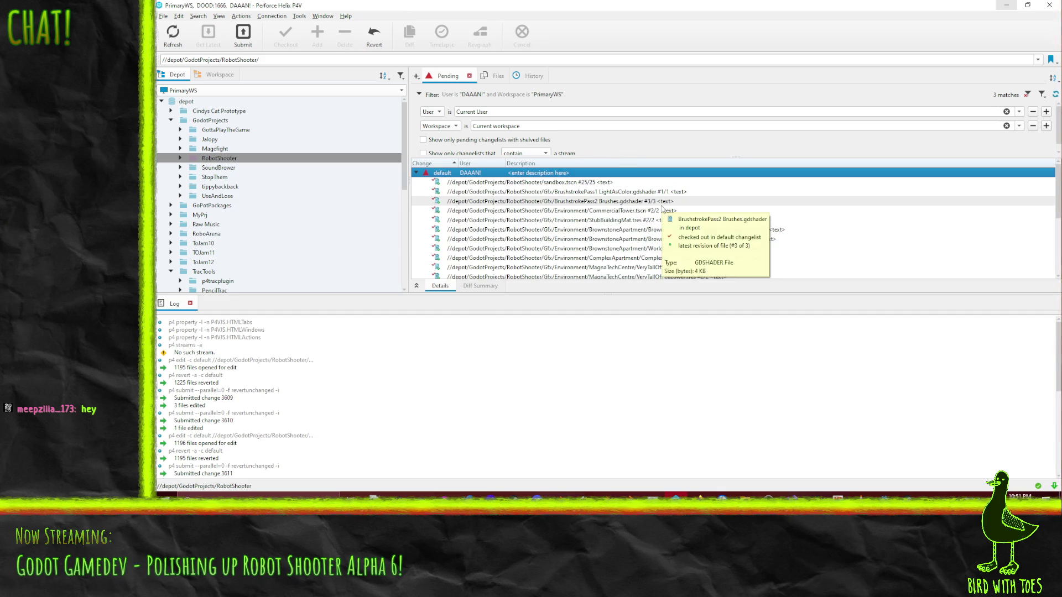
scroll(742, 218, down, 1)
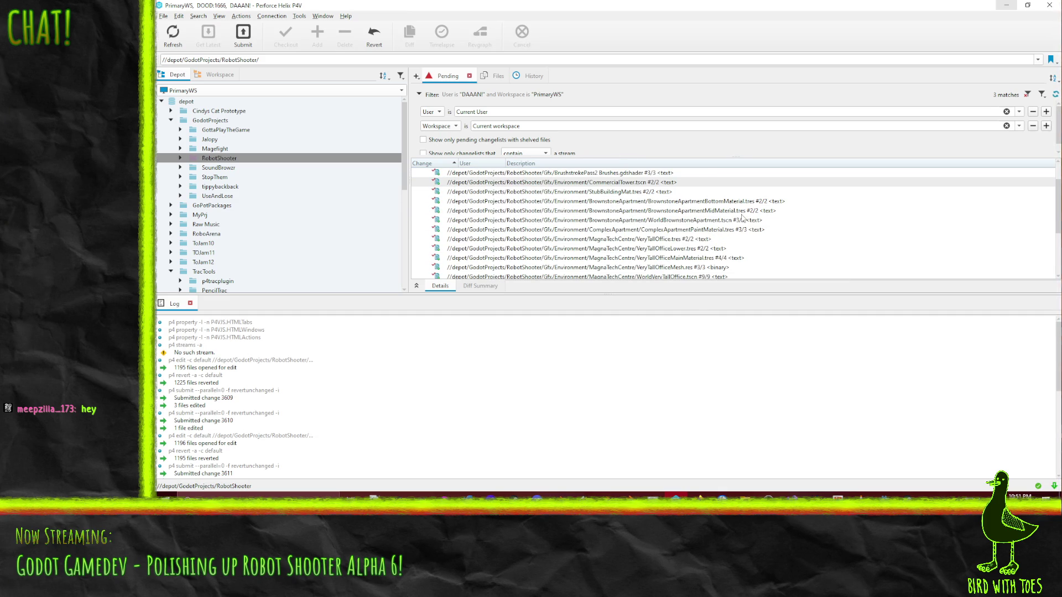
scroll(742, 218, down, 1)
scroll(625, 182, down, 1)
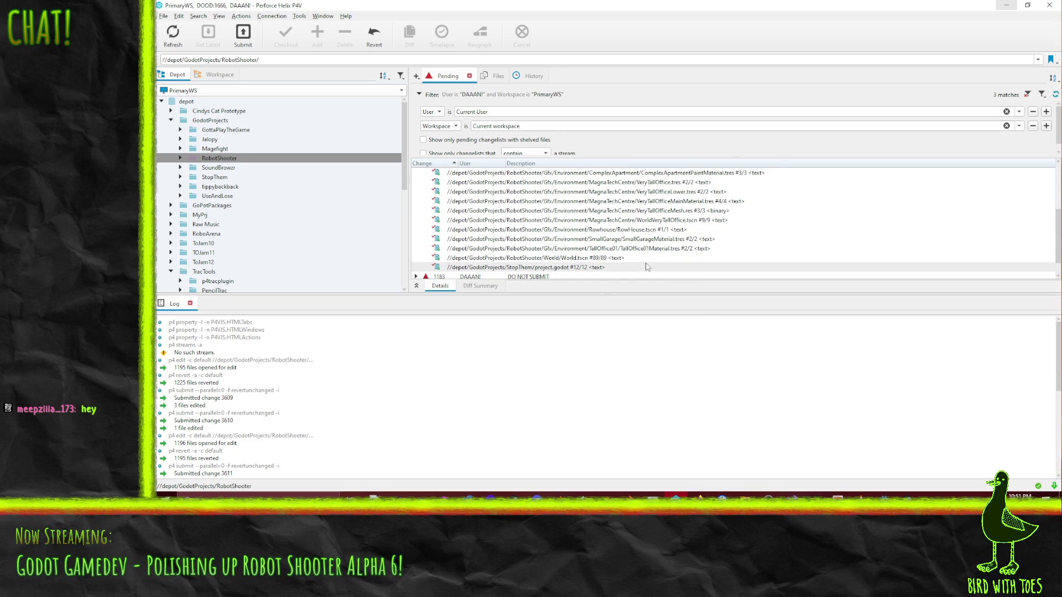
scroll(666, 202, up, 3)
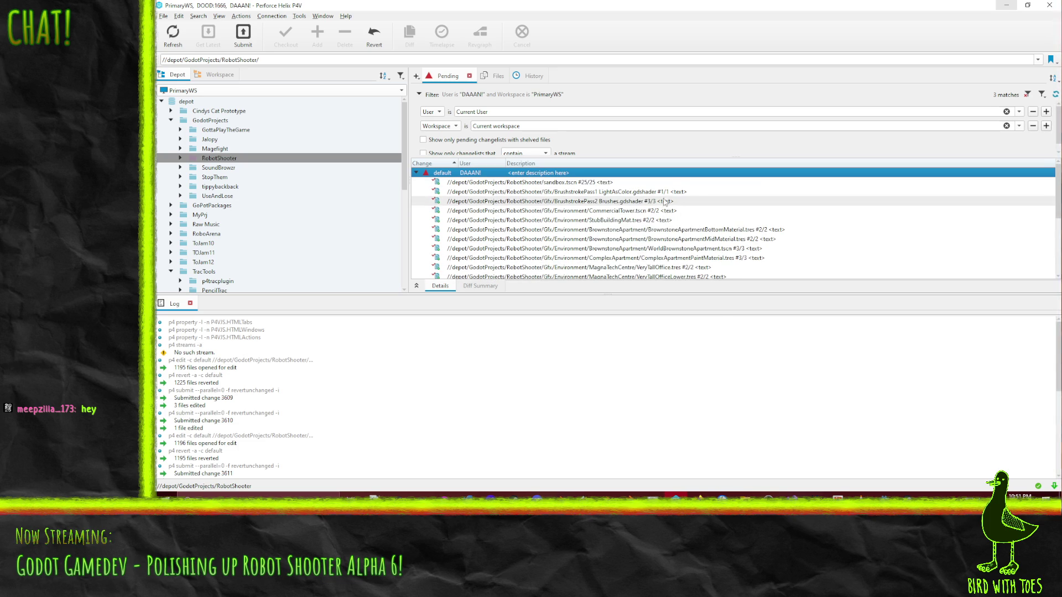
scroll(628, 213, down, 1)
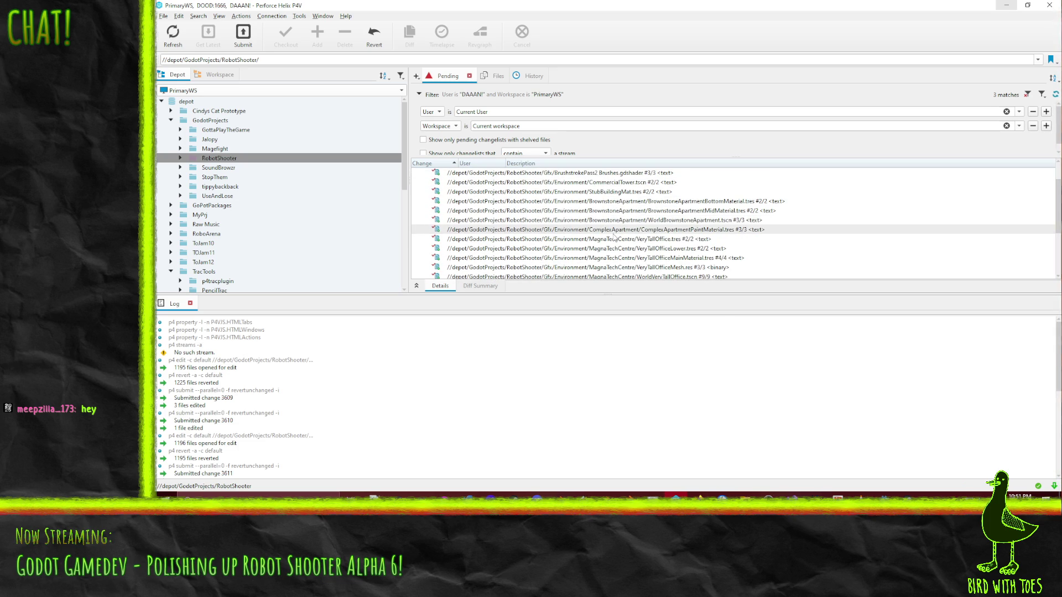
scroll(613, 206, down, 1)
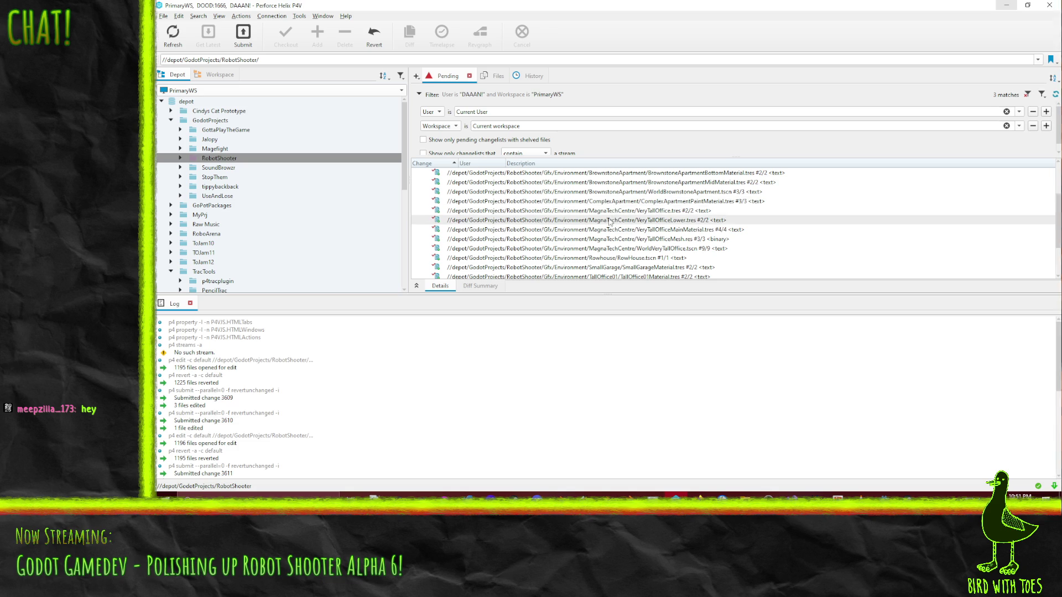
scroll(610, 221, up, 1)
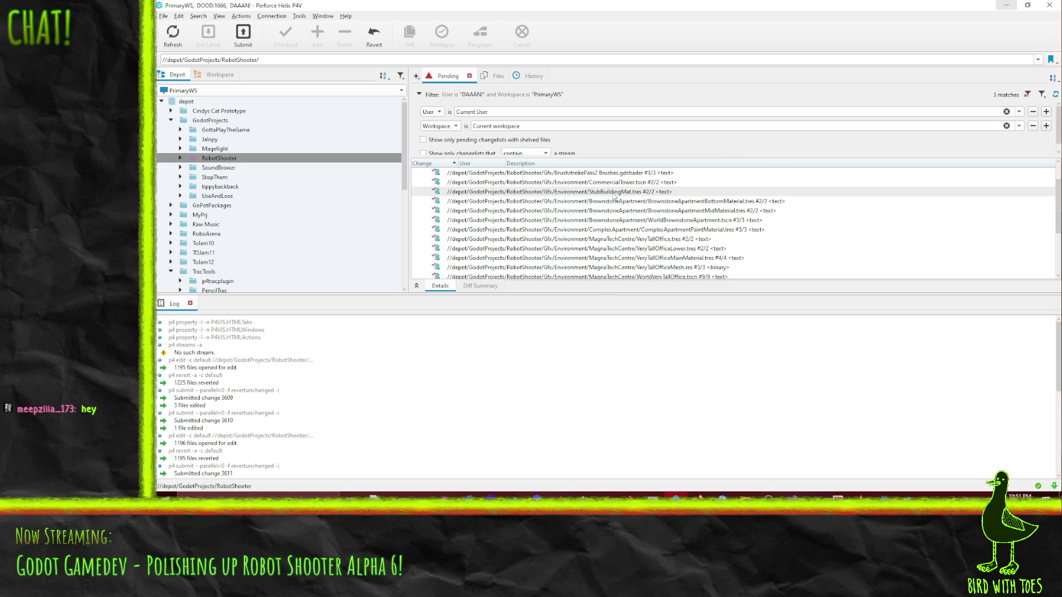
click(585, 194)
- Diff StubBuildingMat.tres against its have revision, then close Helix Merge
right_click(549, 193)
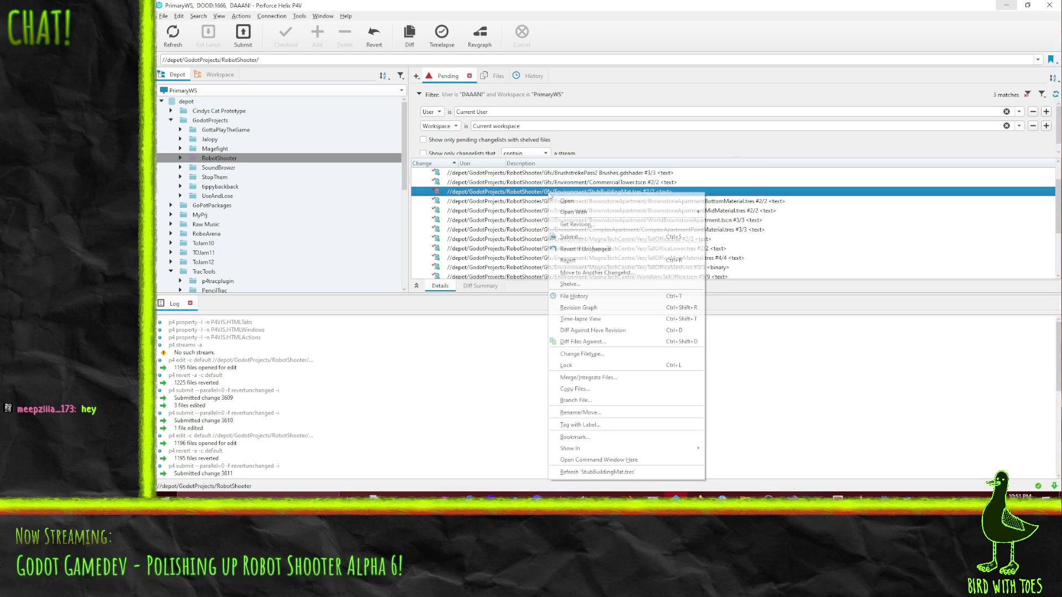
click(591, 331)
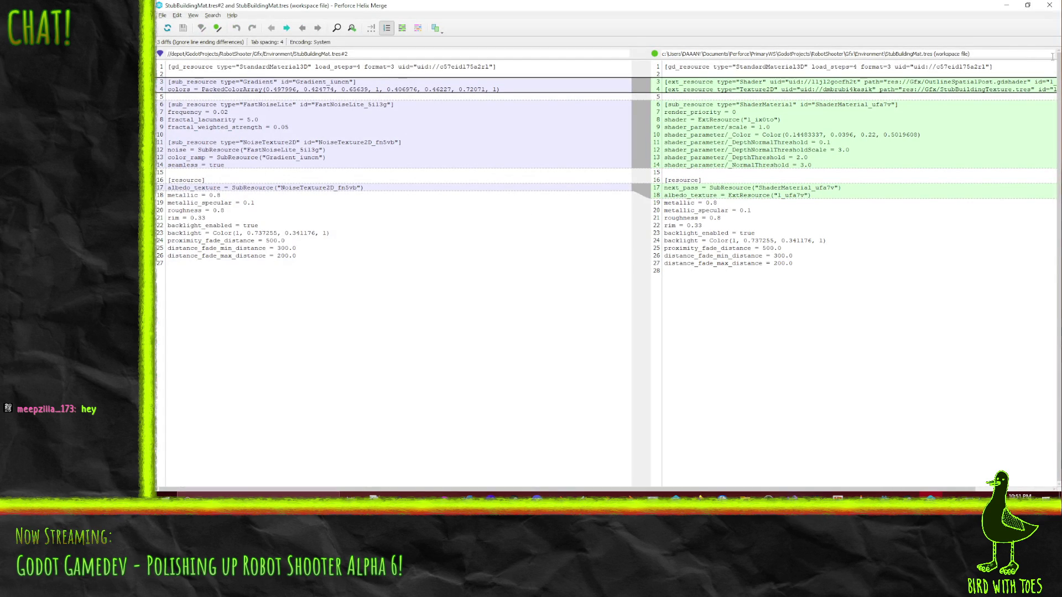
click(1049, 4)
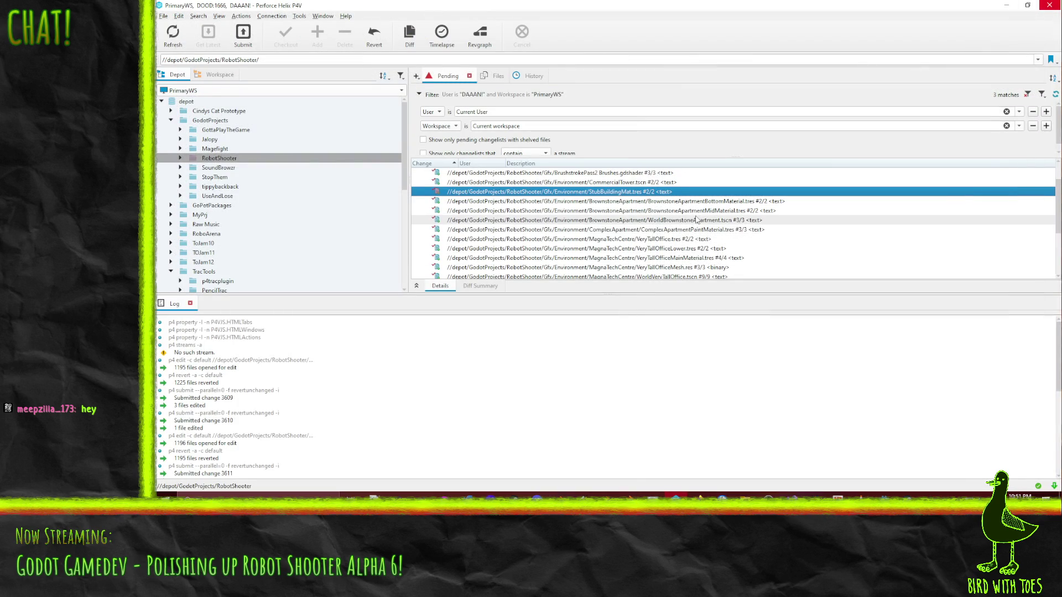
scroll(636, 194, up, 1)
scroll(637, 193, down, 2)
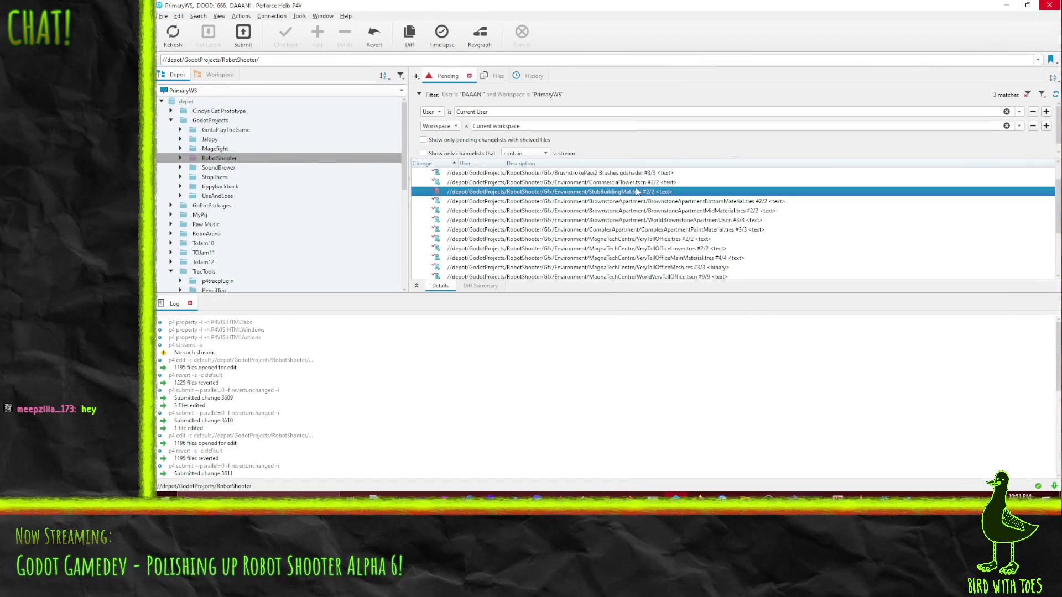
scroll(666, 244, down, 1)
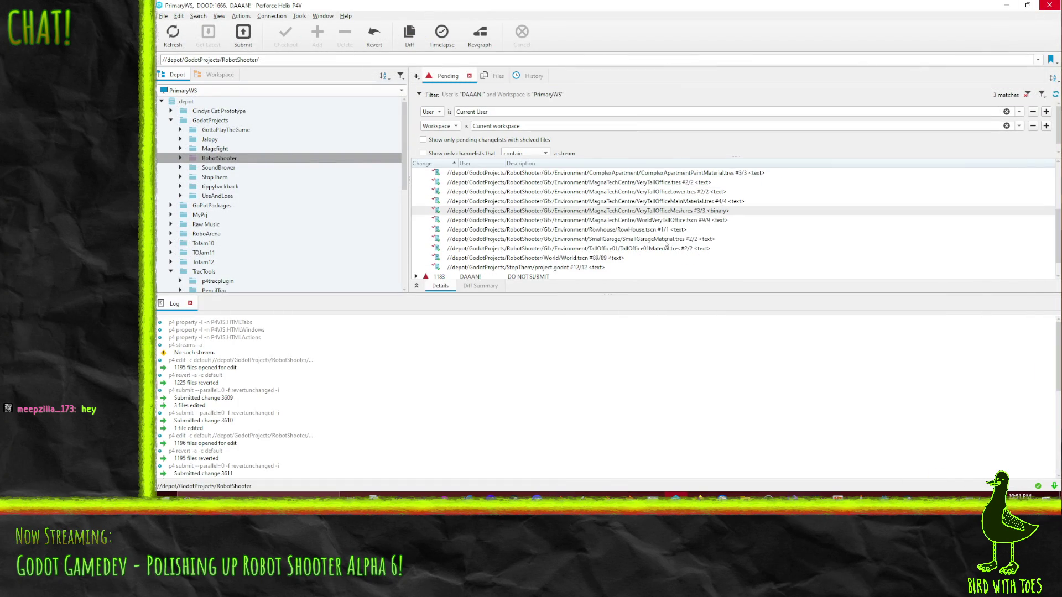
scroll(664, 251, up, 1)
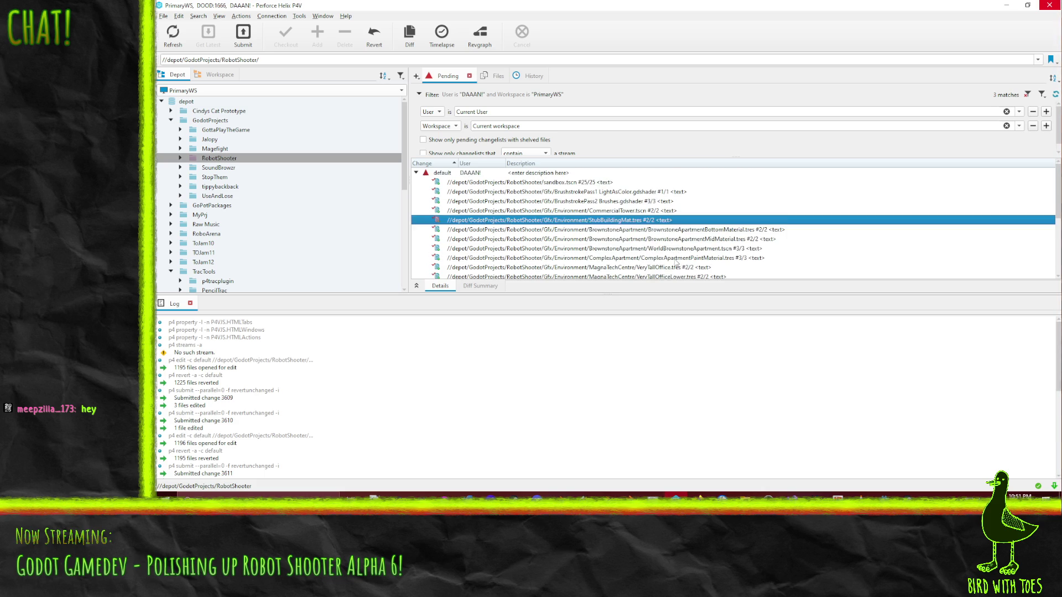
scroll(616, 221, down, 2)
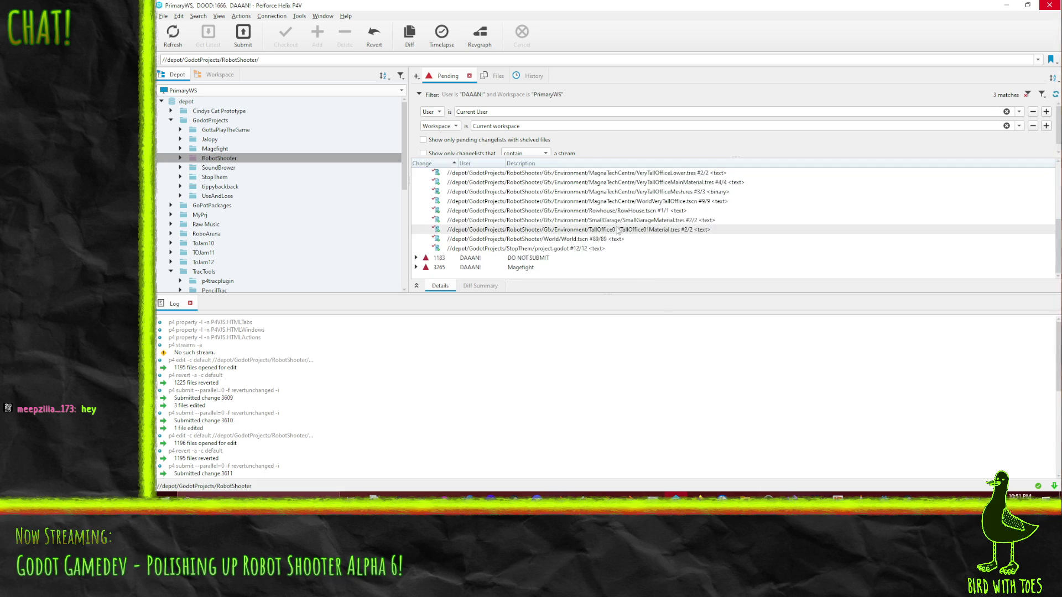
- Expand RobotShooter/Gfx/Environment/ParkingGarage in the depot, select ParkingGarageBottomAlbedo.png, return to Godot
click(180, 159)
click(189, 187)
scroll(199, 187, down, 1)
click(199, 177)
scroll(207, 172, down, 3)
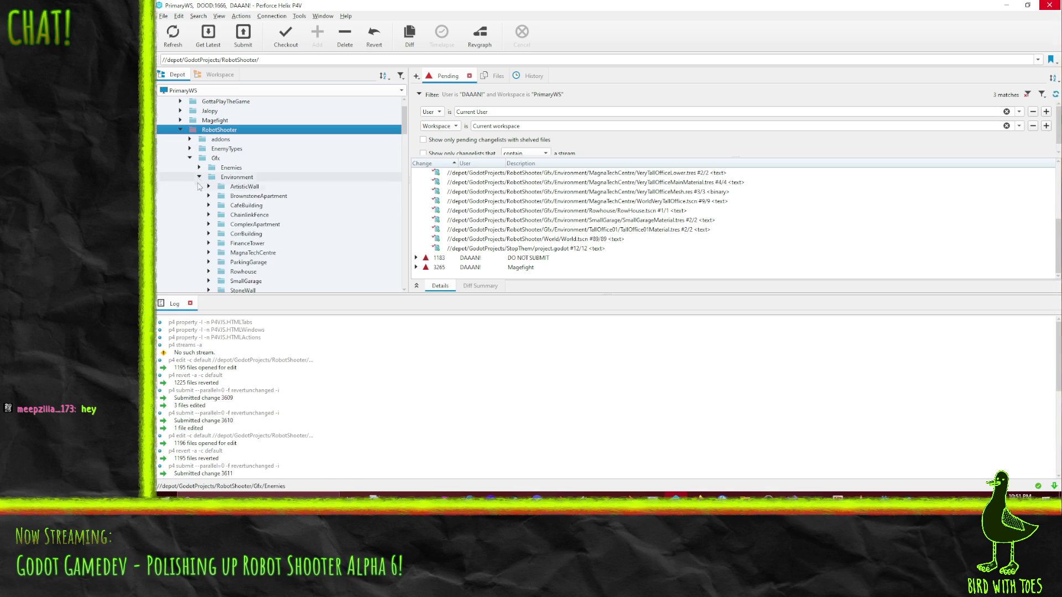
click(208, 177)
scroll(288, 205, down, 3)
scroll(301, 260, up, 3)
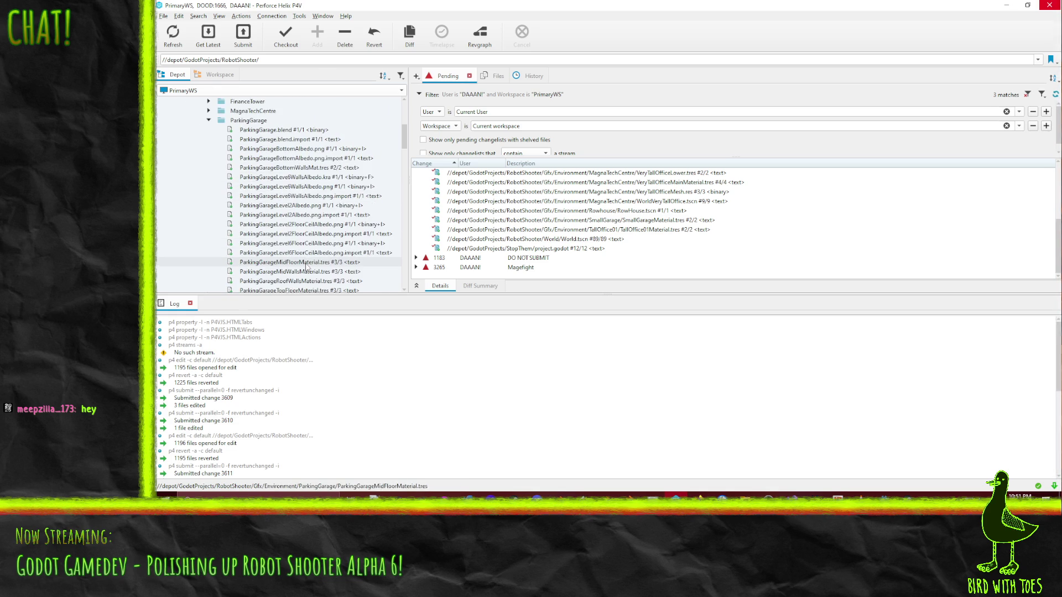
click(277, 148)
scroll(293, 166, down, 4)
scroll(296, 183, up, 2)
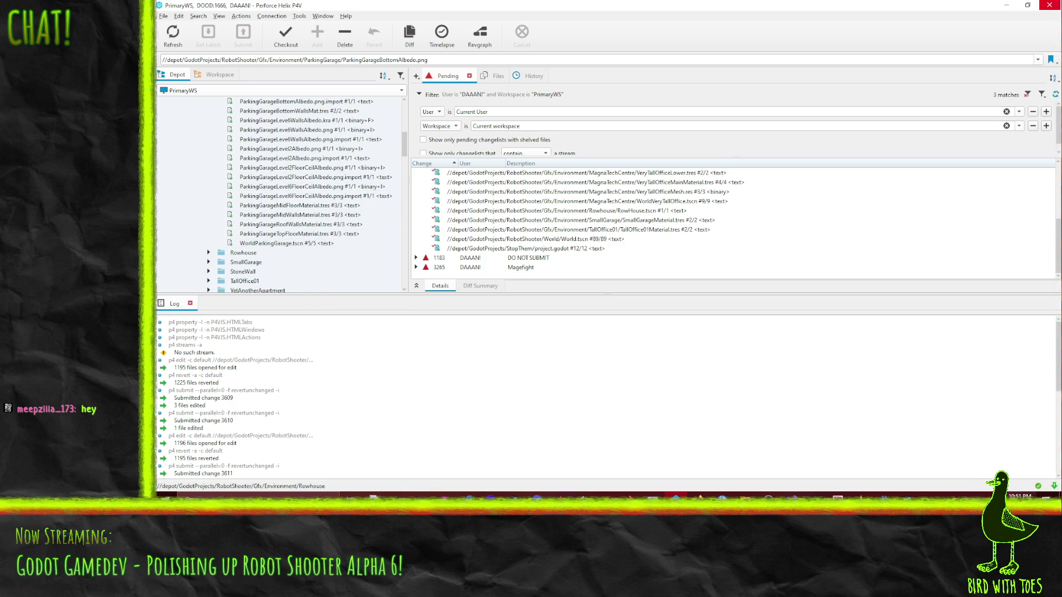
key(alt+Tab)
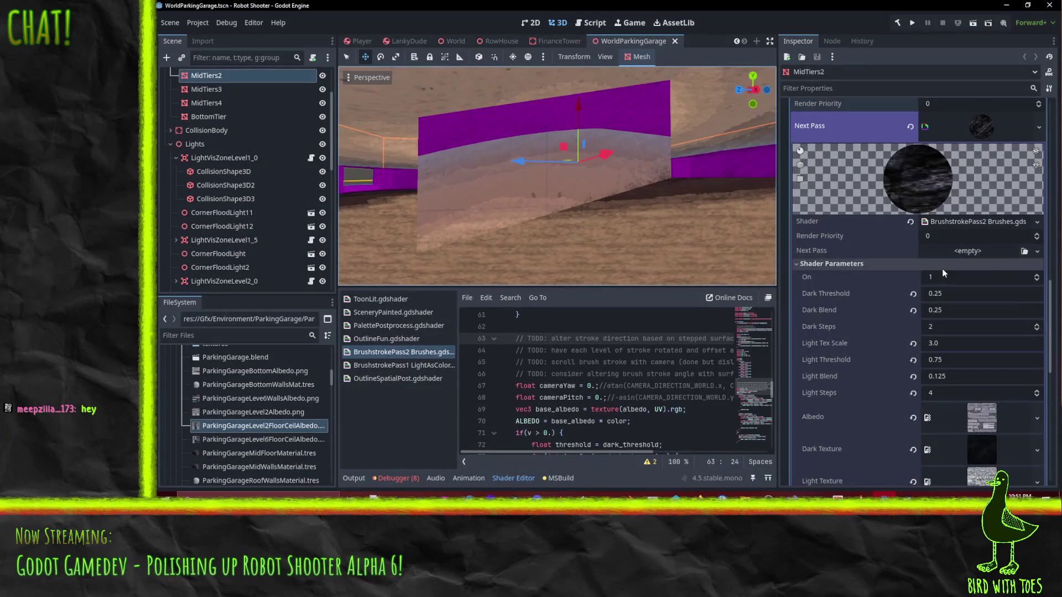
- Close the WorldParkingGarage and FinanceTower scene tabs
scroll(944, 273, up, 3)
scroll(928, 272, up, 5)
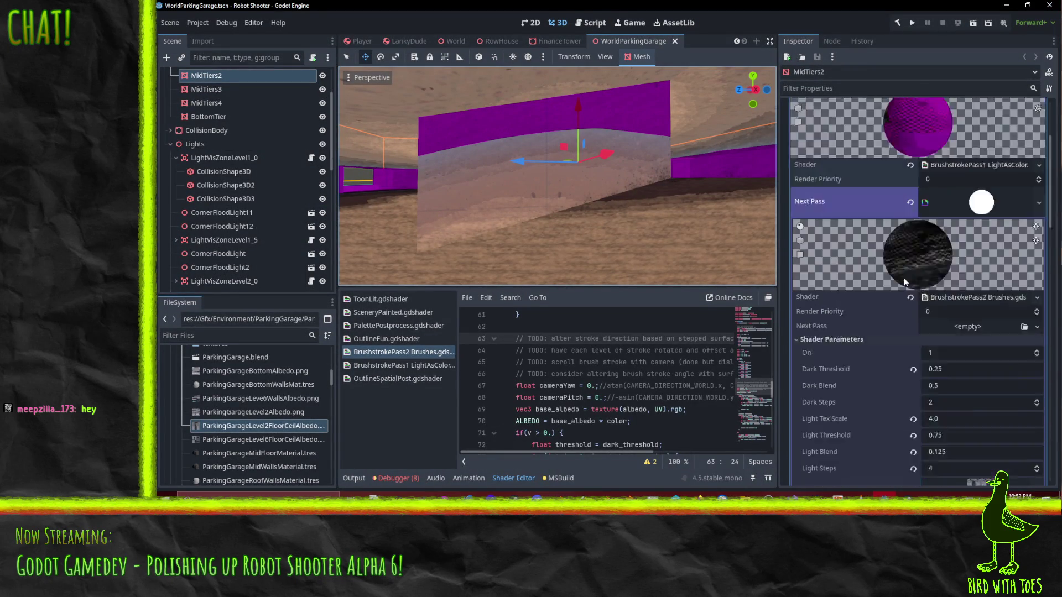
click(676, 41)
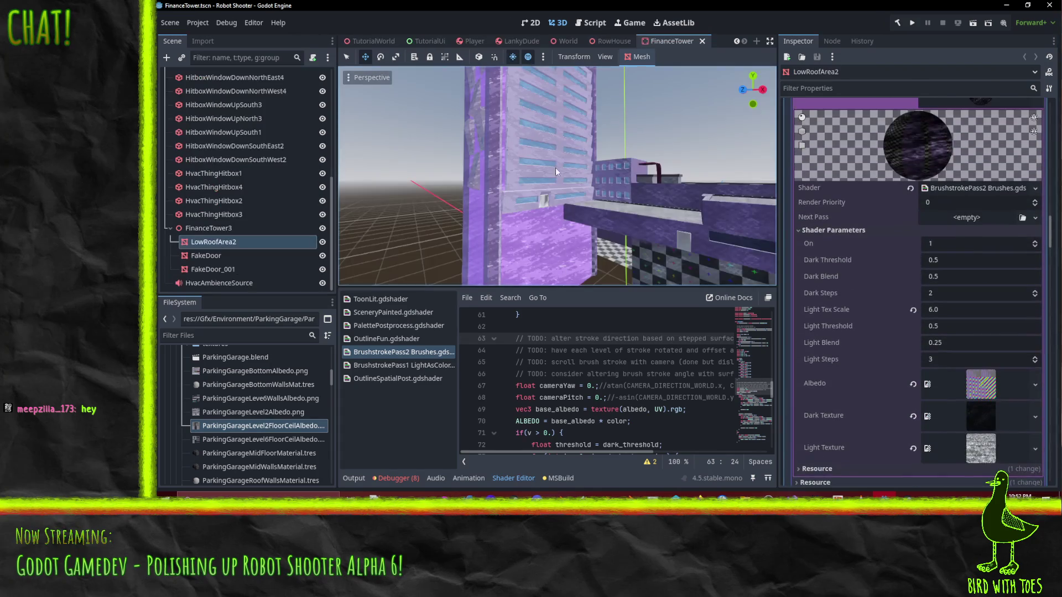
scroll(256, 400, up, 5)
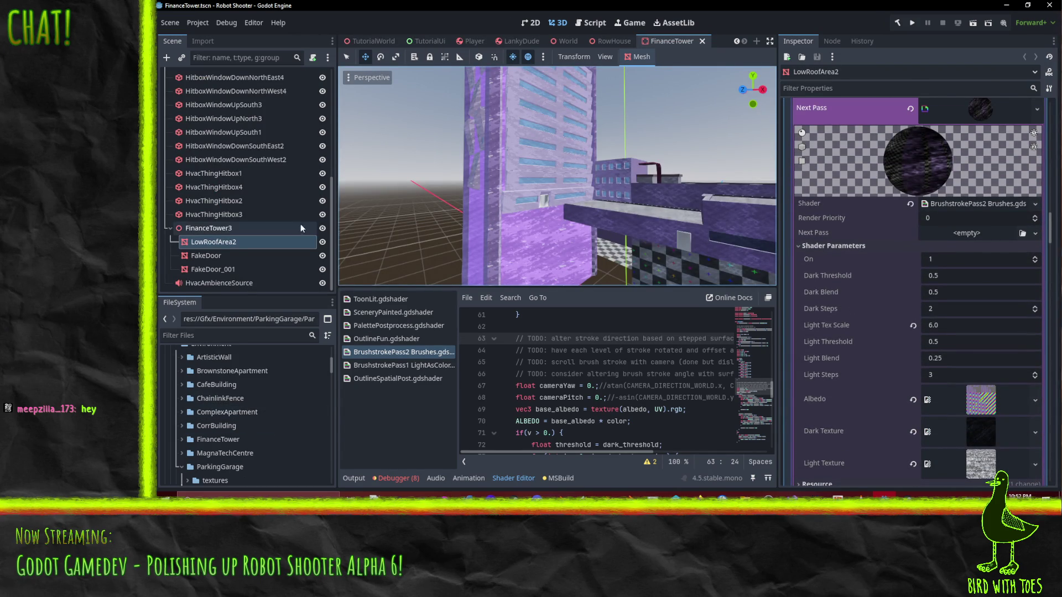
mouse_move(494, 213)
mouse_down()
mouse_move(516, 240)
mouse_move(546, 145)
mouse_up()
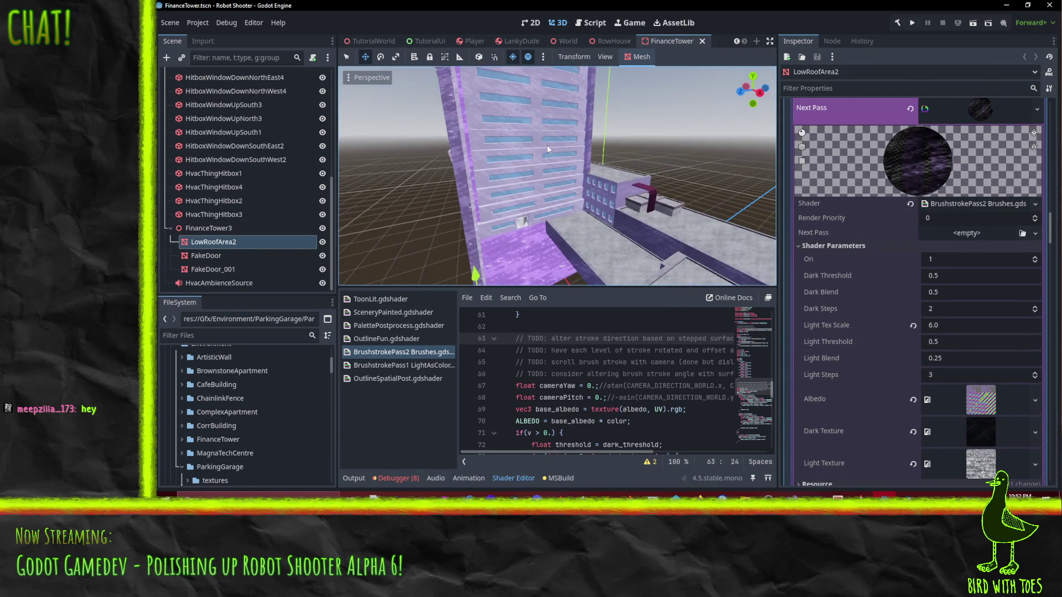
click(703, 41)
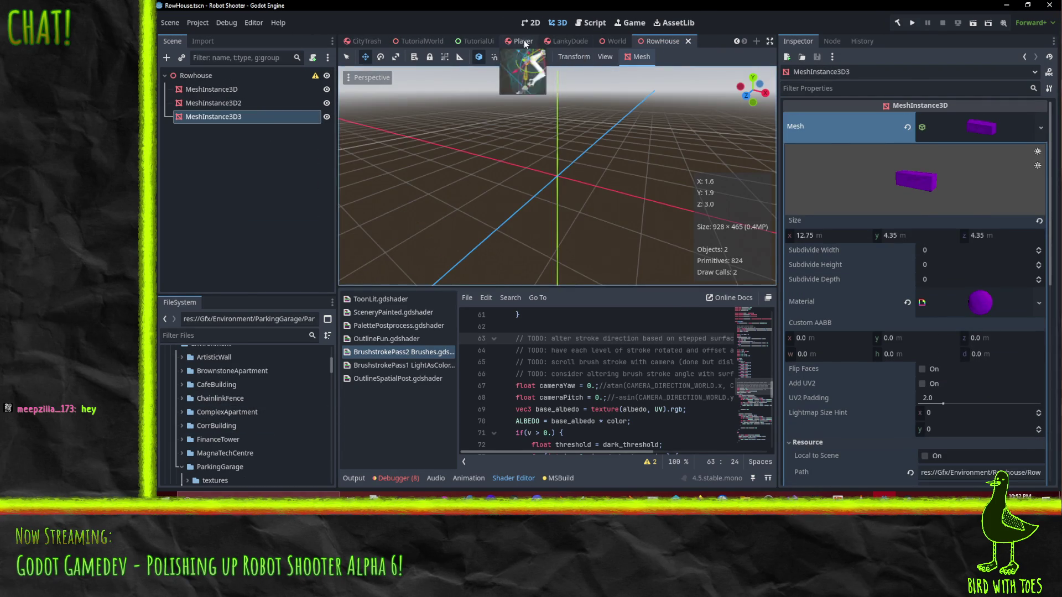
- From the World scene, open ParkingGarage's scene for editing and orbit around the mesh
click(523, 41)
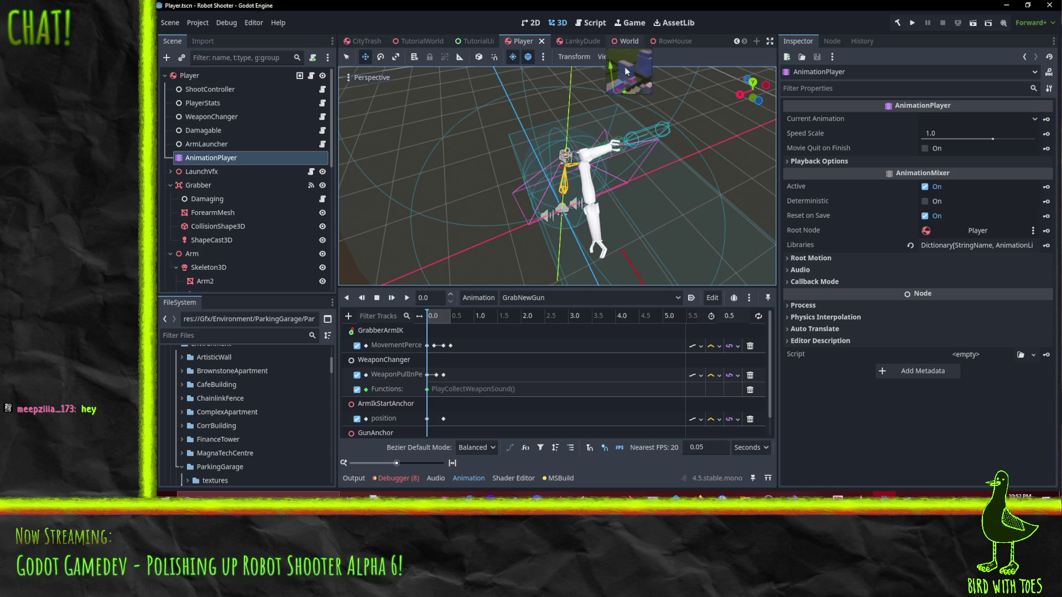
click(628, 42)
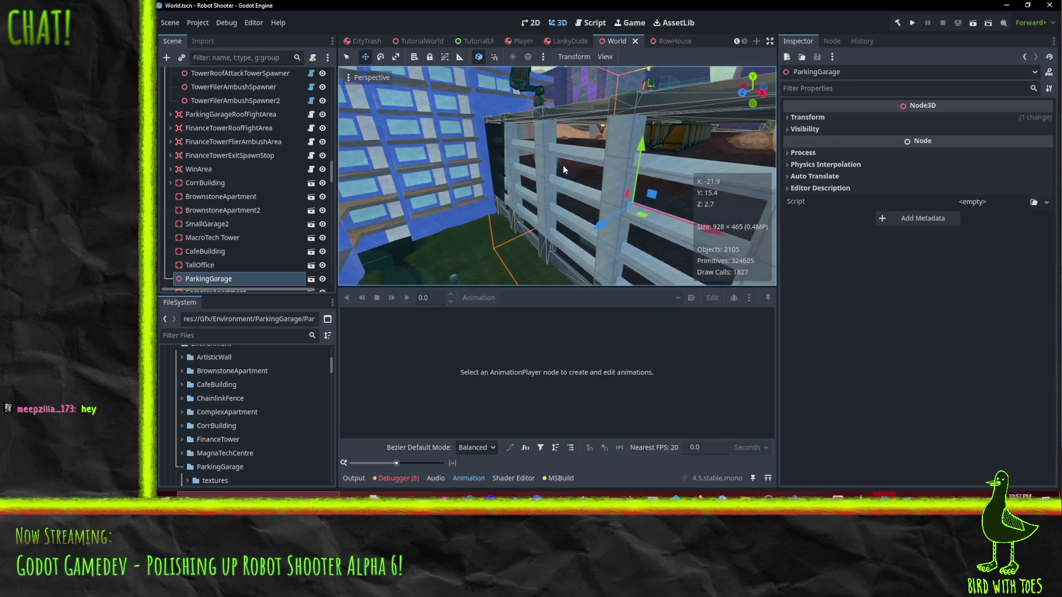
click(311, 280)
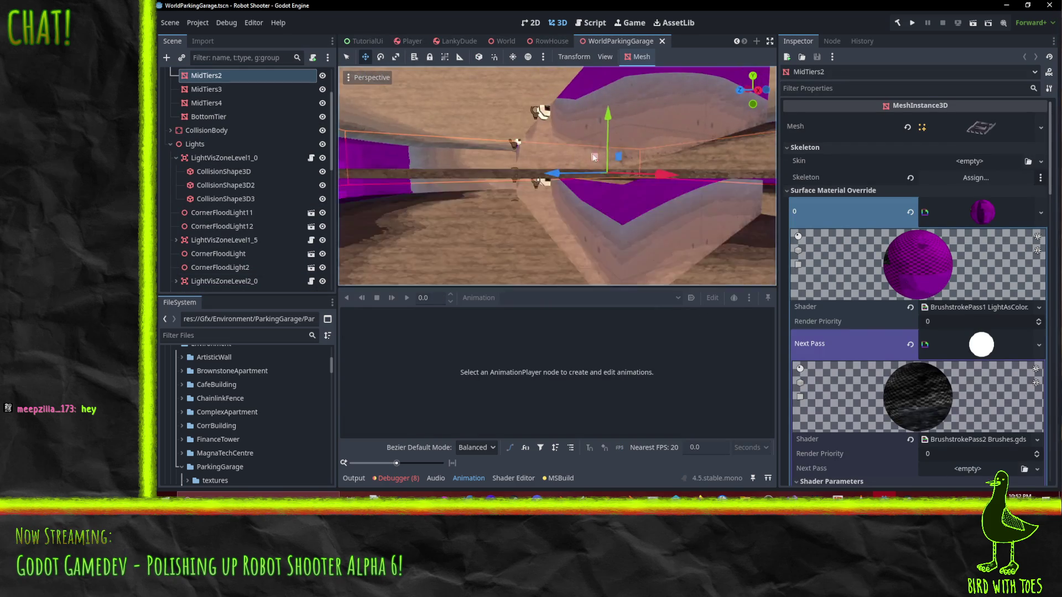
scroll(629, 160, up, 5)
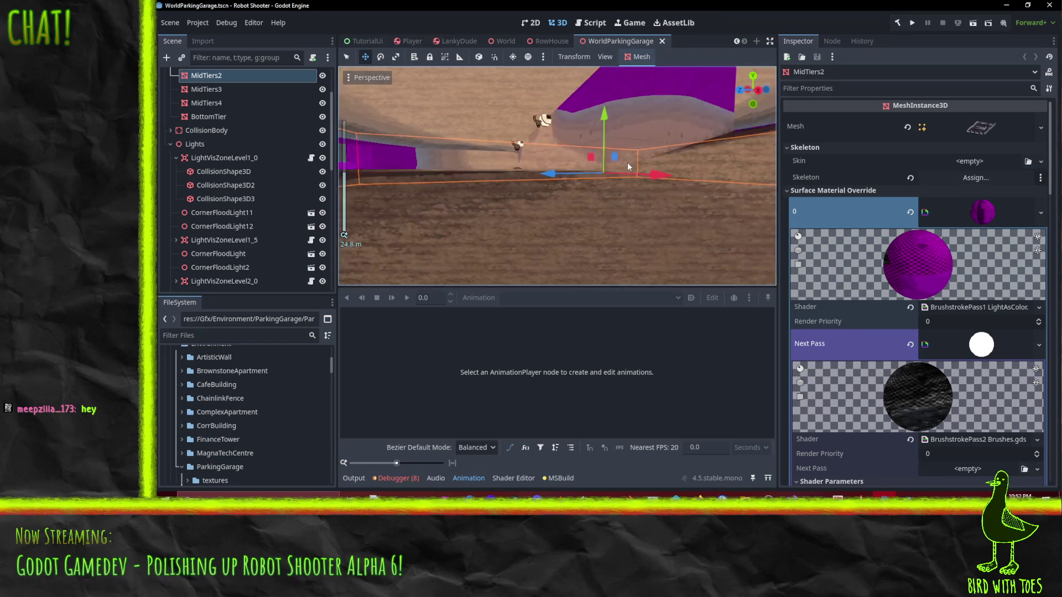
drag(627, 161, 767, 182)
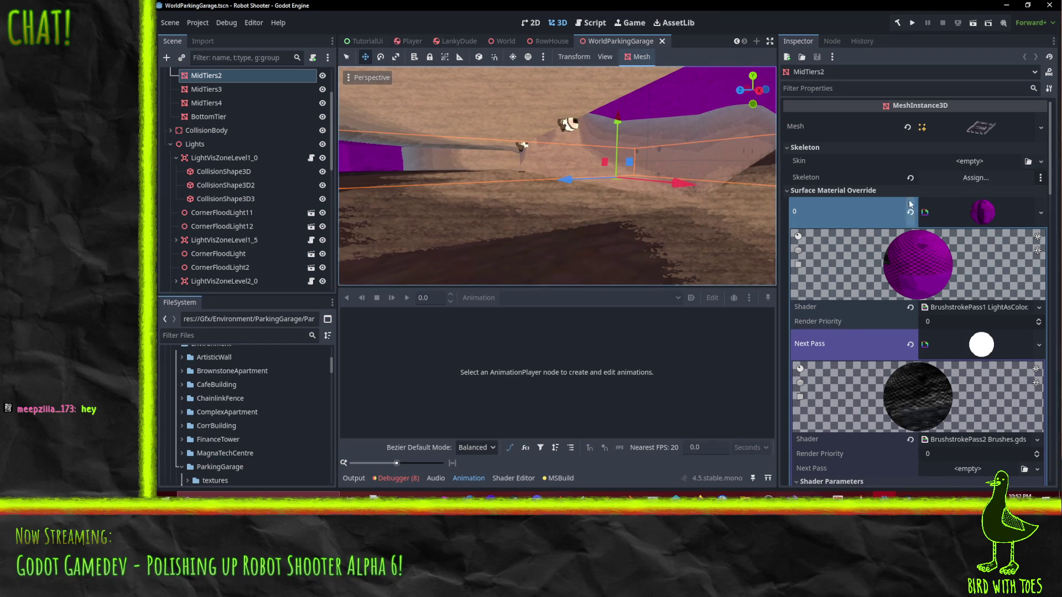
- Try saving the slot 0 floor material, dismiss the write error, and switch to P4V
click(1041, 214)
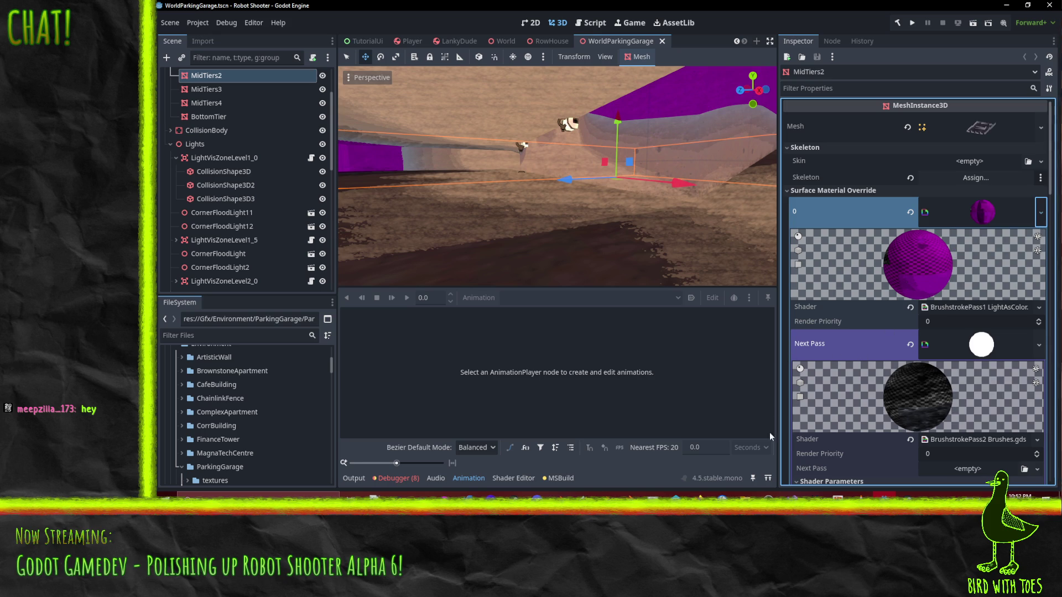
key(ctrl+s)
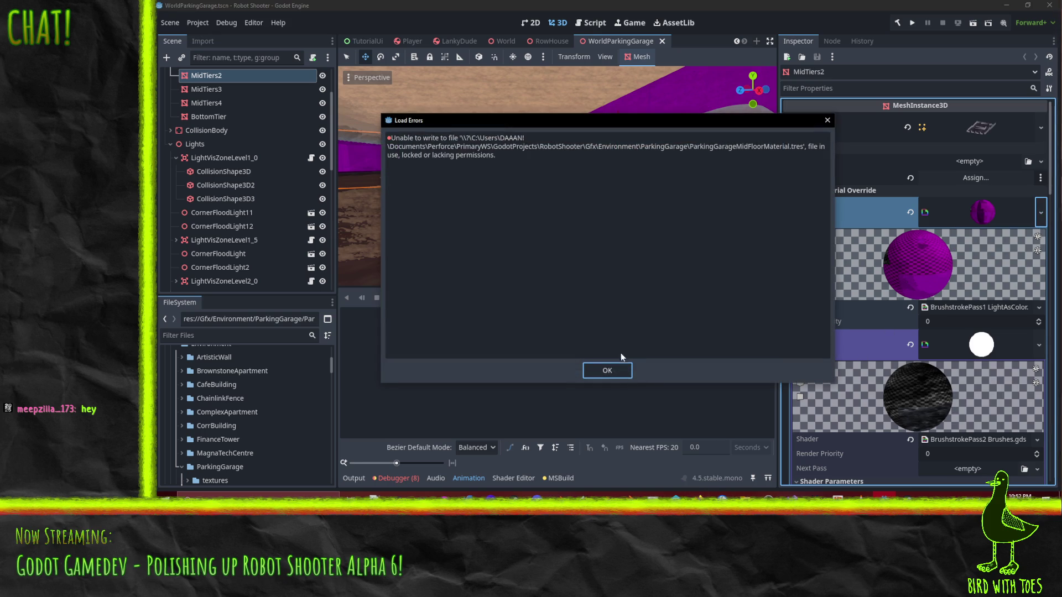
click(630, 370)
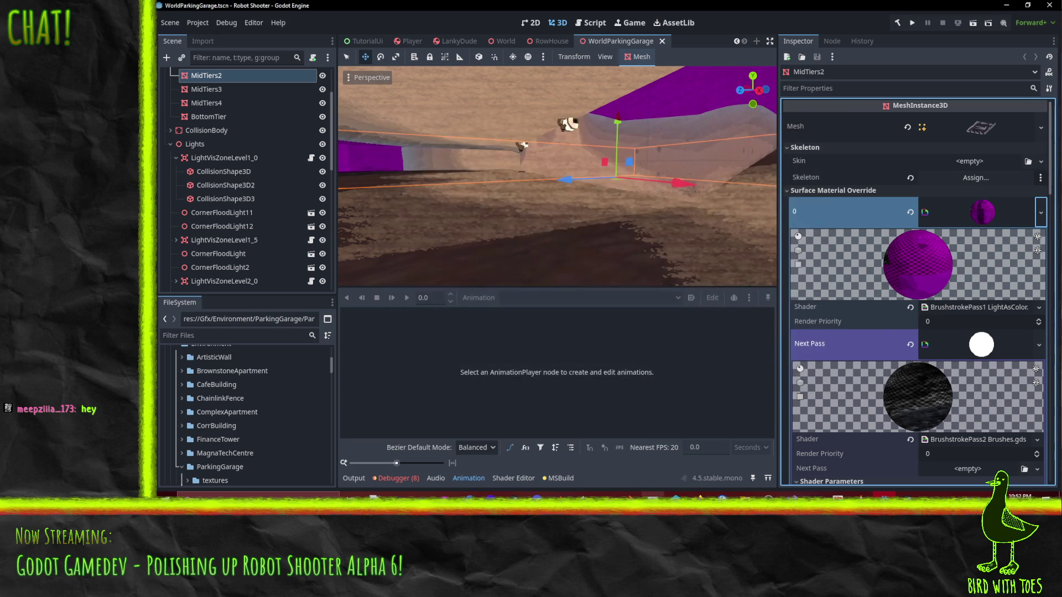
click(678, 512)
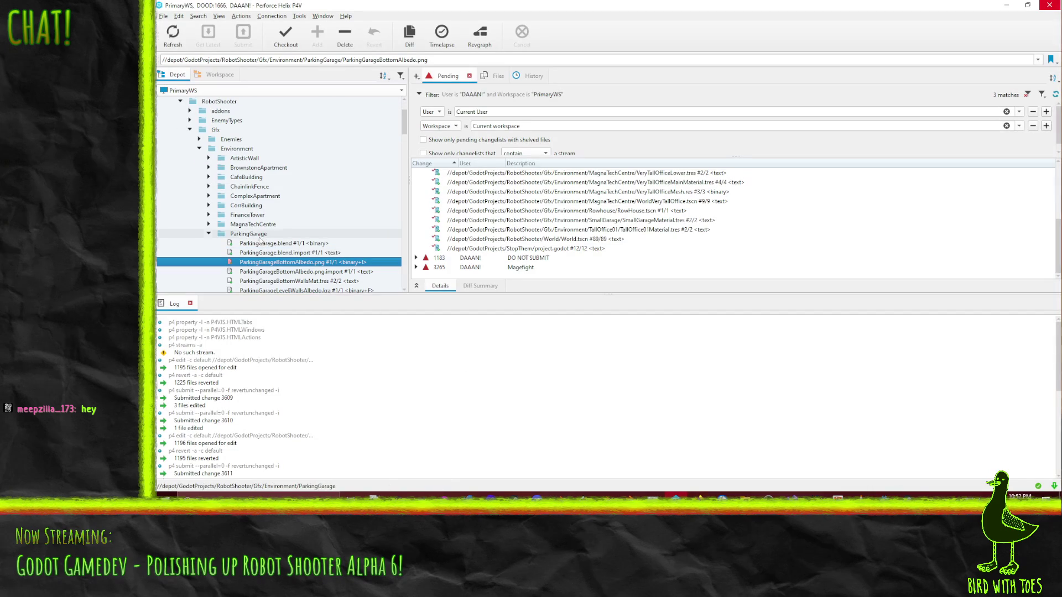
- Check the pending default changelist in P4V, then try saving MidTiers2's first surface material
drag(240, 237, 459, 200)
mouse_move(401, 214)
mouse_down()
mouse_move(516, 224)
mouse_move(279, 237)
mouse_up()
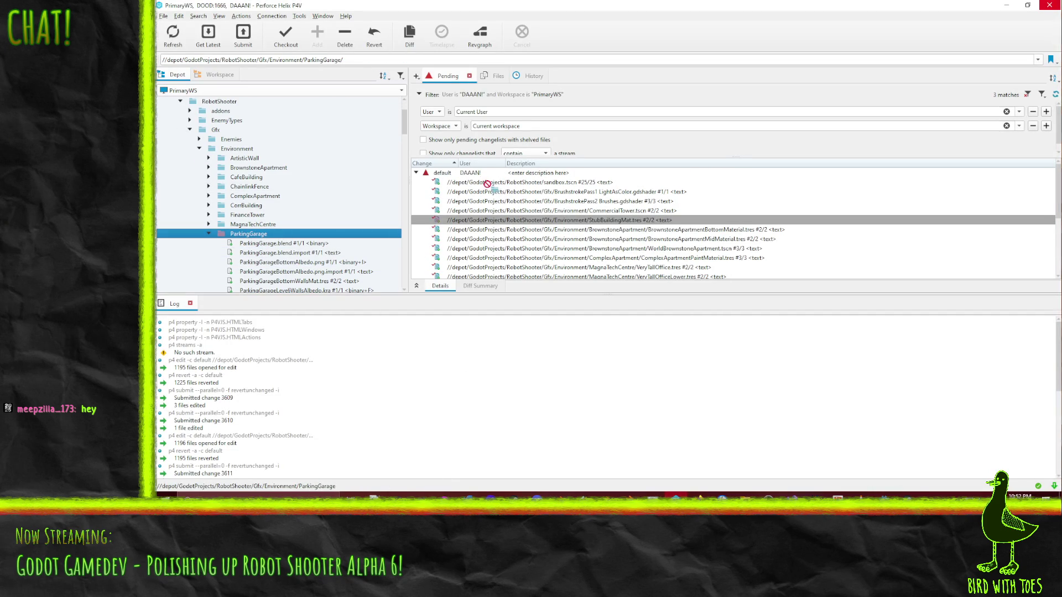
click(1006, 5)
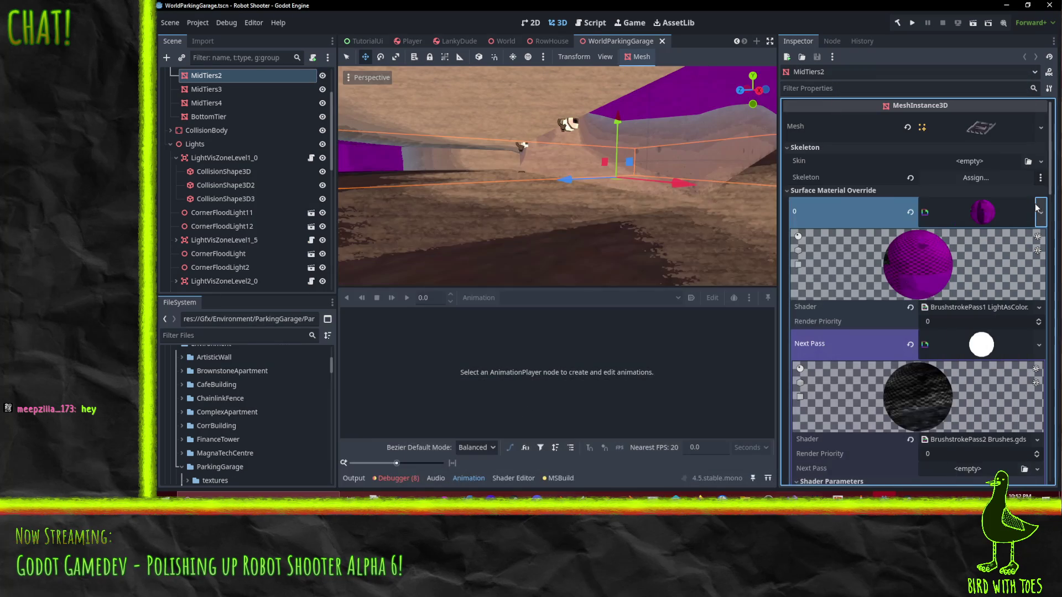
click(1038, 210)
click(976, 372)
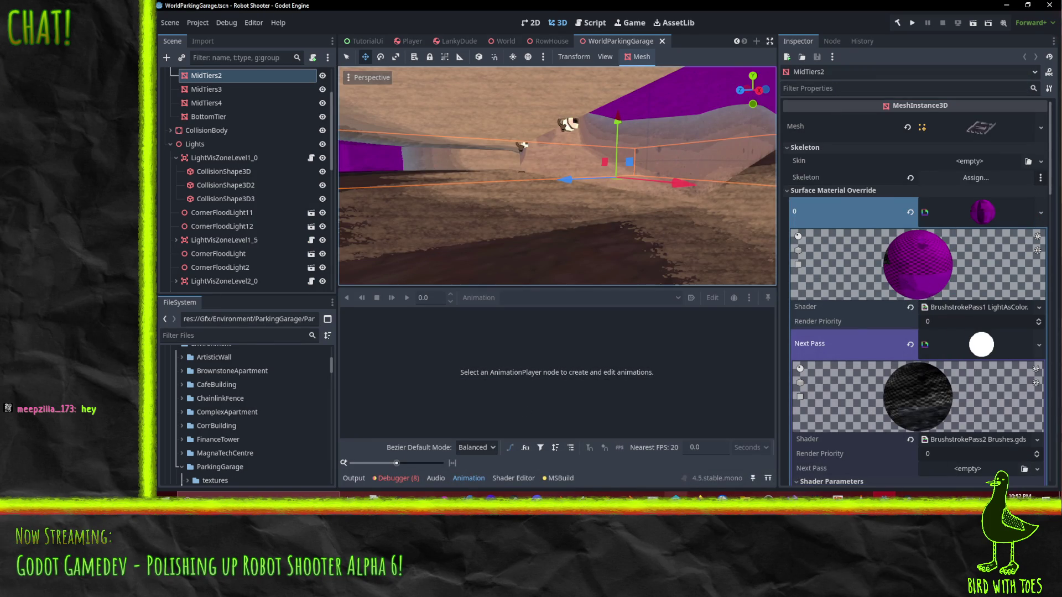
- Revert ParkingGarageMidFloorMaterial.tres from the default changelist and return to Godot
key(alt+Tab)
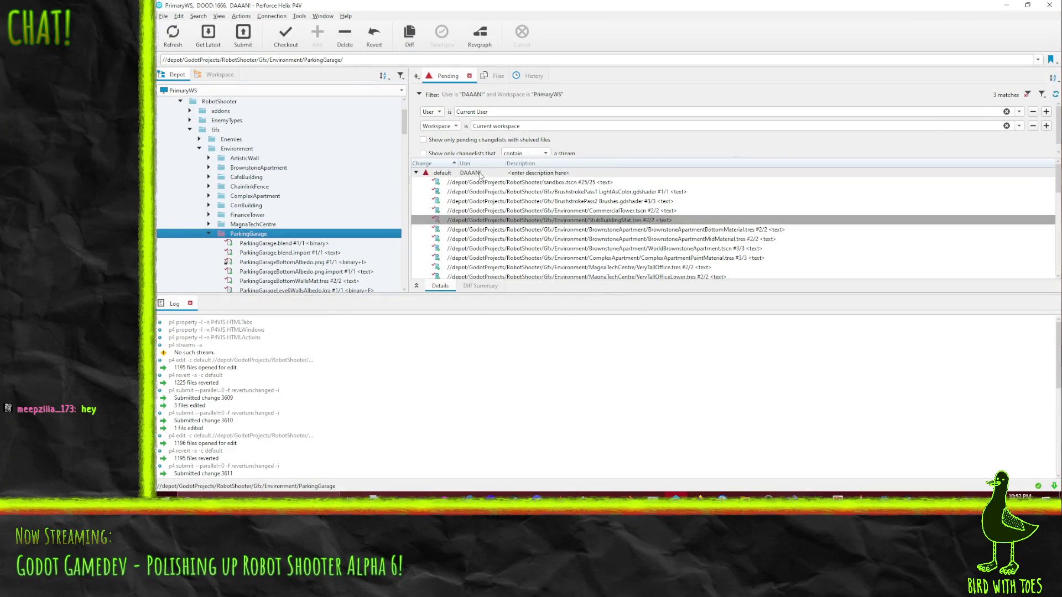
right_click(480, 176)
key(Escape)
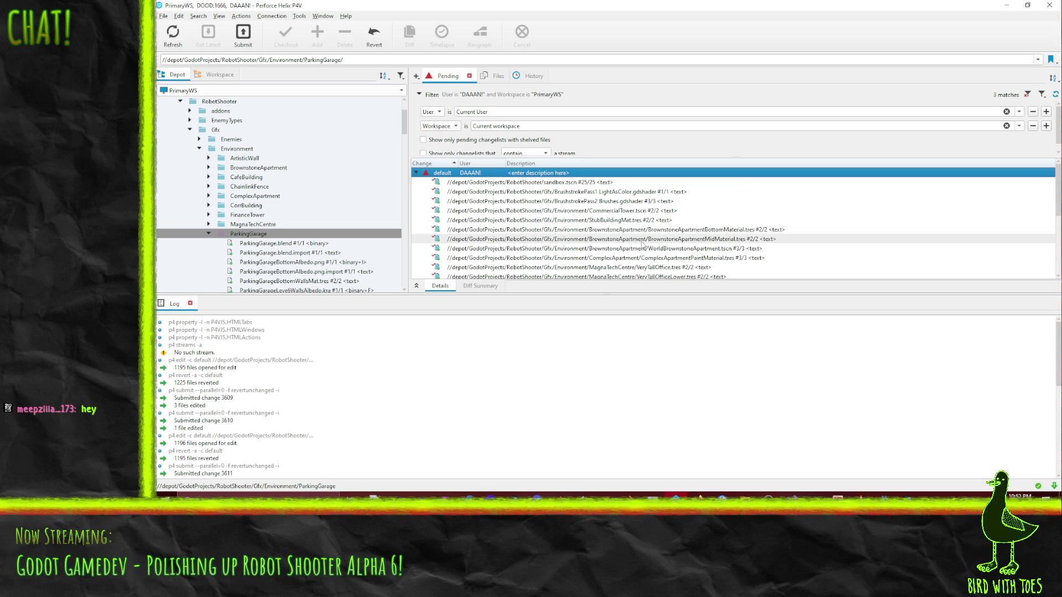
scroll(640, 244, down, 5)
click(648, 201)
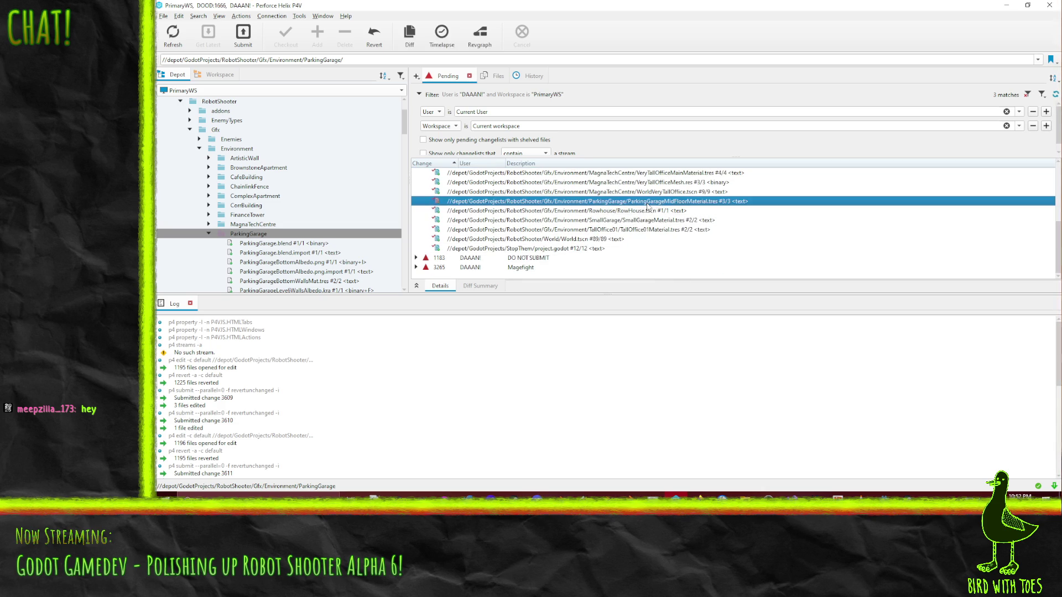
right_click(648, 206)
click(721, 273)
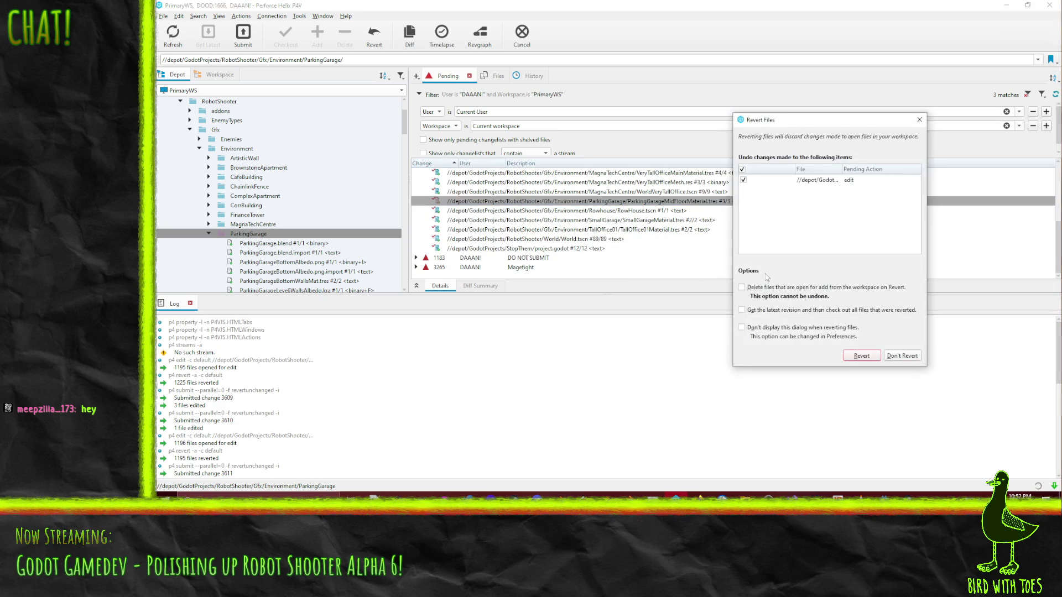
click(861, 356)
key(alt+Tab)
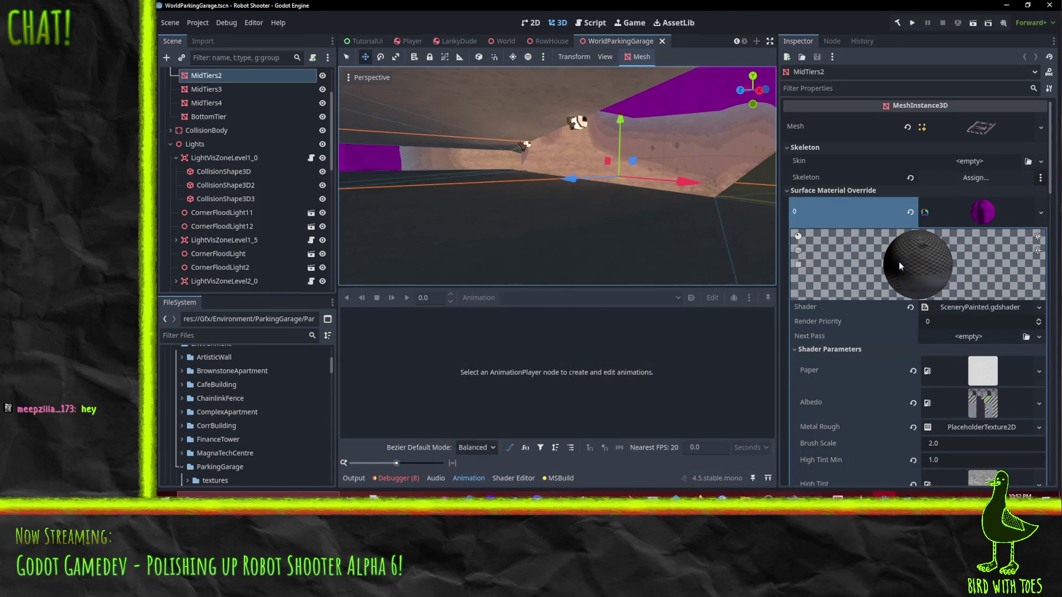
- Clear the material slot 1 override by mistake, then undo it
scroll(925, 302, down, 5)
scroll(925, 302, down, 3)
scroll(903, 279, up, 8)
click(1041, 244)
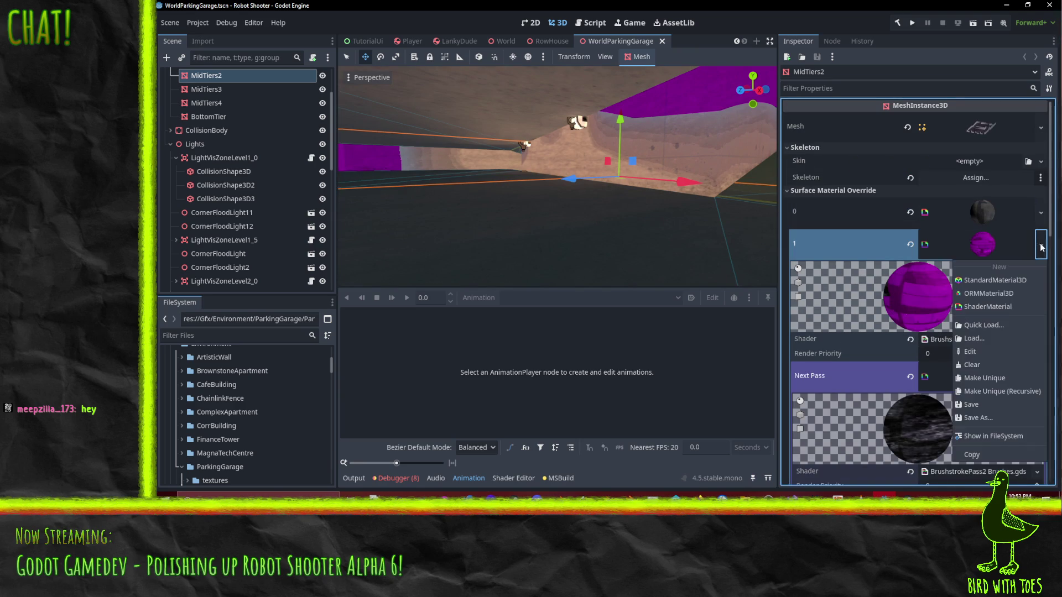
click(977, 364)
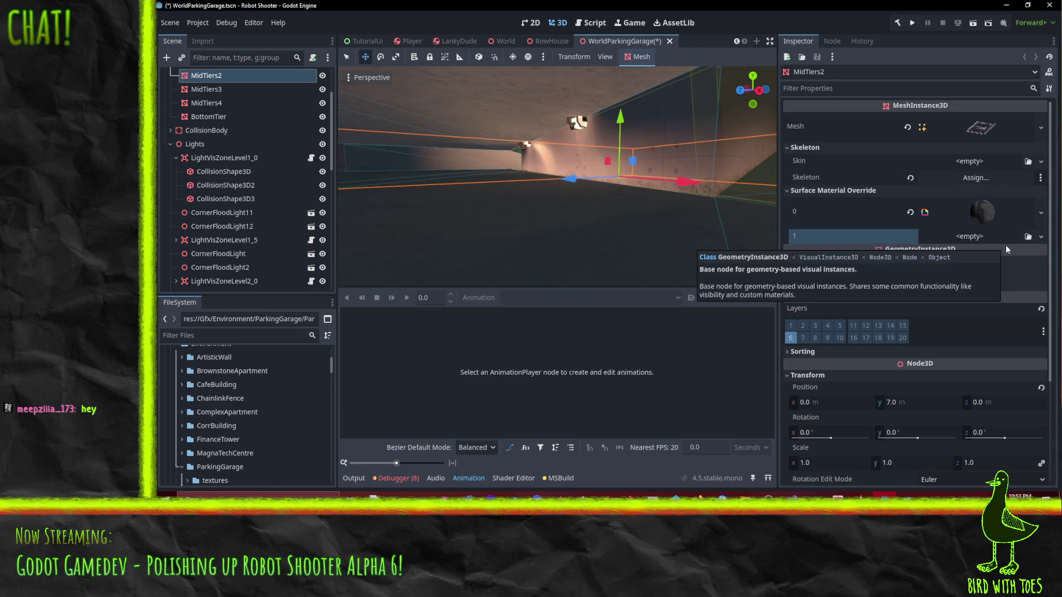
key(ctrl+z)
- Save the slot 1 wall material, dismiss the ParkingGarageMidWallsMaterial.tres write error, and switch to P4V
click(1040, 245)
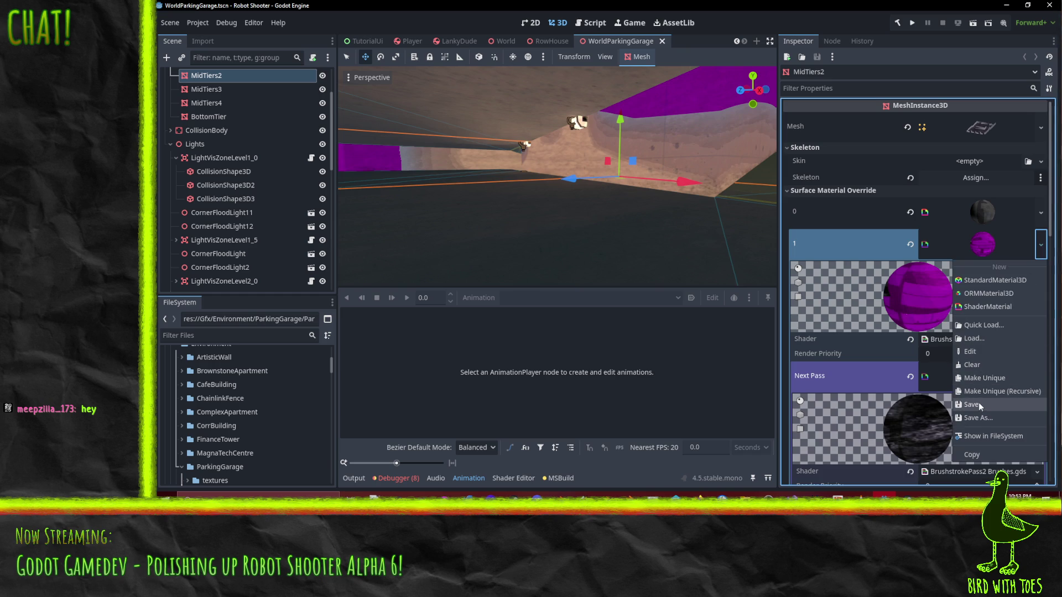
click(978, 405)
mouse_move(612, 211)
mouse_down()
mouse_move(596, 213)
mouse_move(765, 268)
mouse_up()
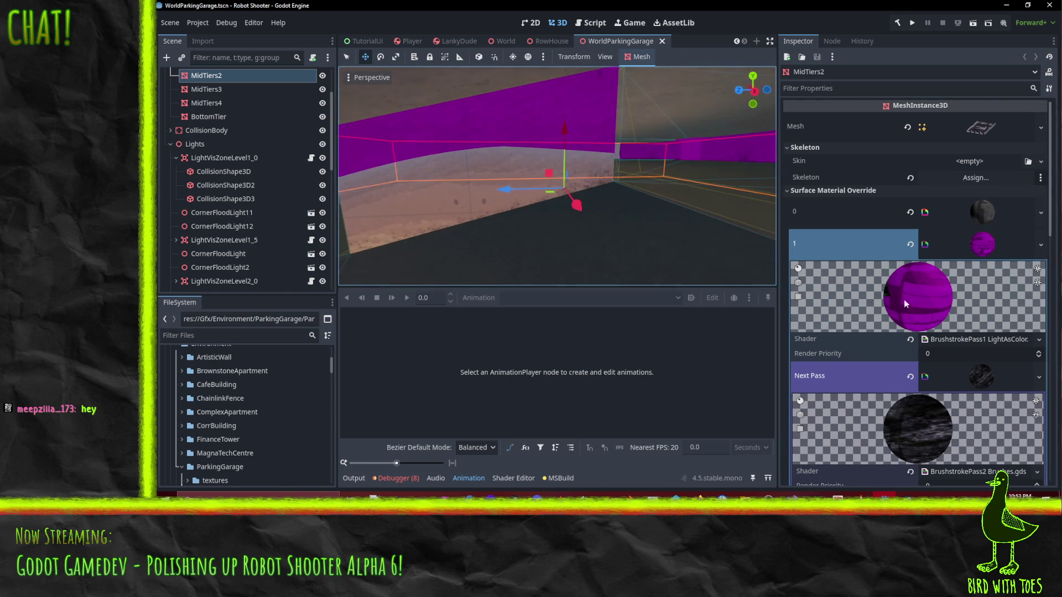
click(1040, 247)
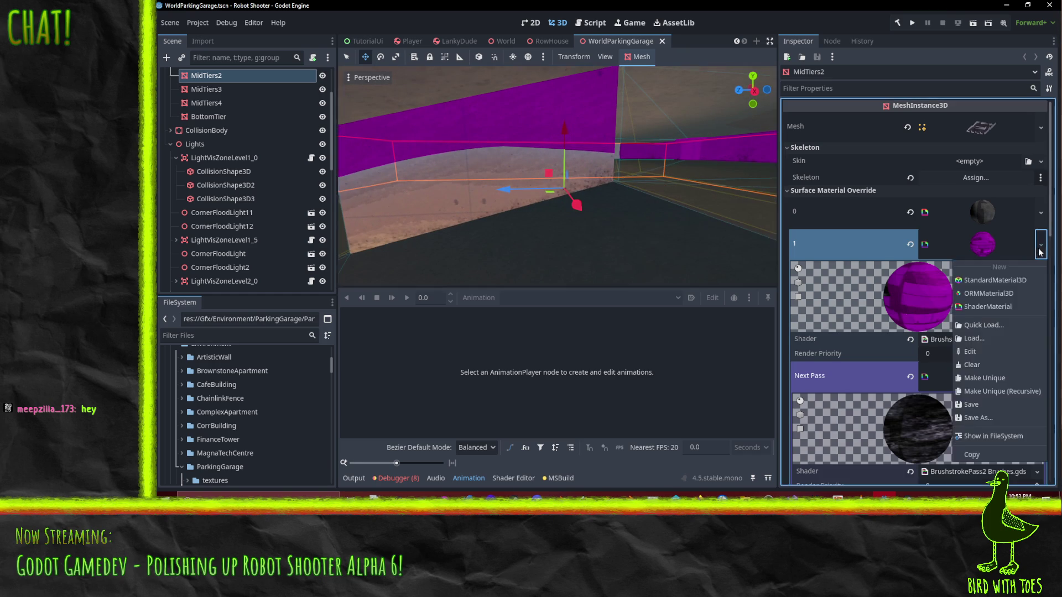
click(977, 404)
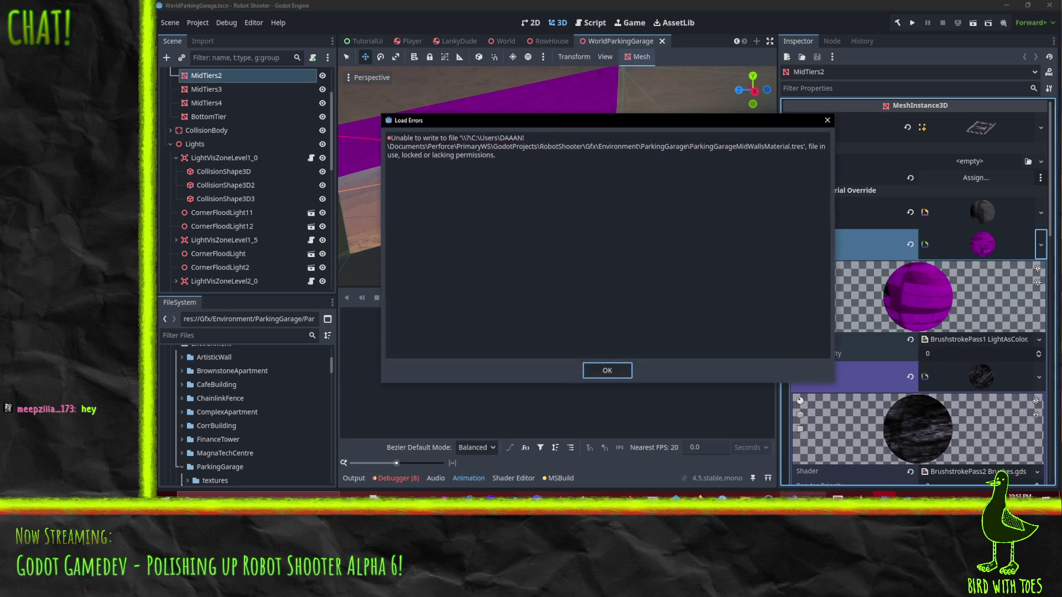
click(600, 378)
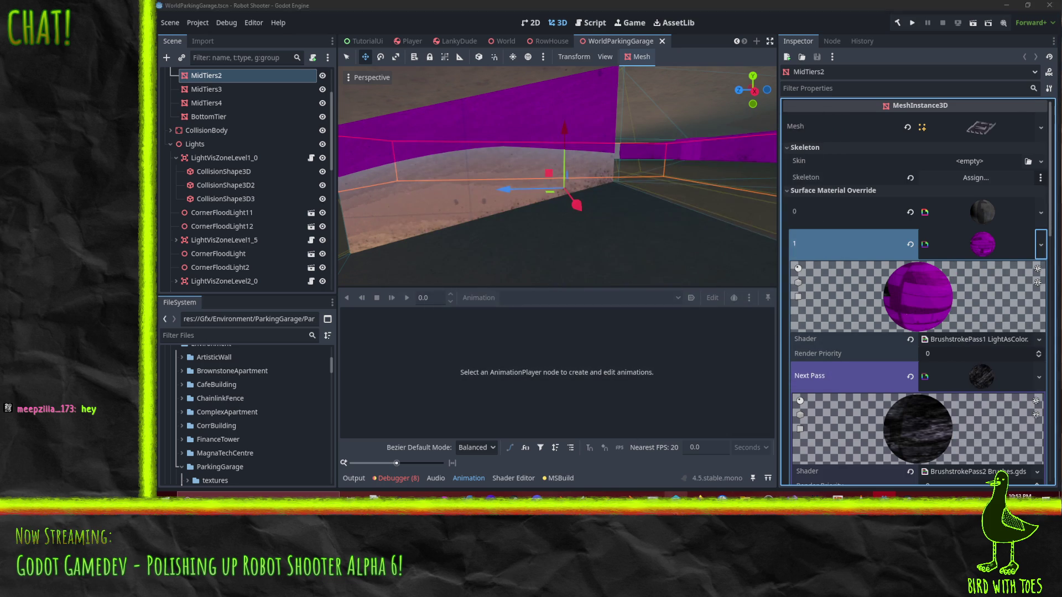
key(alt+Tab)
drag(466, 201, 408, 212)
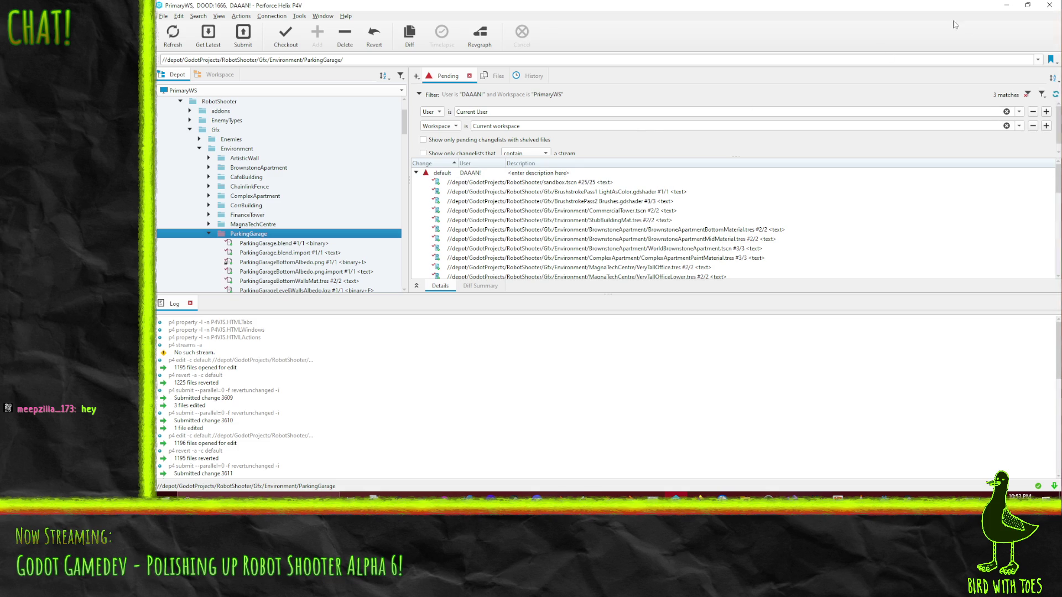
- Retry saving MidTiers2's slot 1 wall material from Godot
click(1014, 8)
click(1041, 244)
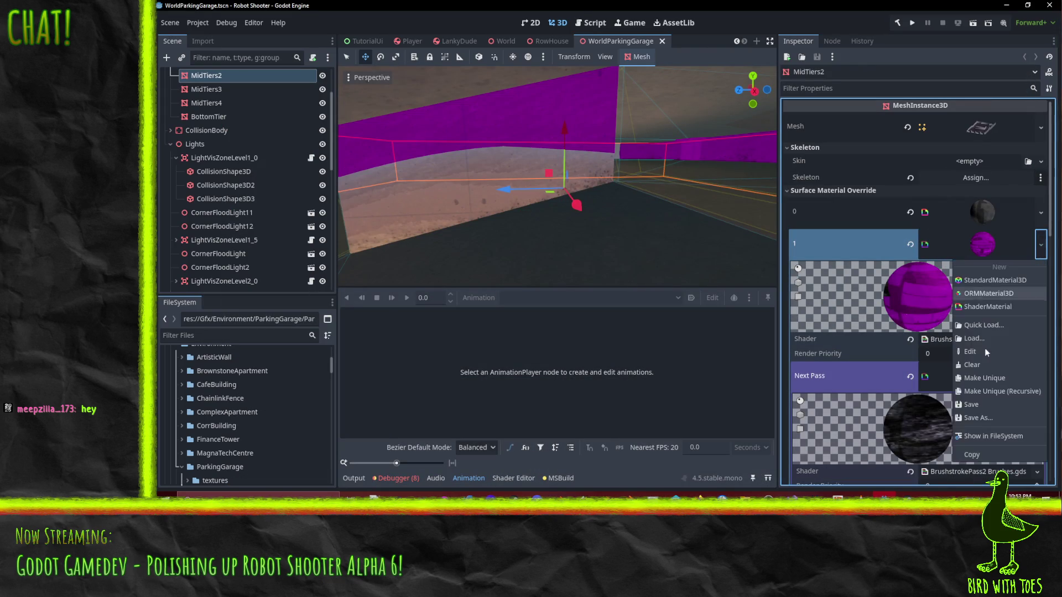
click(972, 406)
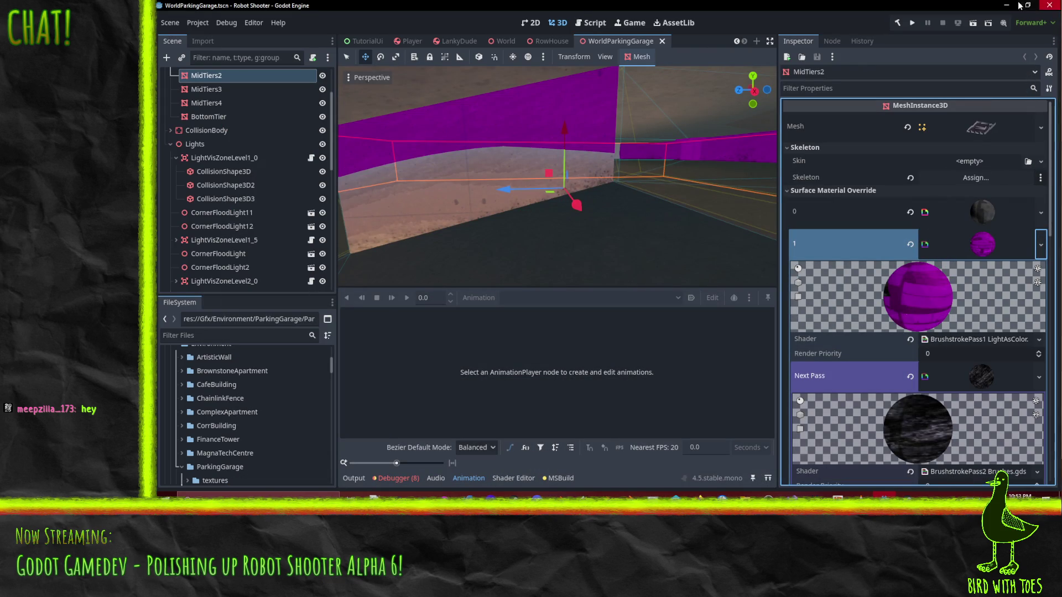
key(alt+Tab)
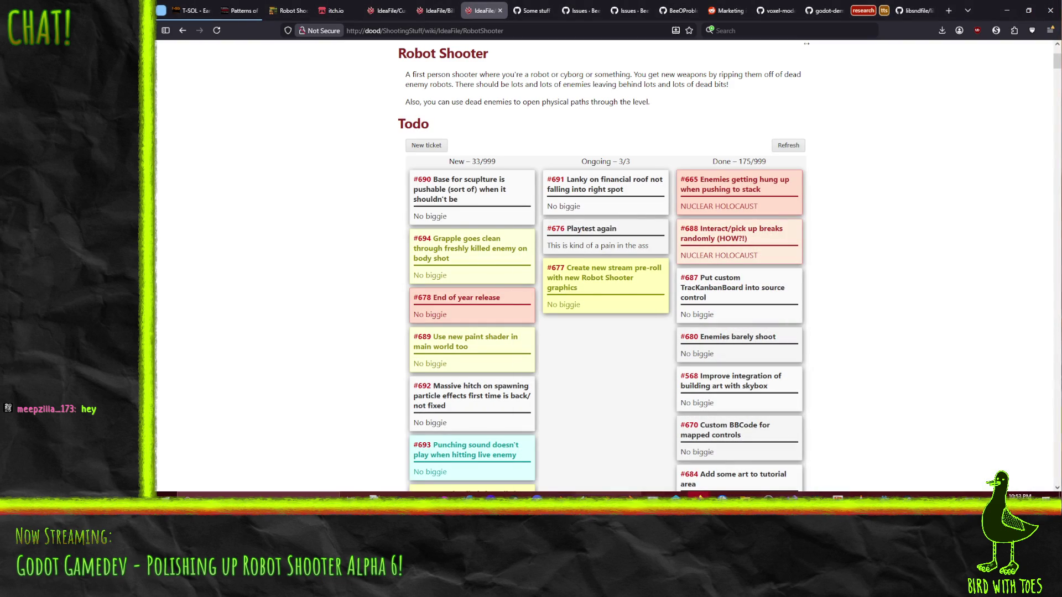
key(alt+Tab)
- Revert ParkingGarageMidWallsMaterial.tres from the pending default changelist in P4V
right_click(454, 173)
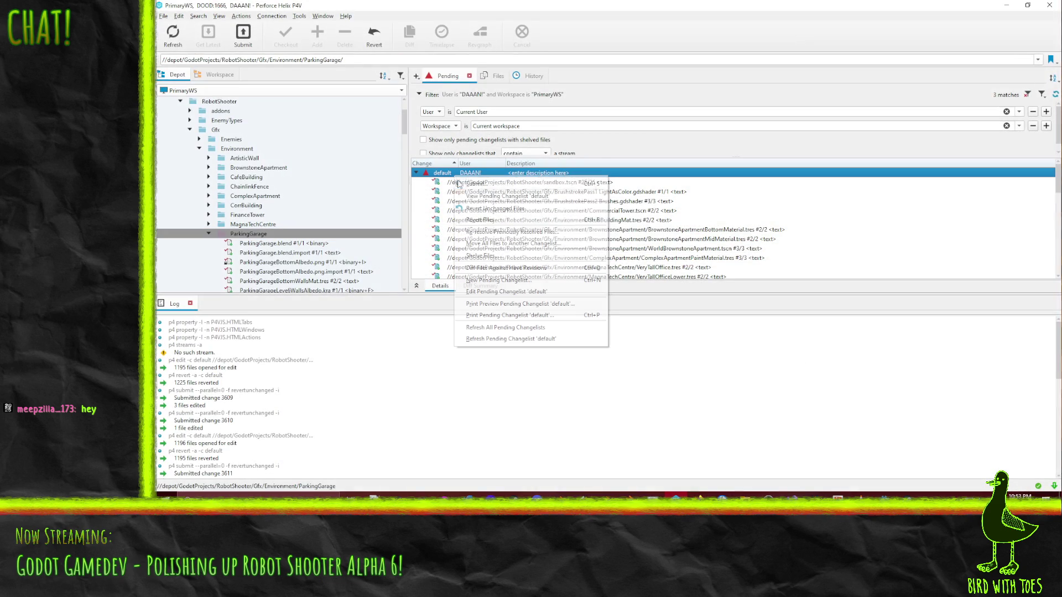
click(520, 209)
scroll(635, 261, down, 2)
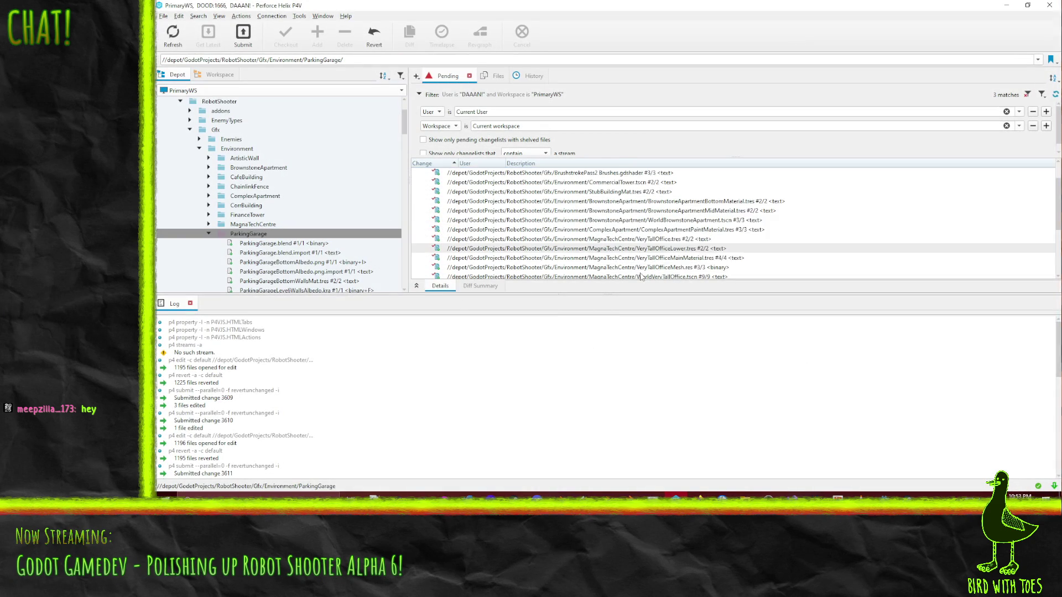
right_click(636, 262)
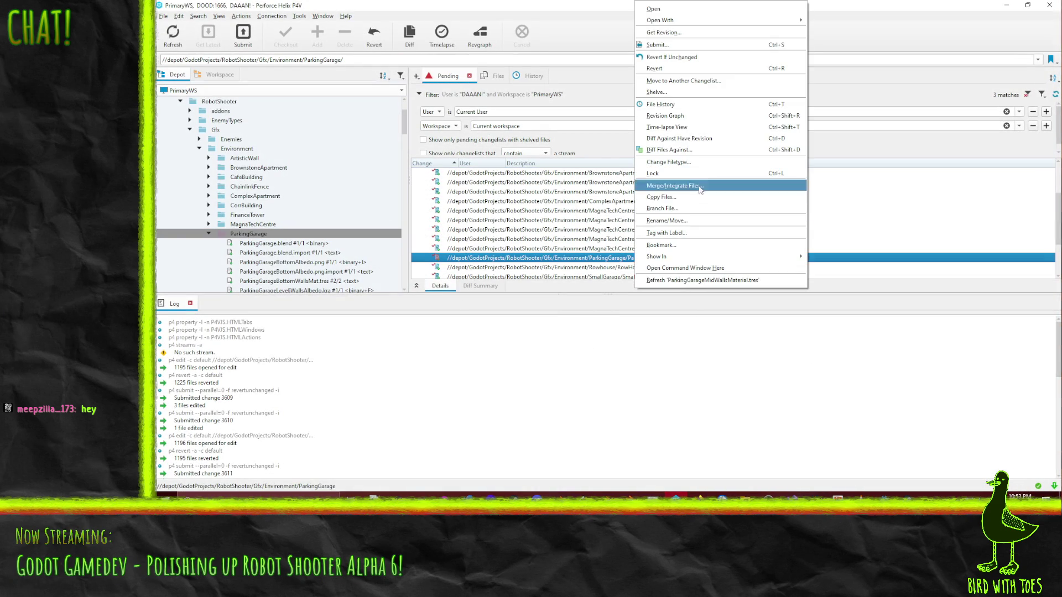
click(680, 68)
click(855, 357)
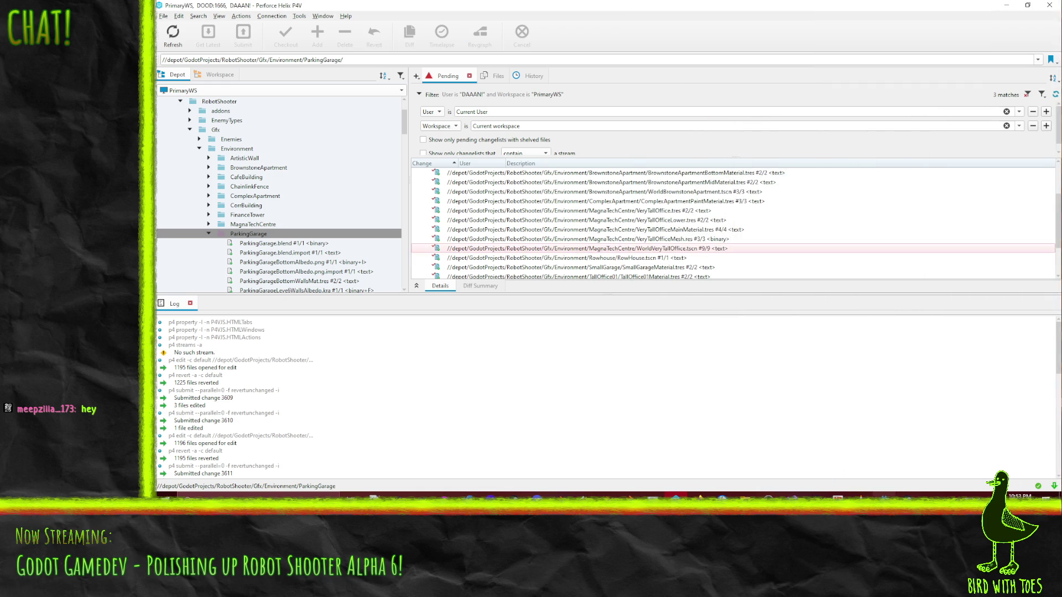
- Back in Godot, save the WorldParkingGarage scene with Ctrl+S
key(alt+Tab)
mouse_move(625, 237)
mouse_down()
mouse_move(645, 171)
mouse_move(672, 167)
mouse_move(616, 165)
mouse_move(652, 207)
mouse_up()
key(ctrl+s)
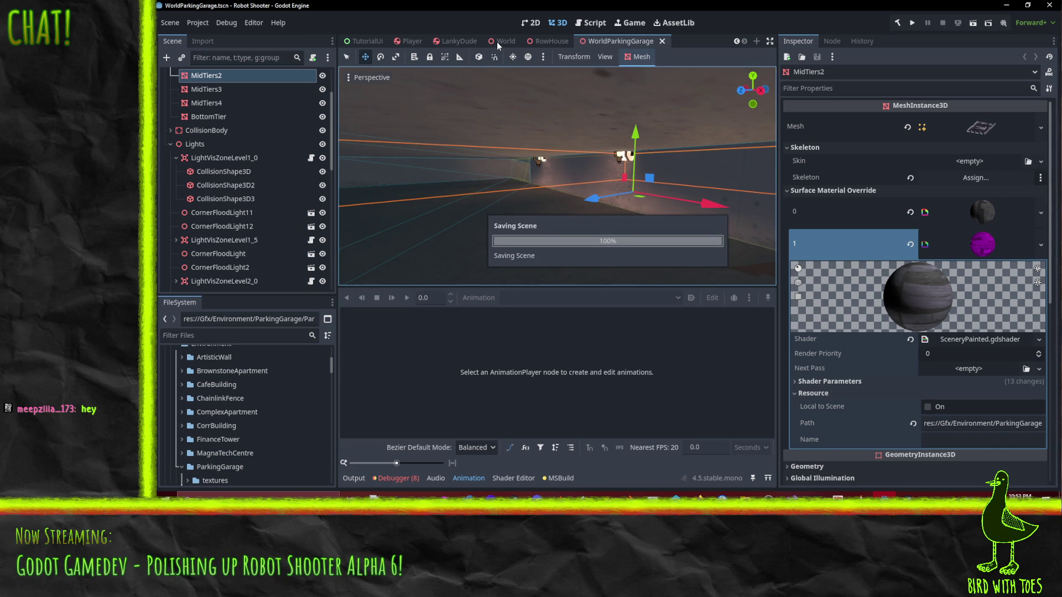
- Minimize P4V, dismiss the Load Errors write messages, and switch to the World scene tab
key(alt+Tab)
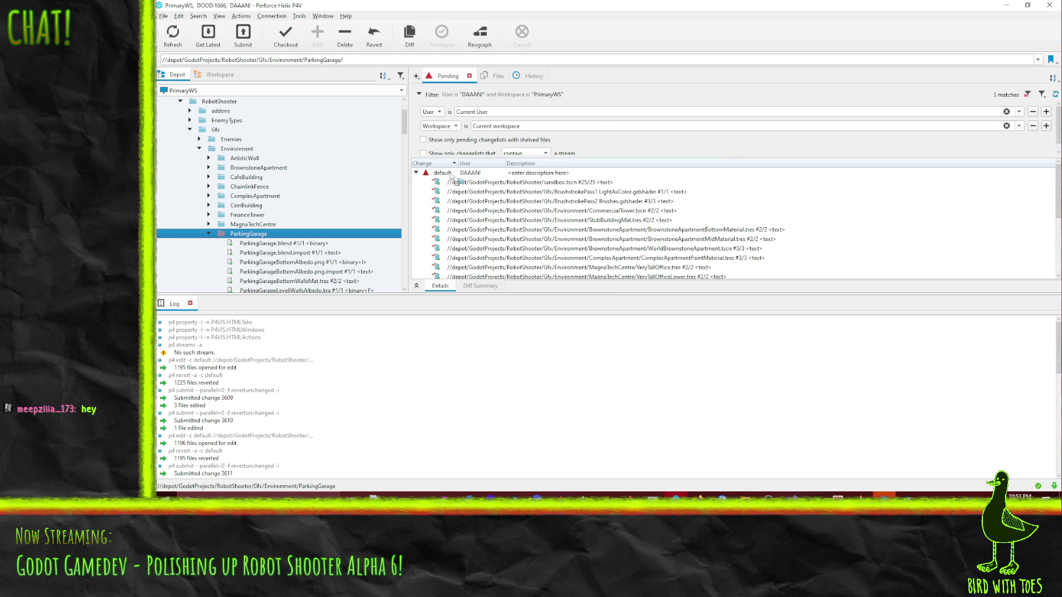
click(1000, 6)
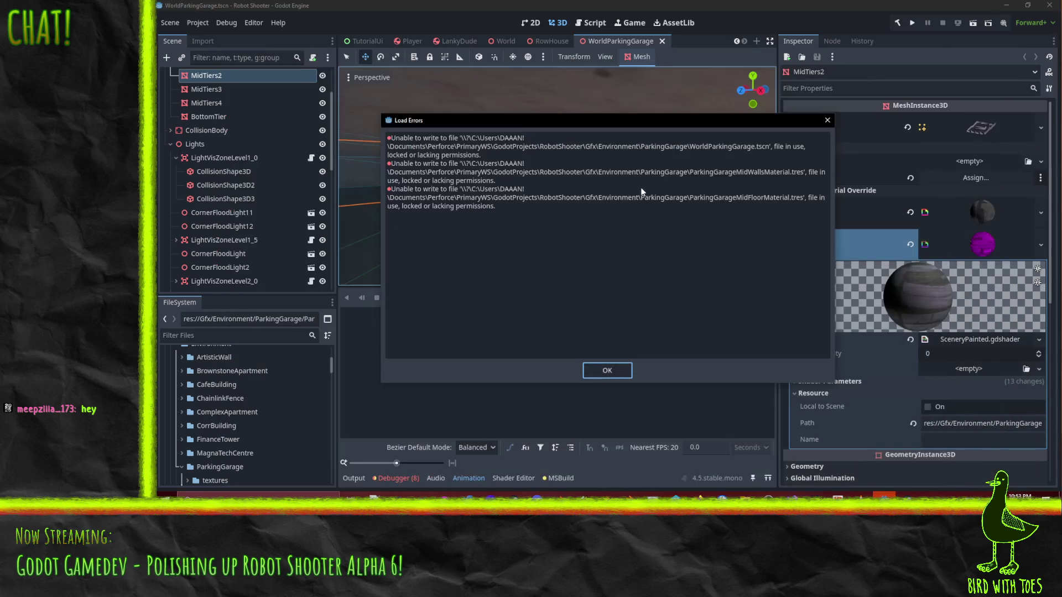
click(614, 371)
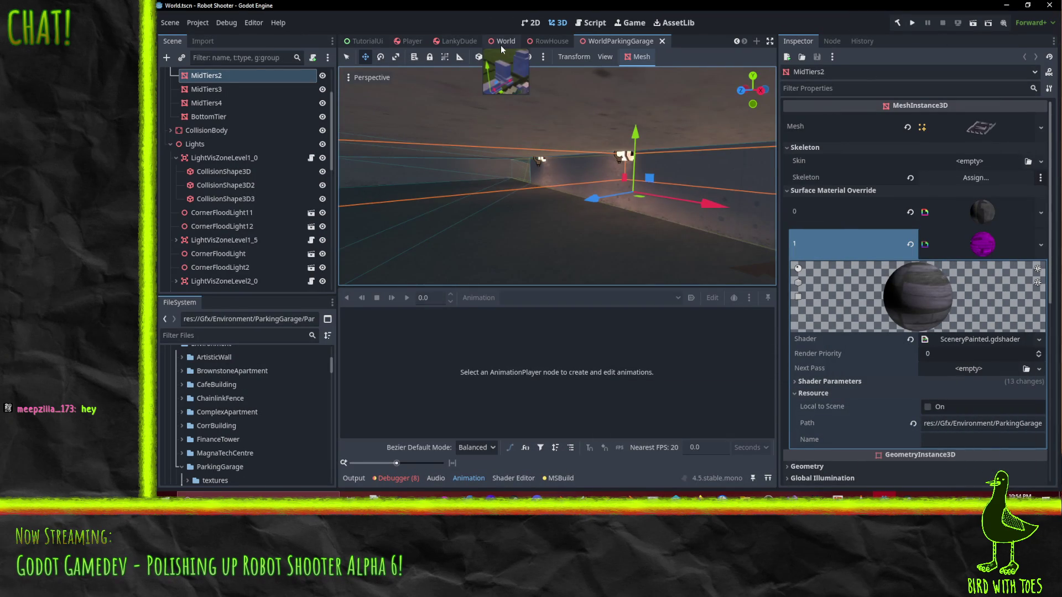
click(502, 43)
- Select the CitySculpture prop above the parking garage and open its scene in the editor
mouse_move(588, 201)
mouse_down()
mouse_move(777, 250)
mouse_move(759, 250)
mouse_move(637, 162)
mouse_move(572, 178)
mouse_move(712, 218)
mouse_move(483, 175)
mouse_move(555, 177)
mouse_move(534, 177)
mouse_move(547, 173)
mouse_move(529, 141)
mouse_move(384, 118)
mouse_move(612, 162)
mouse_move(574, 125)
mouse_move(587, 168)
mouse_move(552, 168)
mouse_move(735, 211)
mouse_move(675, 201)
mouse_move(620, 176)
mouse_up()
scroll(552, 168, up, 2)
click(636, 163)
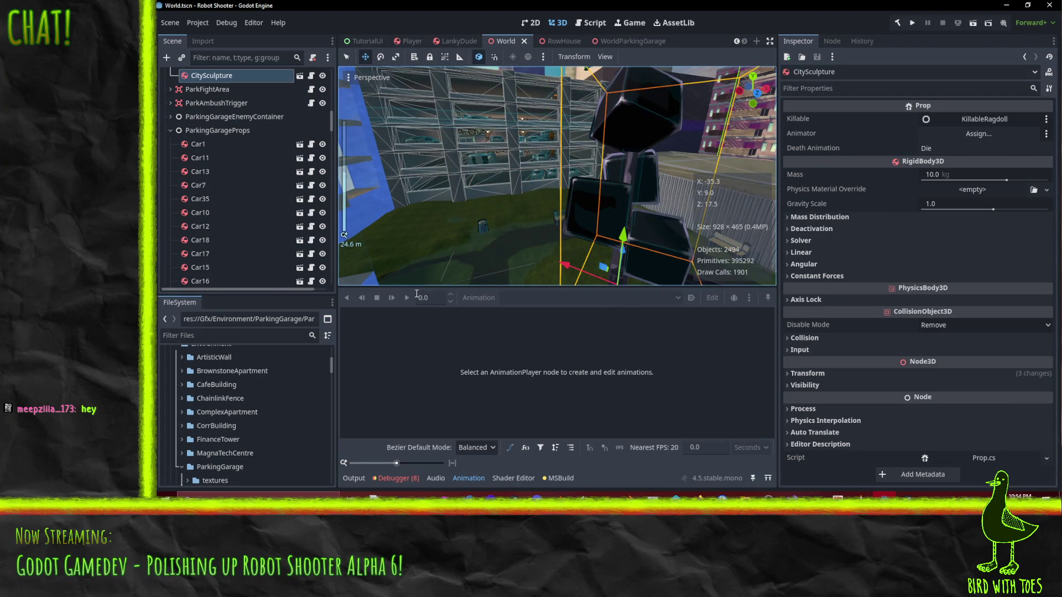
scroll(288, 183, up, 4)
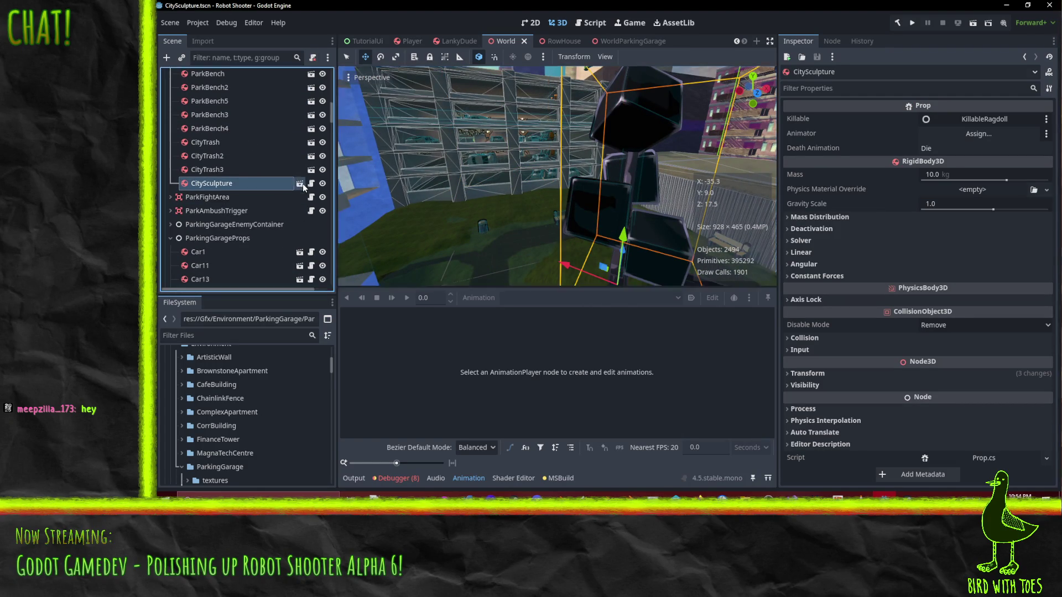
click(301, 184)
click(529, 158)
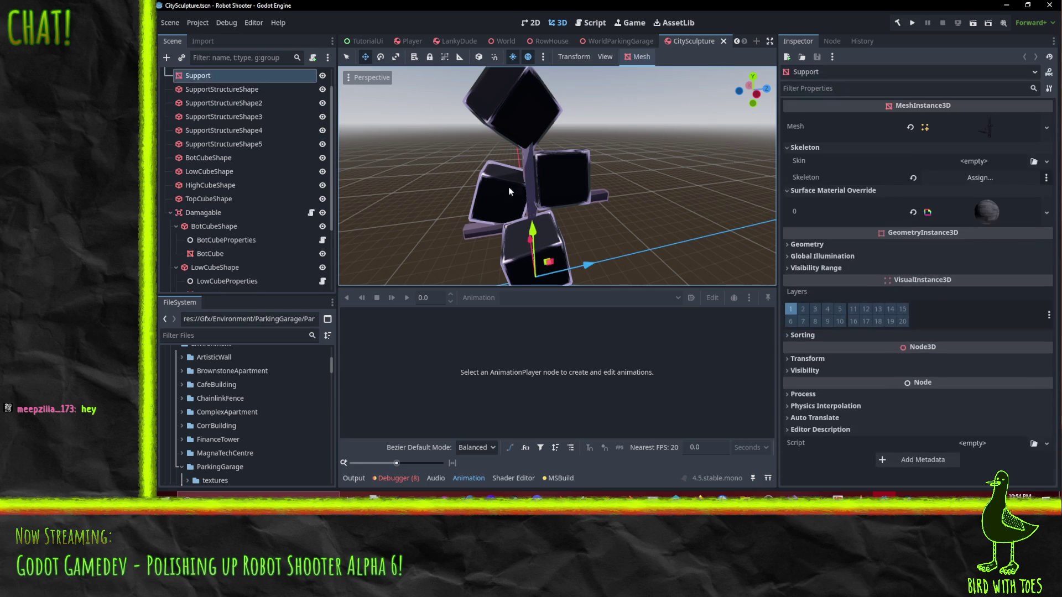
- Select the CitySculpture root body and view the sculpture from the side
scroll(213, 152, up, 1)
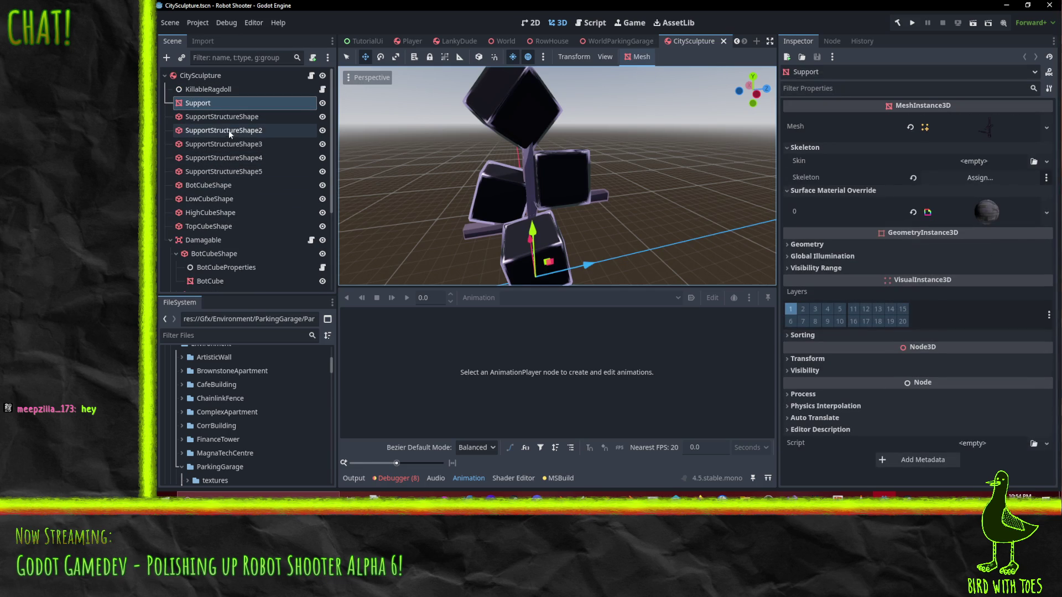
drag(478, 254, 619, 204)
scroll(277, 151, down, 4)
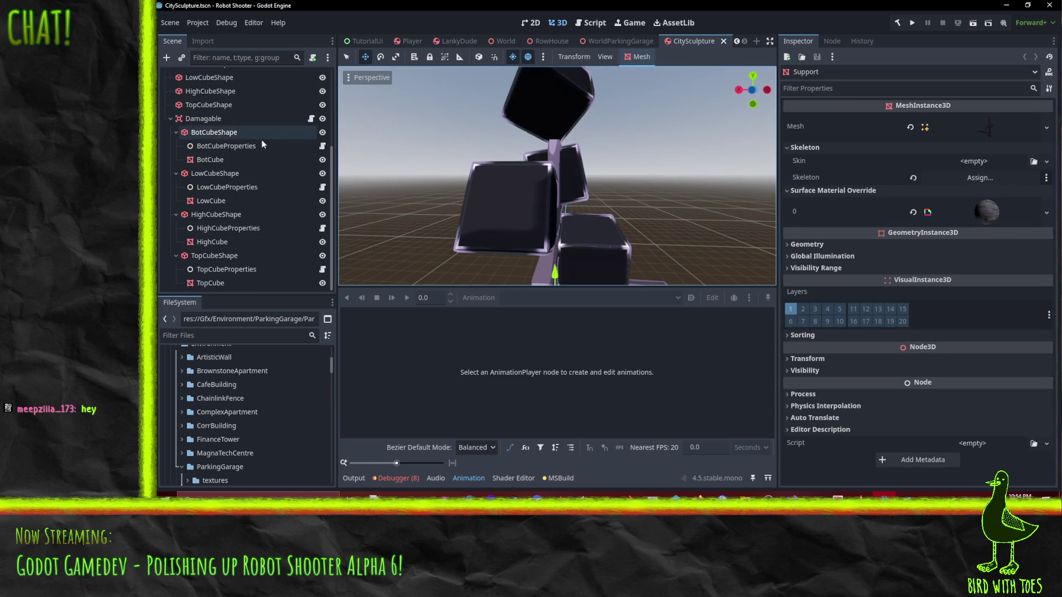
scroll(218, 260, up, 4)
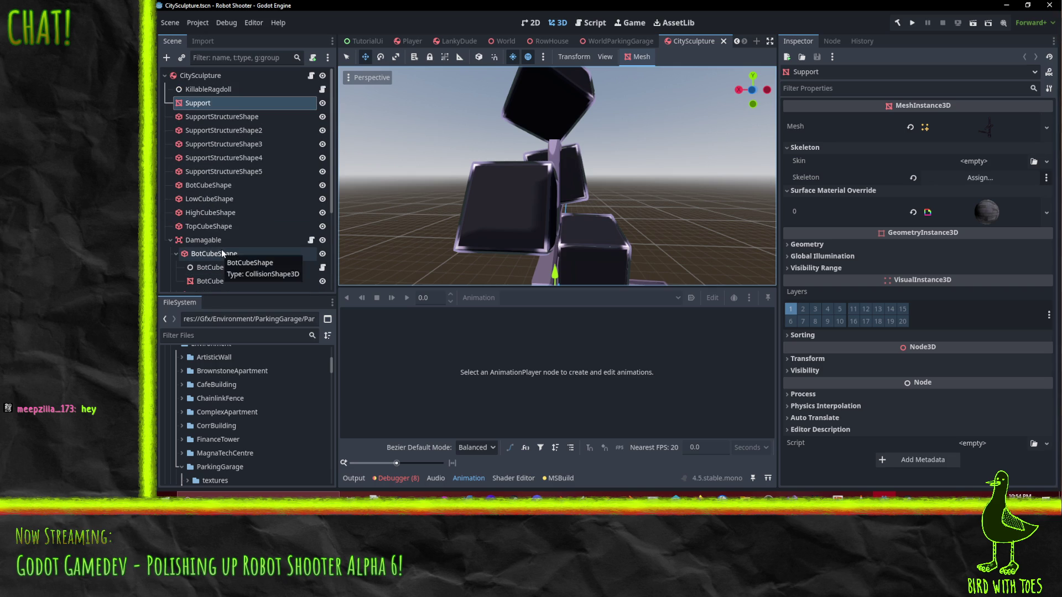
click(202, 75)
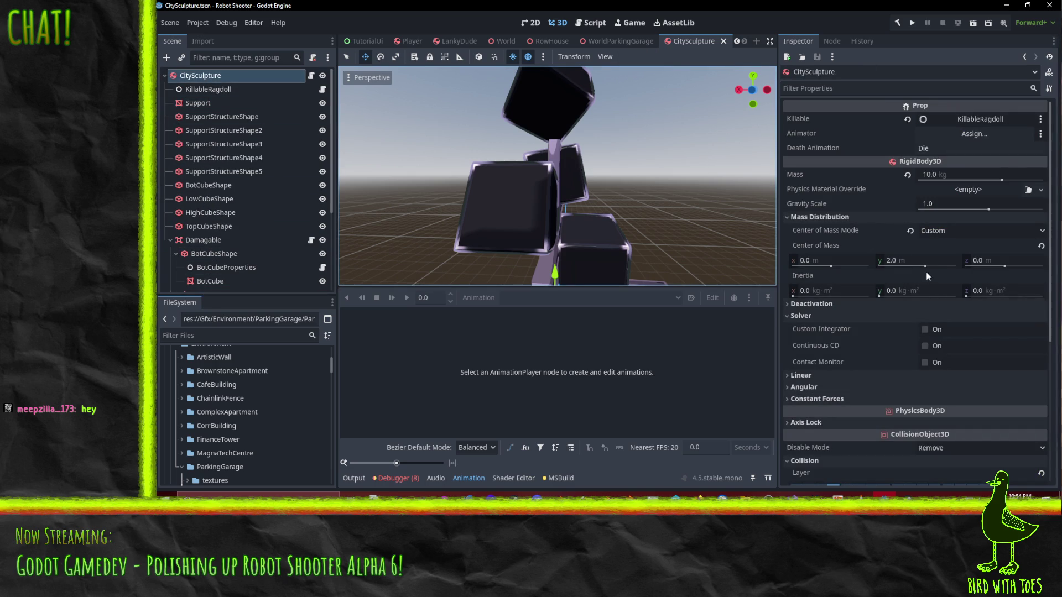
drag(709, 178, 581, 185)
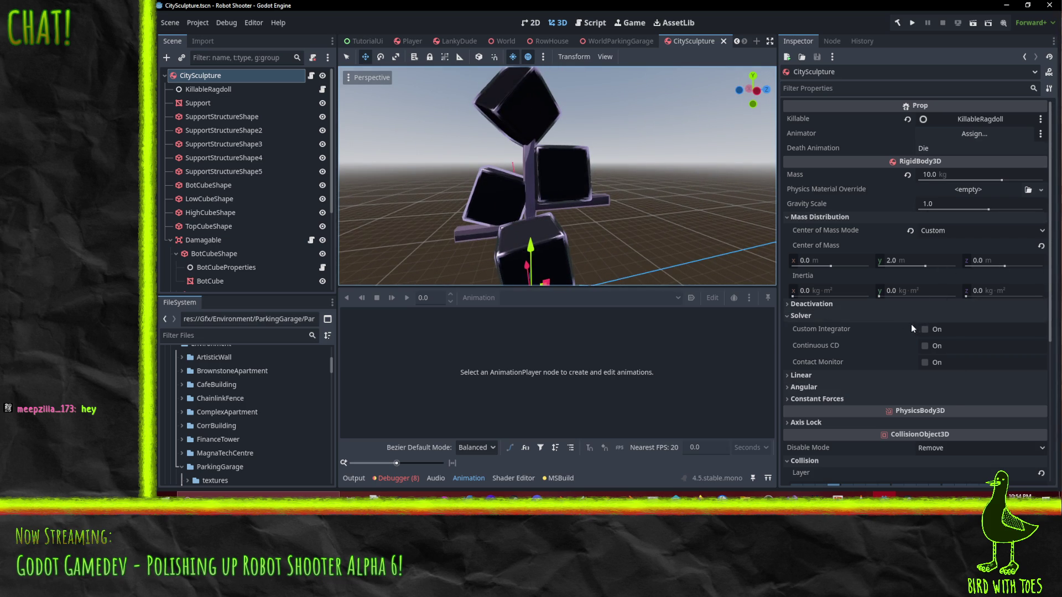
scroll(842, 328, down, 3)
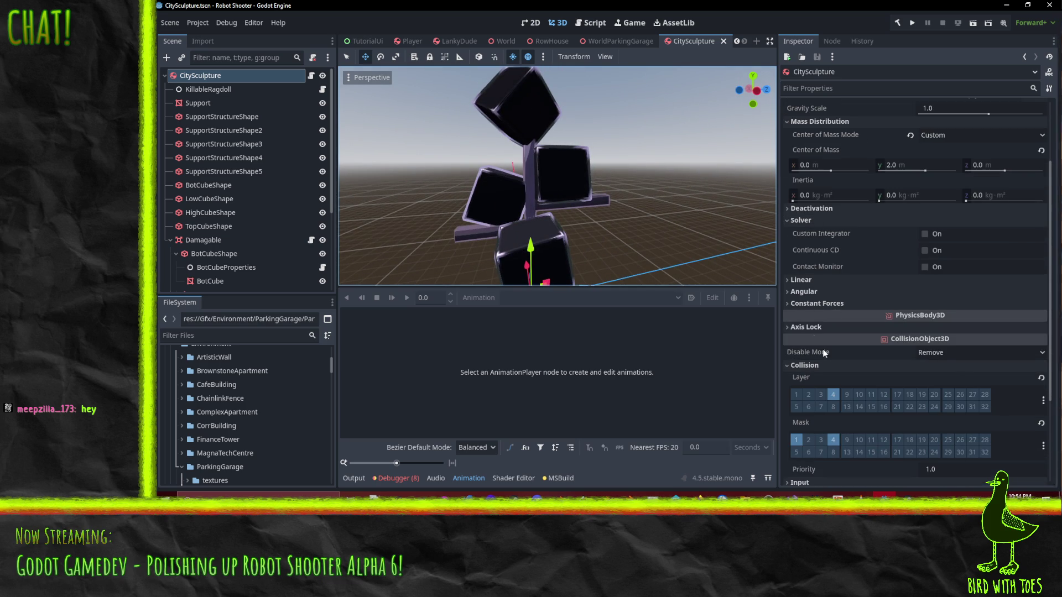
- Lock Linear and Angular X, Y and Z under Axis Lock, then save the scene
click(810, 327)
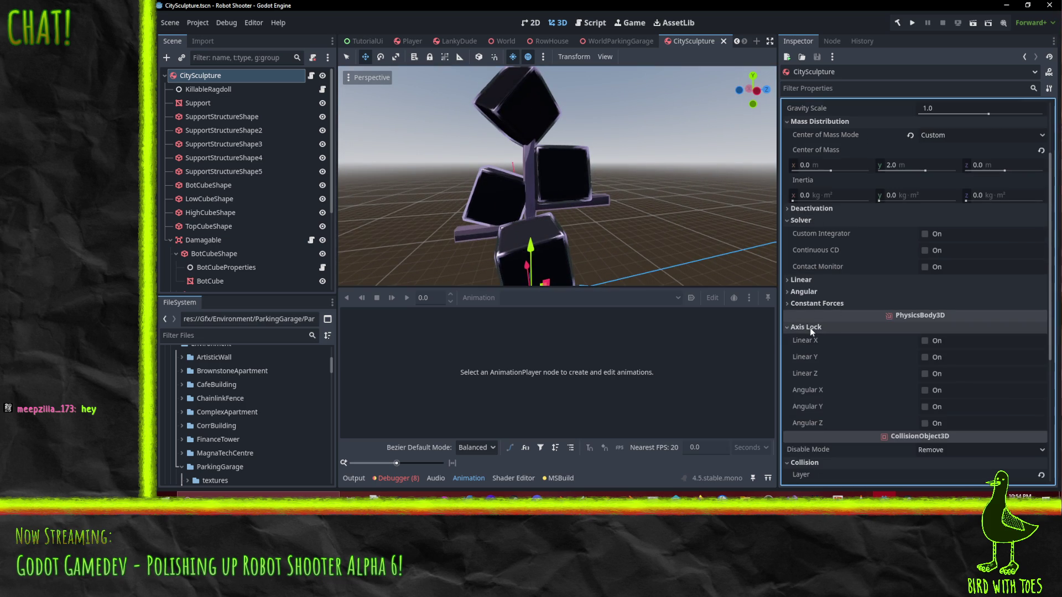
click(926, 423)
click(925, 407)
click(926, 390)
click(925, 373)
click(925, 356)
click(925, 340)
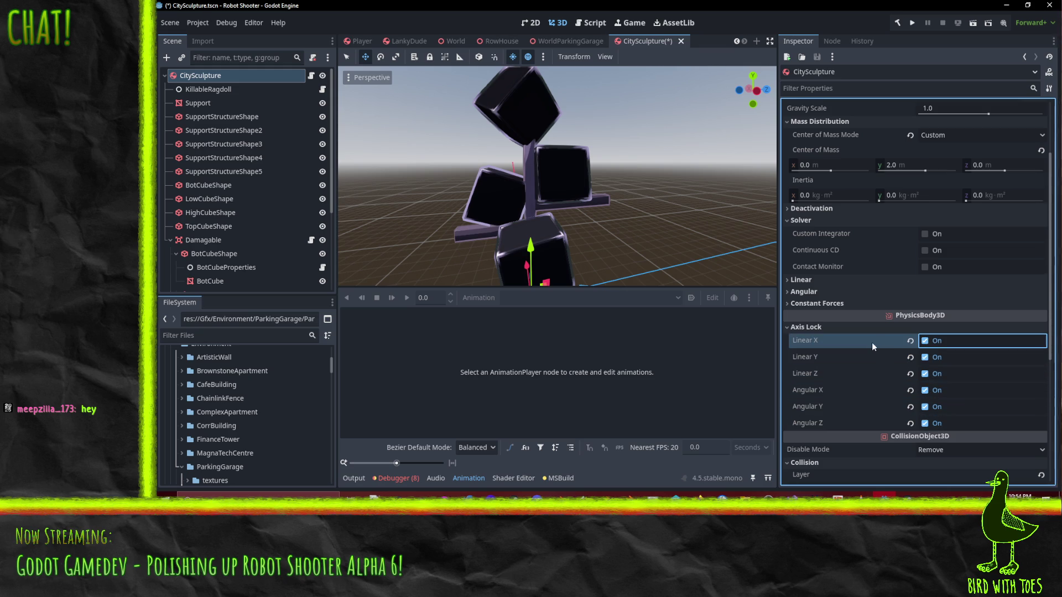
key(ctrl+s)
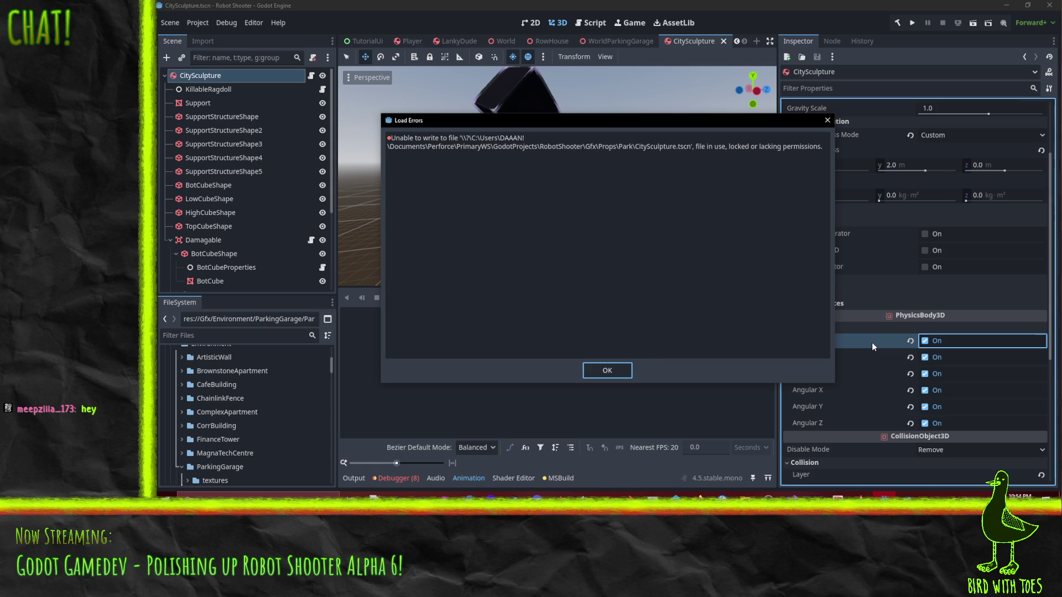
- Dismiss Godot's failed-save error and check out the RobotShooter depot folder in P4V
click(607, 370)
click(676, 496)
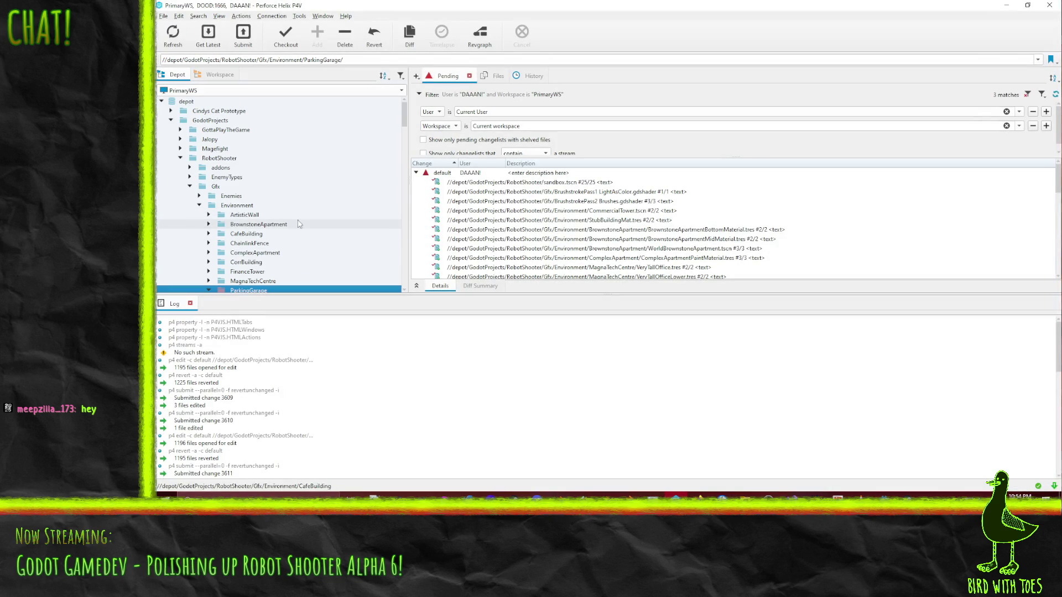
click(214, 159)
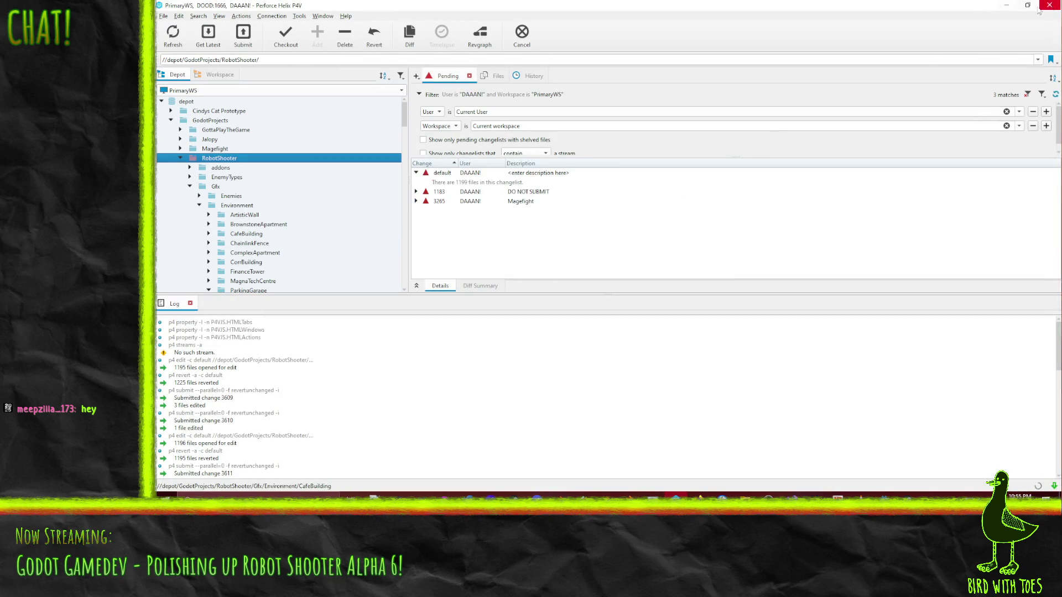
click(1002, 8)
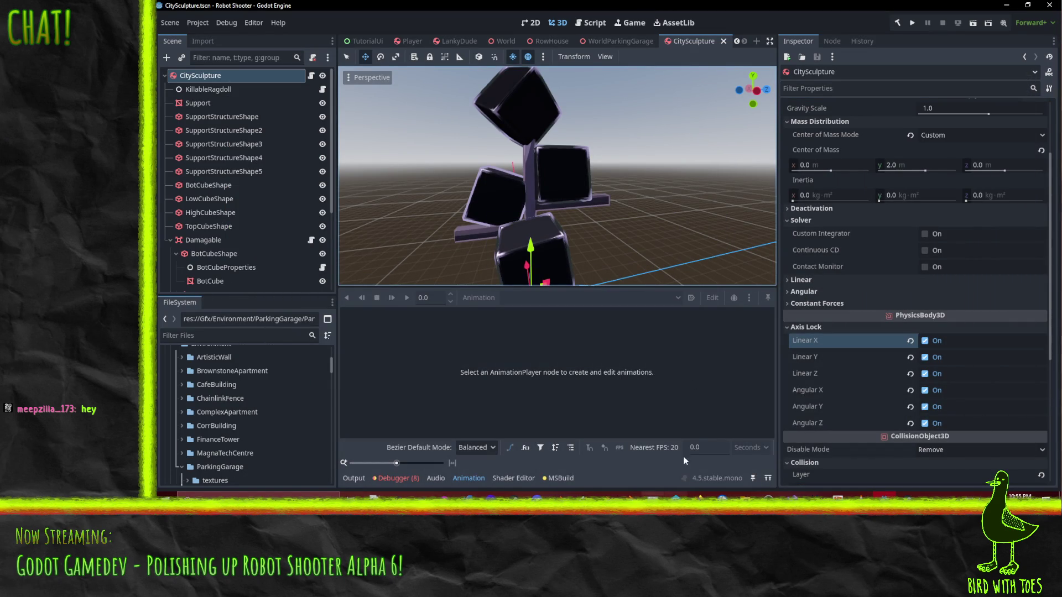
mouse_move(699, 497)
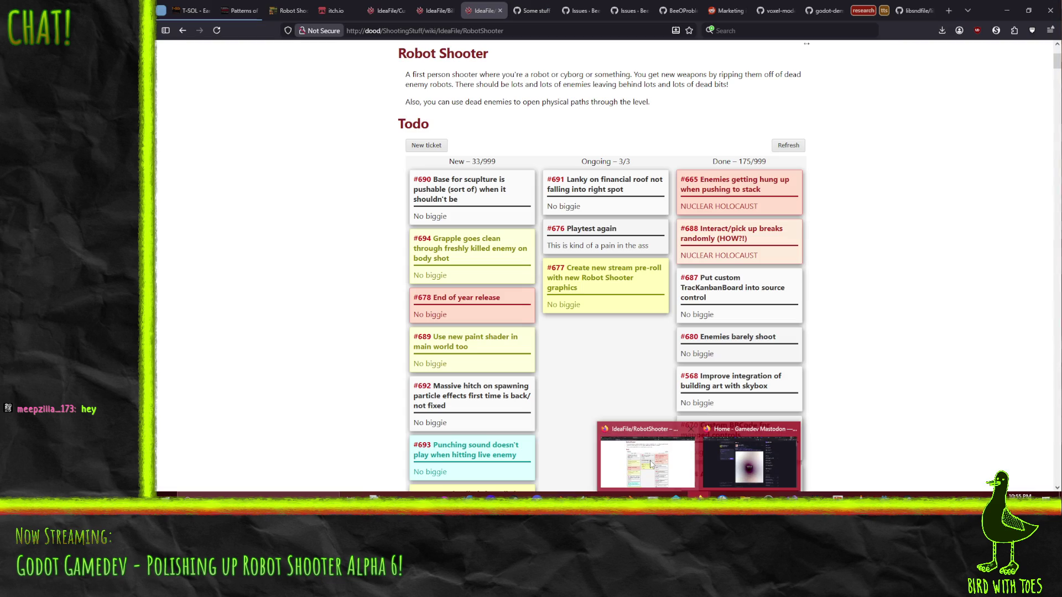
click(598, 450)
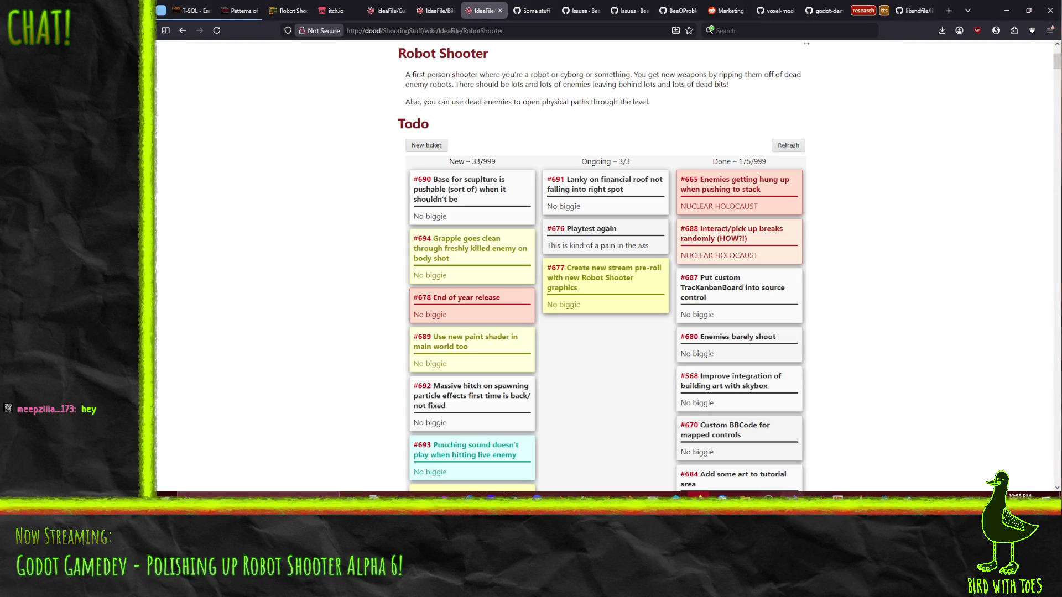
key(alt+Tab)
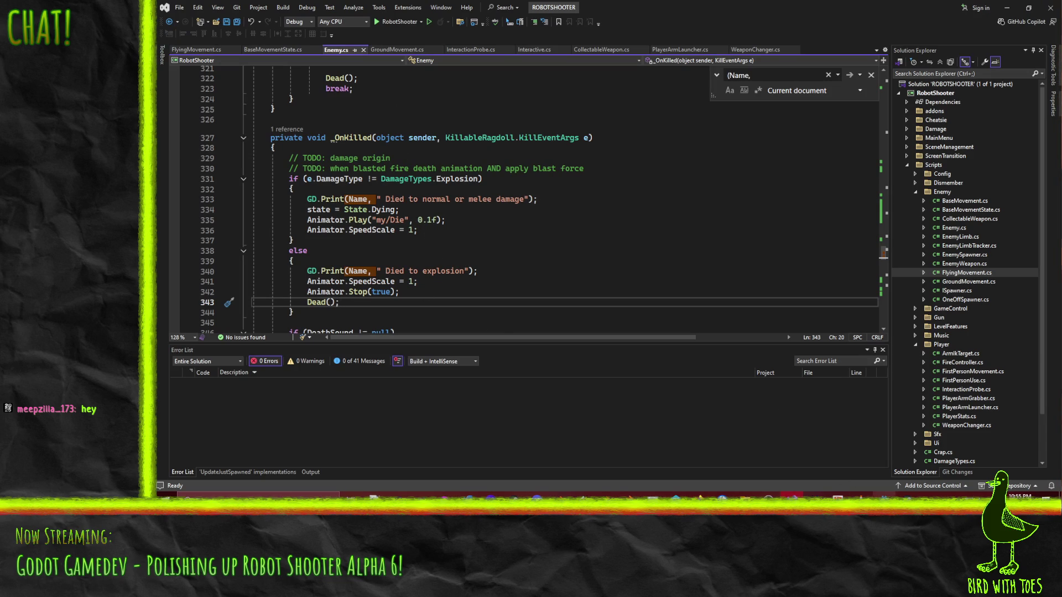
key(alt+Tab)
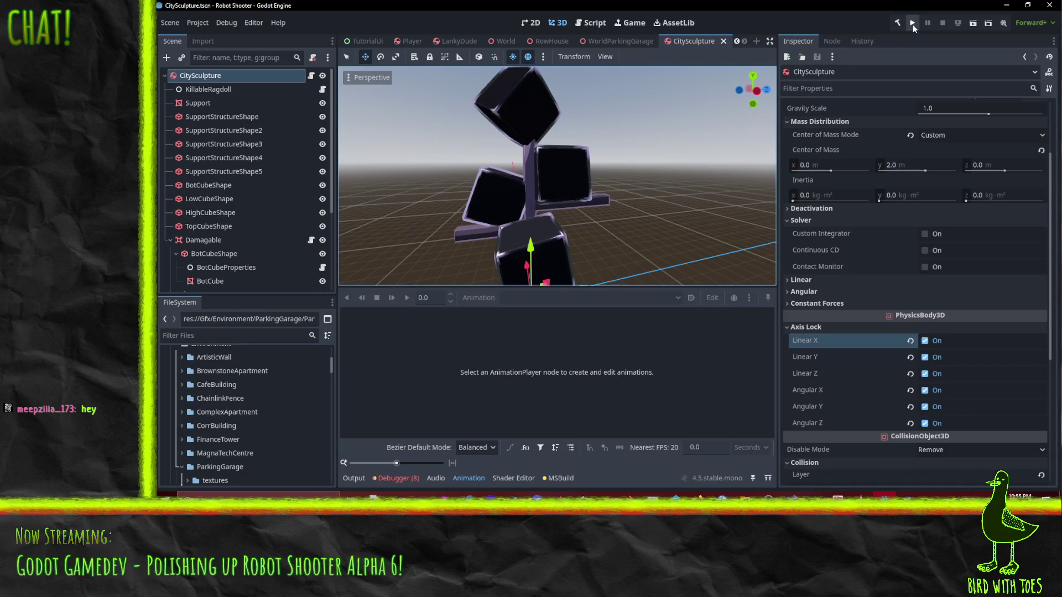
- Launch the game from the title screen and grapple two boxes in the tutorial
click(913, 24)
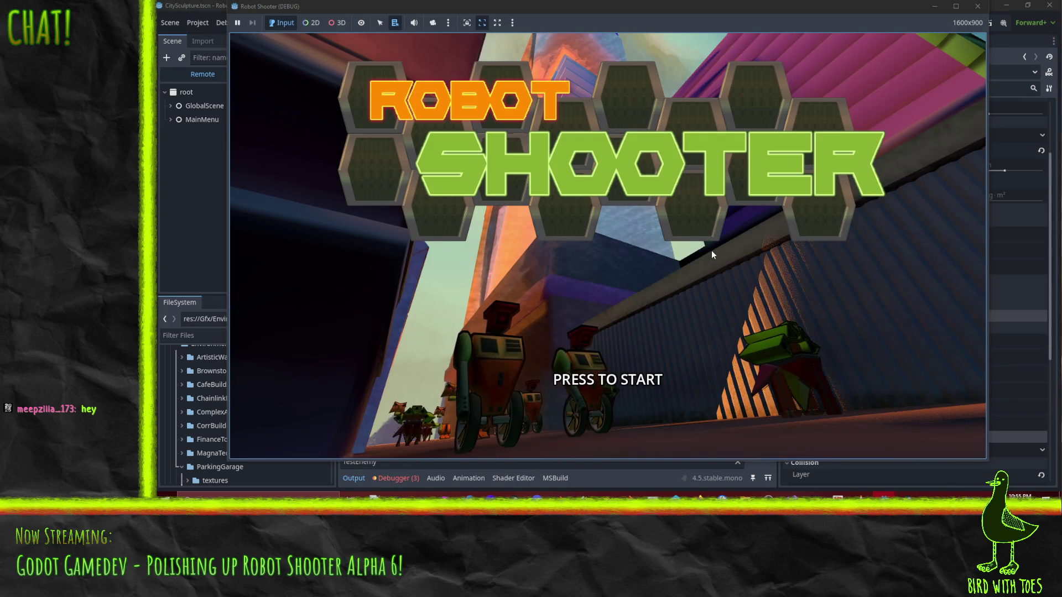
click(712, 252)
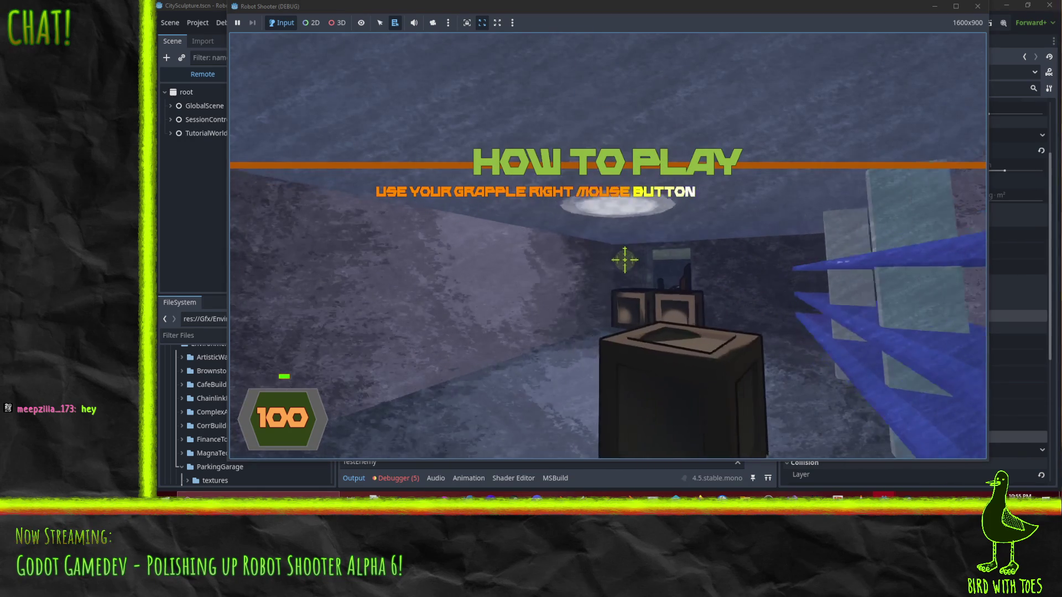
right_click(625, 259)
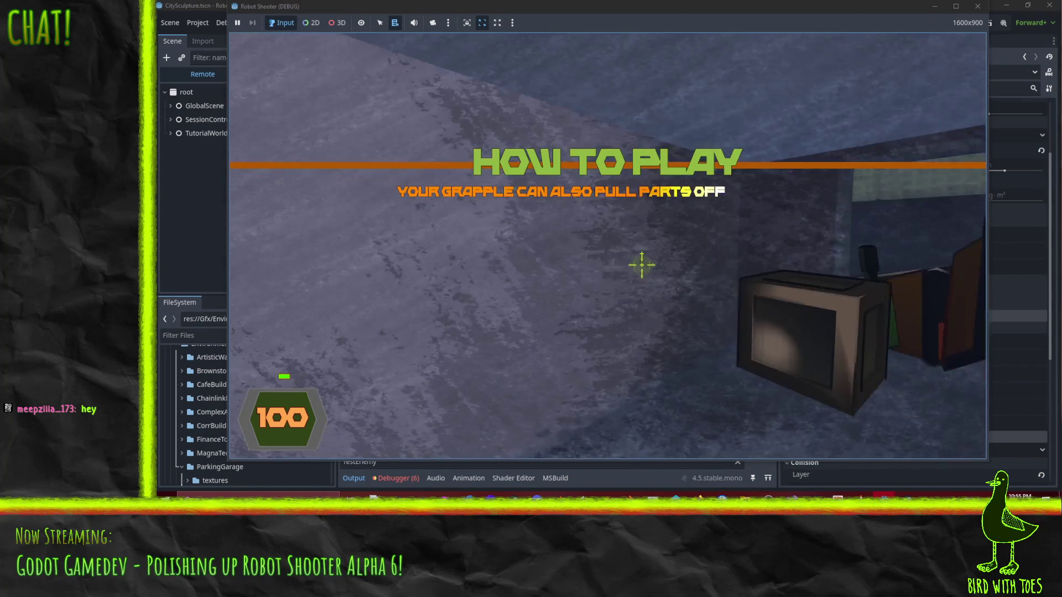
right_click(628, 260)
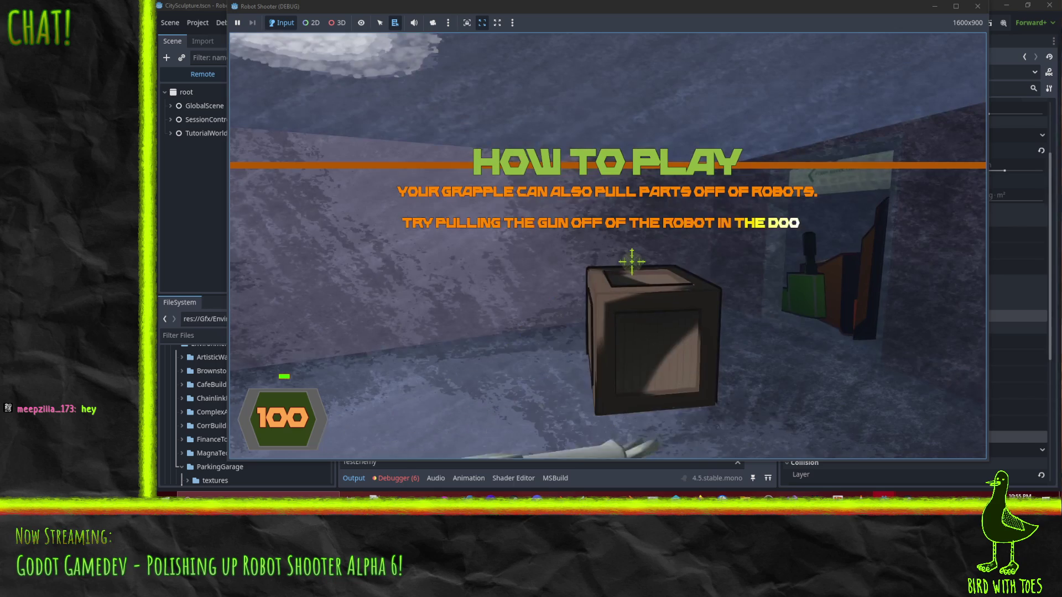
click(637, 264)
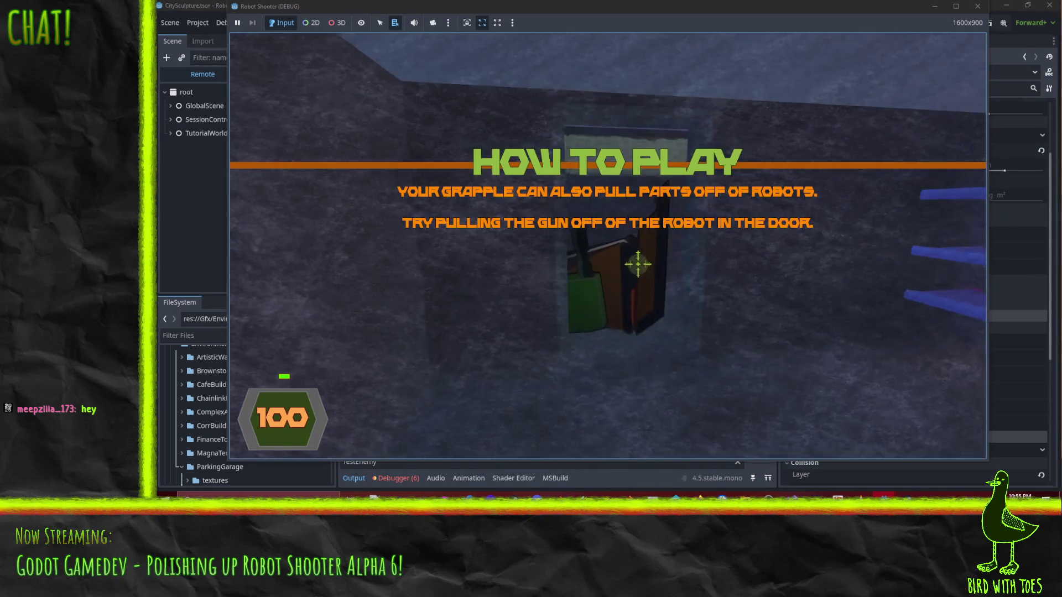
- Pull the gun off the doorway robot, pick it up, fire twice, and walk through the doorway
right_click(643, 266)
key(e)
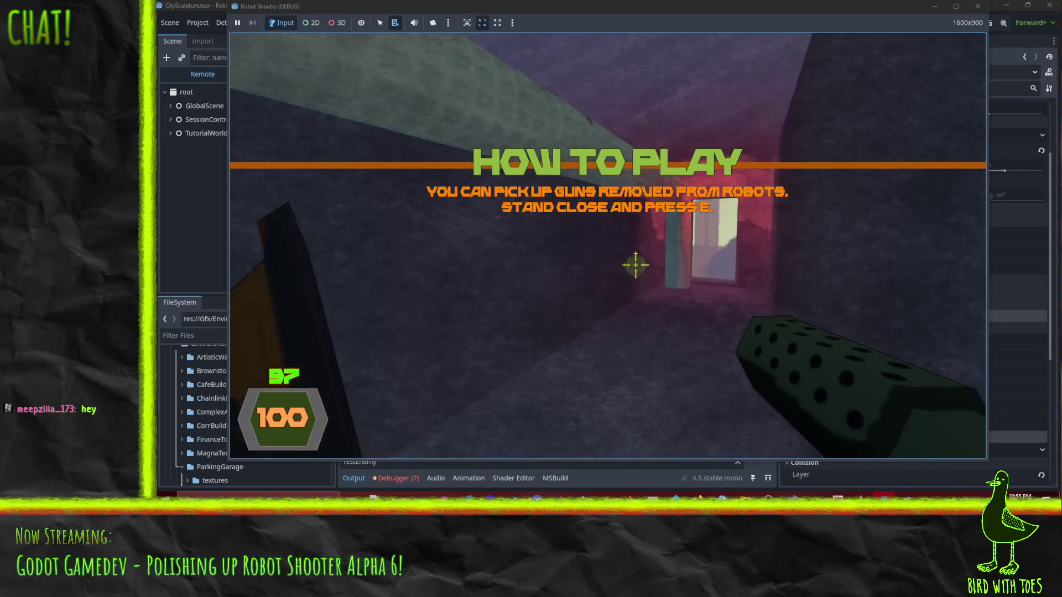
click(684, 296)
click(684, 296)
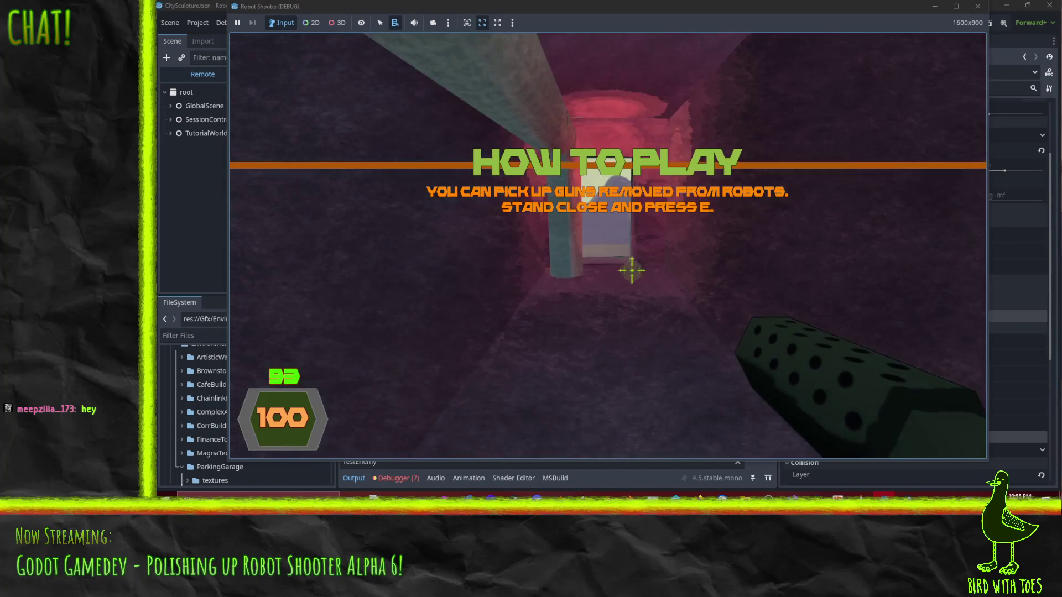
key(w)
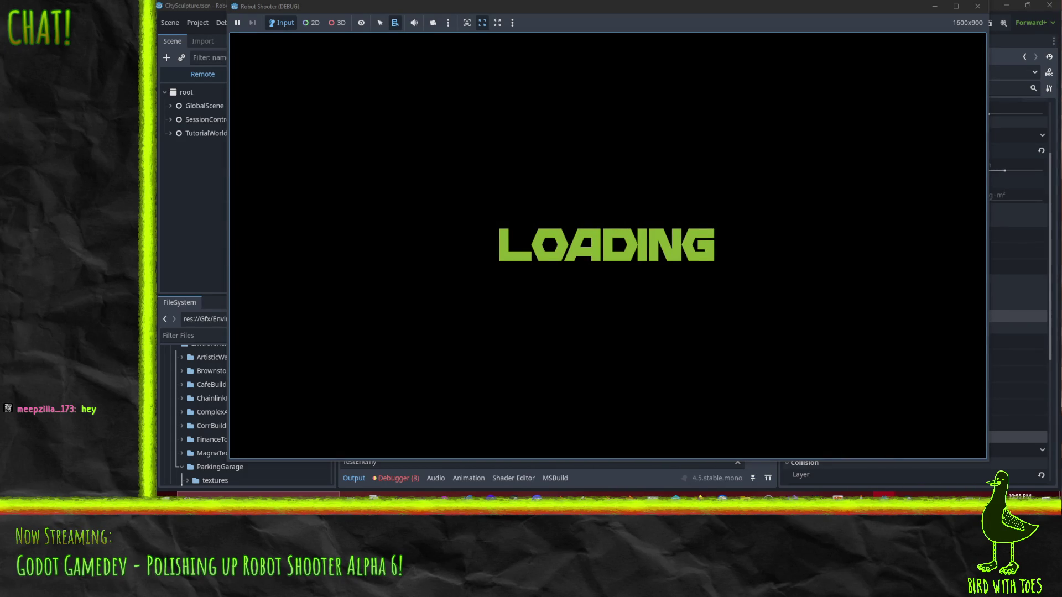
- Walk down the alley, destroy the orange robot, and collect its dropped gun for ammo
key(w)
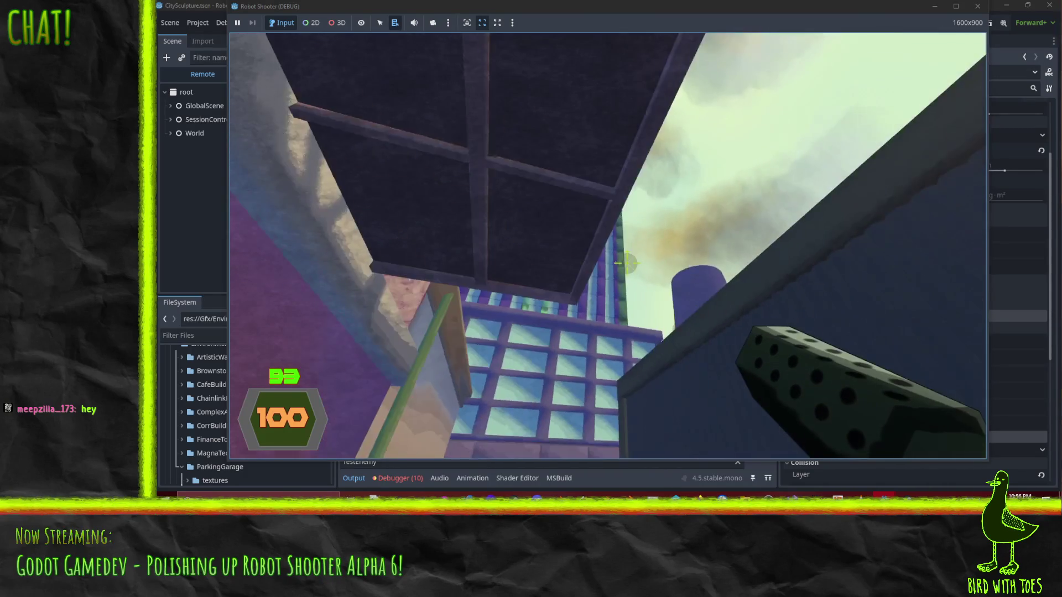
key(w)
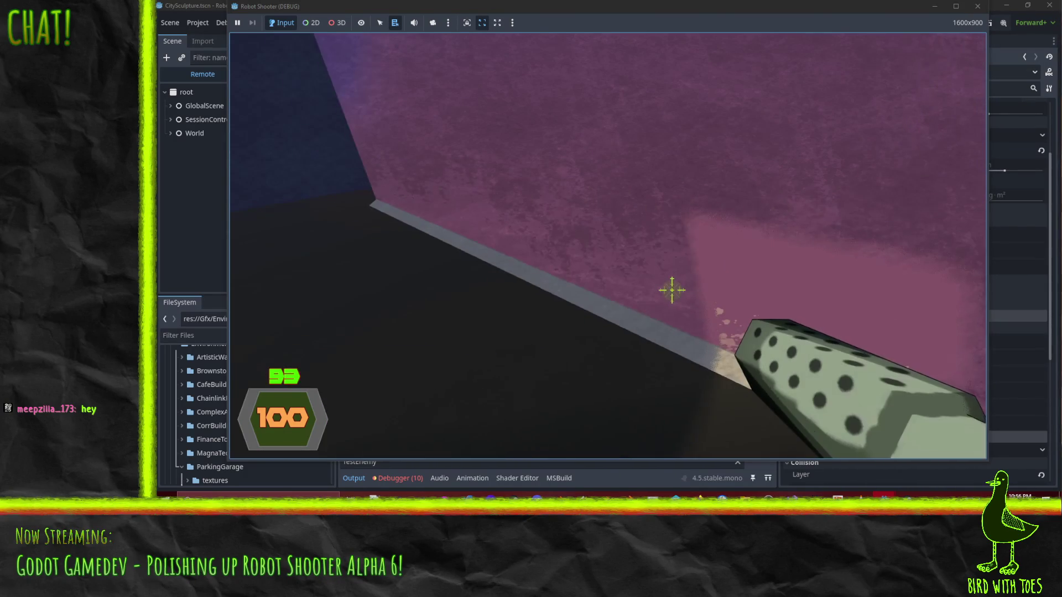
key(w)
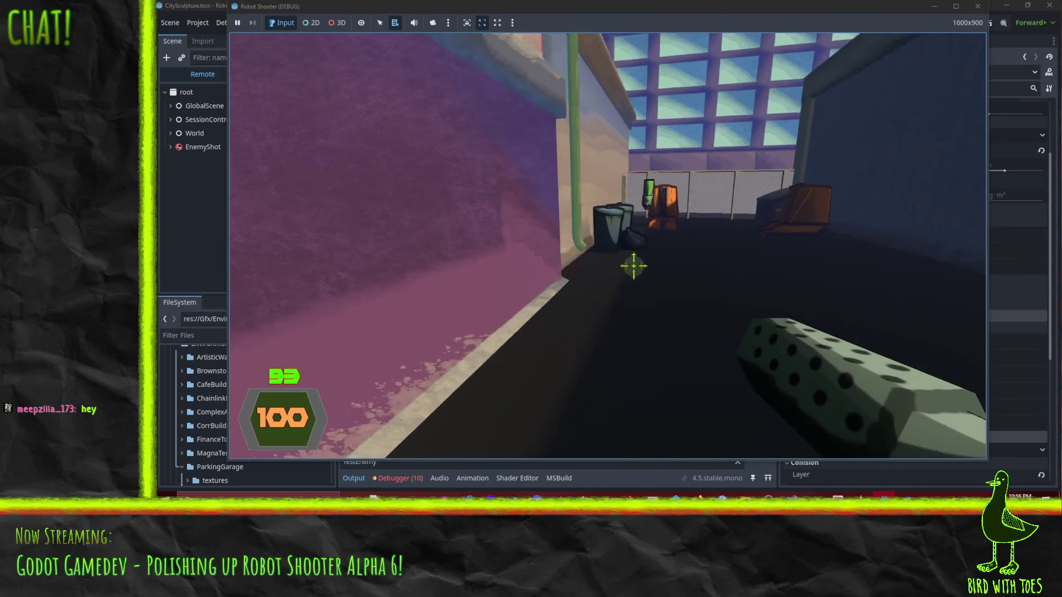
key(w)
click(628, 263)
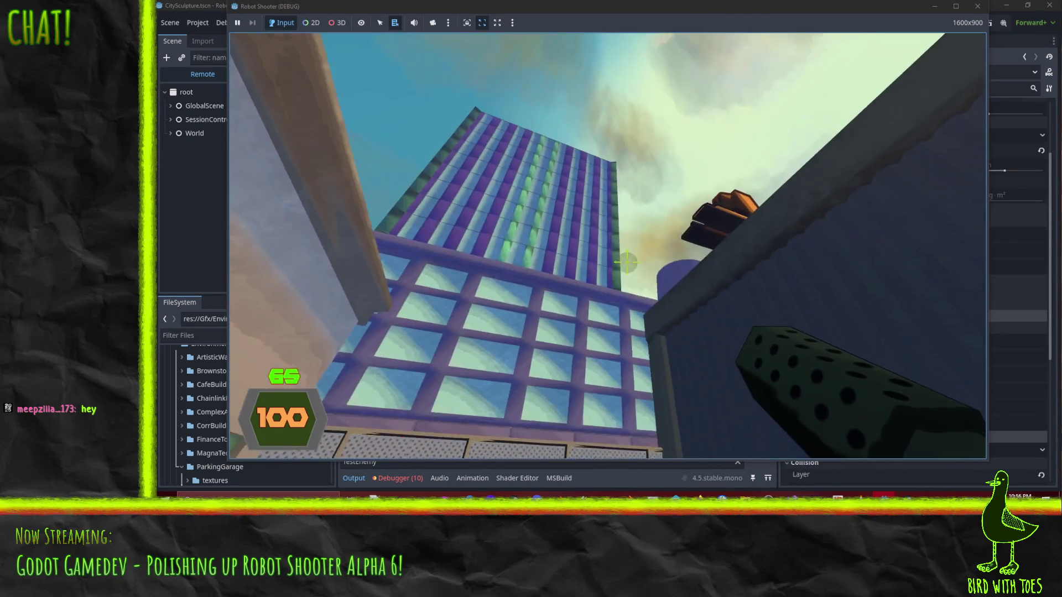
click(625, 262)
mouse_move(628, 274)
mouse_down()
mouse_move(671, 293)
mouse_move(624, 253)
mouse_move(663, 284)
mouse_move(641, 271)
mouse_up()
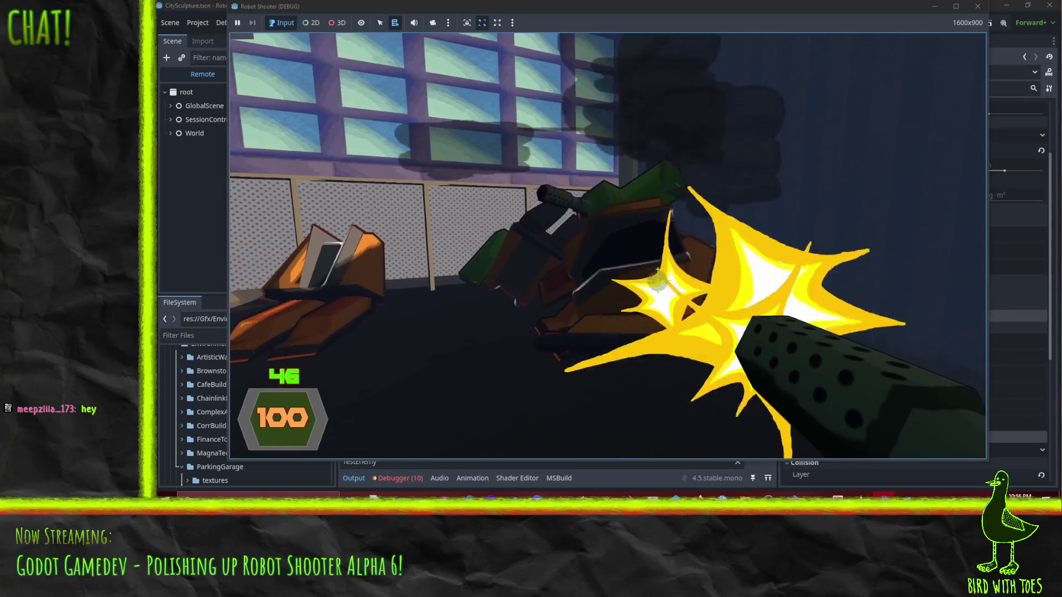
key(w)
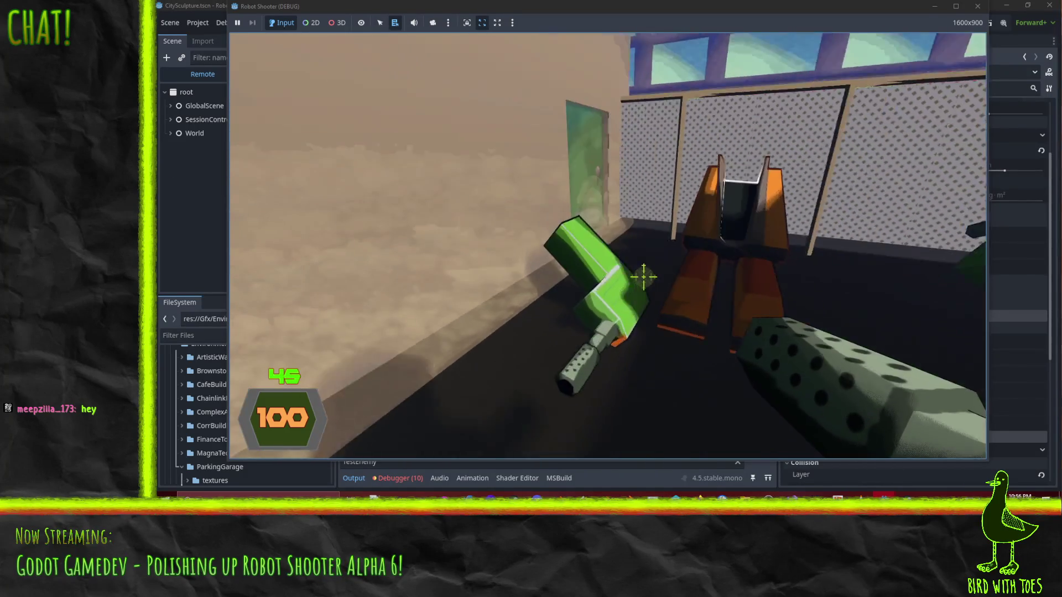
key(r)
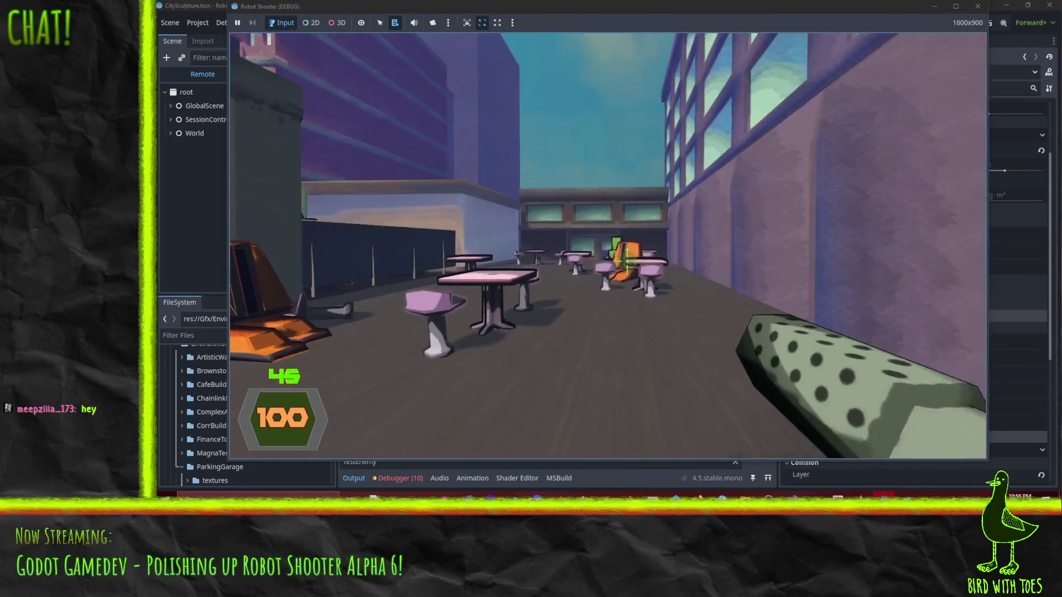
- Shoot down the robots on the café patio and the rooftop
click(635, 266)
click(635, 266)
click(634, 264)
click(627, 263)
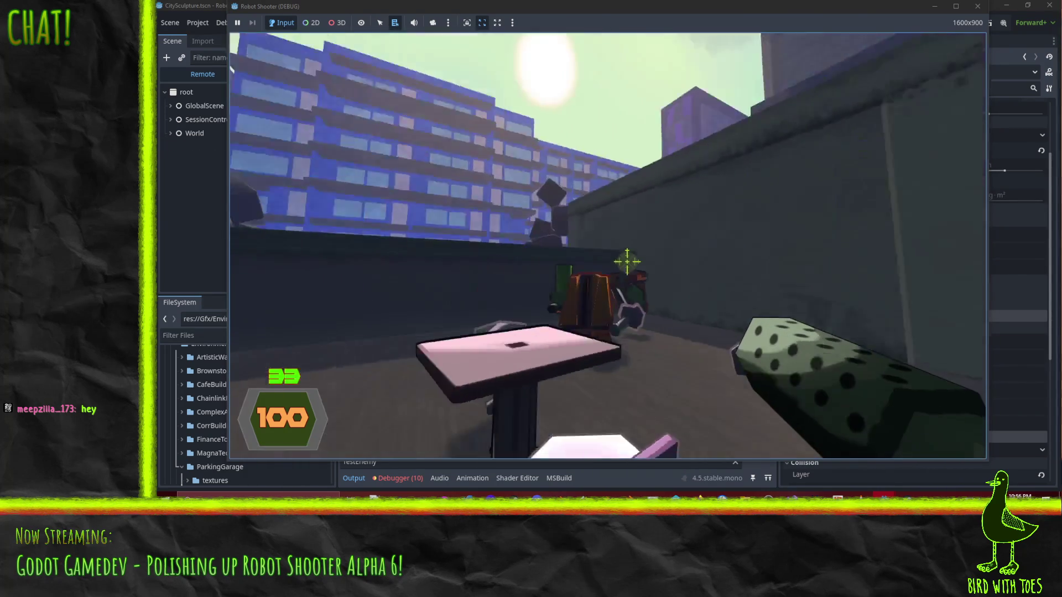
click(636, 267)
click(636, 268)
click(636, 268)
click(636, 268)
click(636, 267)
click(635, 267)
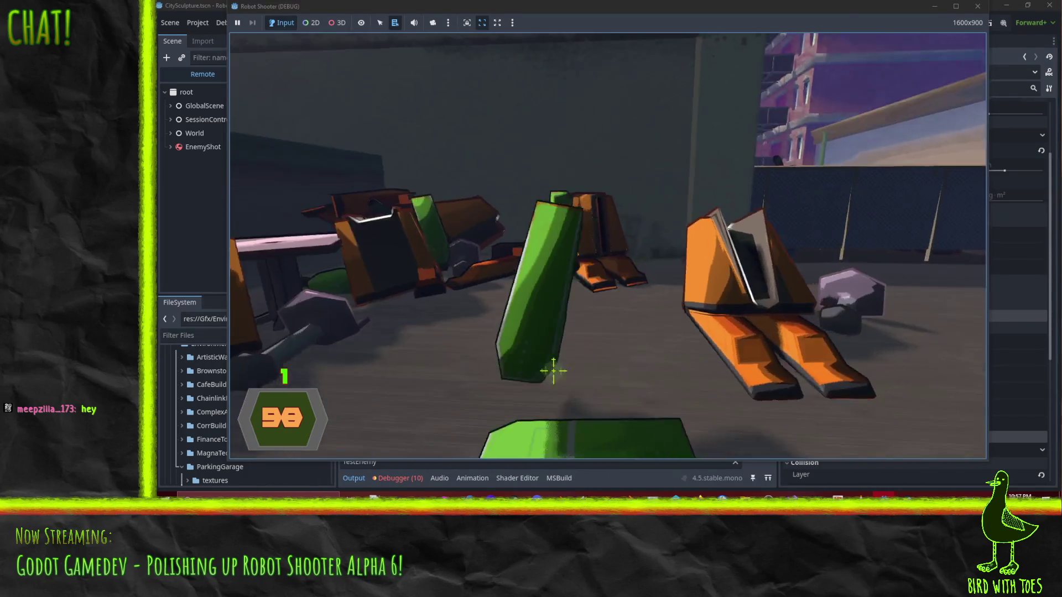
click(603, 326)
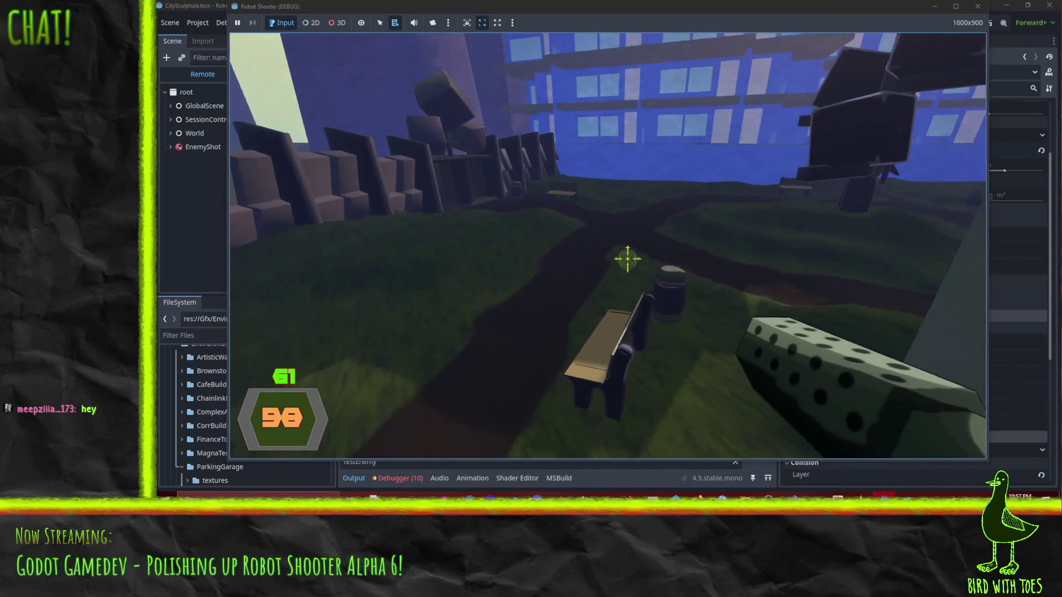
- Enter the Public Park and shoot and grab the park robots
key(w)
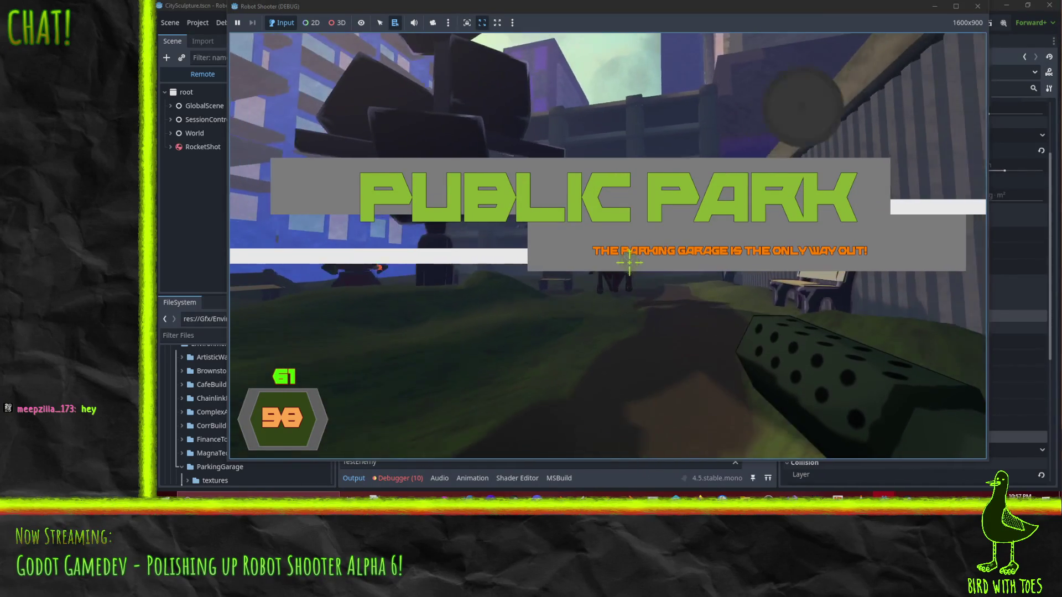
click(629, 262)
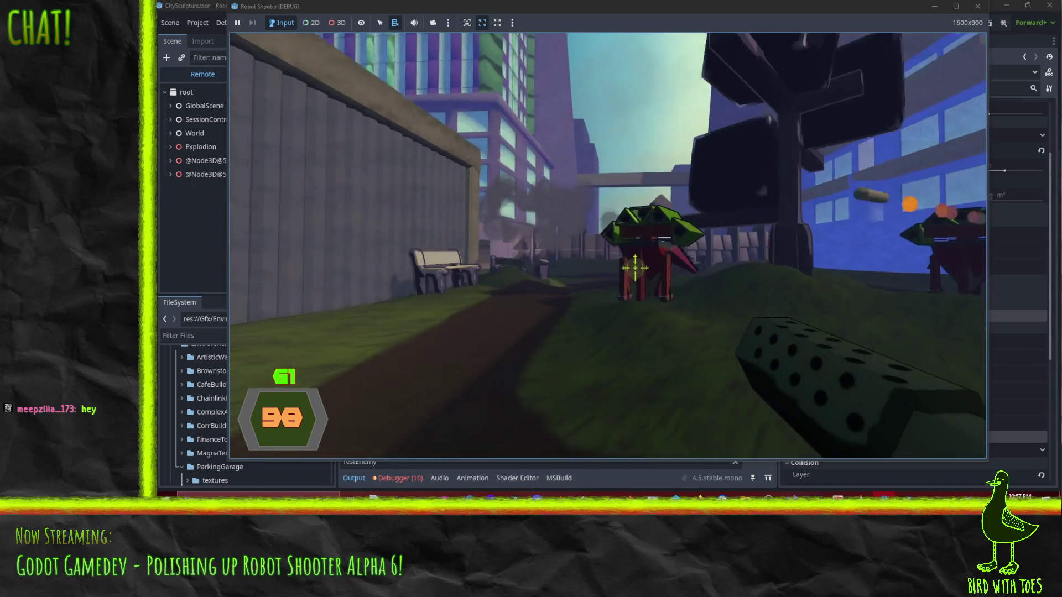
key(w)
right_click(635, 268)
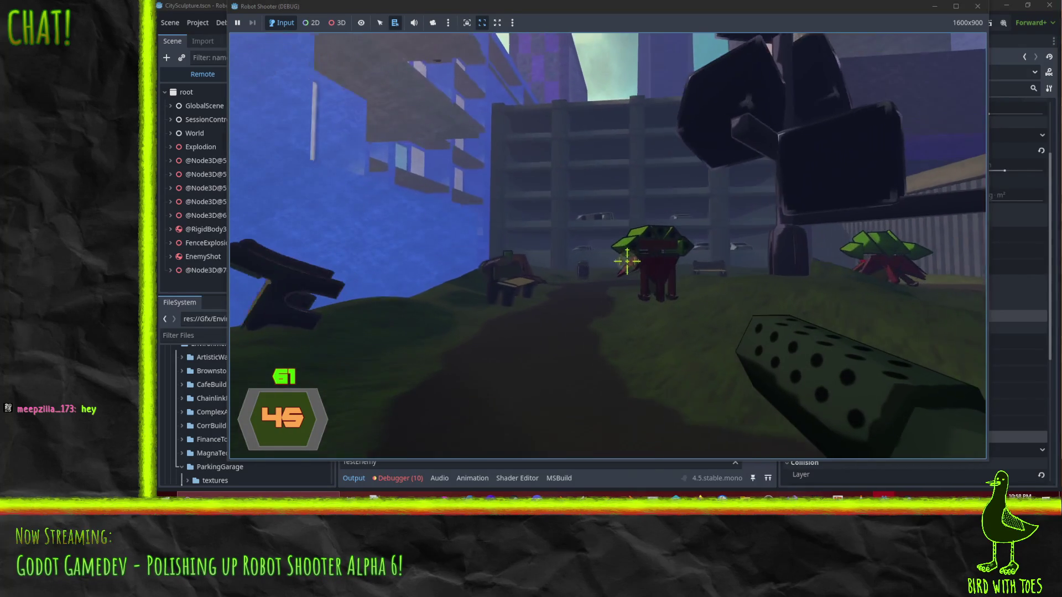
click(630, 263)
click(636, 267)
mouse_move(636, 267)
mouse_down()
mouse_move(622, 258)
mouse_move(742, 332)
mouse_move(662, 280)
mouse_move(640, 280)
mouse_move(627, 261)
mouse_up()
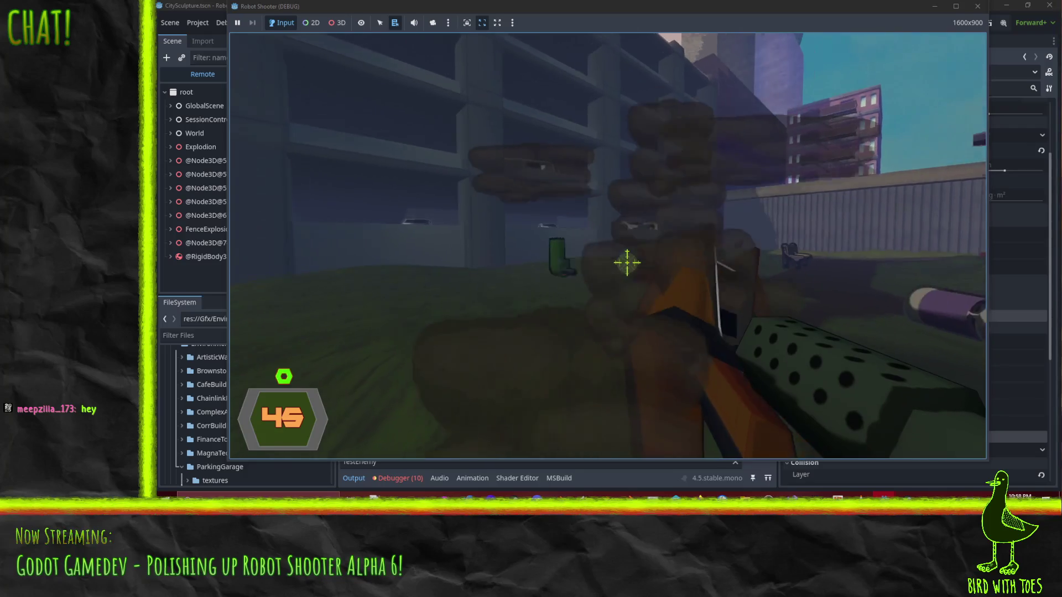
- Pick up the green gun and punch and shoot the remaining robots toward the garage
key(w)
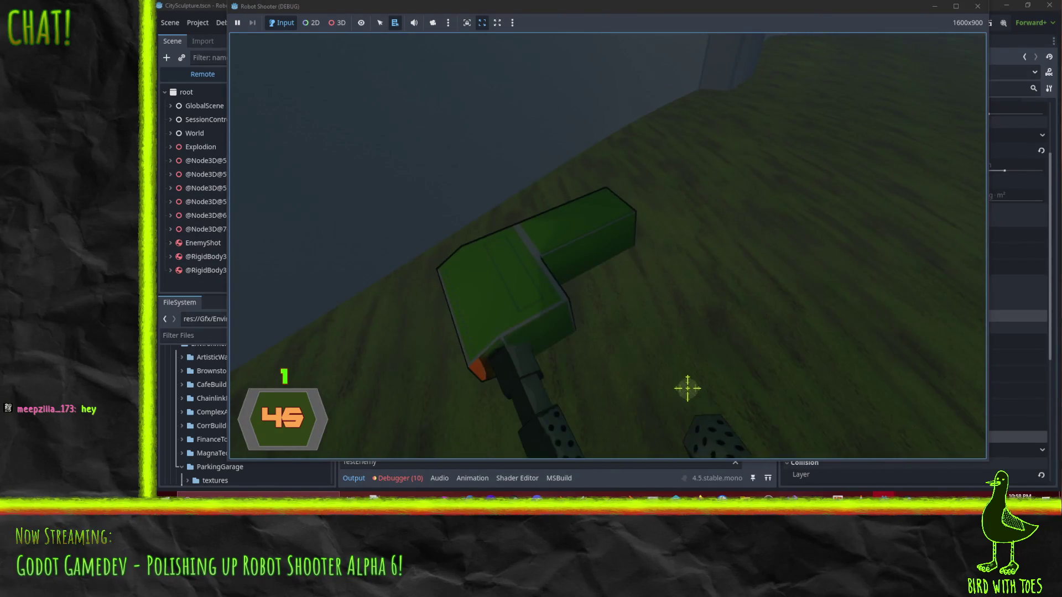
key(e)
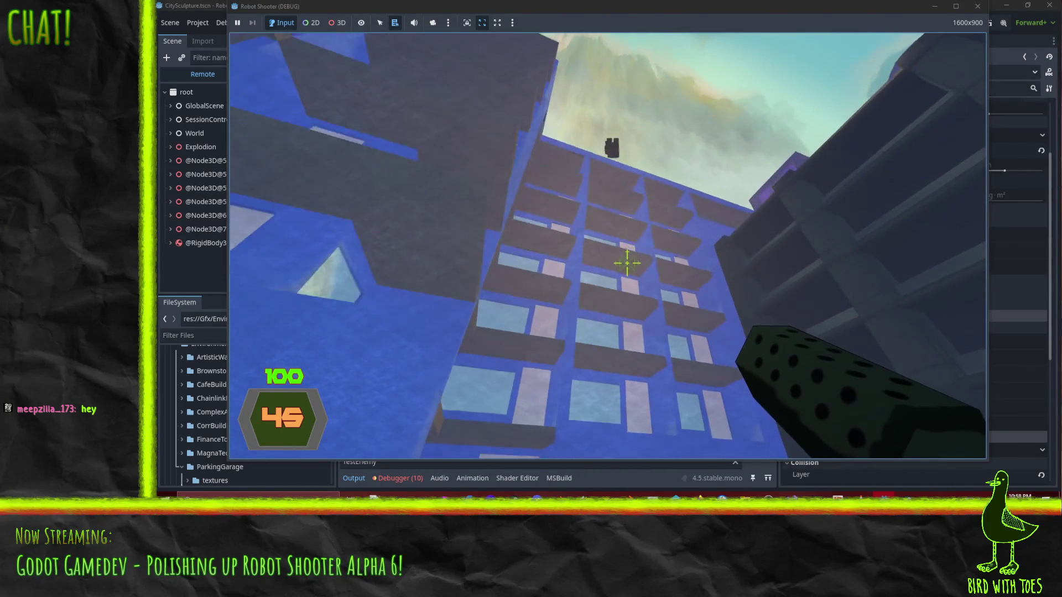
key(w)
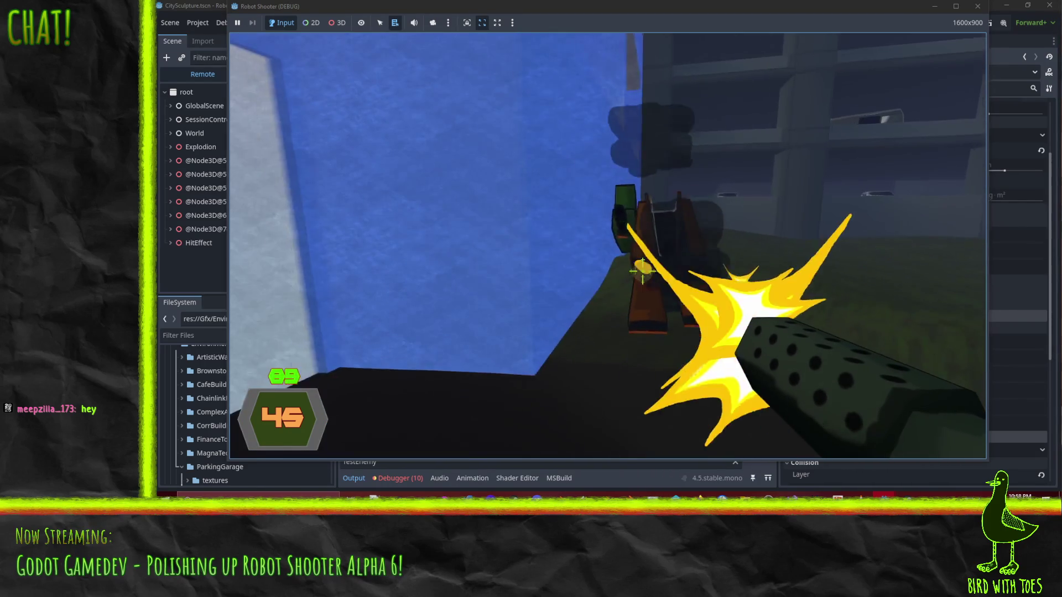
drag(643, 271, 627, 261)
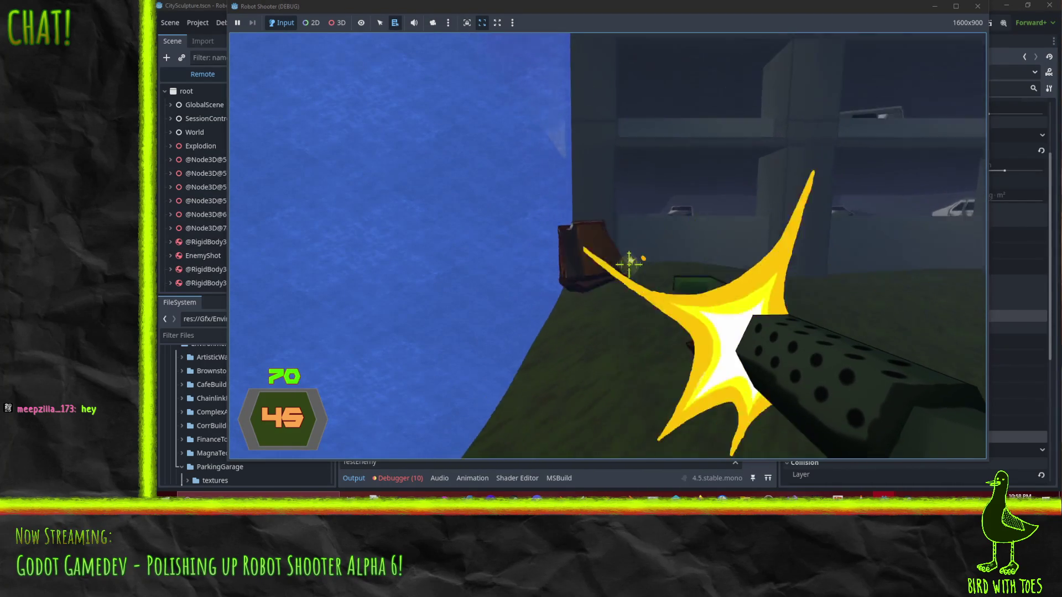
key(s)
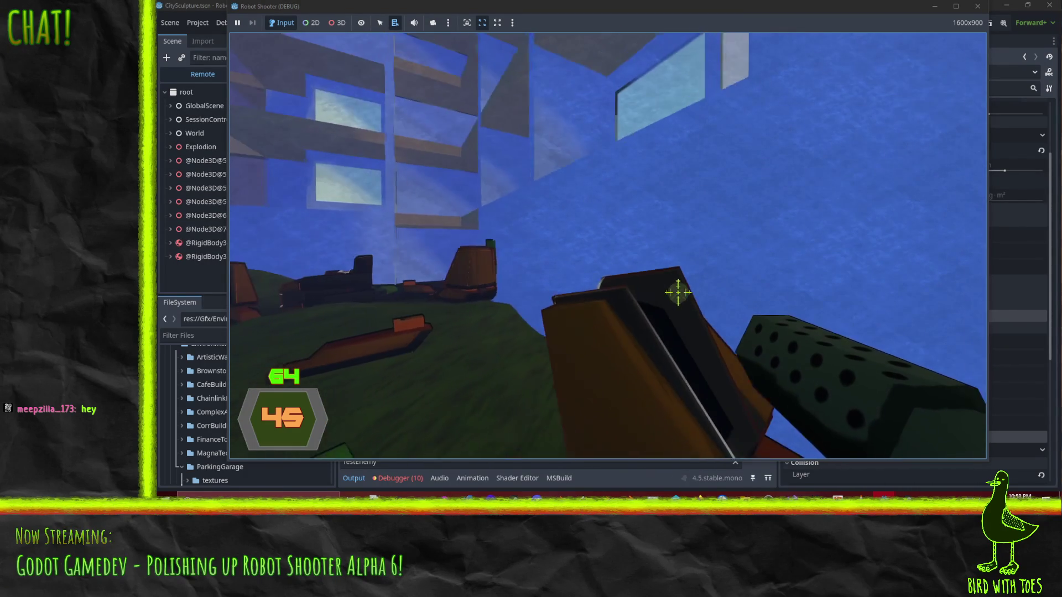
right_click(645, 272)
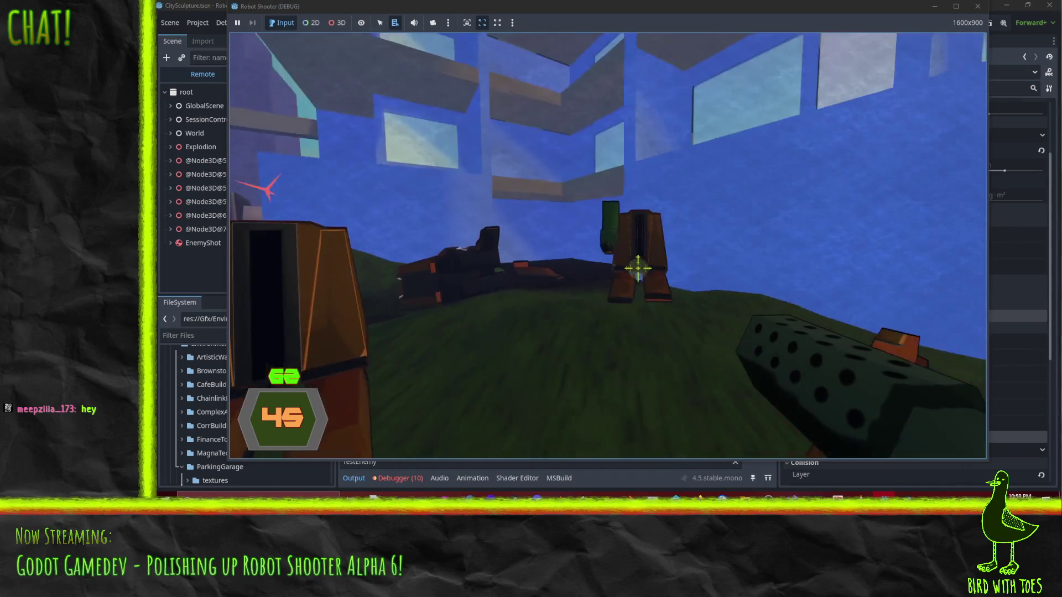
click(647, 279)
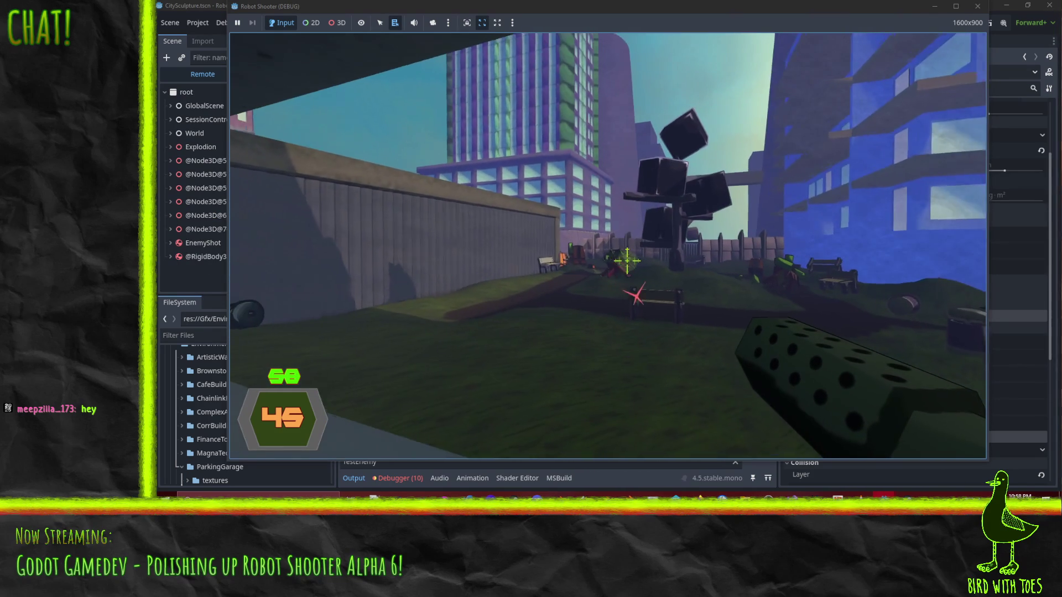
key(e)
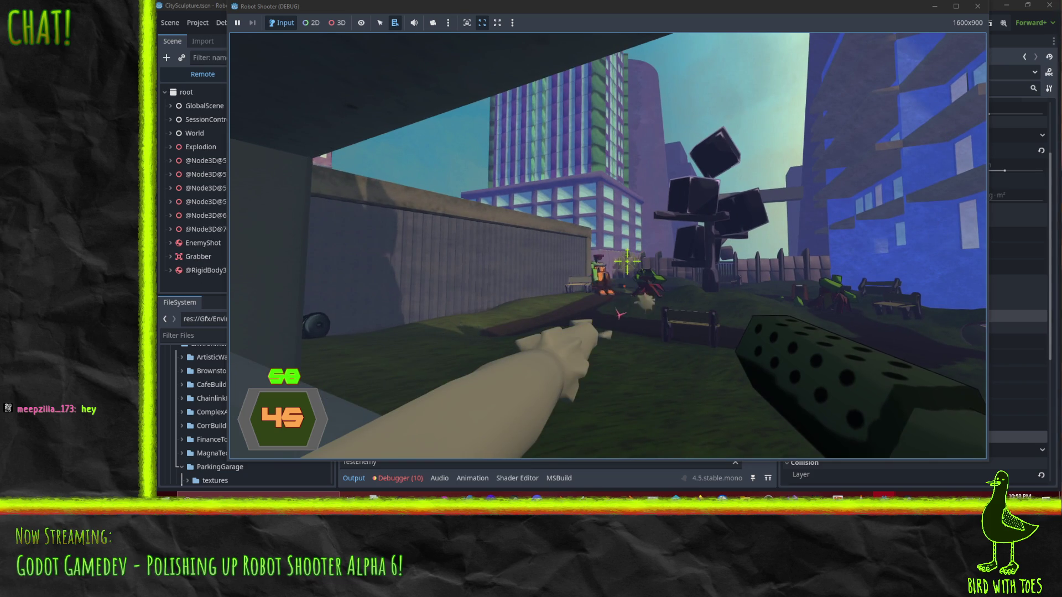
click(627, 261)
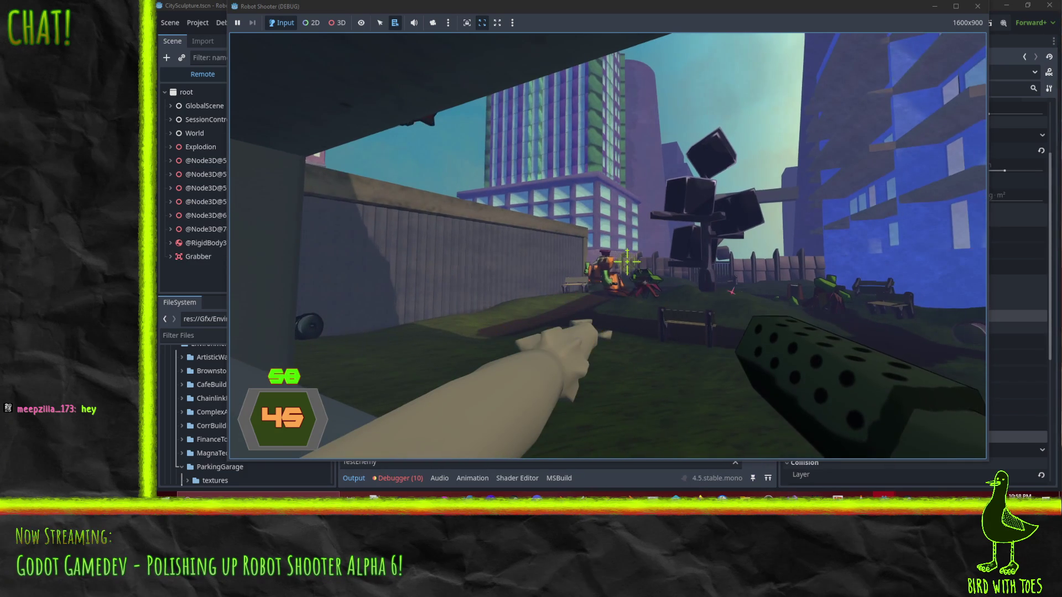
click(627, 261)
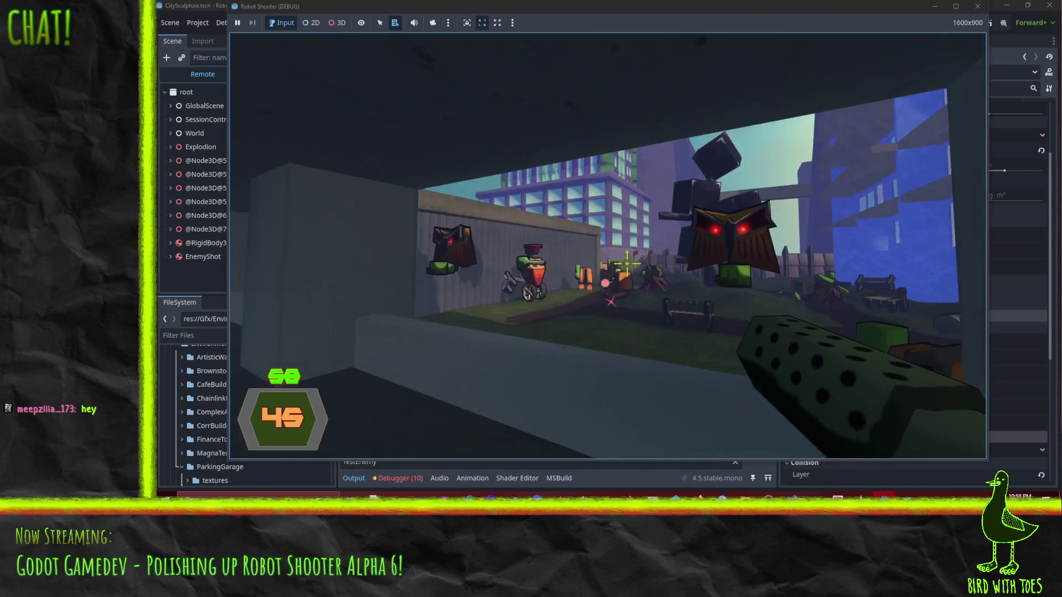
- Fire at the robots and run through the parking garage past the cars to the pink wall
click(627, 261)
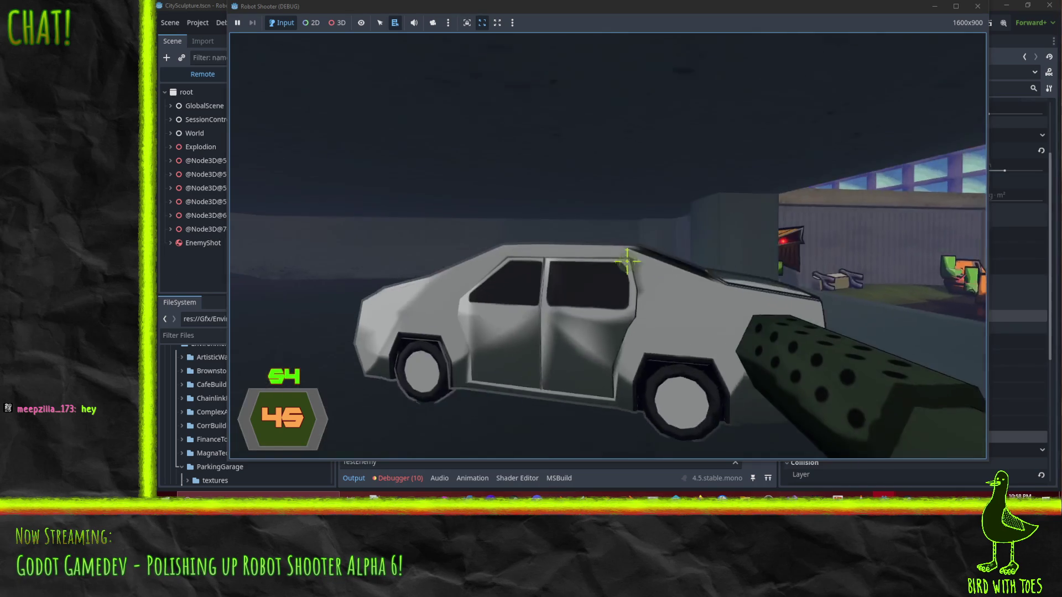
click(632, 266)
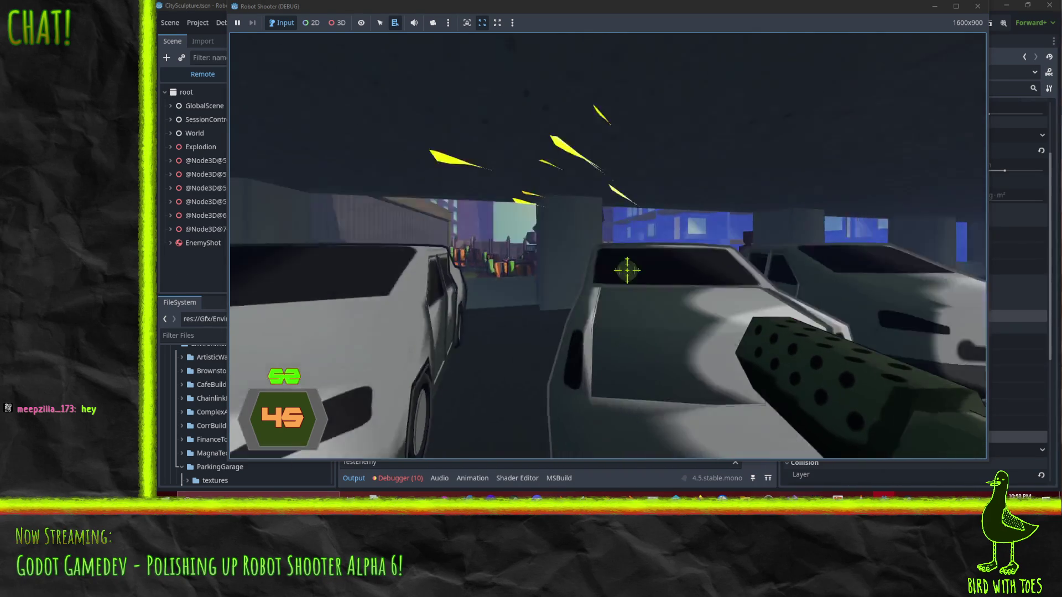
key(w)
key(w)
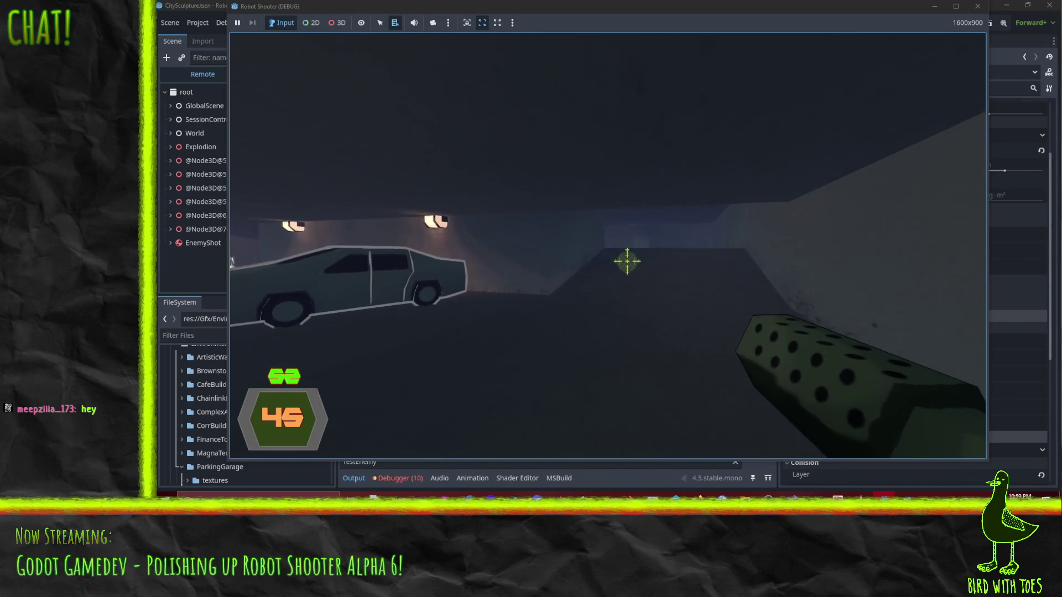
key(w)
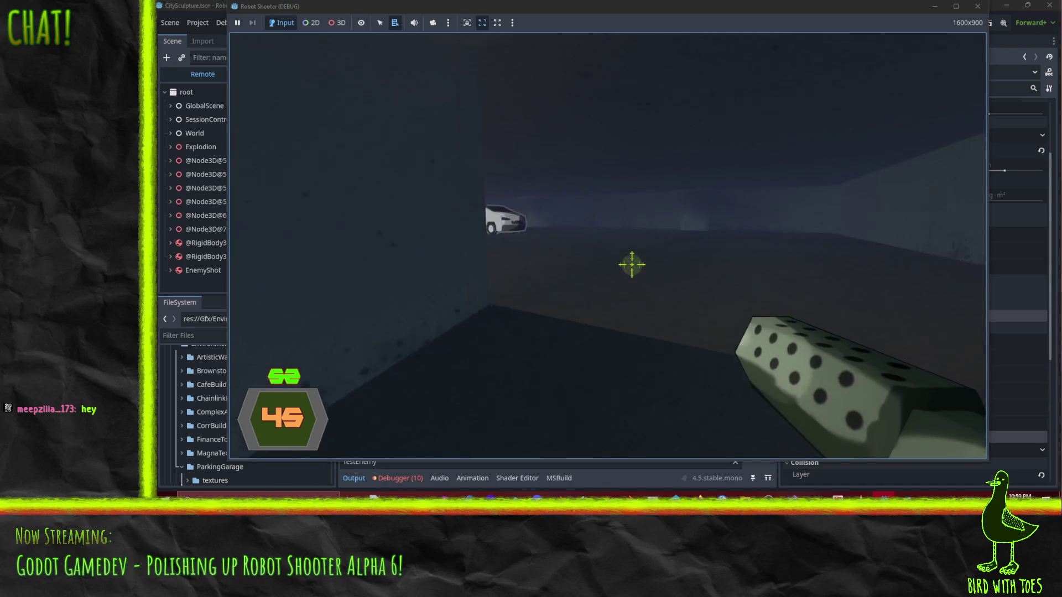
key(w)
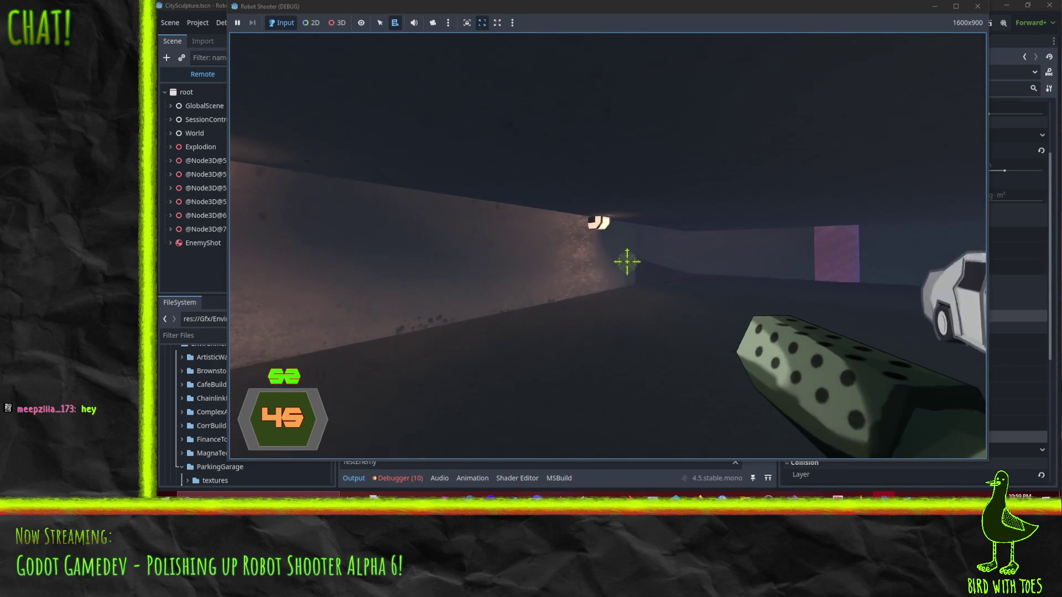
key(w)
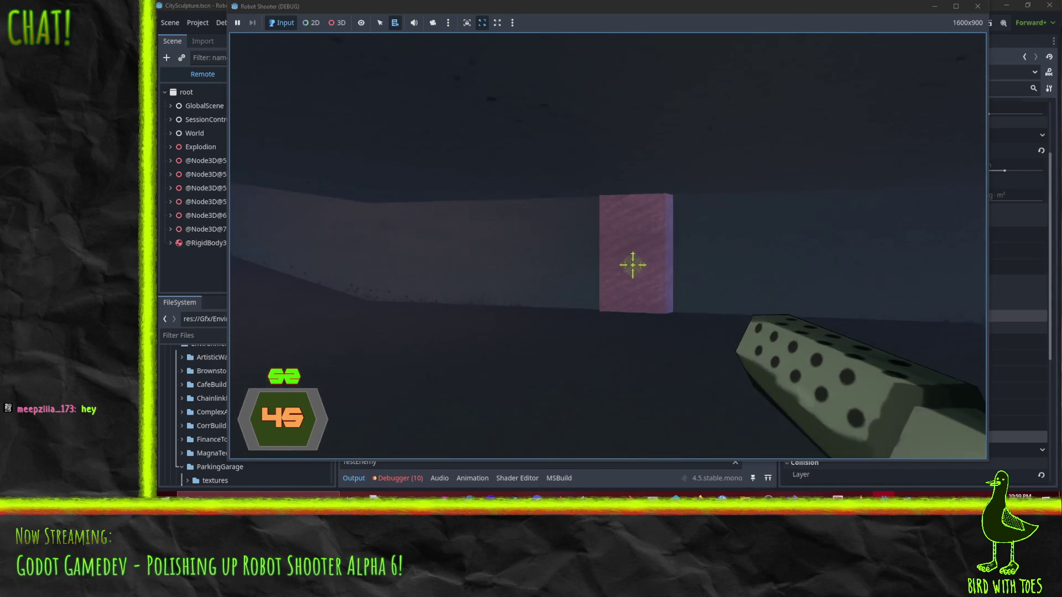
key(w)
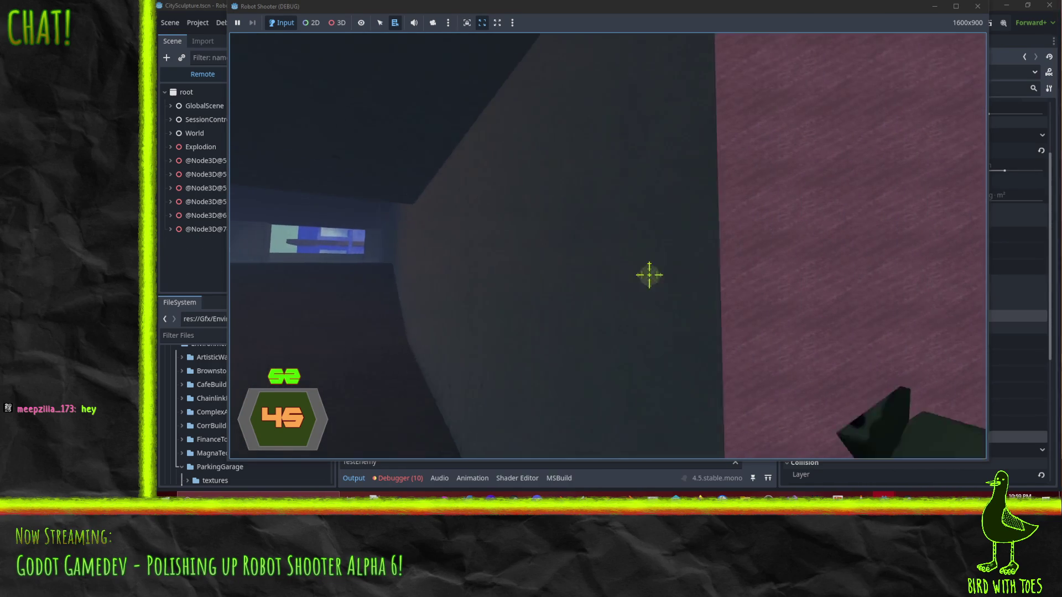
key(w)
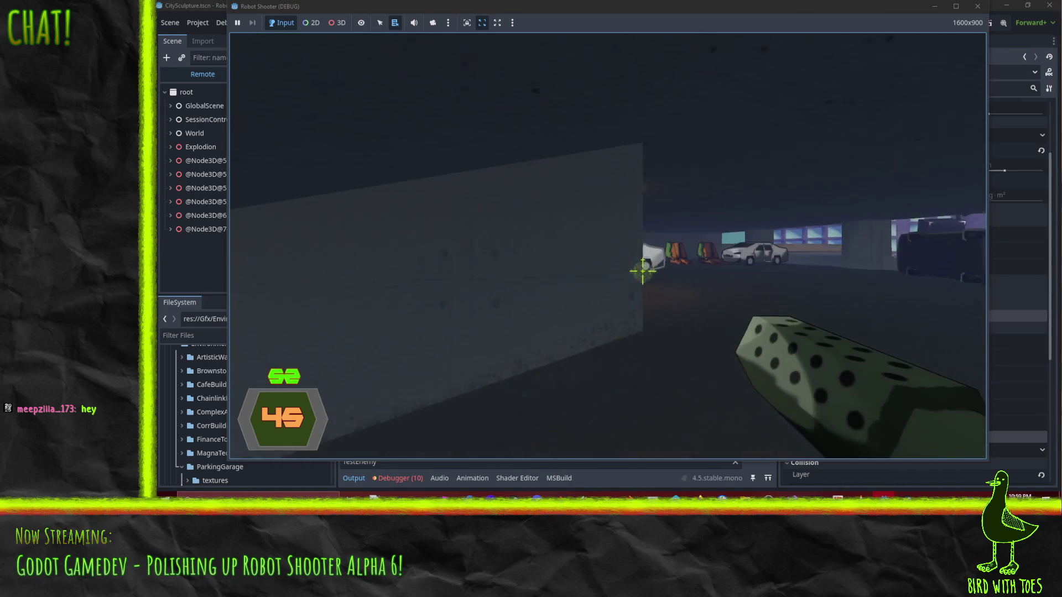
- Shoot the robots ahead by the car and switch to the green dotted gun
click(627, 261)
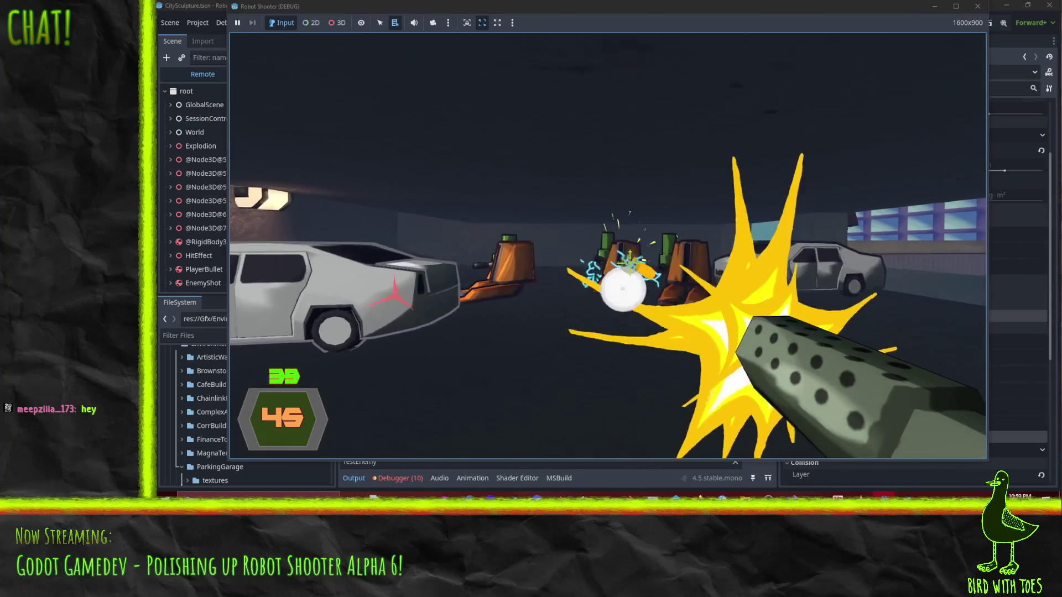
click(628, 261)
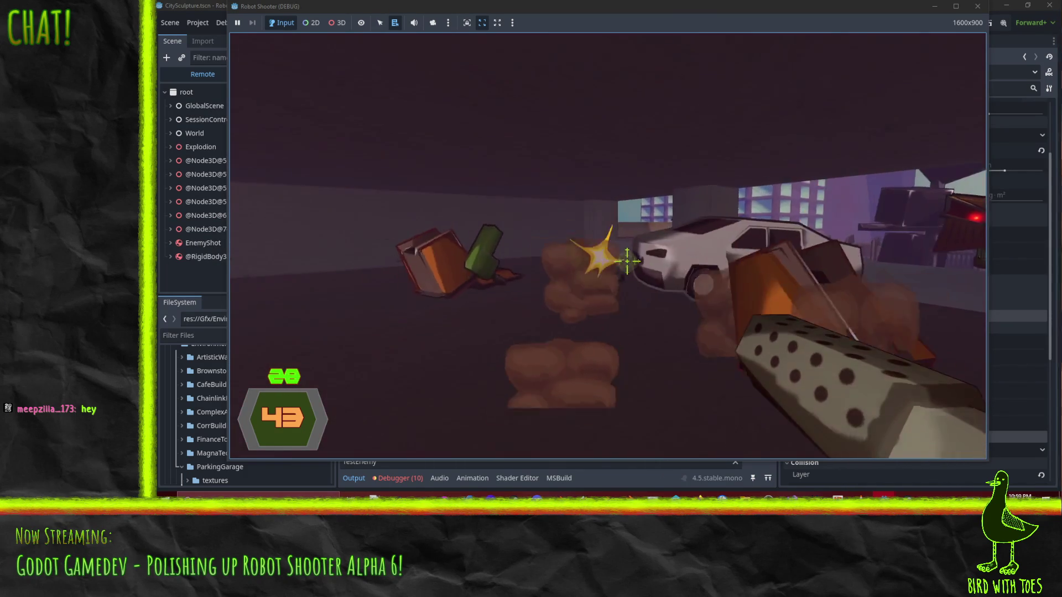
click(675, 332)
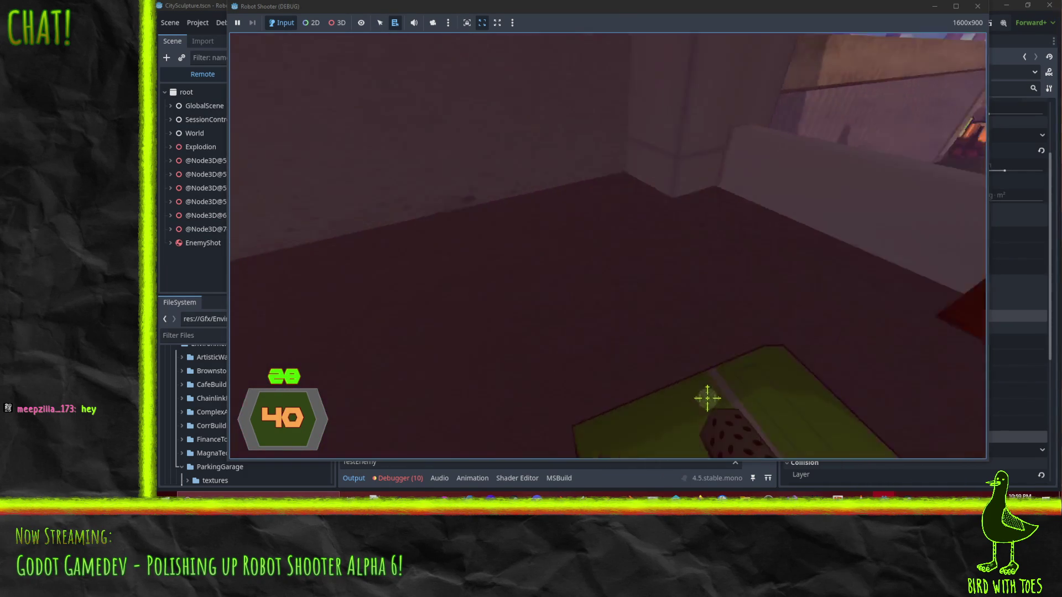
key(2)
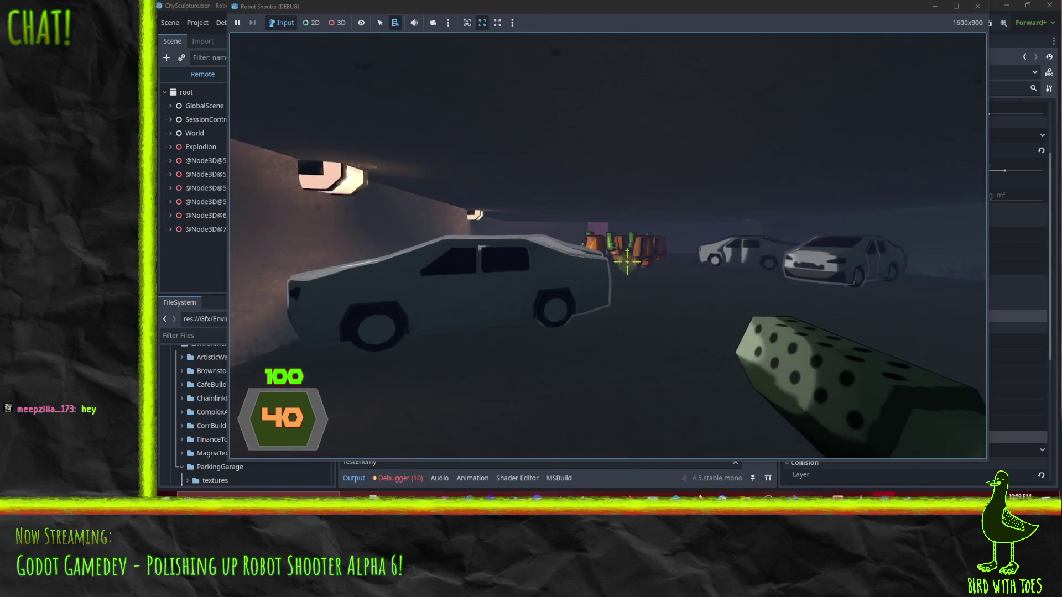
- Blast the robots near the parked cars with the green dotted gun, reloading midway
click(631, 264)
drag(630, 265, 635, 267)
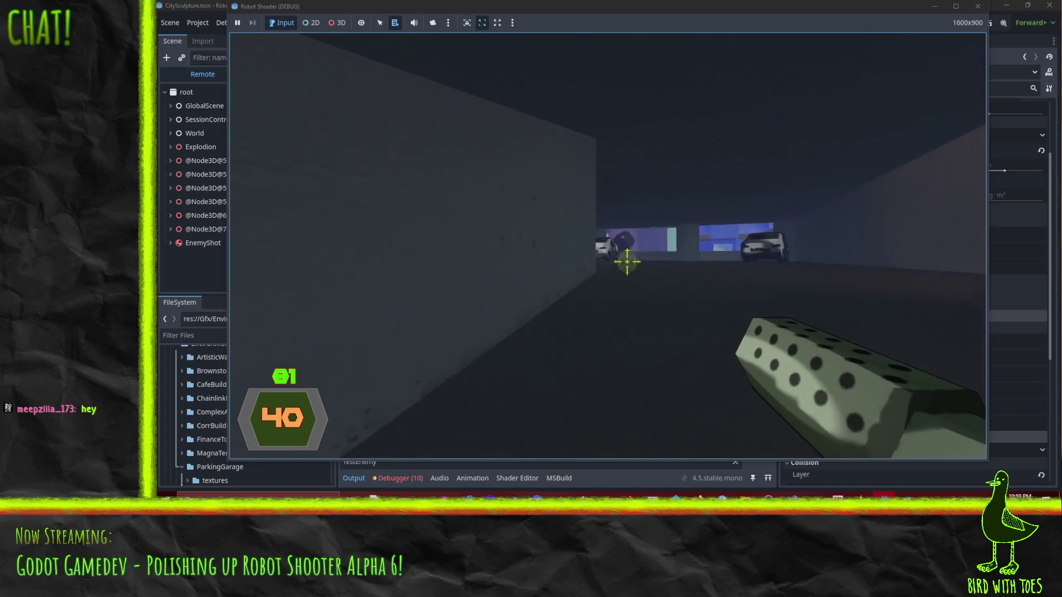
click(627, 262)
click(627, 262)
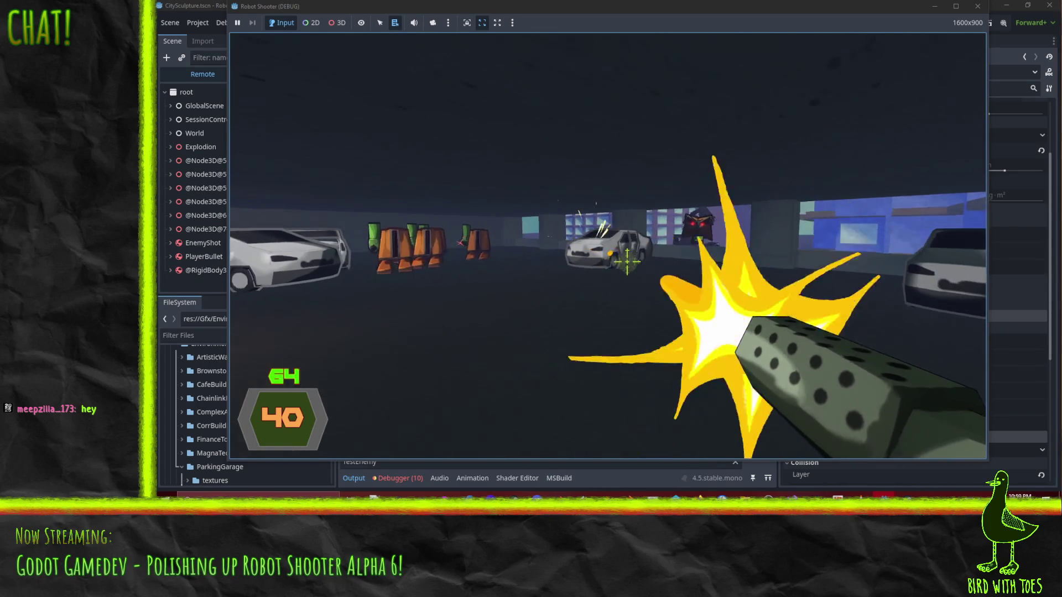
drag(635, 265, 652, 278)
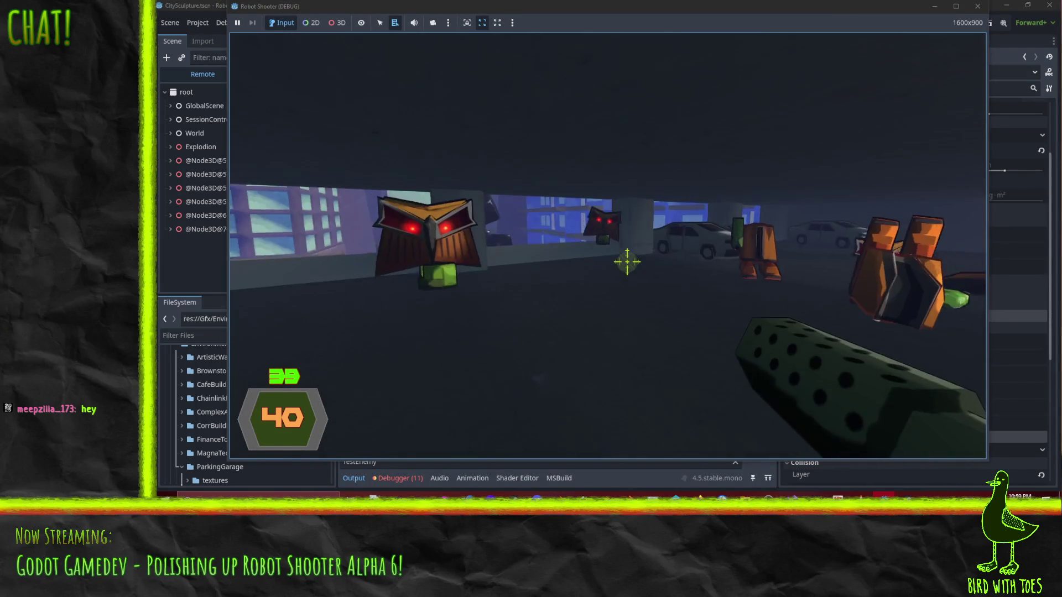
drag(631, 265, 640, 287)
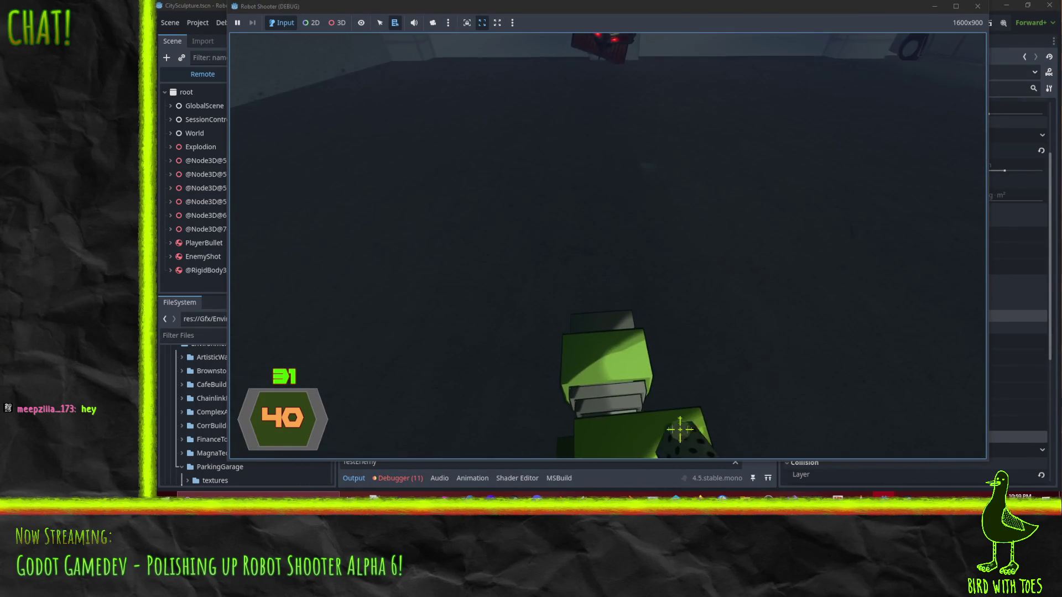
key(r)
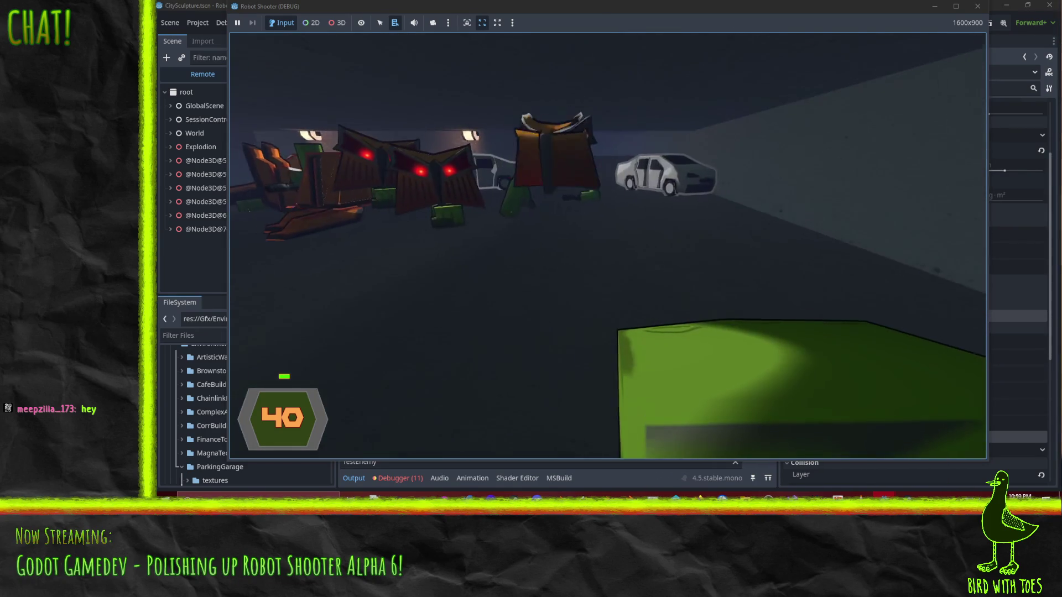
click(607, 247)
- Shoot the robots behind the wall gap and near the parked cars
click(608, 246)
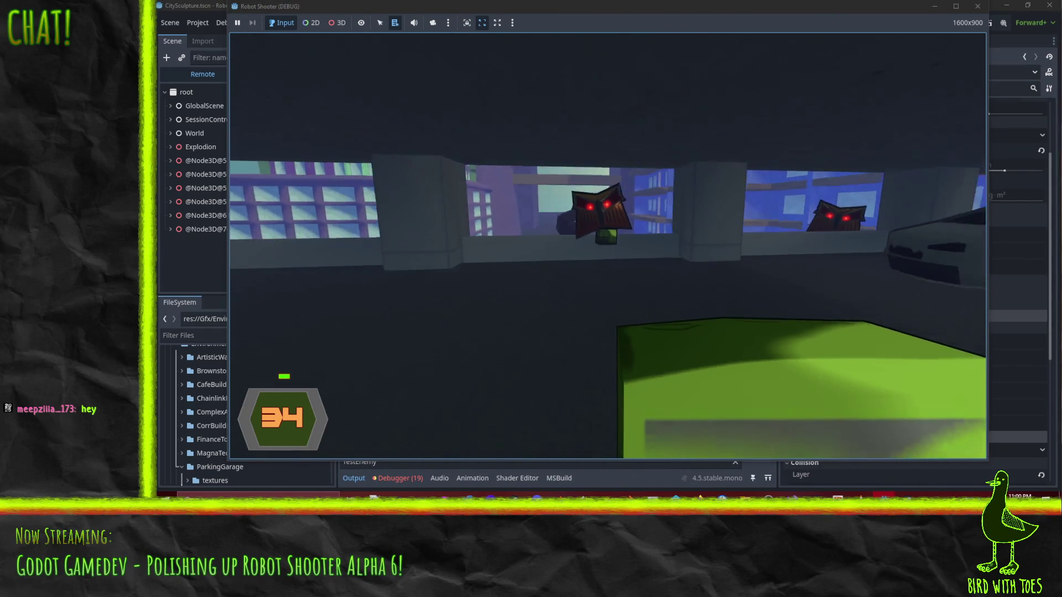
click(608, 246)
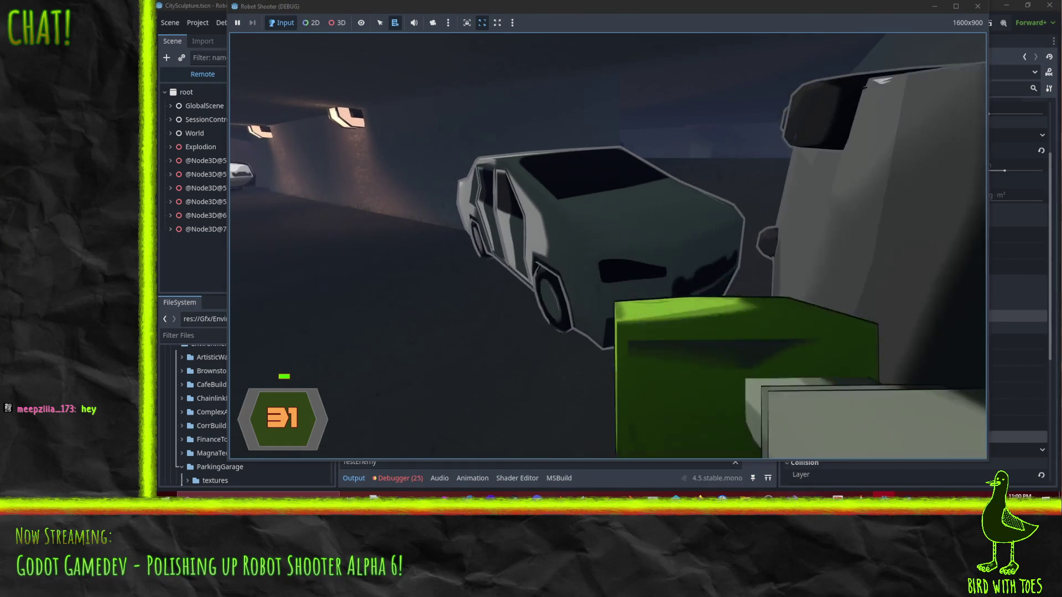
click(608, 247)
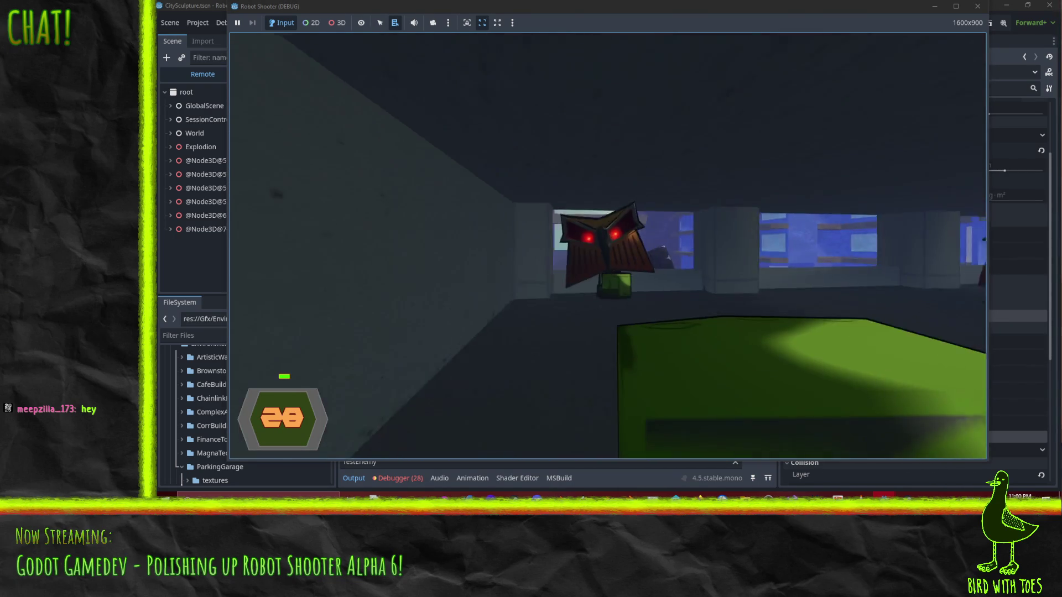
click(608, 246)
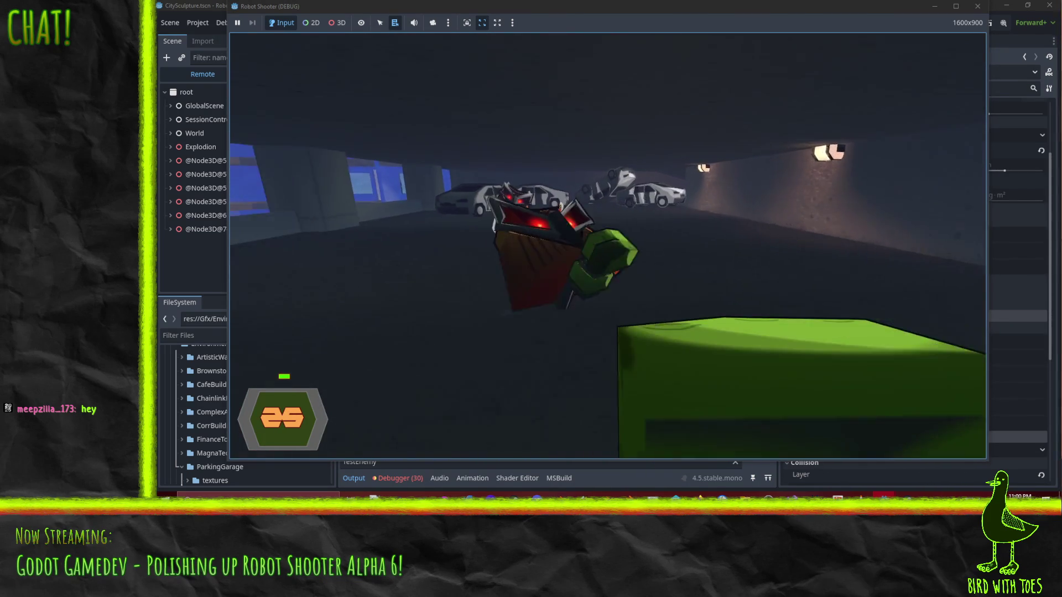
- Move past the white cars into the tunnel and fire at the orange robots
key(w)
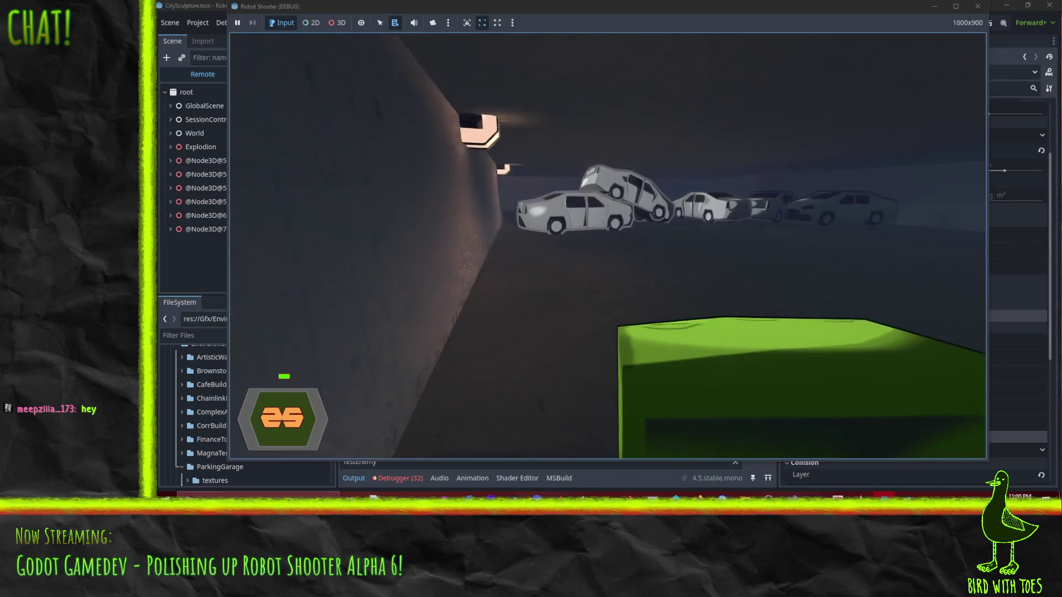
key(w)
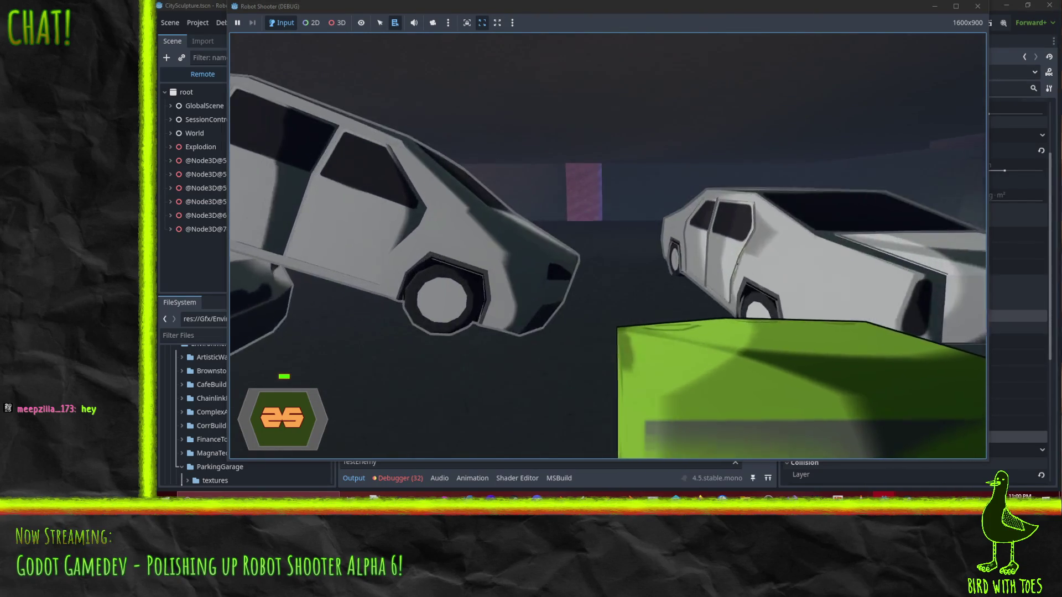
key(w)
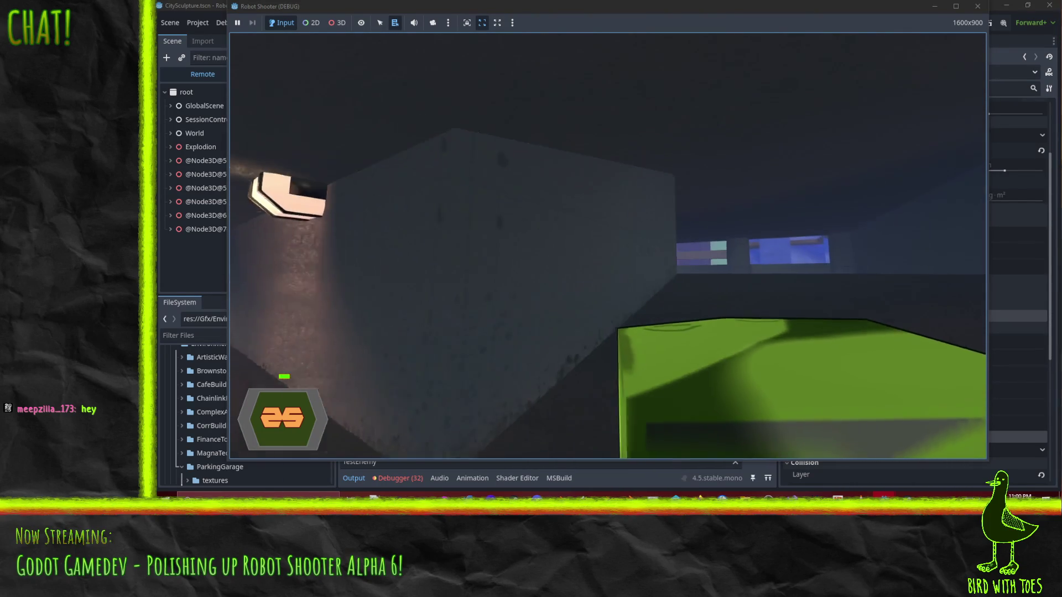
key(w)
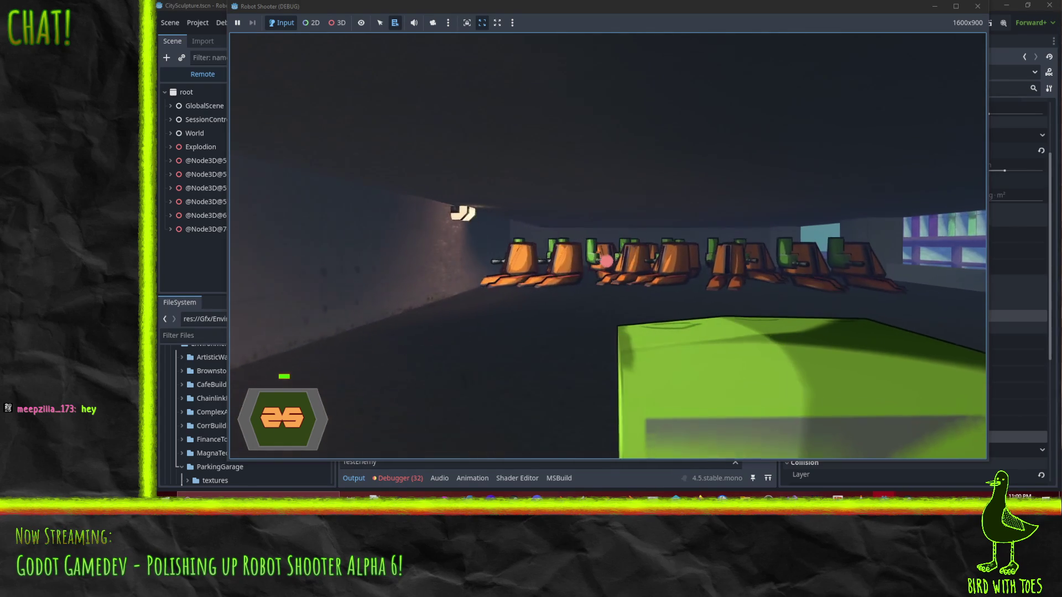
key(w)
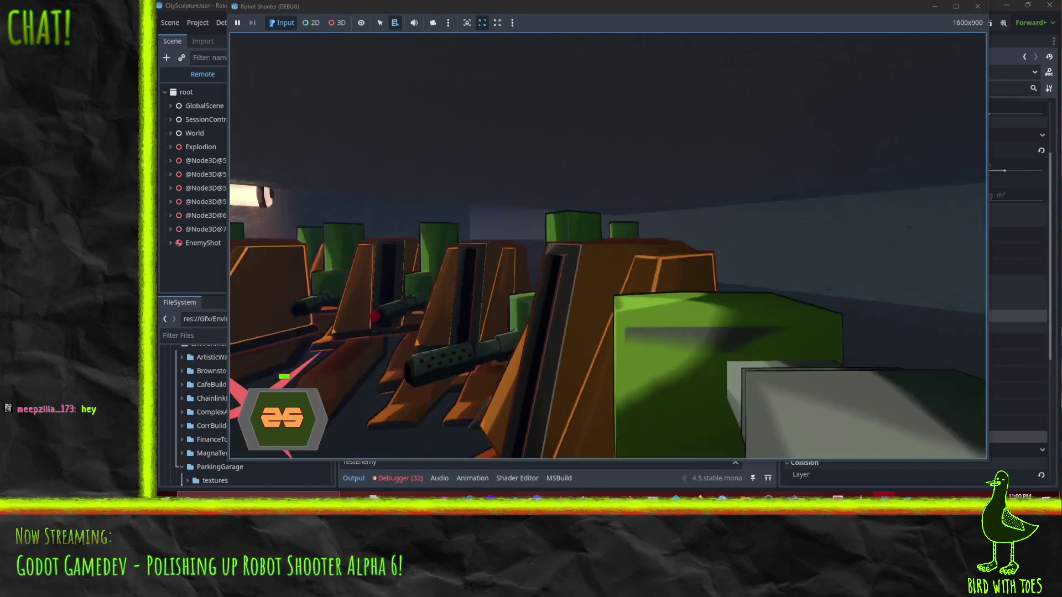
key(w)
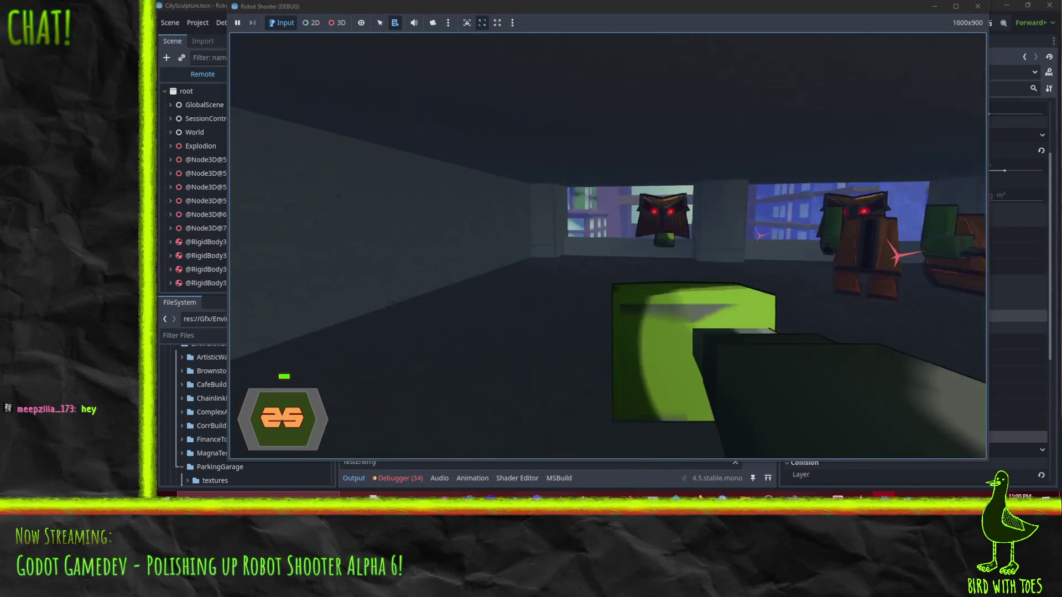
key(w)
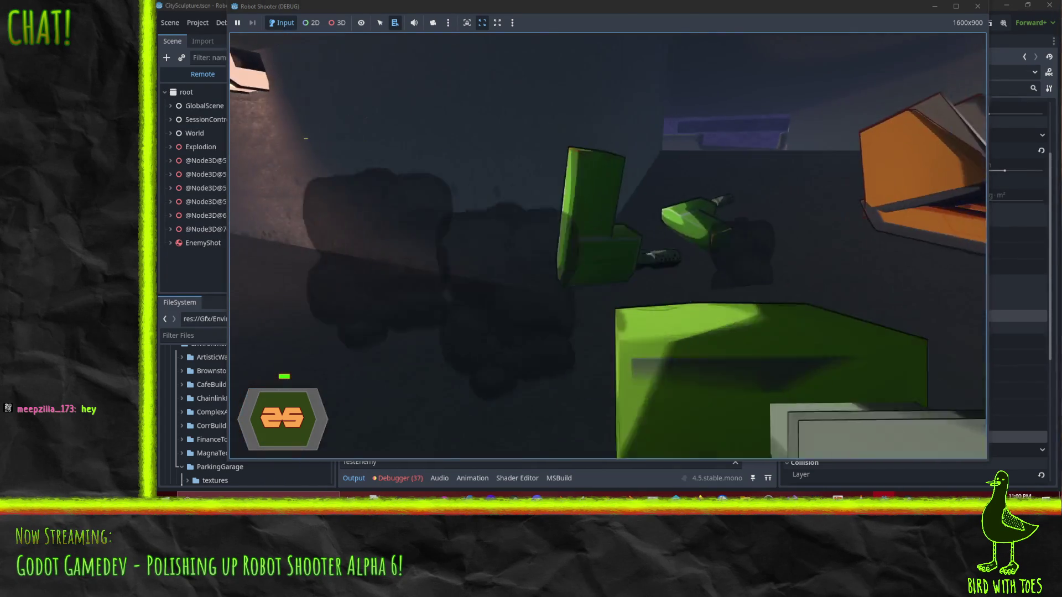
key(w)
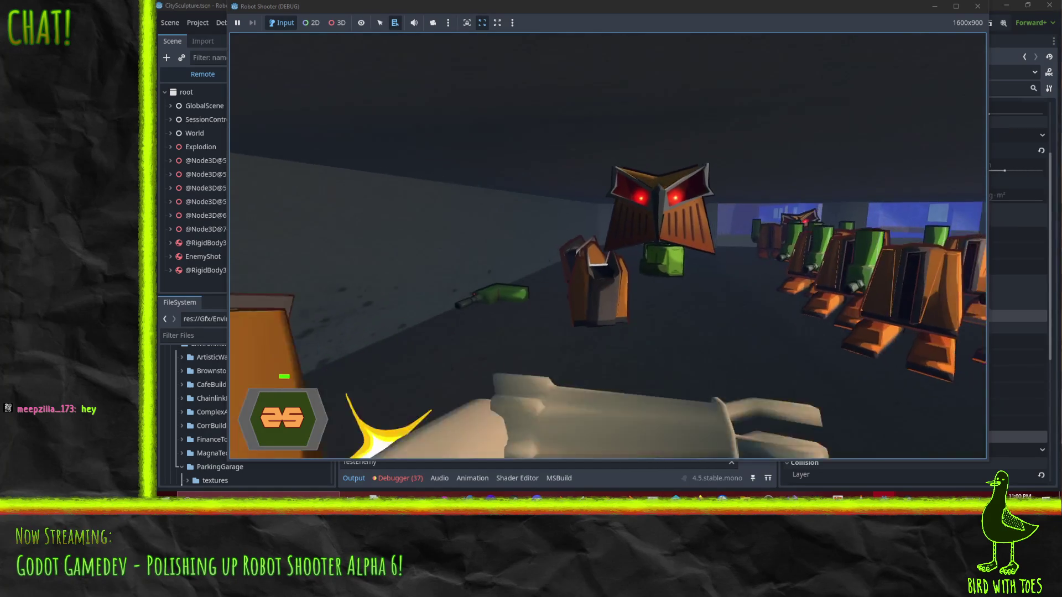
click(639, 263)
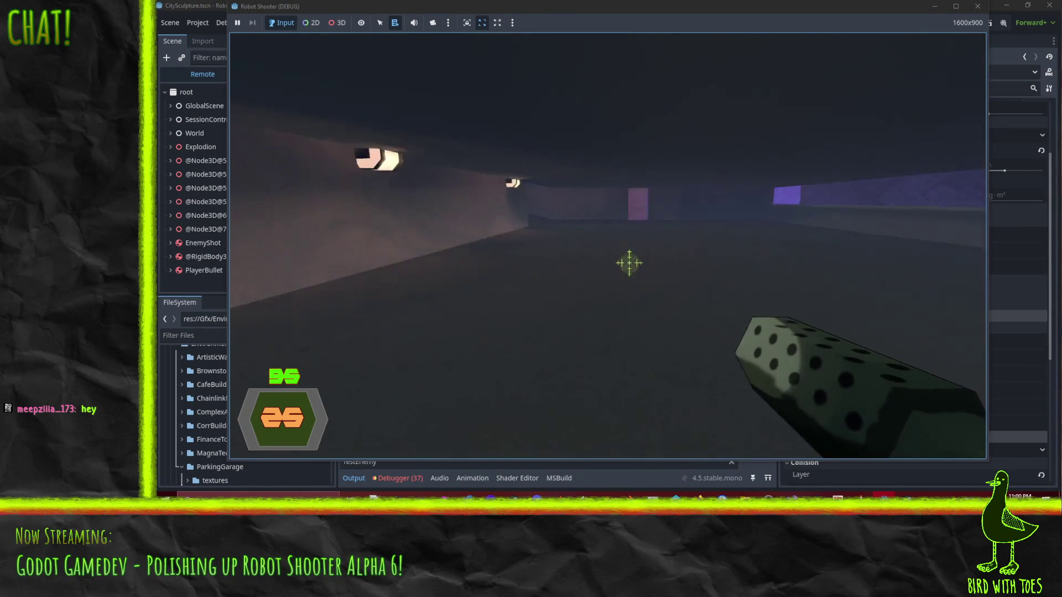
- Walk through the narrow alley past the tall purple building and climb onto the rooftop
key(w)
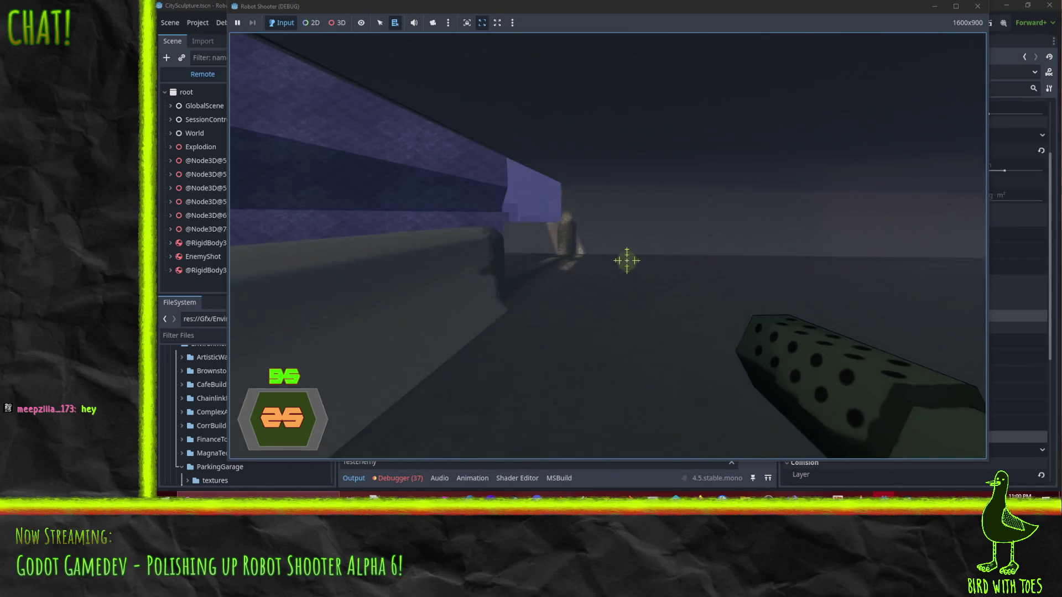
key(w)
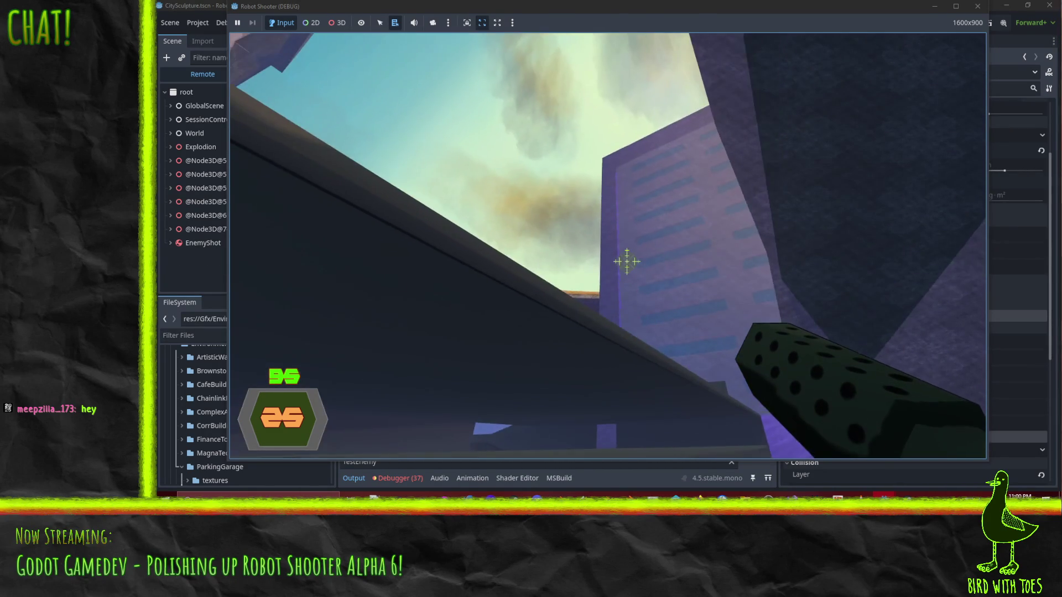
key(w)
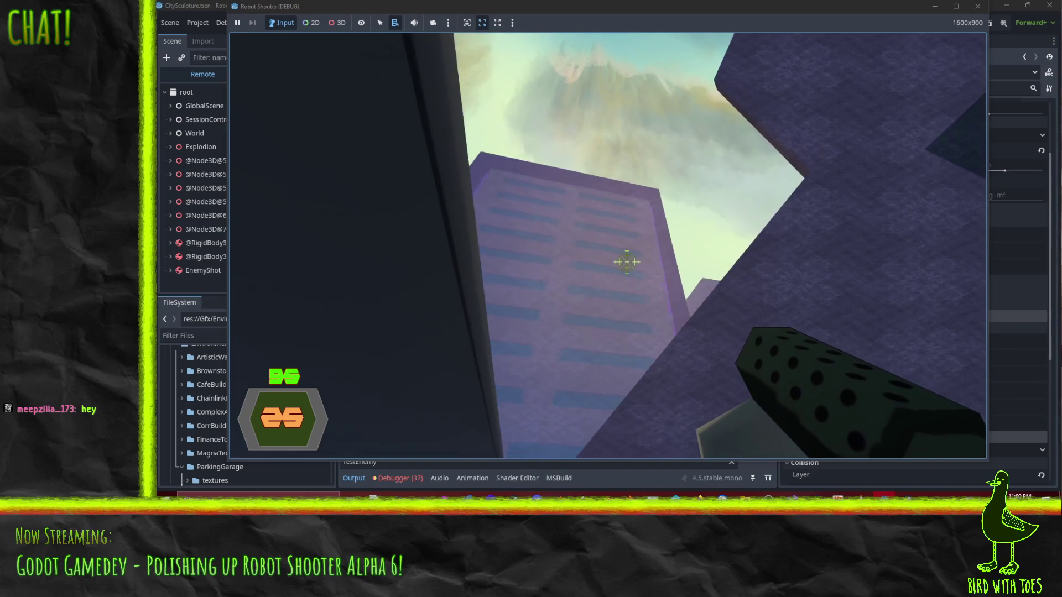
key(w)
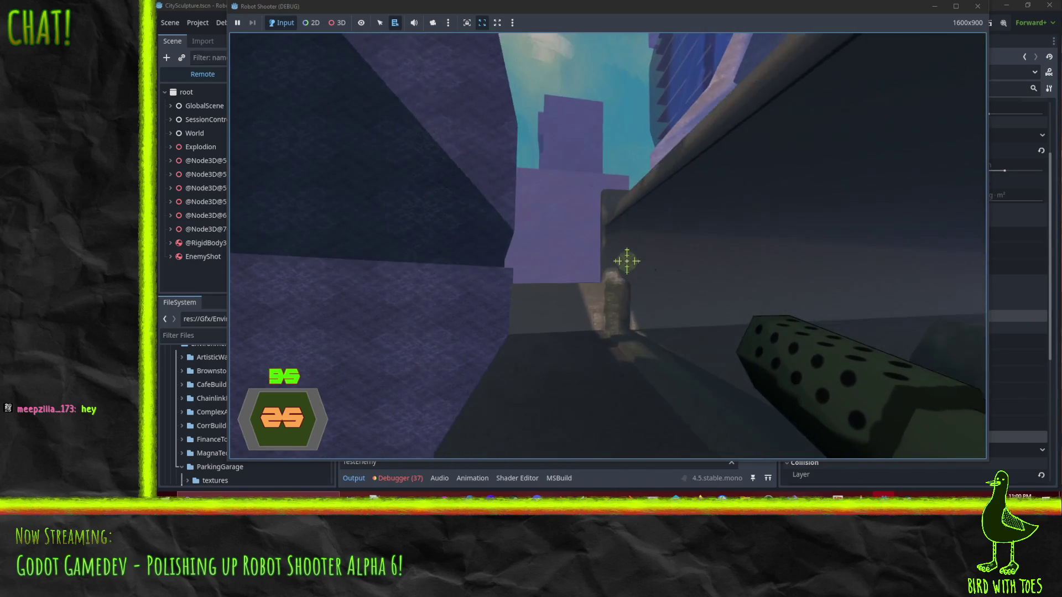
key(w)
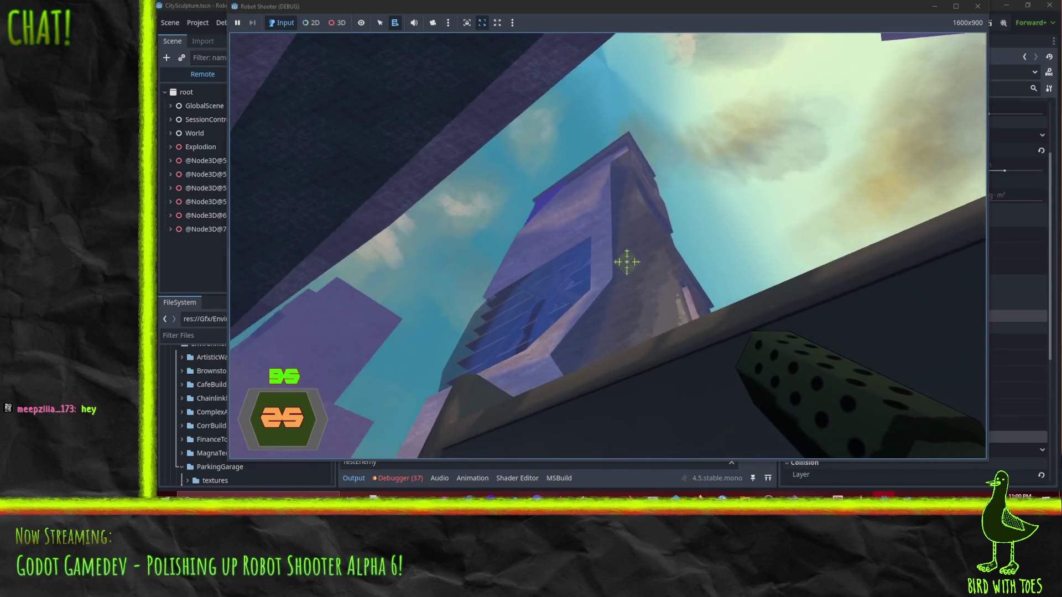
key(w)
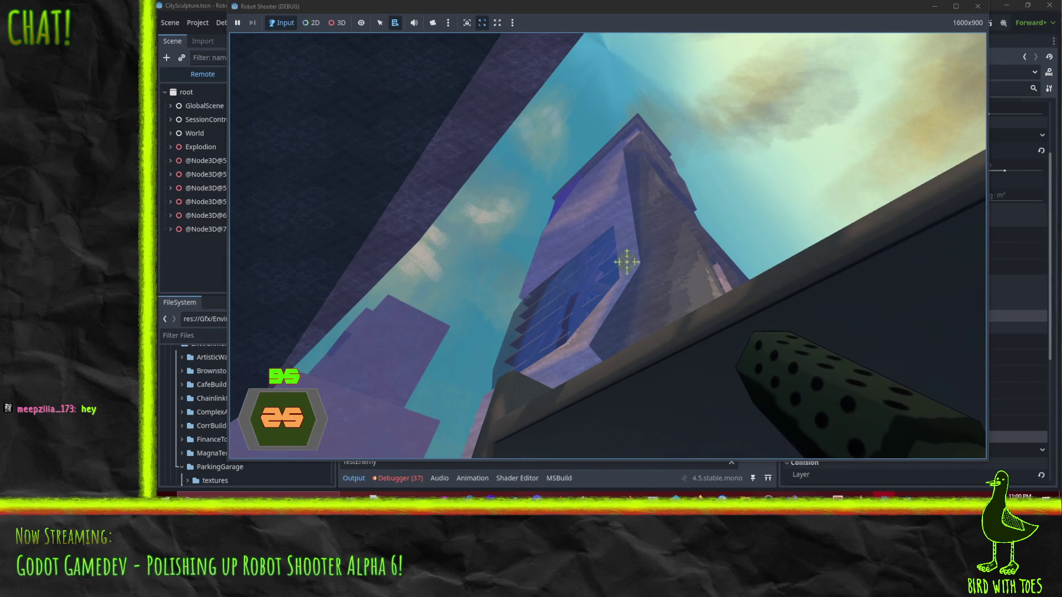
key(w)
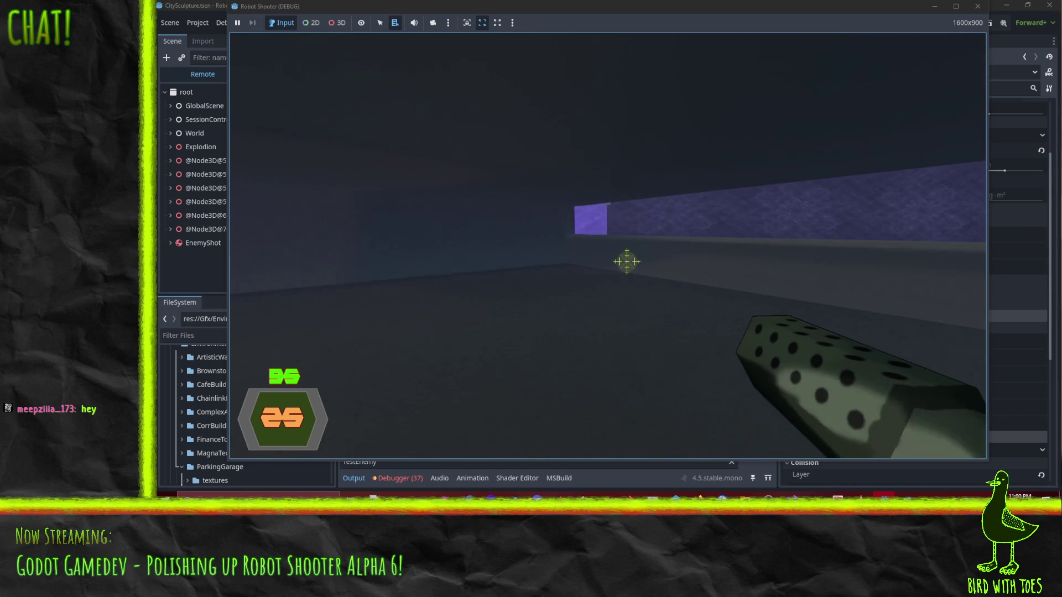
key(w)
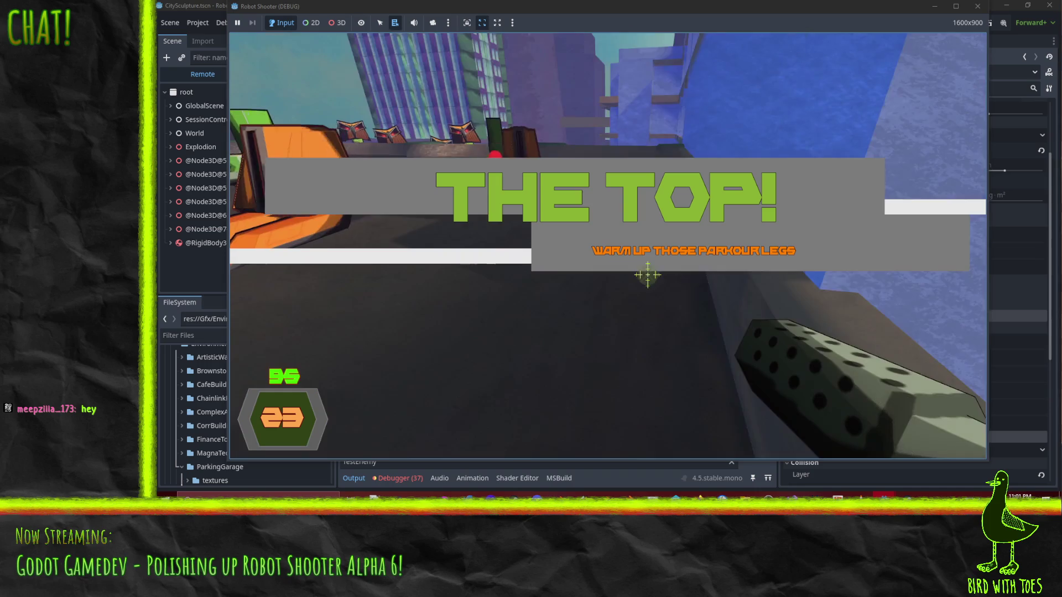
- Shoot the orange robots swarming the rooftop, including one up close
click(642, 271)
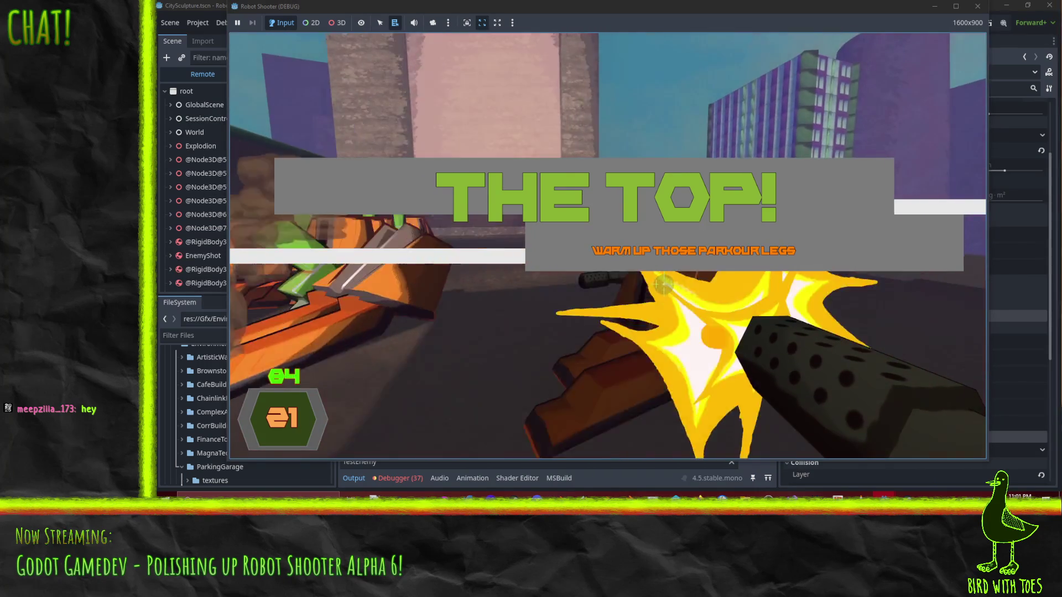
click(660, 282)
click(675, 288)
click(681, 295)
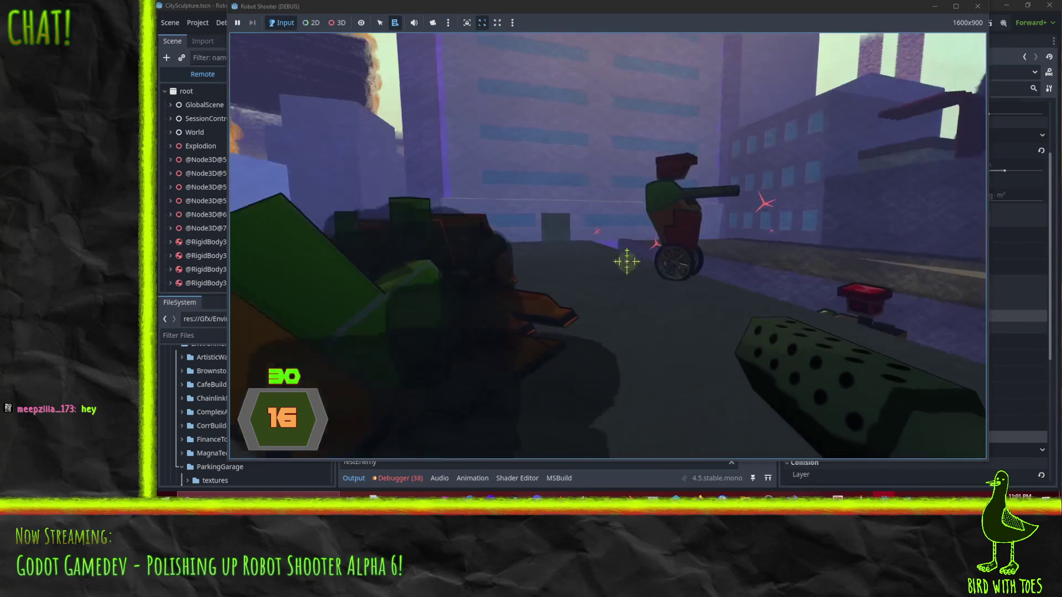
click(627, 261)
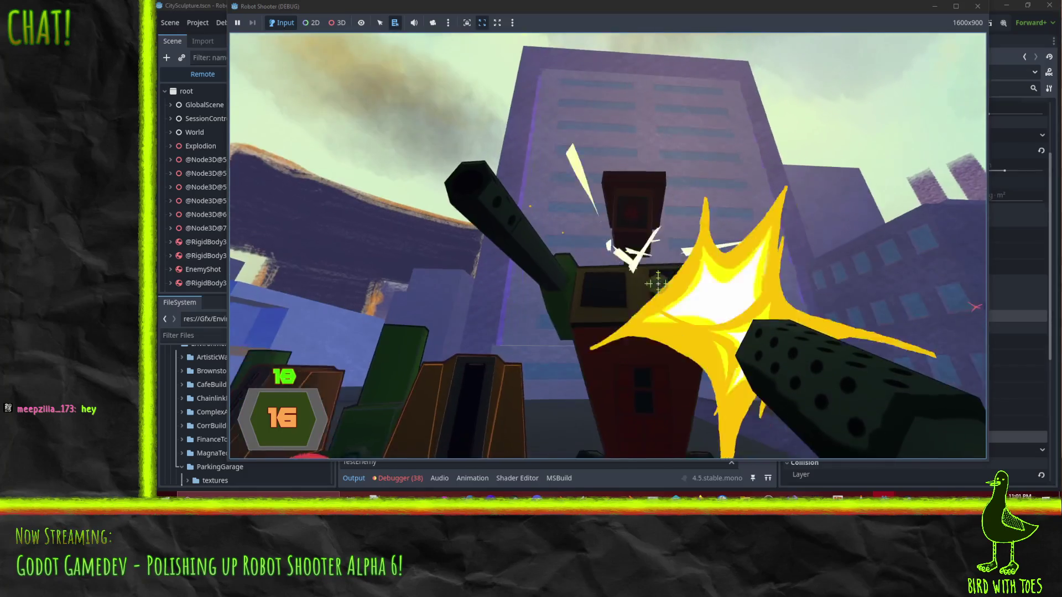
mouse_move(657, 281)
mouse_down()
mouse_move(628, 261)
mouse_move(664, 281)
mouse_up()
- Grab a fresh gun and sweep fire across the robot group until overwhelmed, then close the game
key(w)
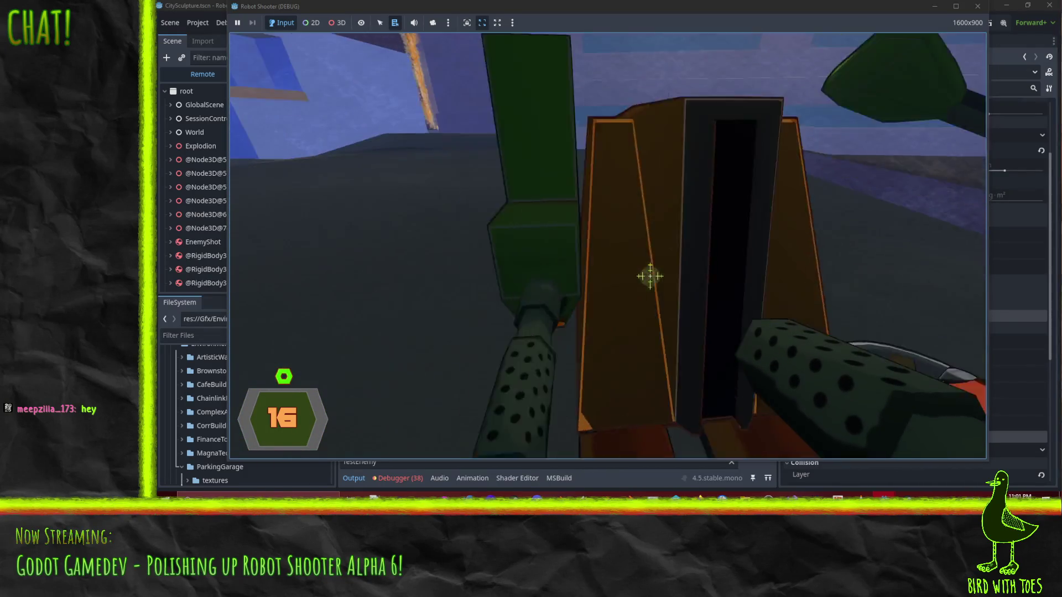
key(s)
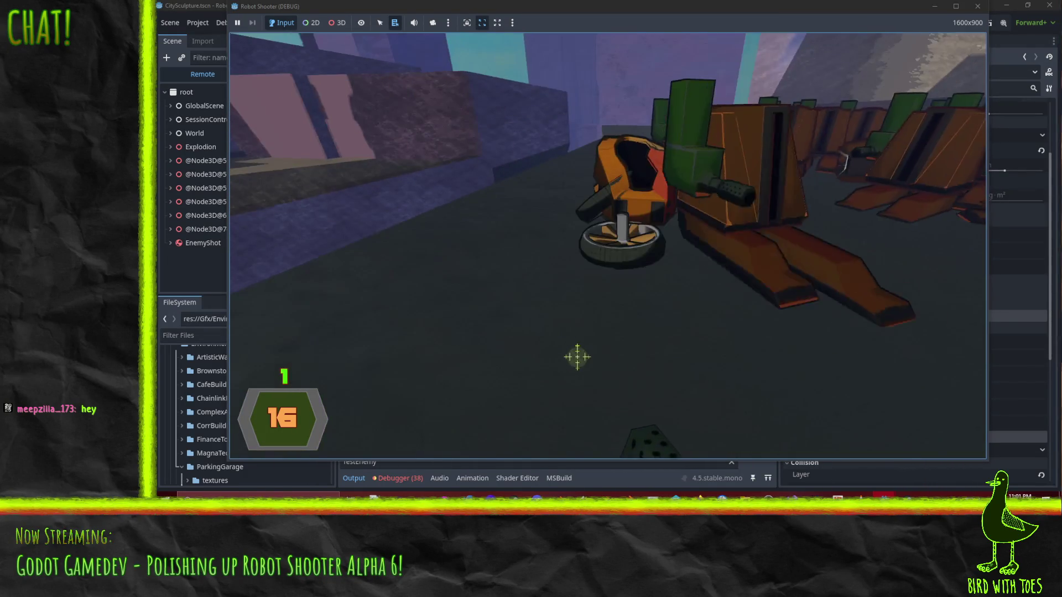
key(r)
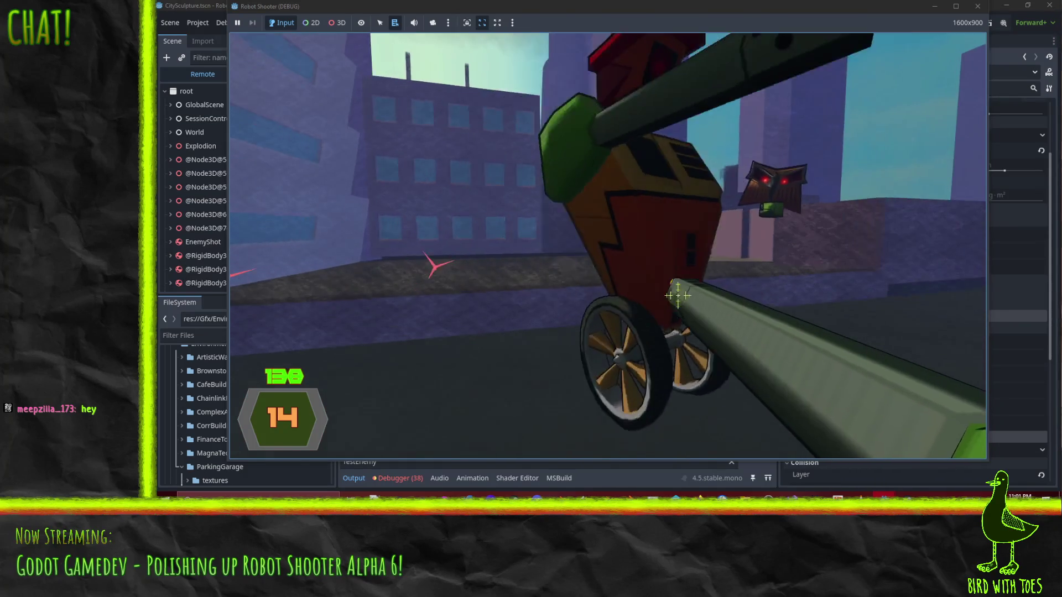
drag(665, 282, 656, 265)
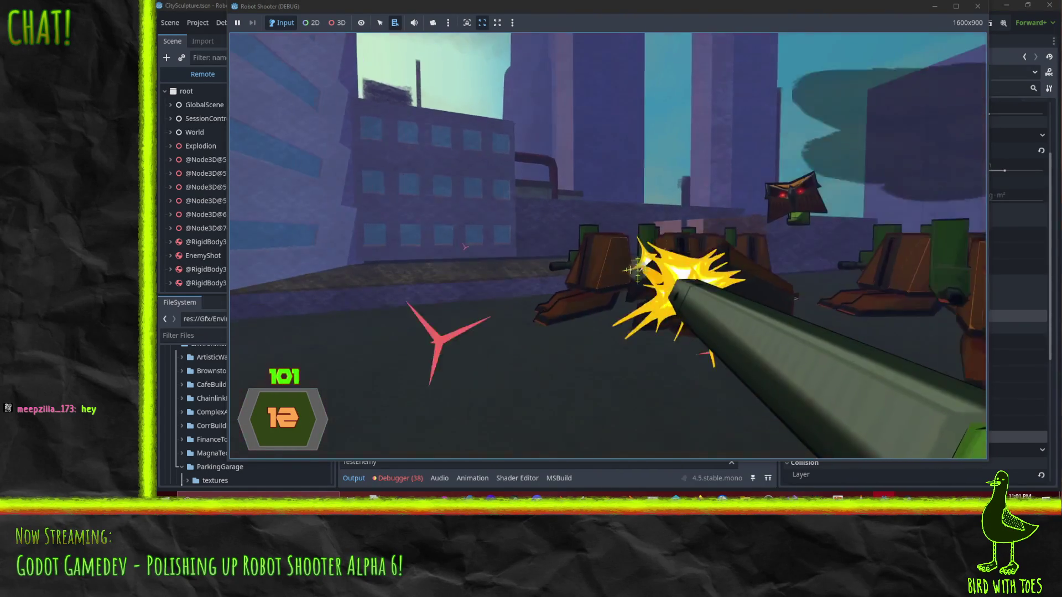
drag(675, 293, 651, 276)
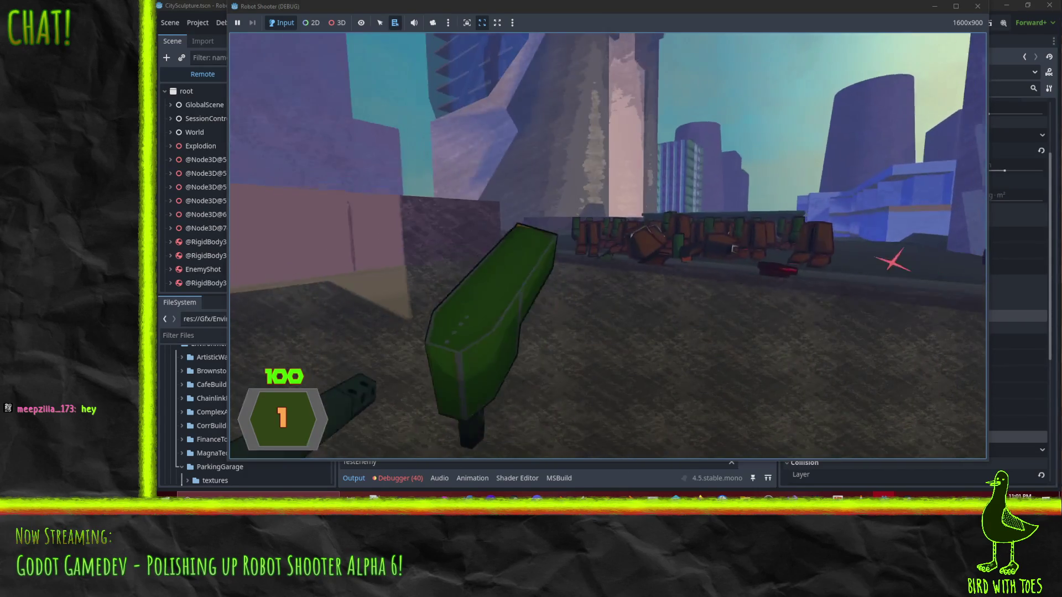
click(630, 264)
mouse_move(629, 263)
mouse_down()
mouse_move(670, 291)
mouse_move(629, 260)
mouse_up()
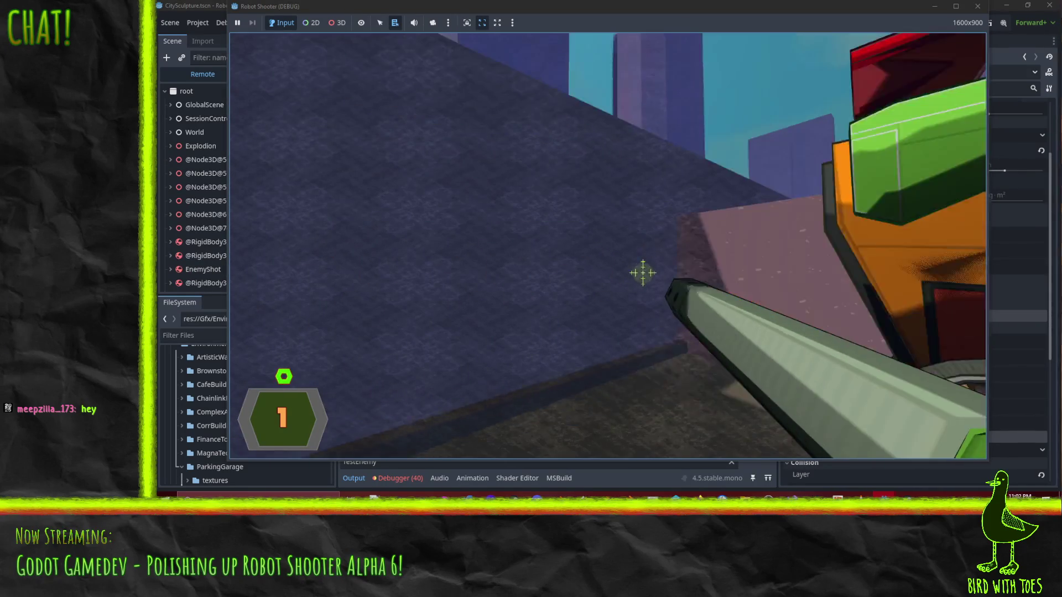
key(r)
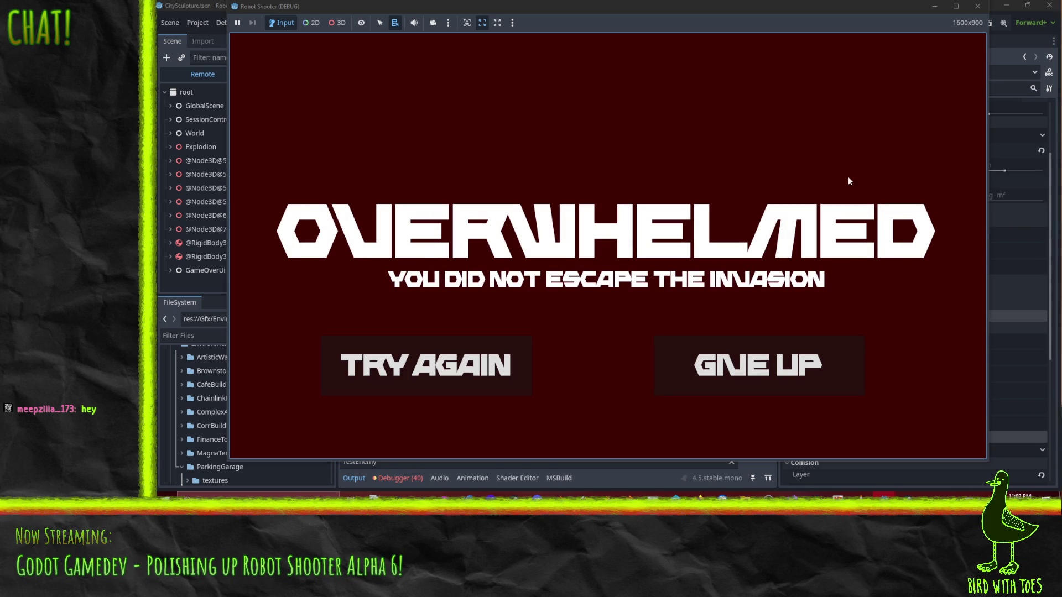
click(977, 7)
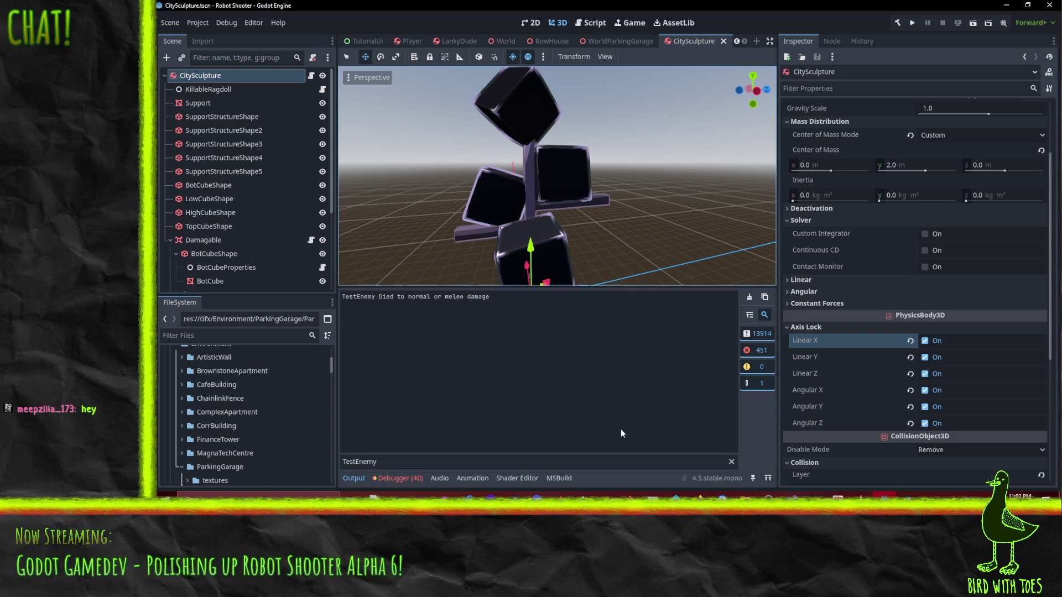
- Bring the Firefox window with the Robot Shooter wiki to the front
mouse_move(699, 495)
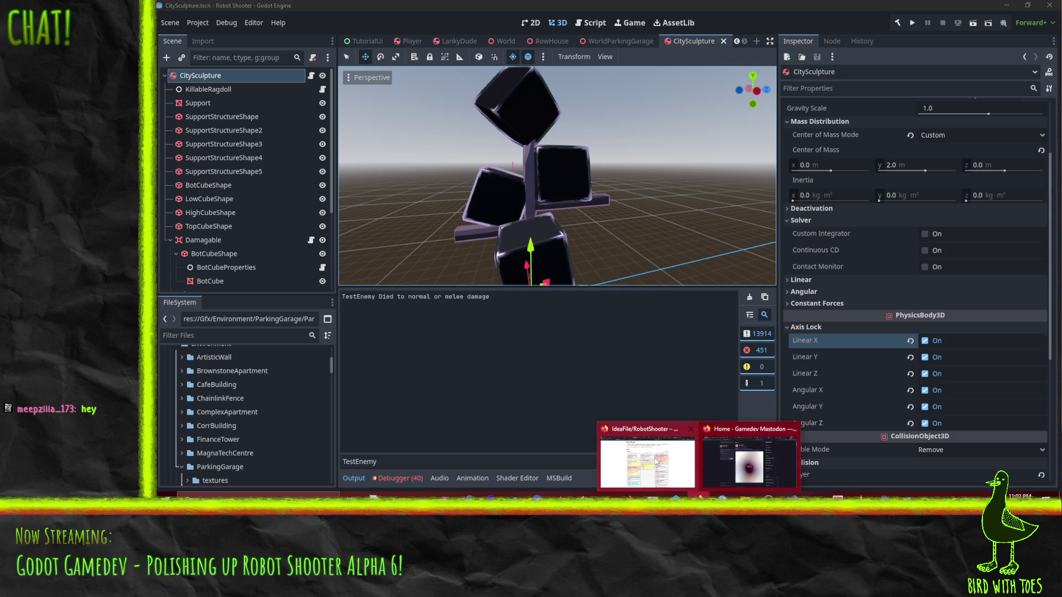
click(650, 461)
click(650, 460)
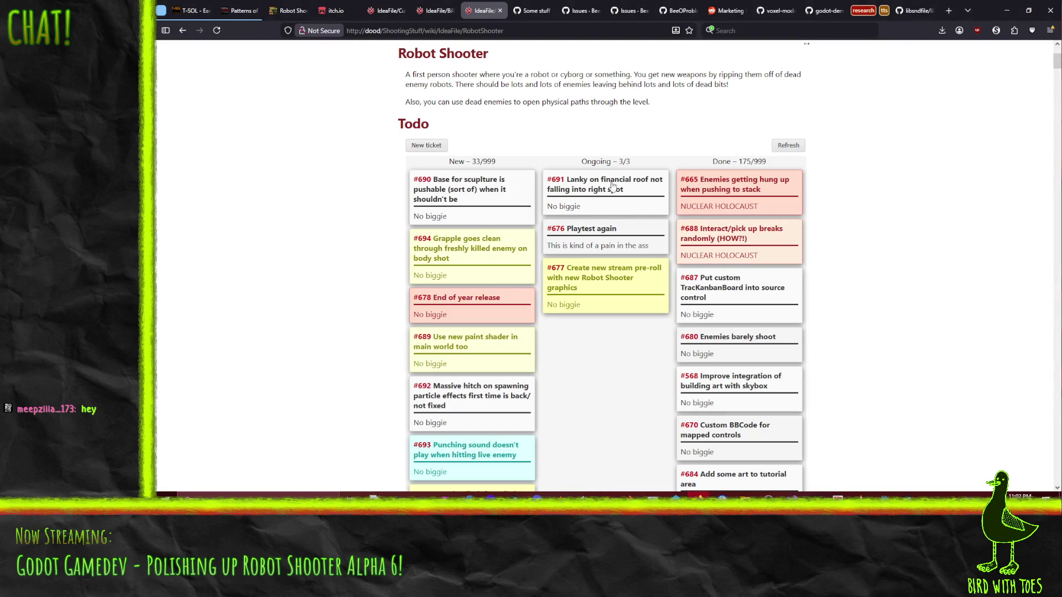
- Move ticket #691 to Done and #690 from New to Ongoing, then return to Godot
drag(594, 189, 744, 188)
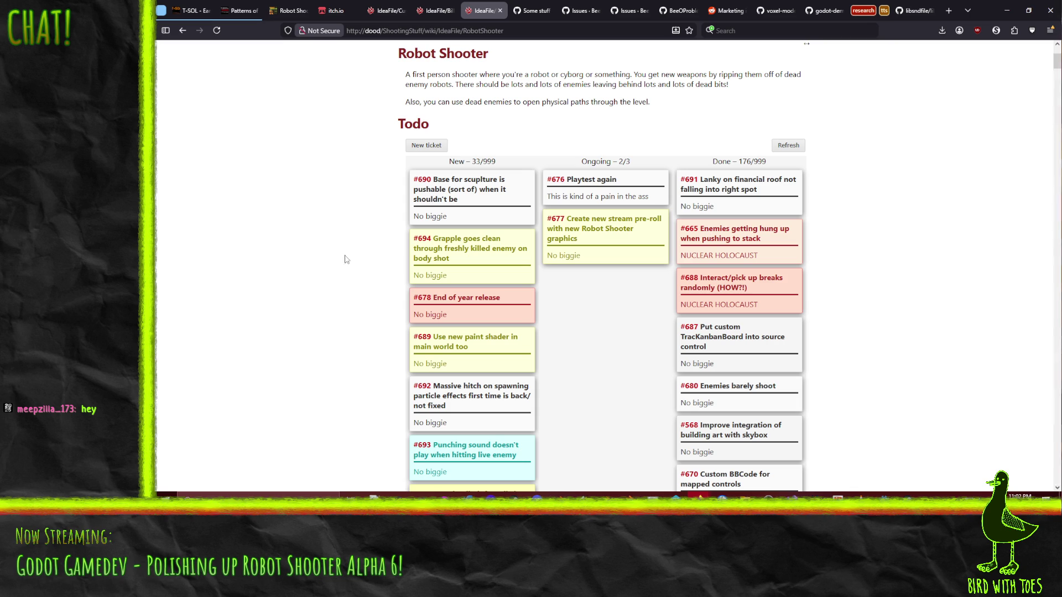
mouse_move(447, 210)
mouse_down()
mouse_move(420, 60)
mouse_move(575, 61)
mouse_move(589, 192)
mouse_up()
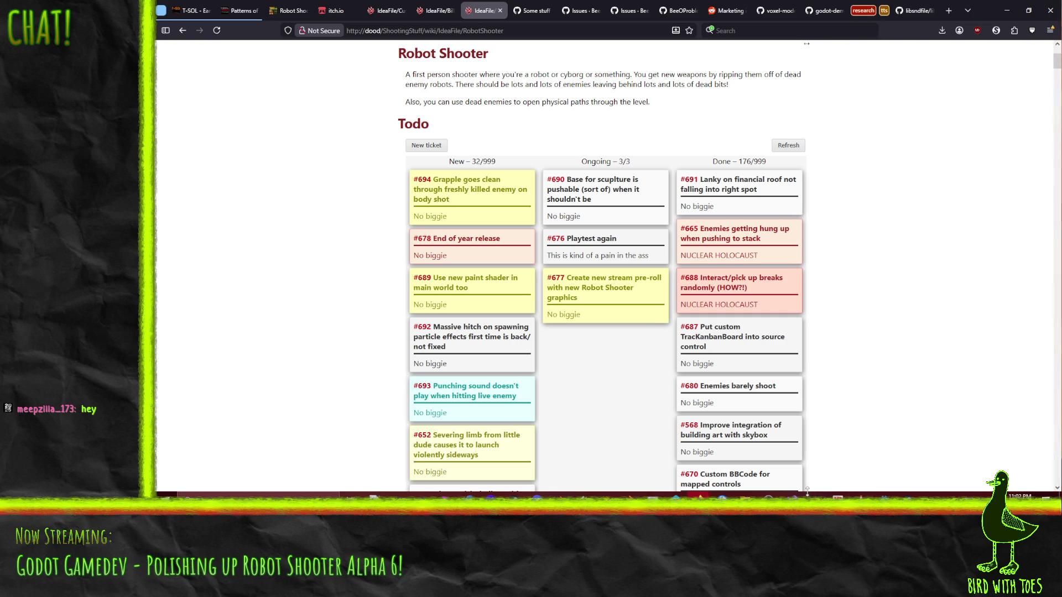
click(884, 496)
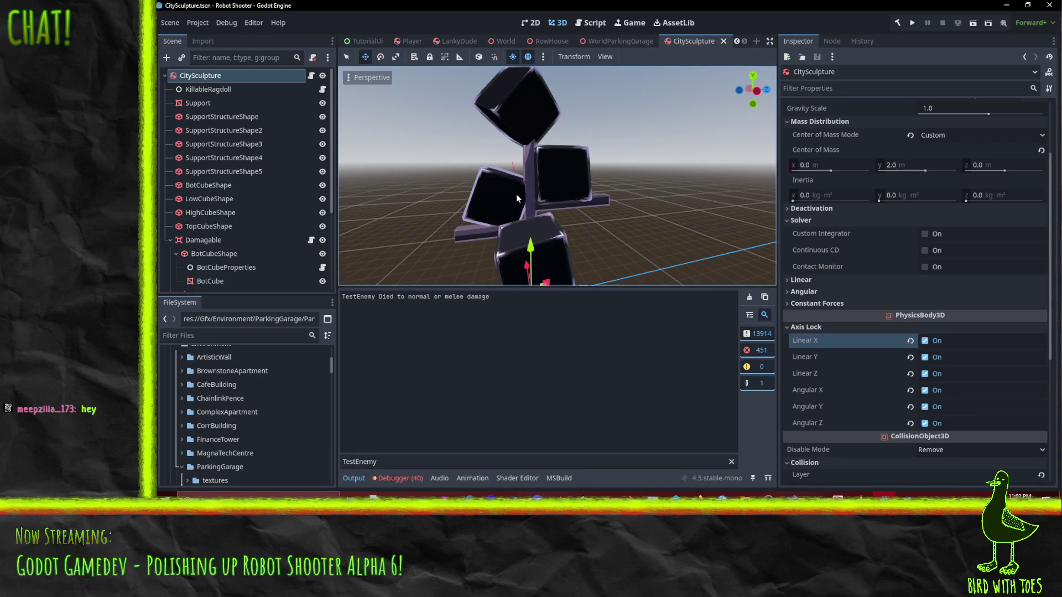
- Launch the game, start from the title screen, and grapple and fling the top crate
click(912, 23)
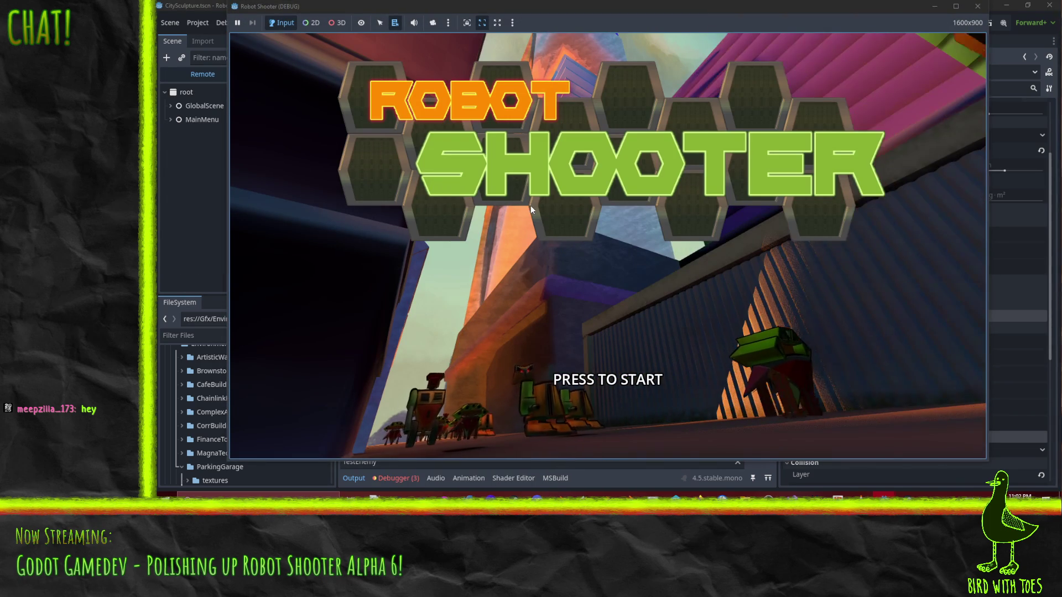
click(530, 206)
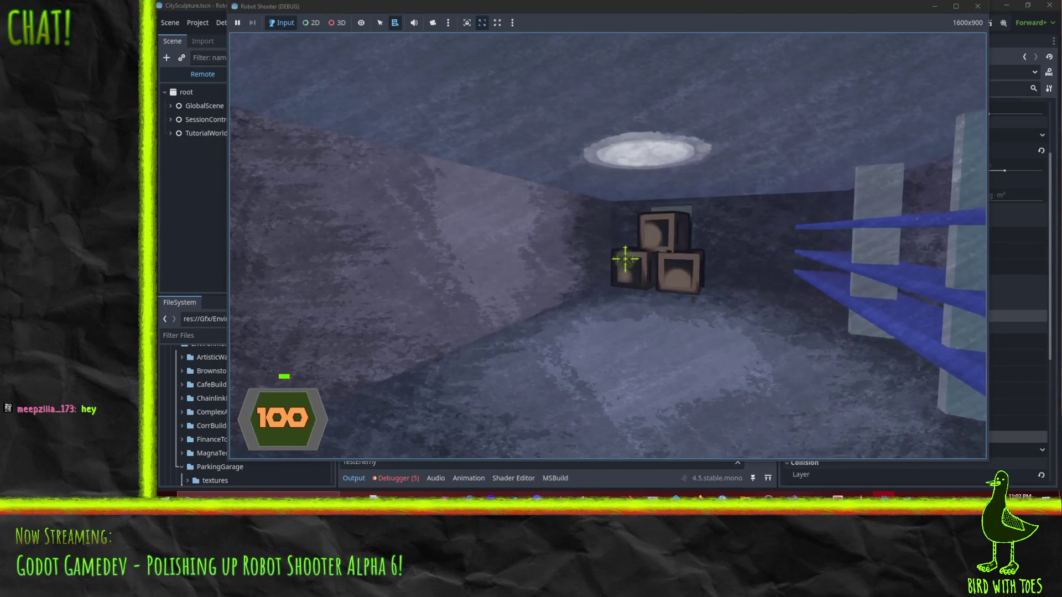
right_click(625, 260)
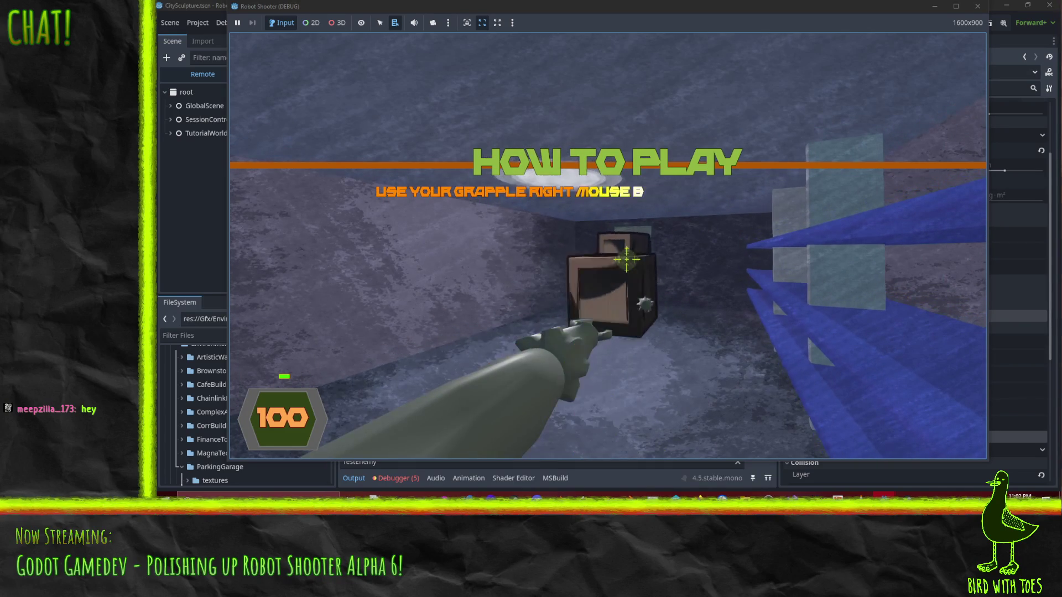
click(626, 259)
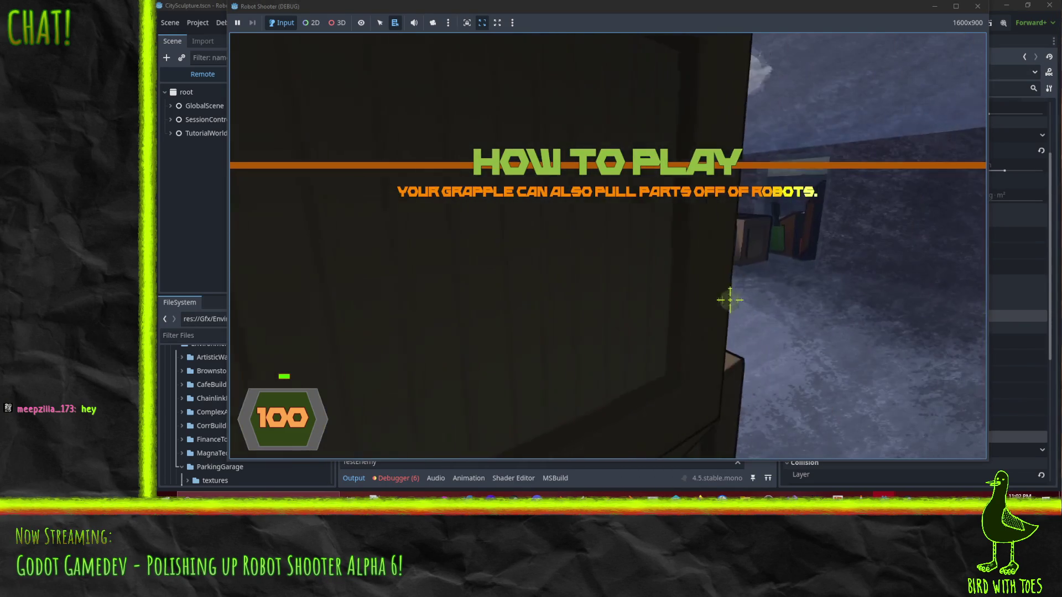
- Destroy the door robot, pick up its green gun, and walk down the corridor to the exit
click(625, 259)
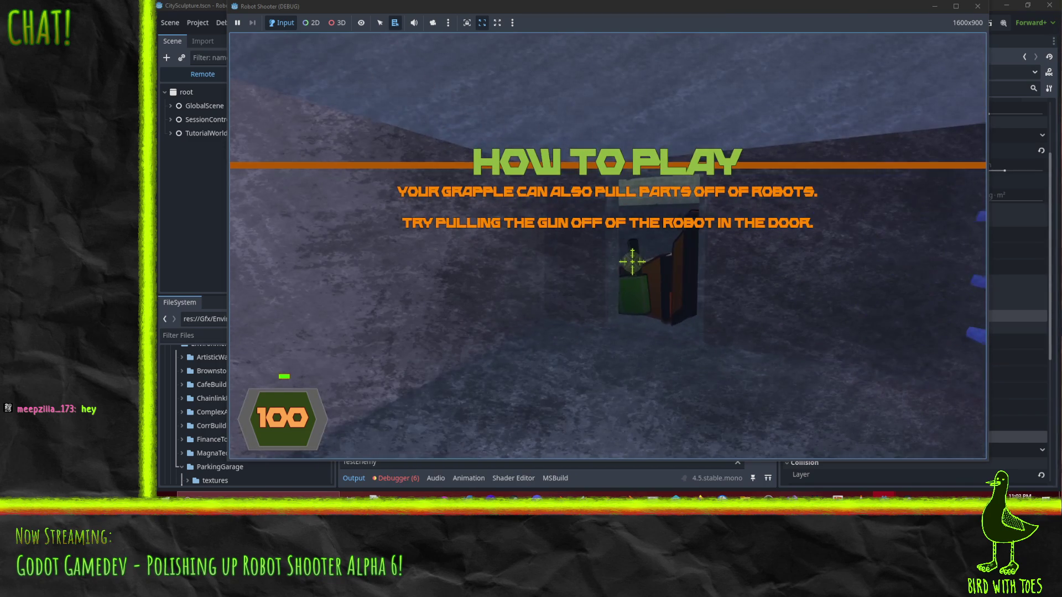
click(632, 263)
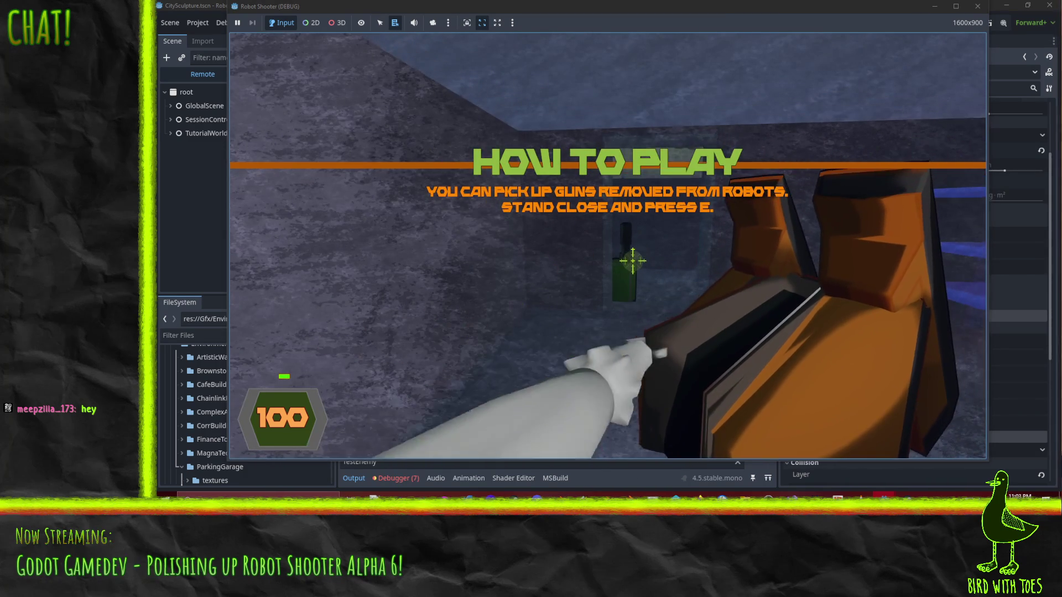
click(661, 274)
click(636, 266)
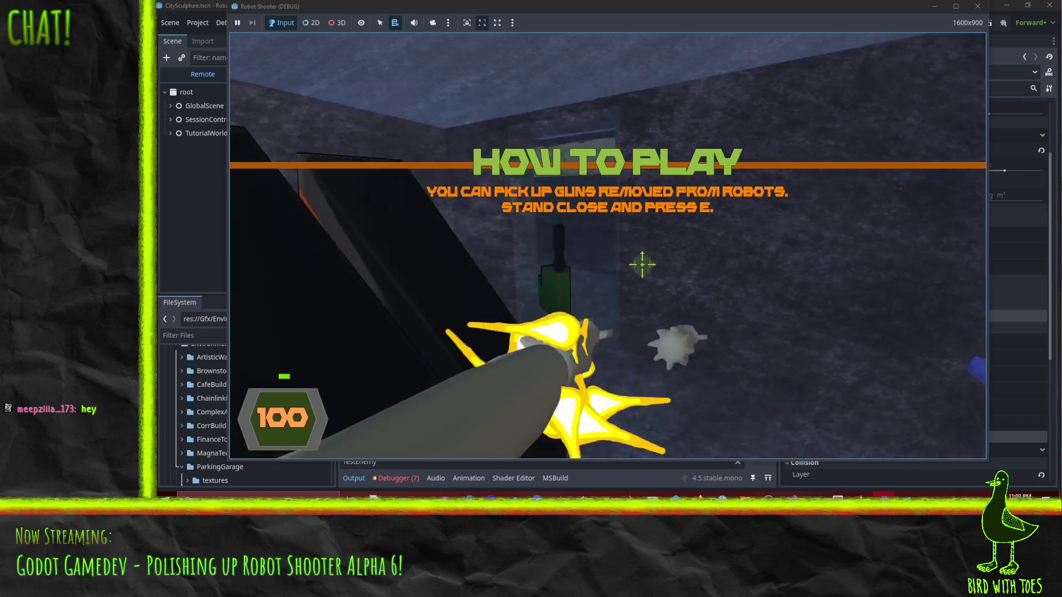
key(w)
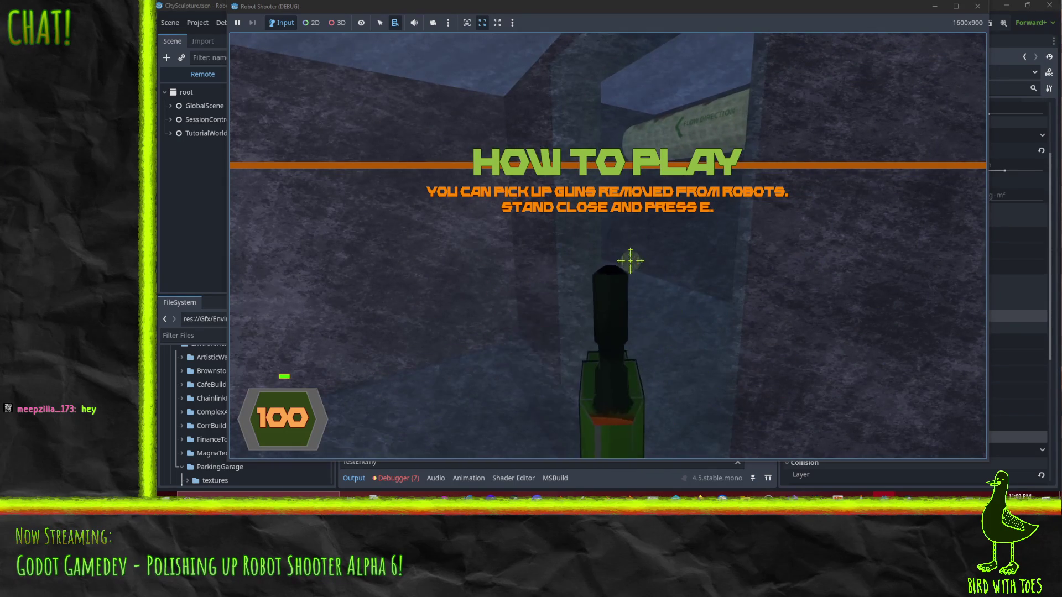
key(e)
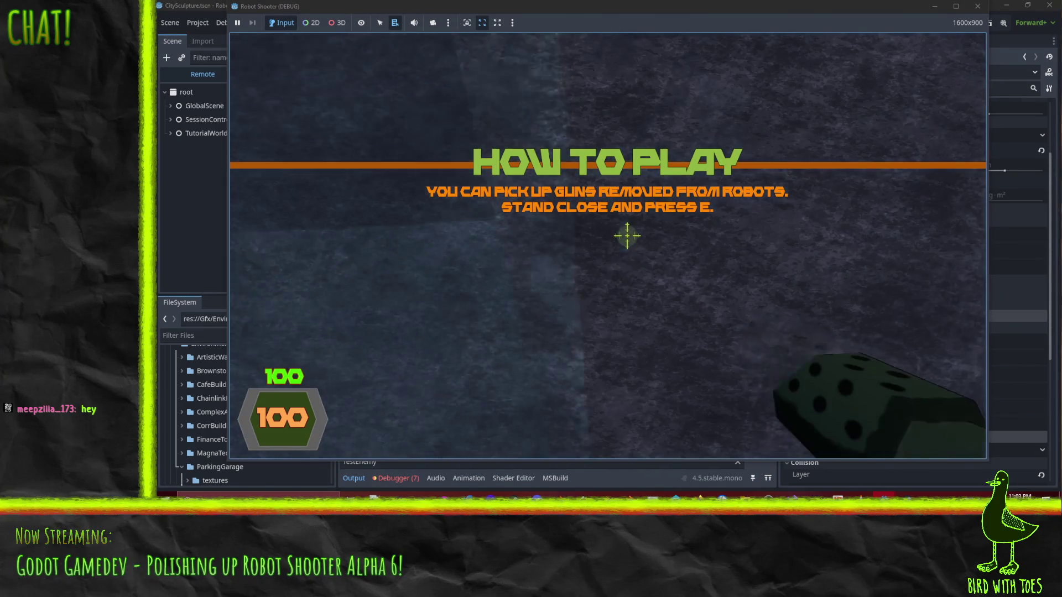
key(w)
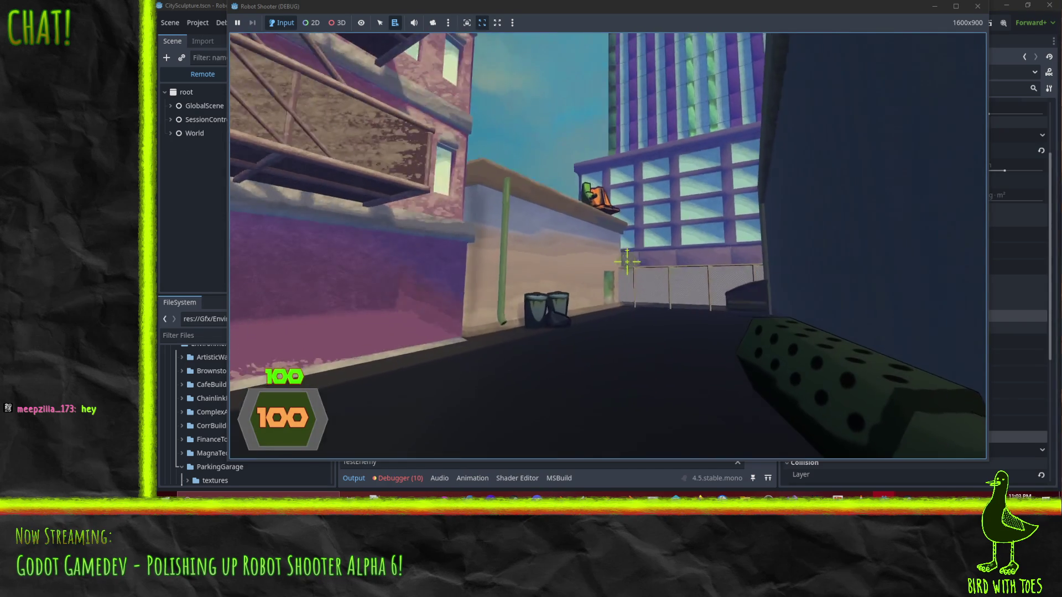
- Advance into the alley and shoot the first robots while backing off the fence
key(w)
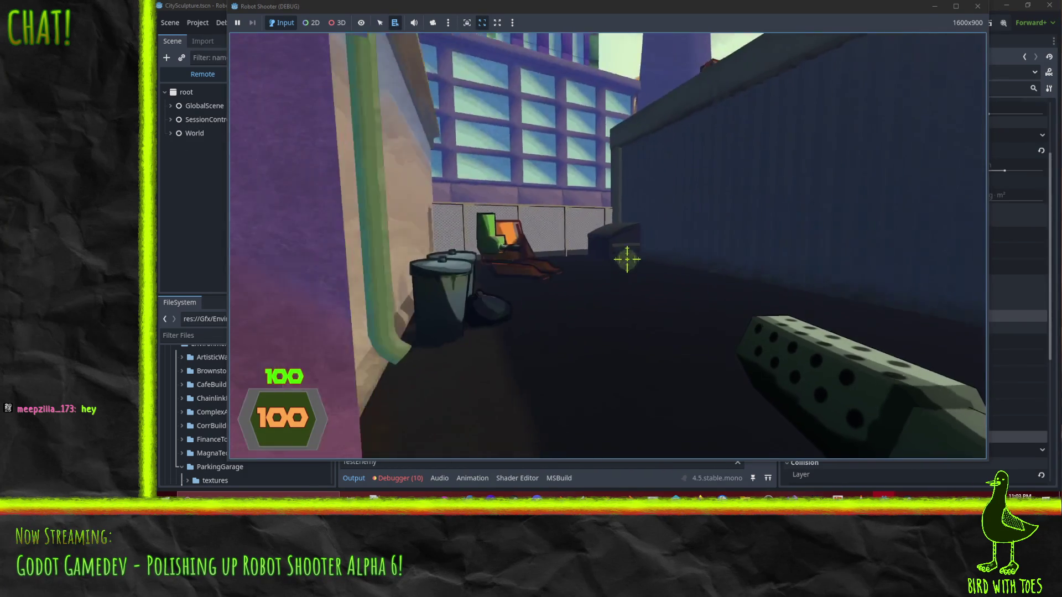
click(646, 286)
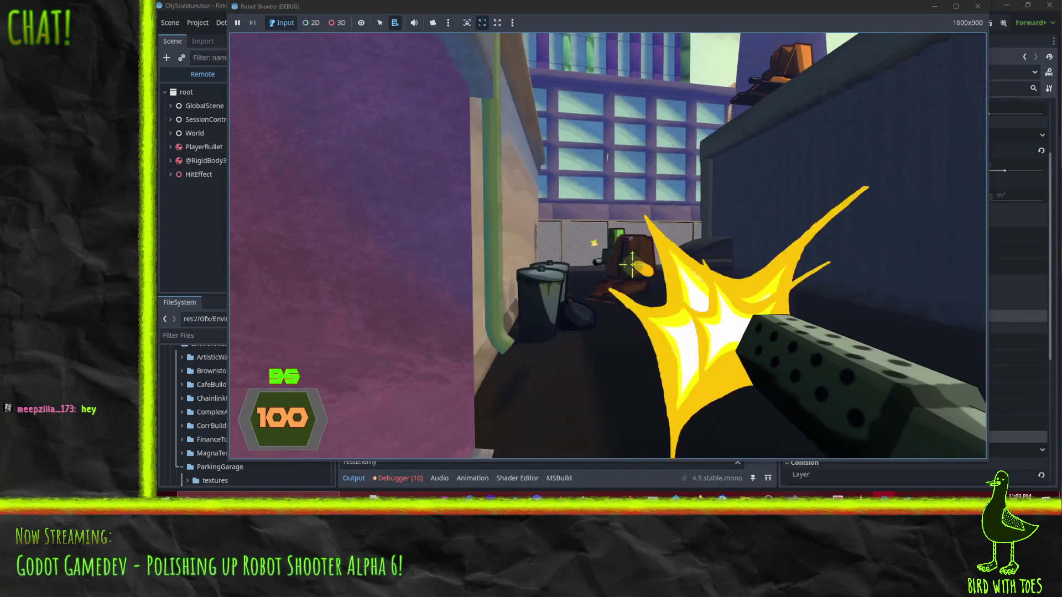
click(640, 268)
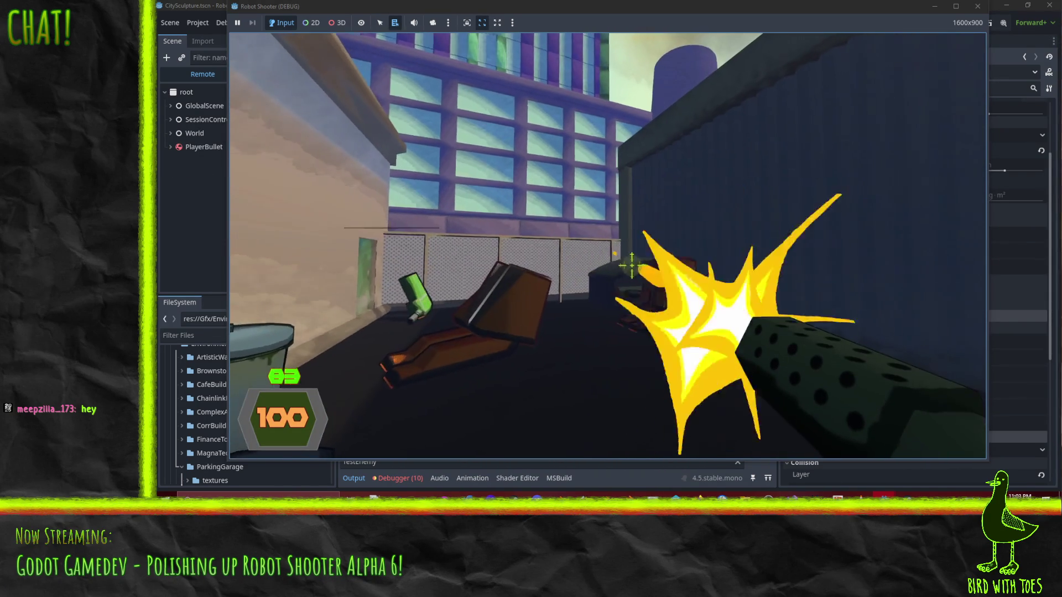
click(634, 265)
key(s)
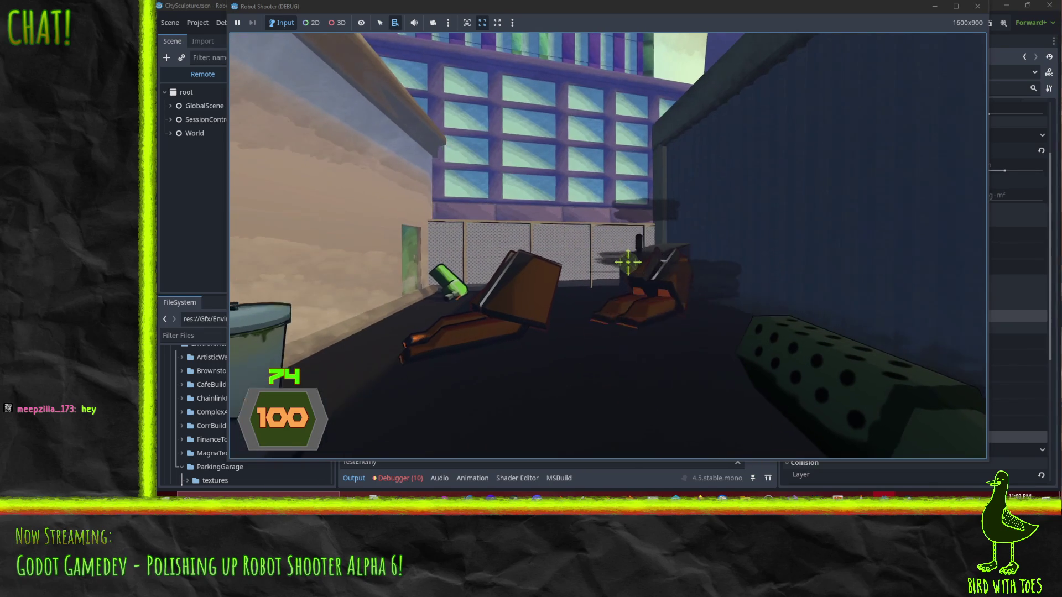
click(629, 265)
key(w)
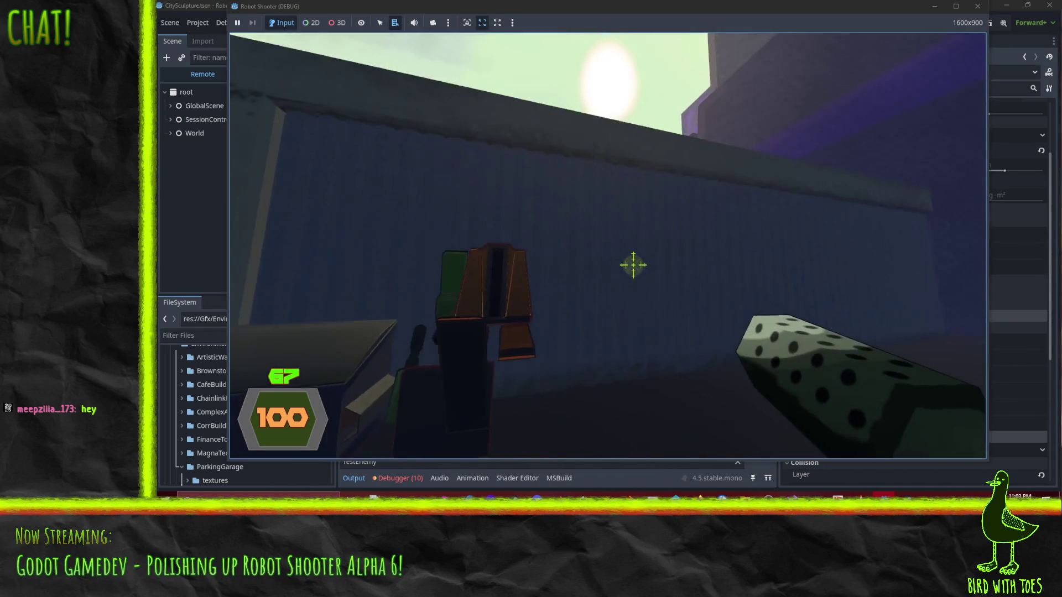
click(633, 265)
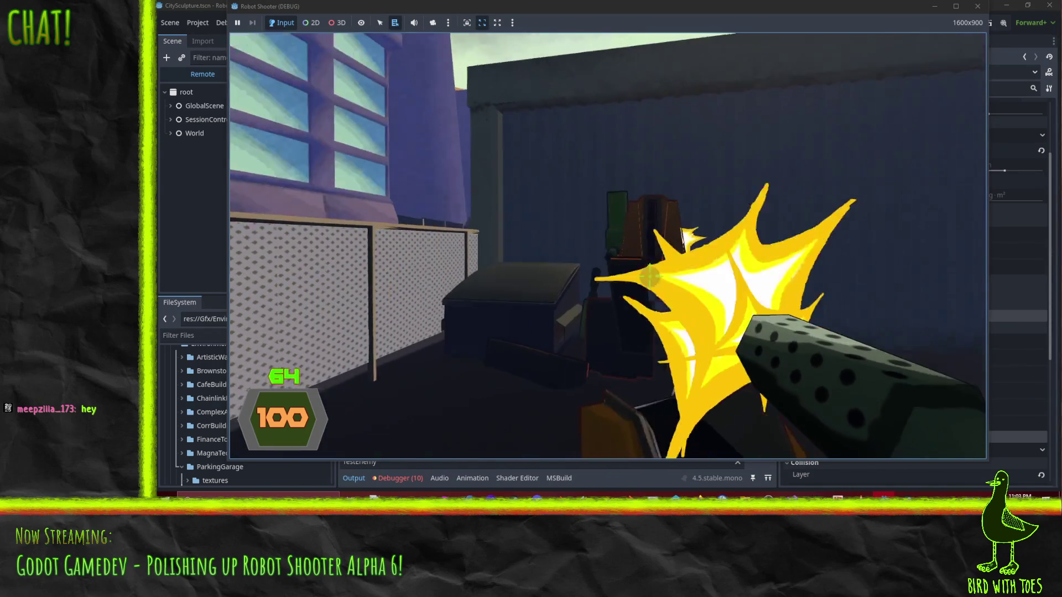
- Destroy the robot dropping from above and the rest, reloading before shooting the one below
click(642, 271)
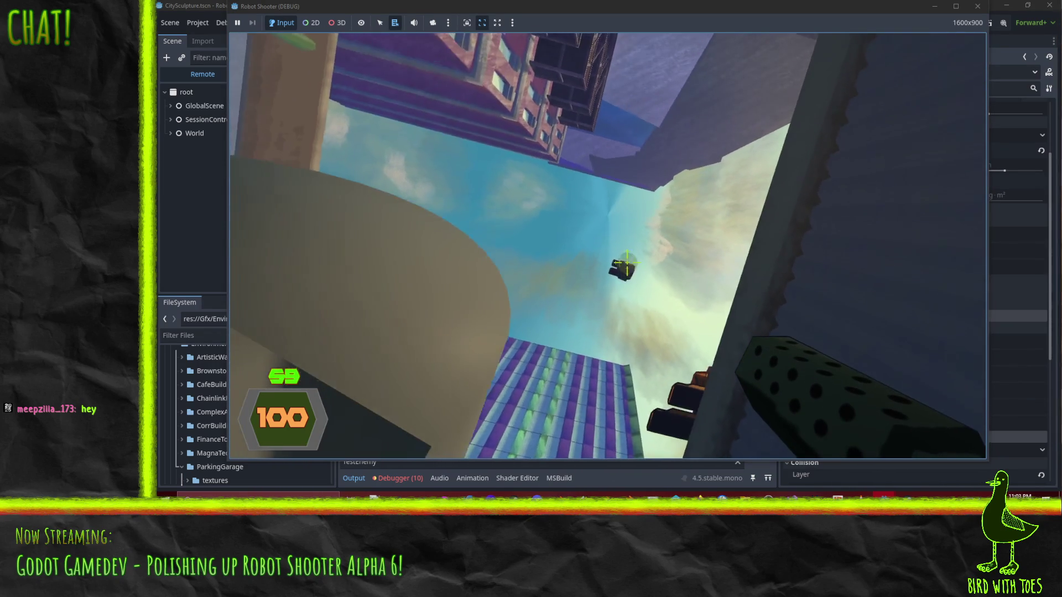
click(627, 262)
click(627, 262)
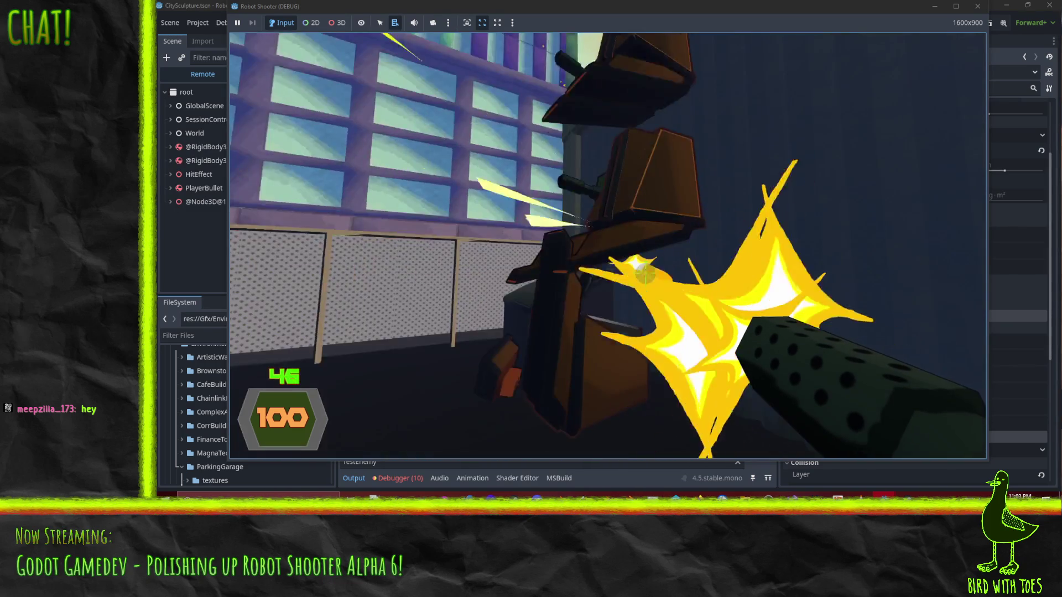
click(646, 273)
click(643, 275)
click(655, 279)
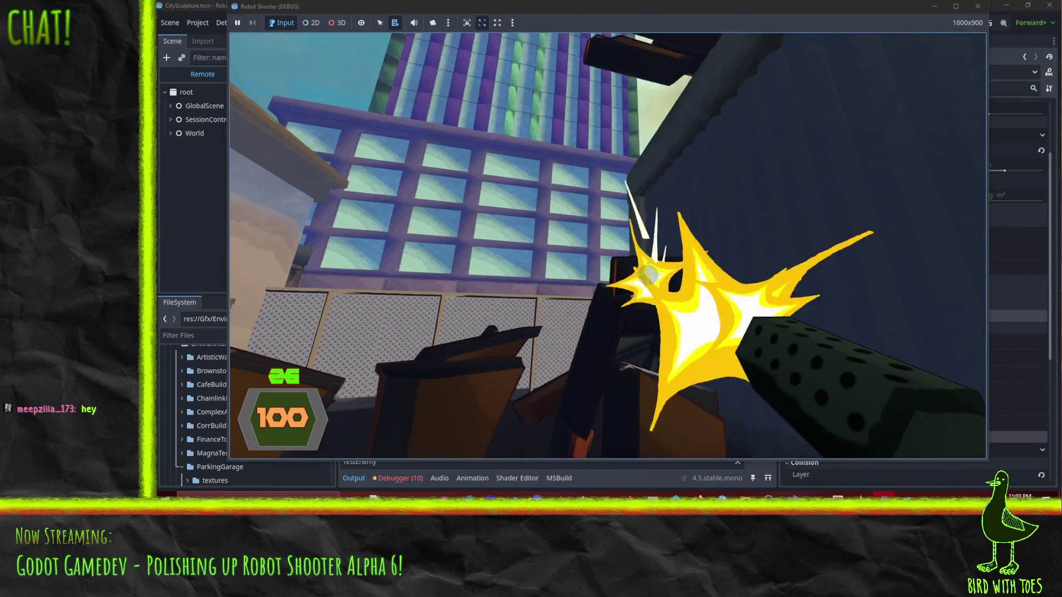
click(663, 286)
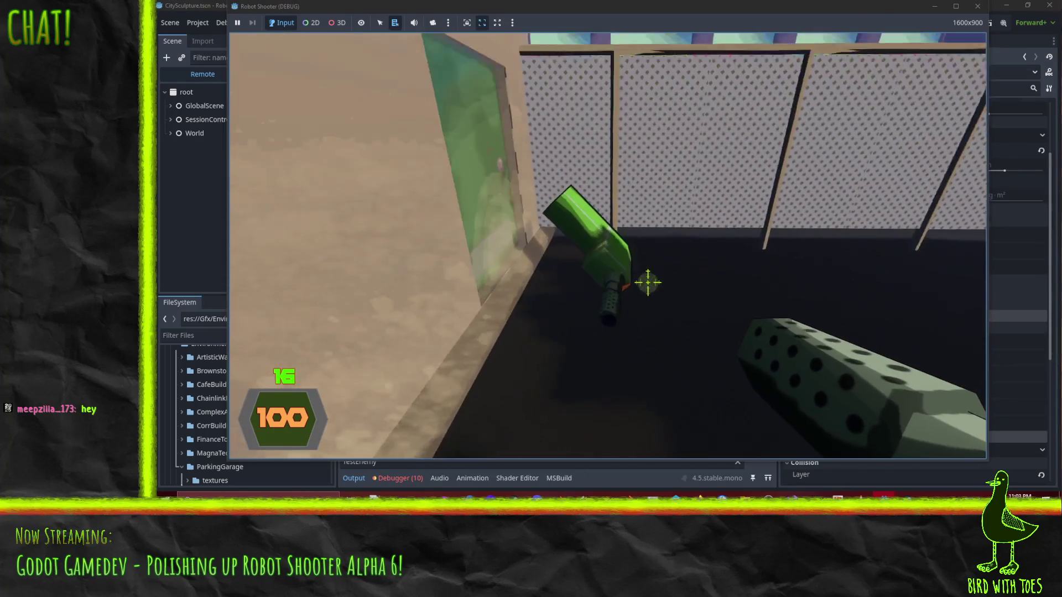
key(r)
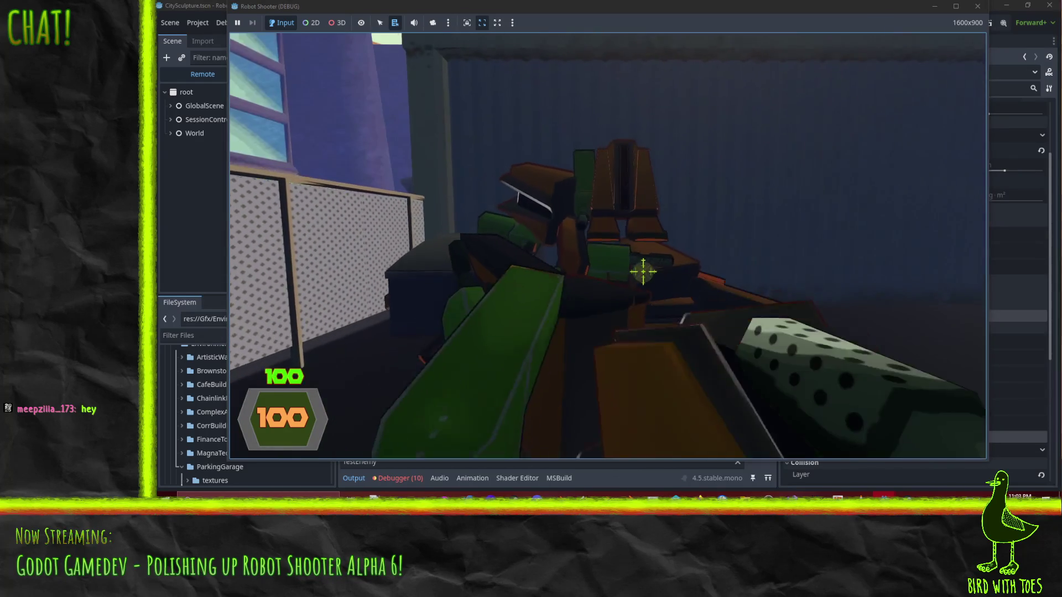
click(635, 277)
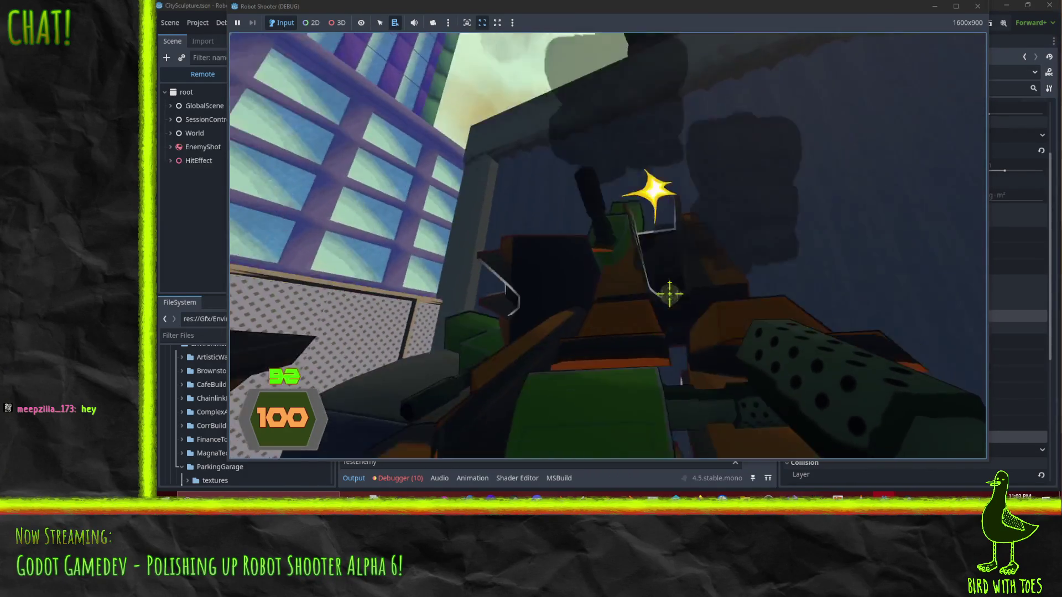
click(670, 293)
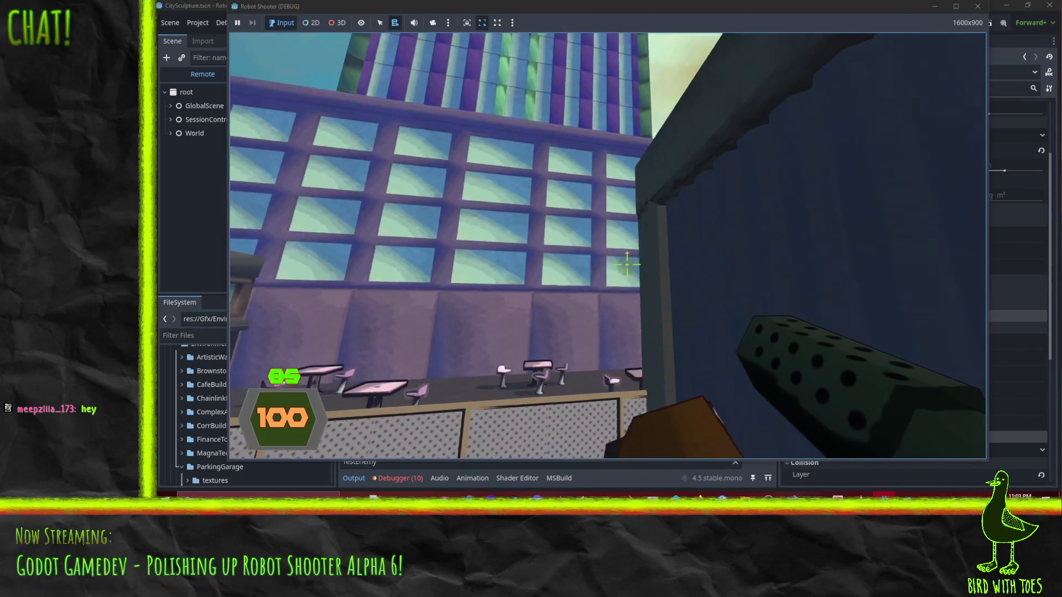
- Drop to the café patio, pass the tables, and open fire on the patio robots
key(w)
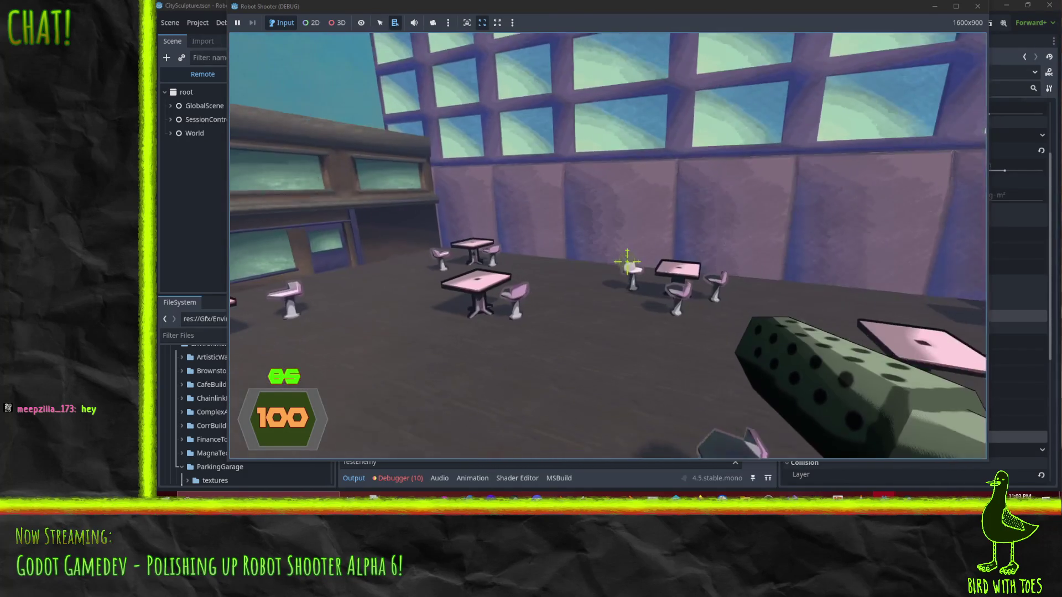
key(w)
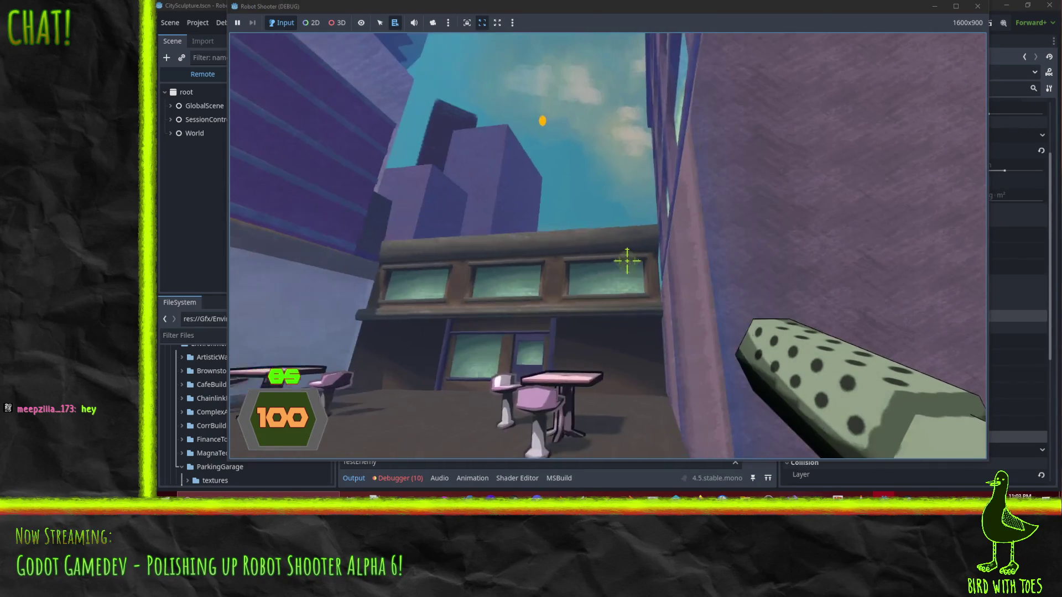
key(w)
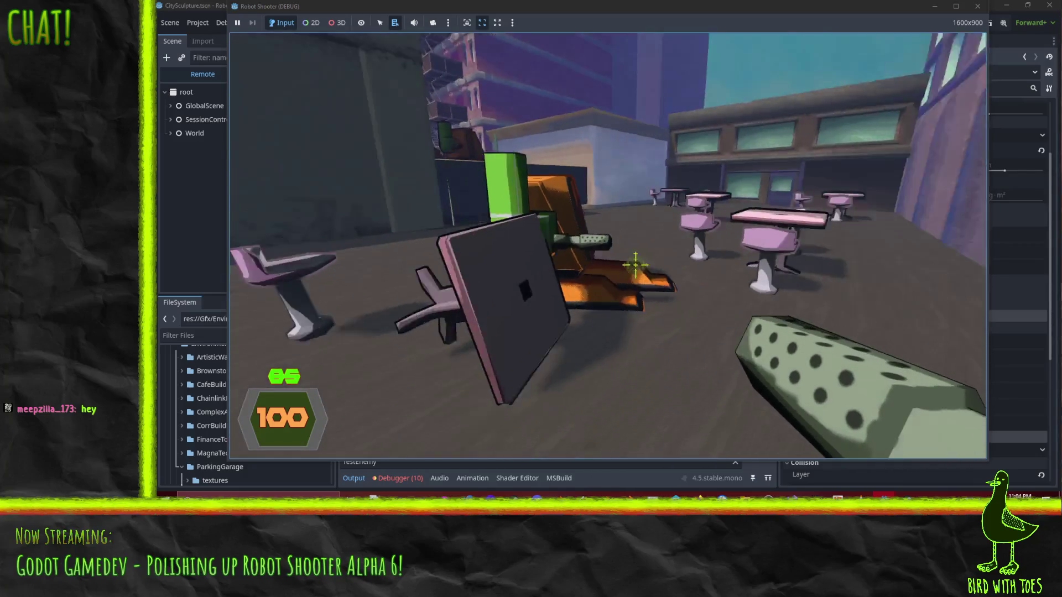
click(636, 266)
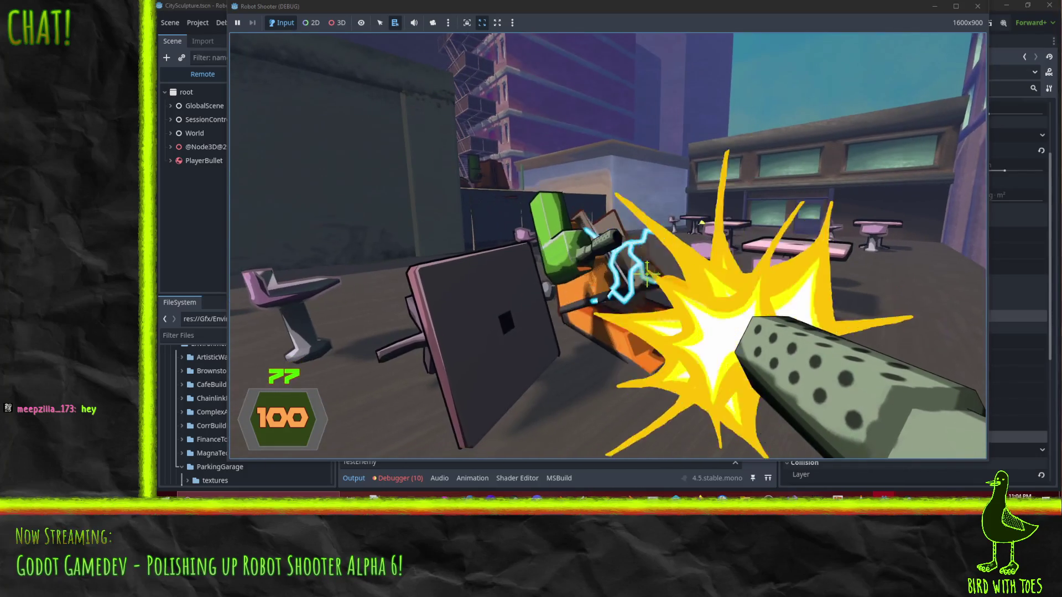
click(649, 275)
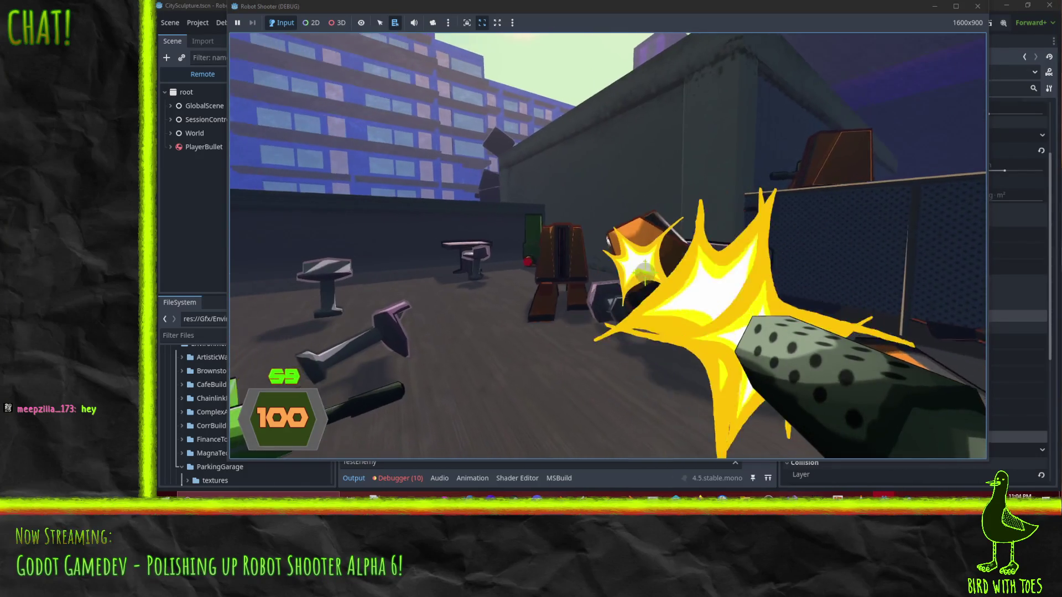
click(645, 271)
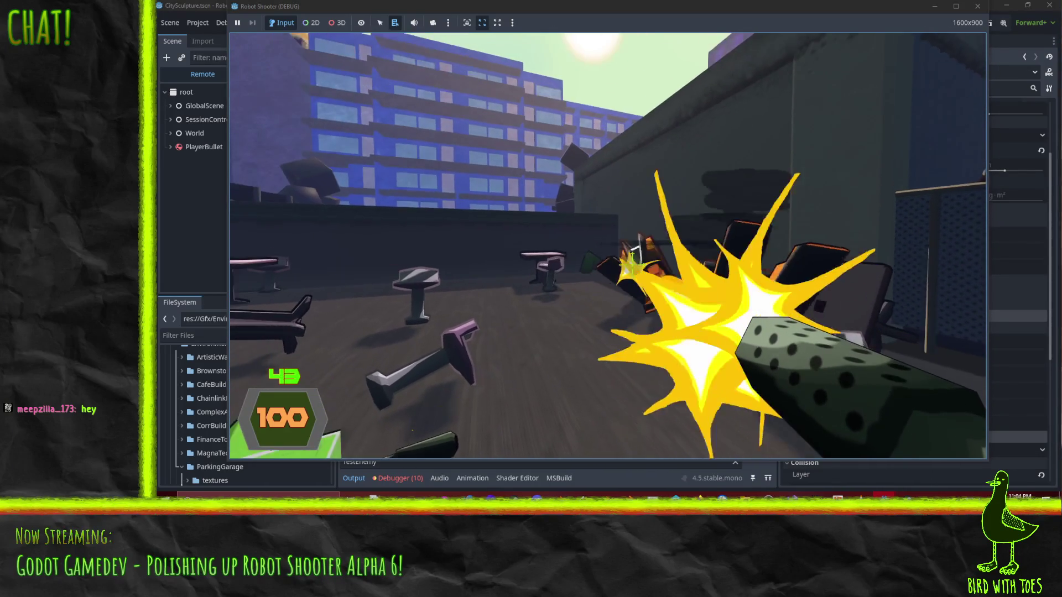
click(634, 266)
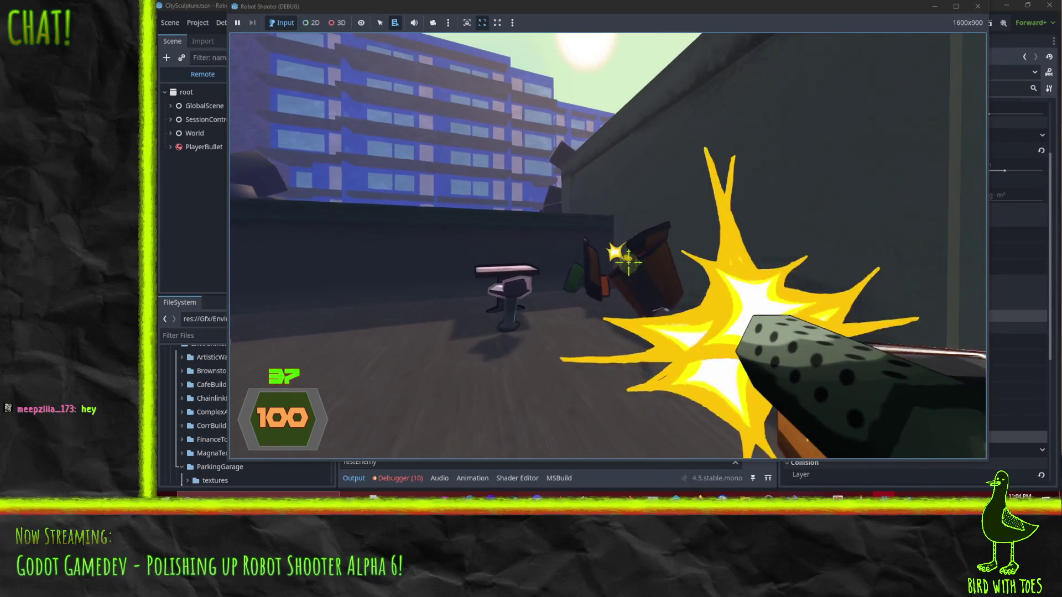
- Close in on the robots, punch one away with an electric hit, and fire into the courtyard
key(w)
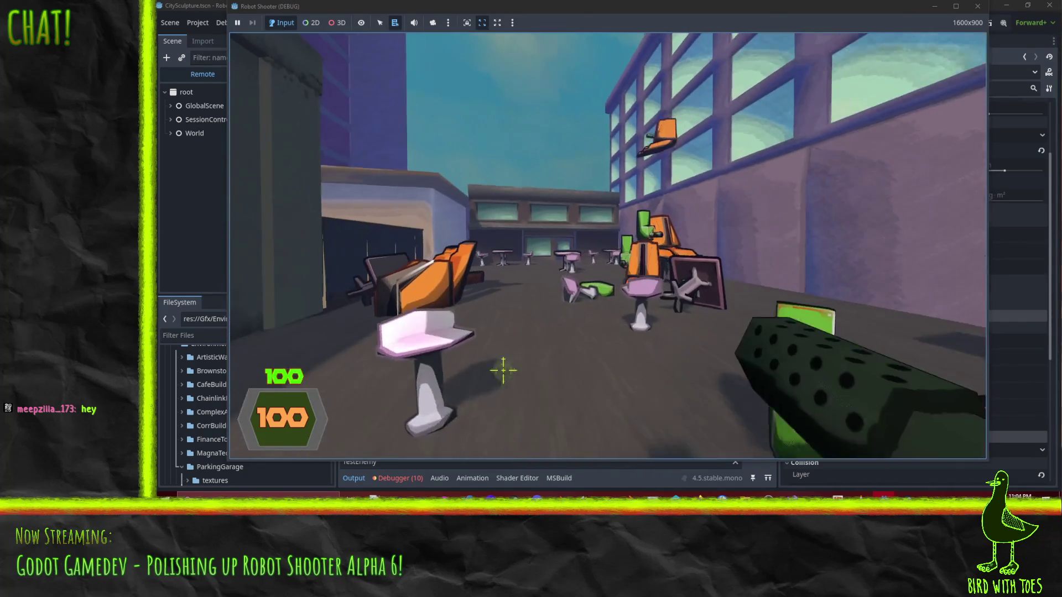
click(635, 268)
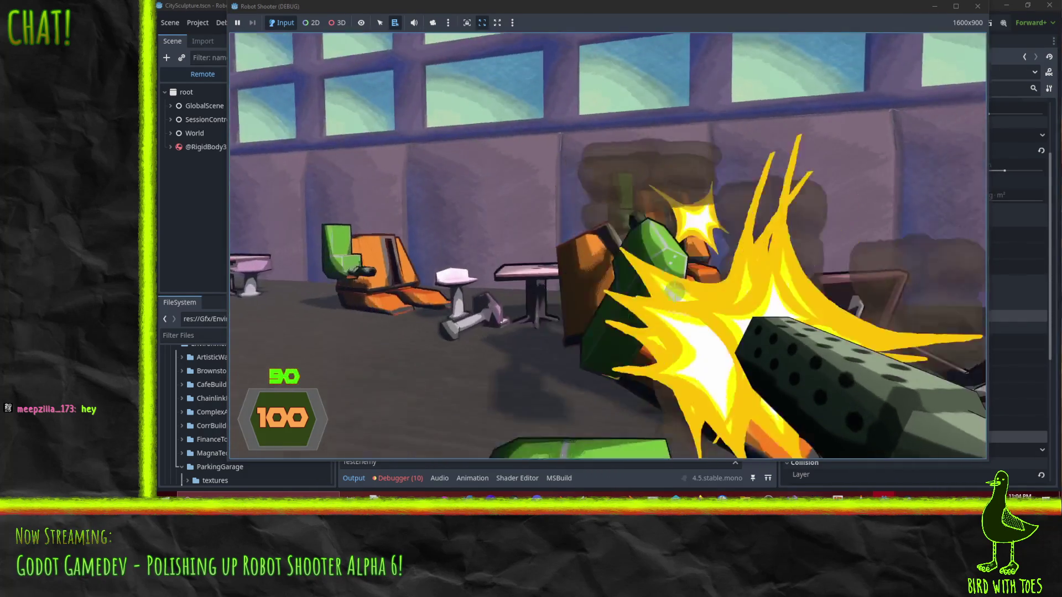
key(f)
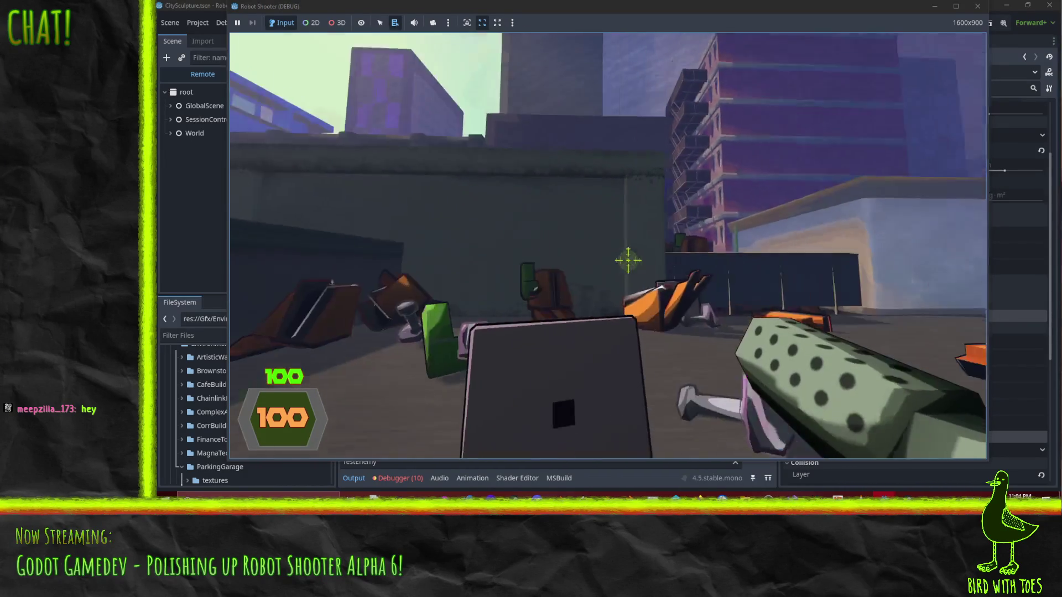
click(637, 268)
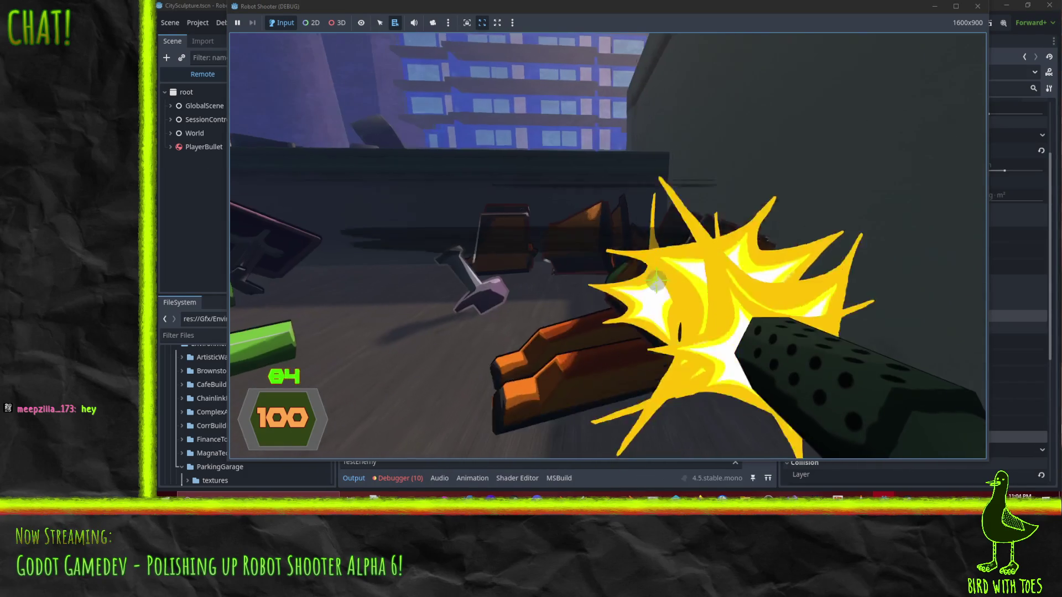
click(642, 270)
click(627, 261)
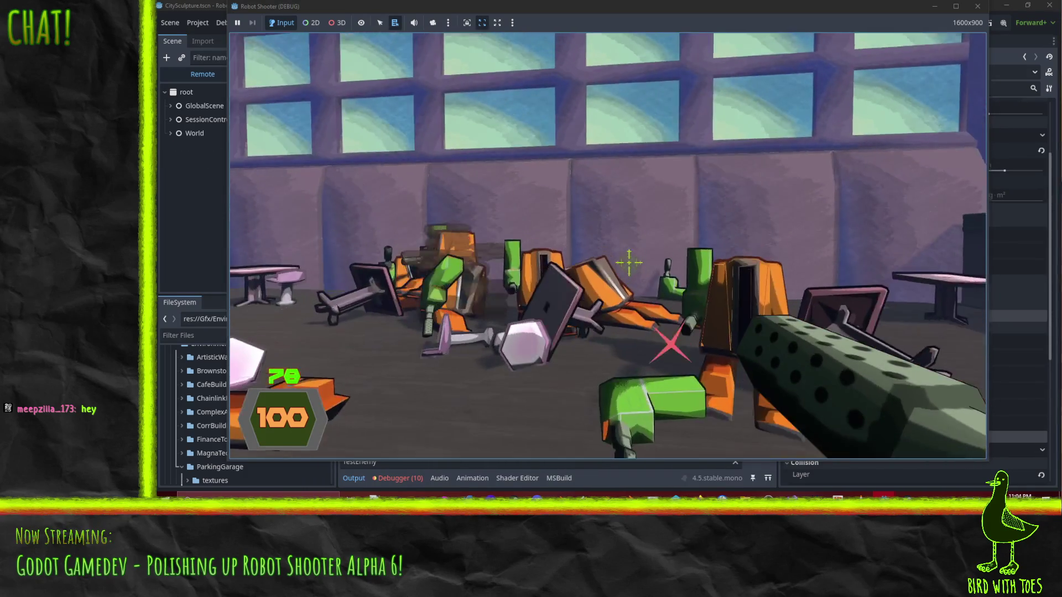
- Keep shooting the robots in the wreckage pile and grab one with the extending arm
click(633, 264)
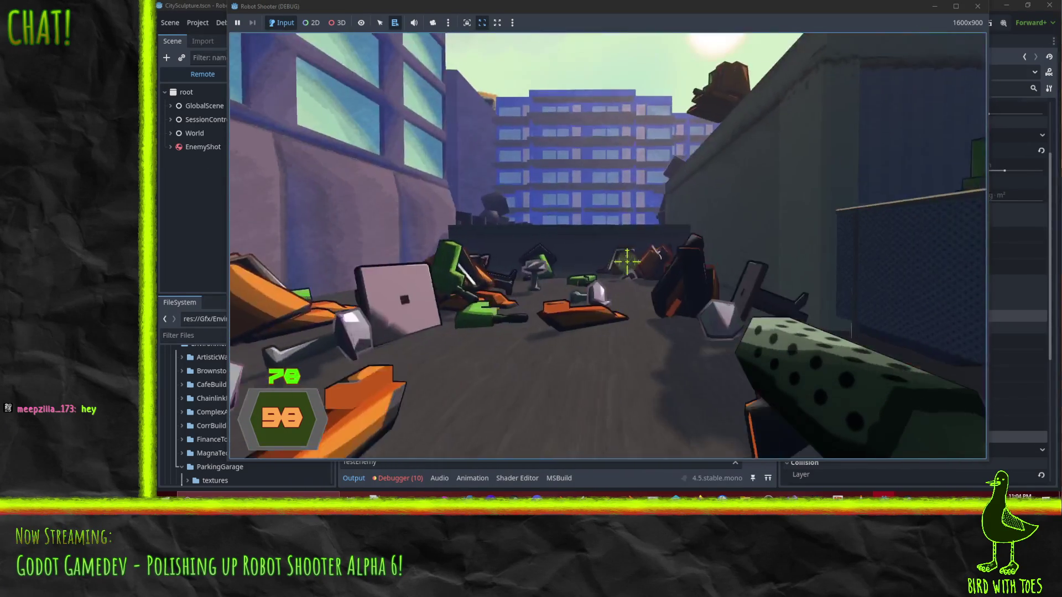
click(626, 260)
click(630, 267)
click(639, 270)
click(641, 276)
click(645, 260)
click(636, 268)
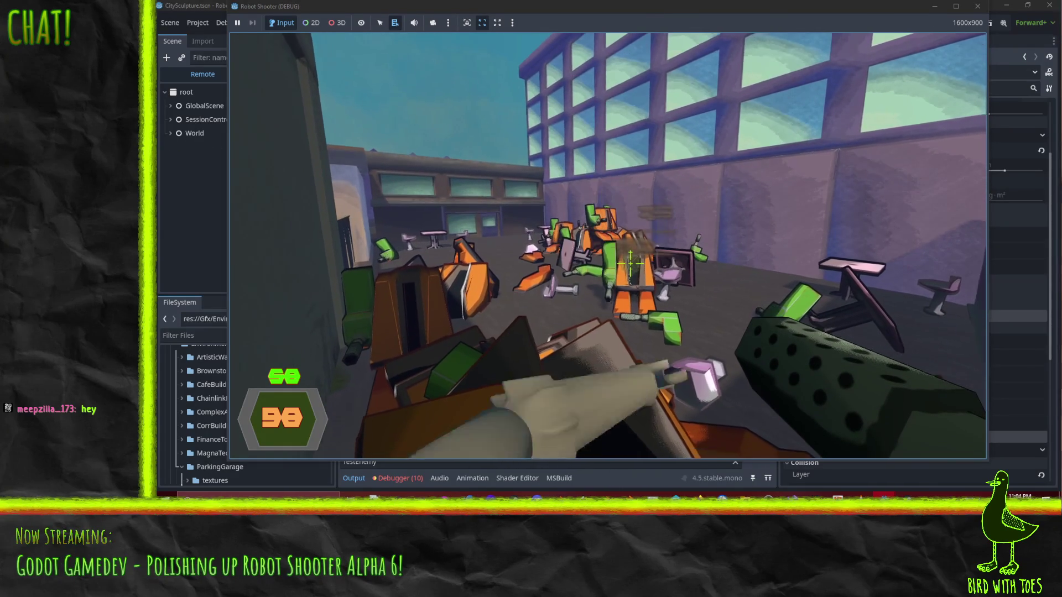
click(628, 263)
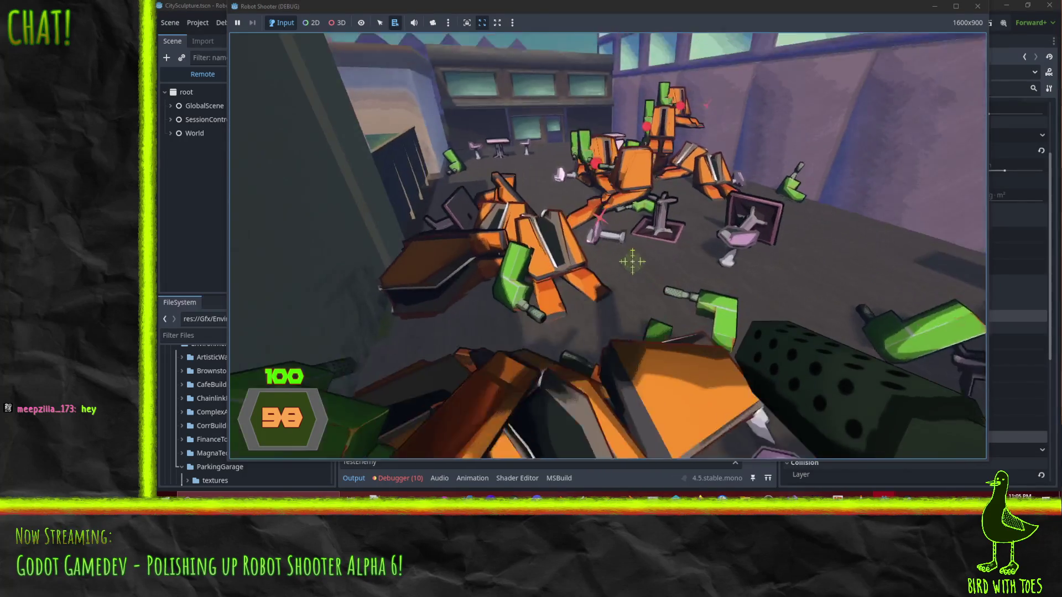
click(633, 262)
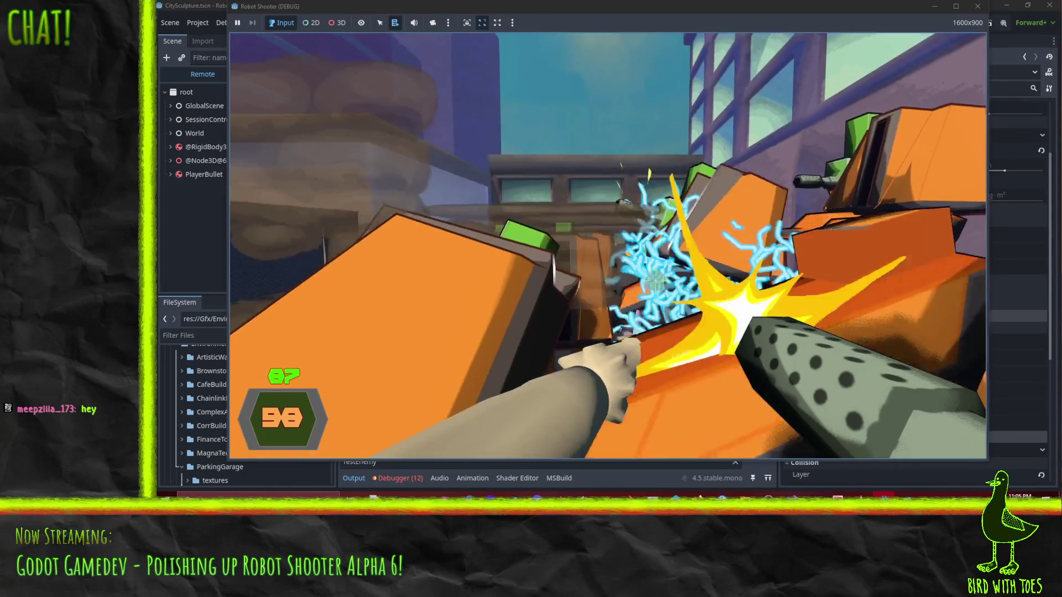
click(685, 301)
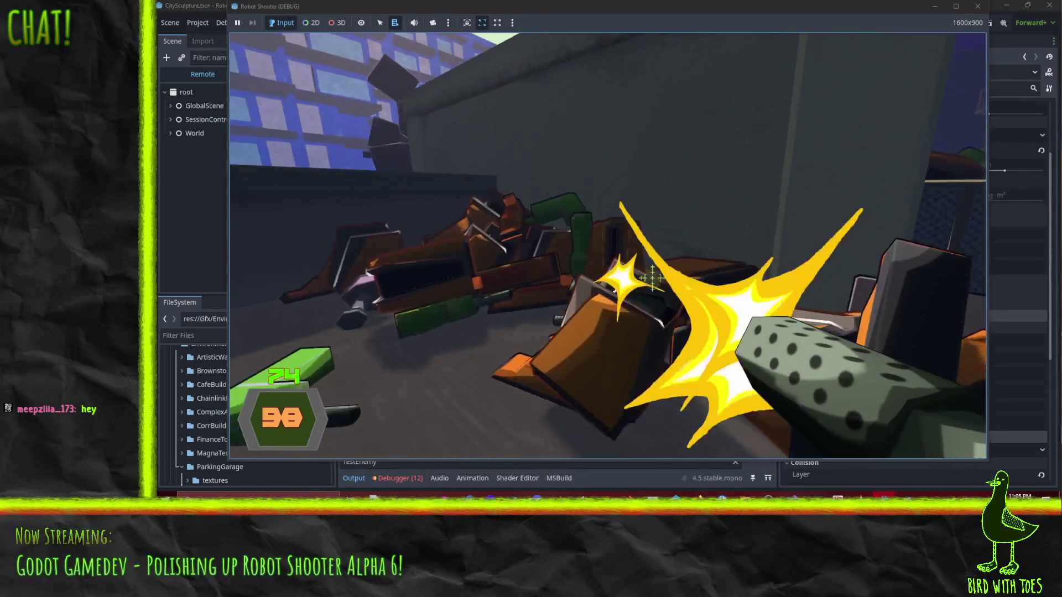
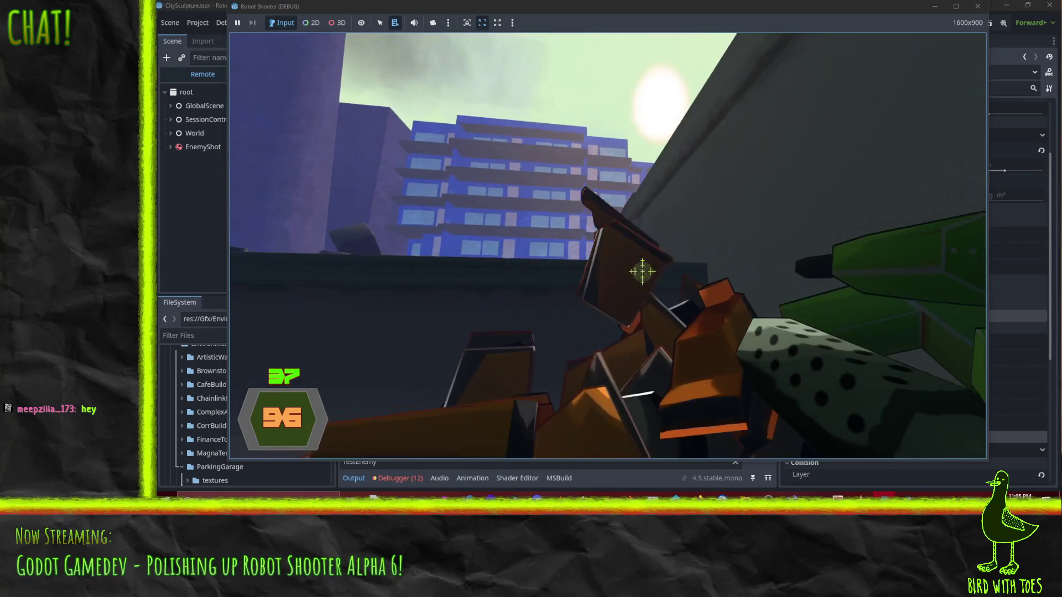
- Shoot the nearby robots, swap to the green slab weapon with key 2, and pause the game
click(641, 287)
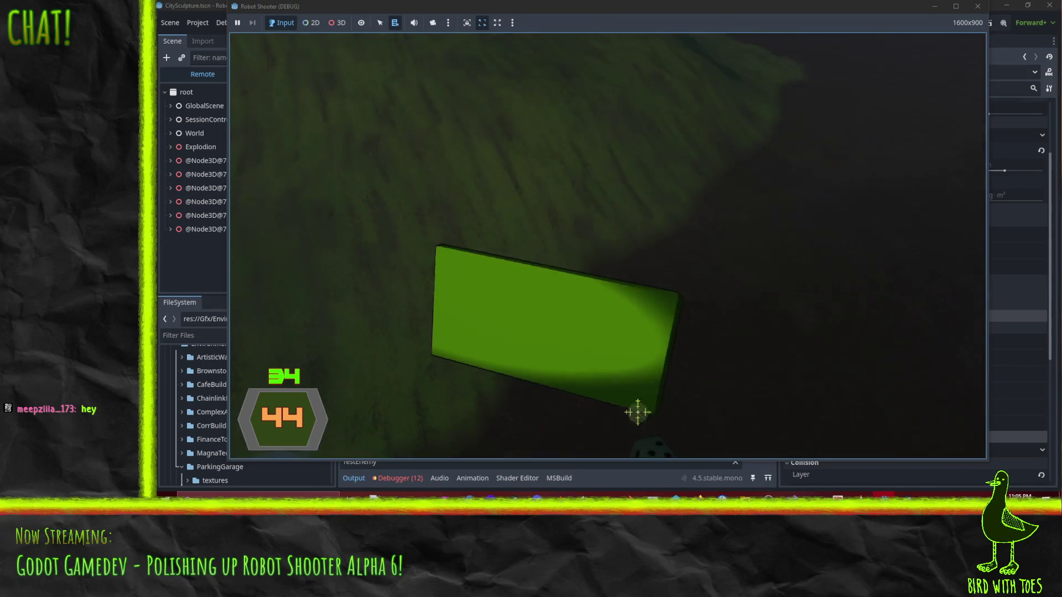
key(2)
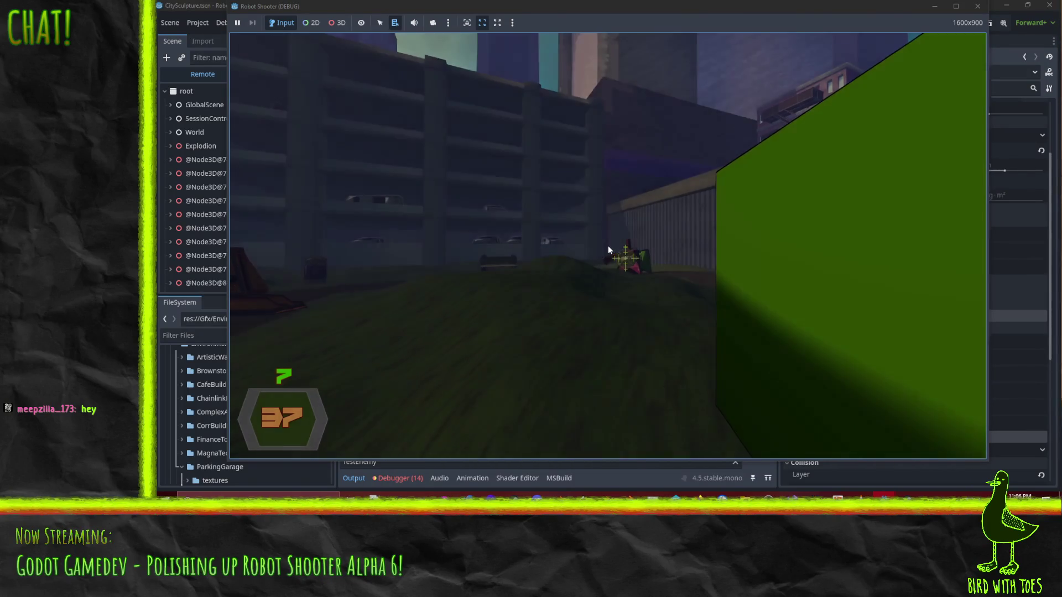
key(Escape)
- Exit the game and unlock all six Linear and Angular axis locks on CitySculpture
click(600, 354)
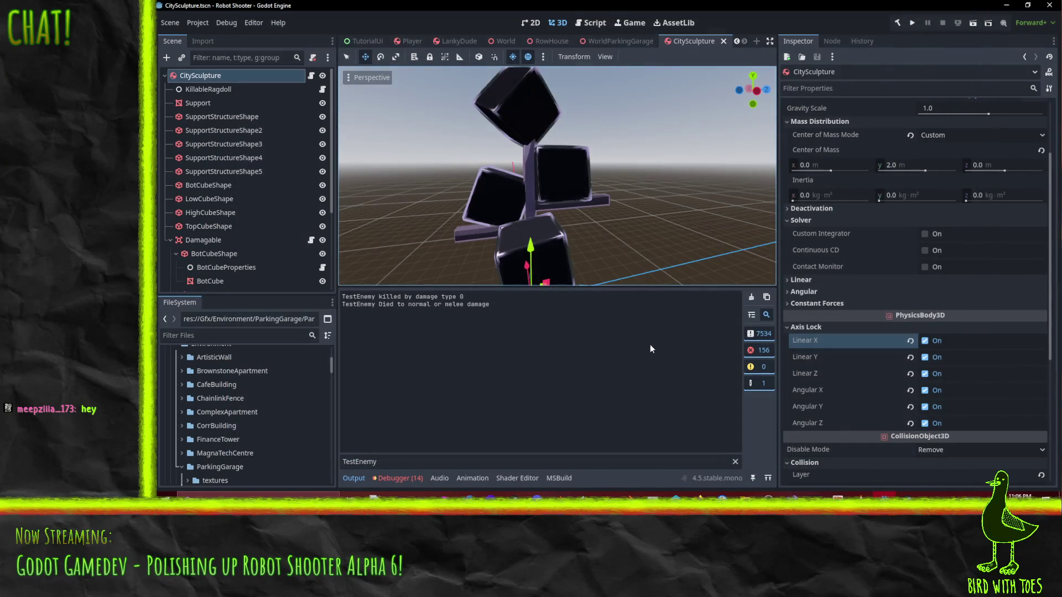
scroll(996, 410, down, 3)
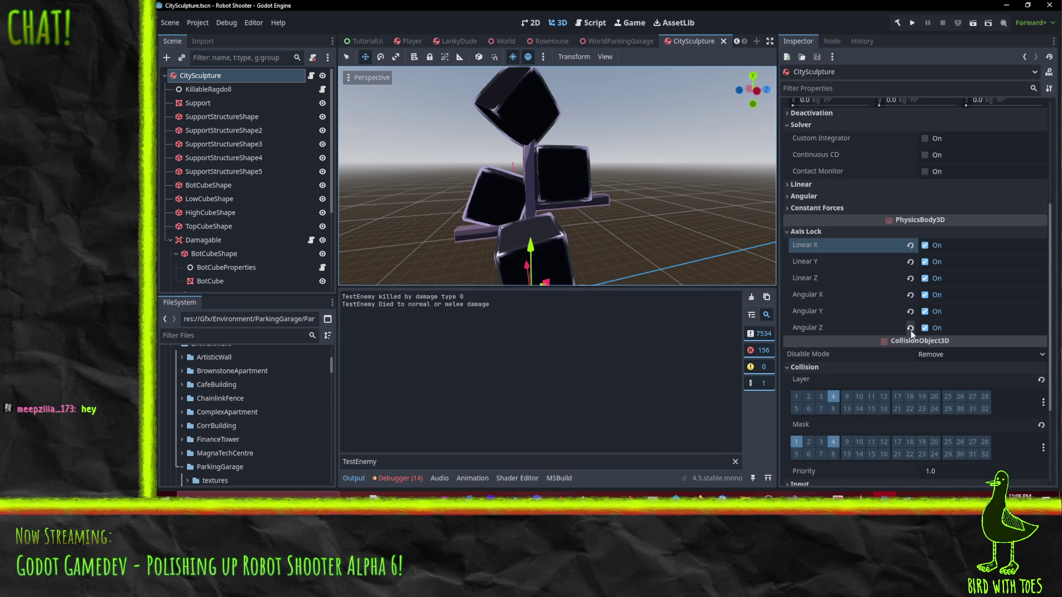
click(910, 328)
click(911, 312)
click(911, 295)
click(911, 278)
click(911, 261)
click(910, 245)
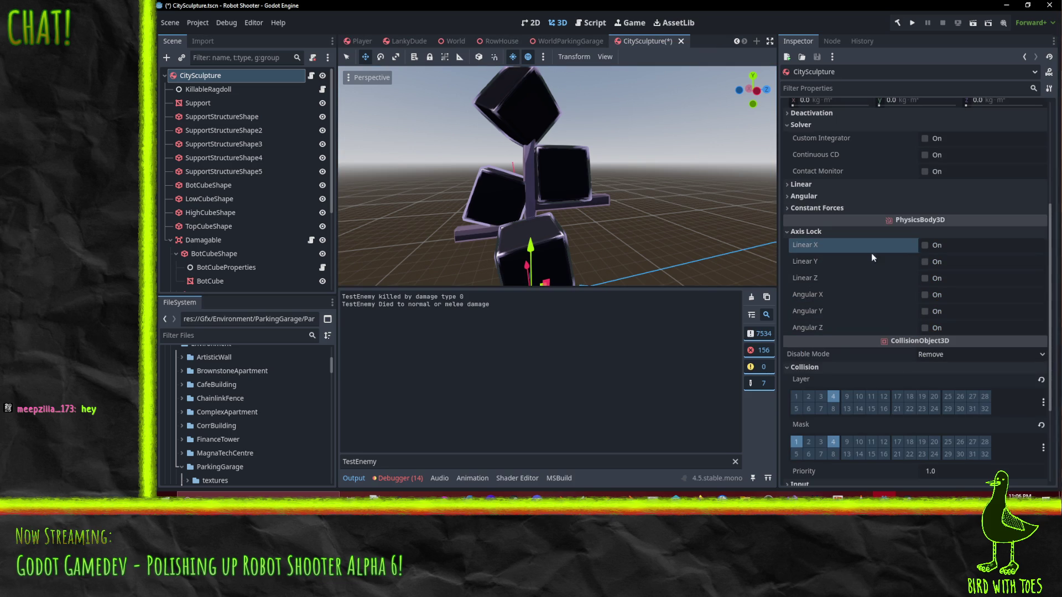
- Inspect the sculpture from lower and higher angles, then open its Prop.cs script
scroll(918, 319, up, 4)
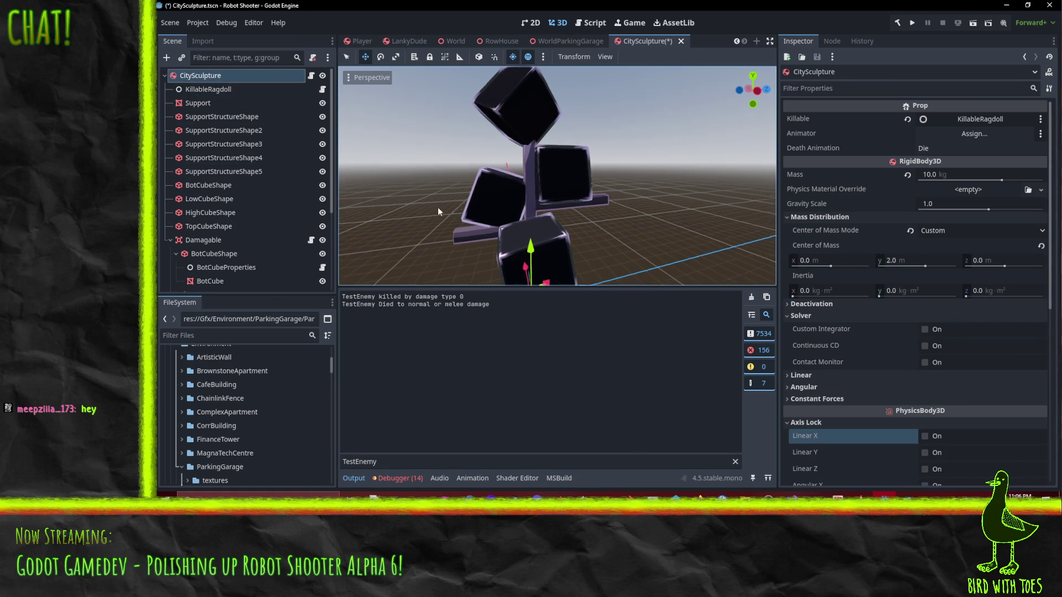
scroll(512, 221, down, 3)
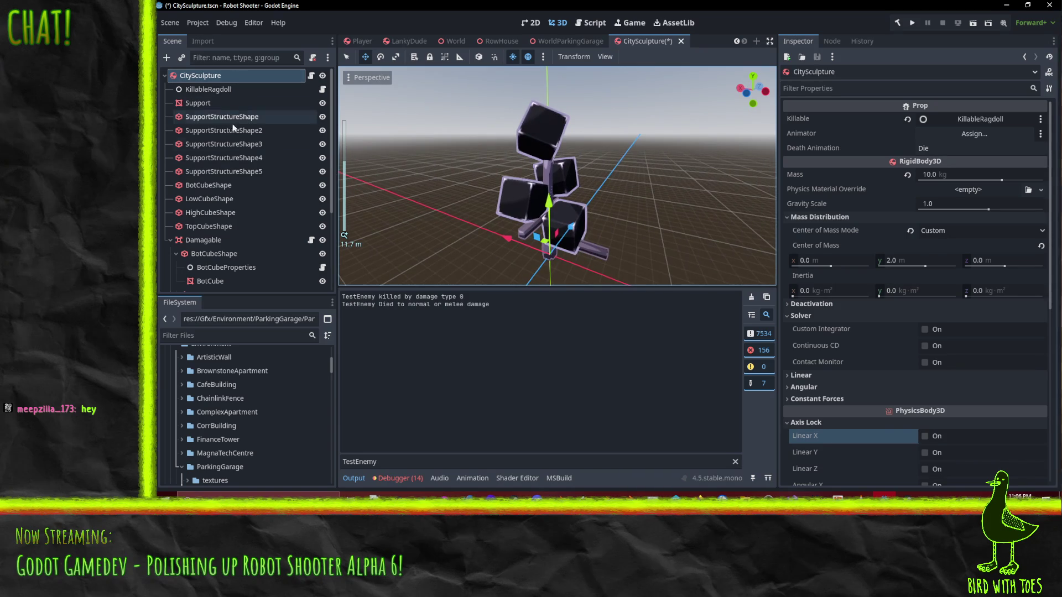
drag(467, 205, 451, 136)
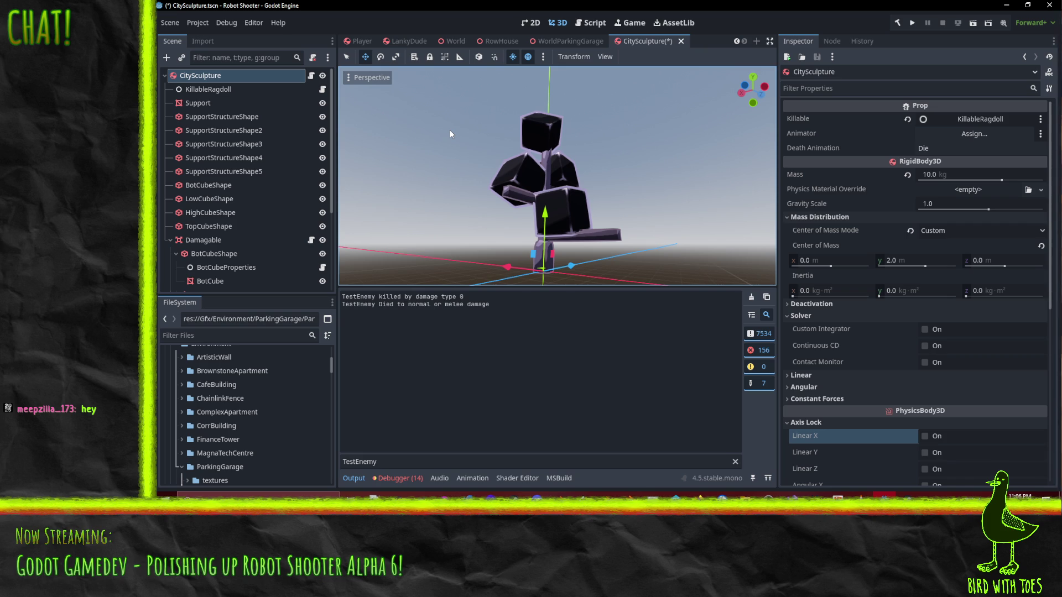
scroll(865, 218, down, 5)
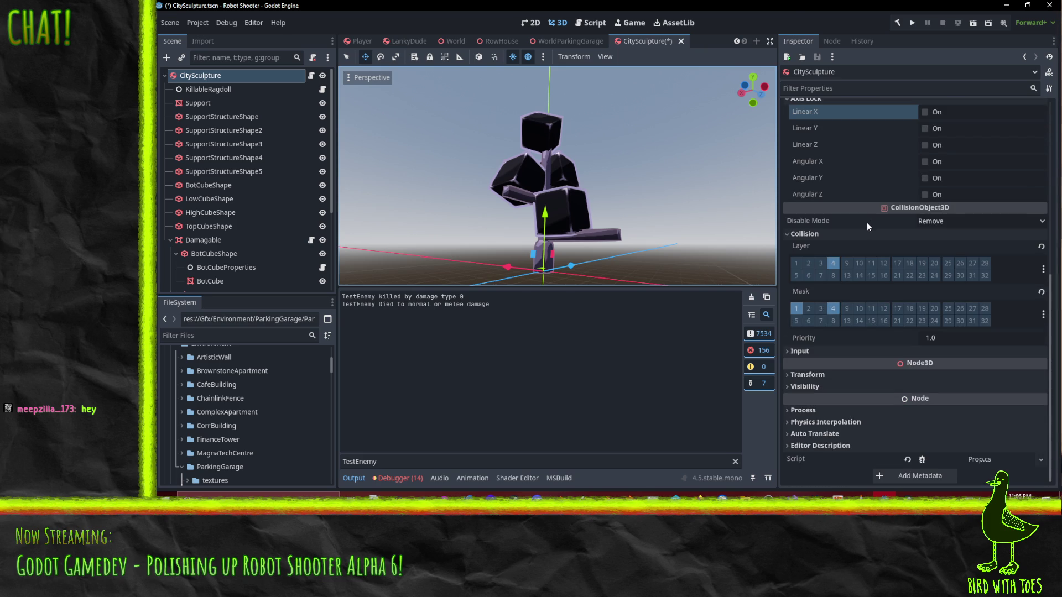
mouse_move(963, 402)
mouse_move(897, 344)
scroll(991, 413, up, 5)
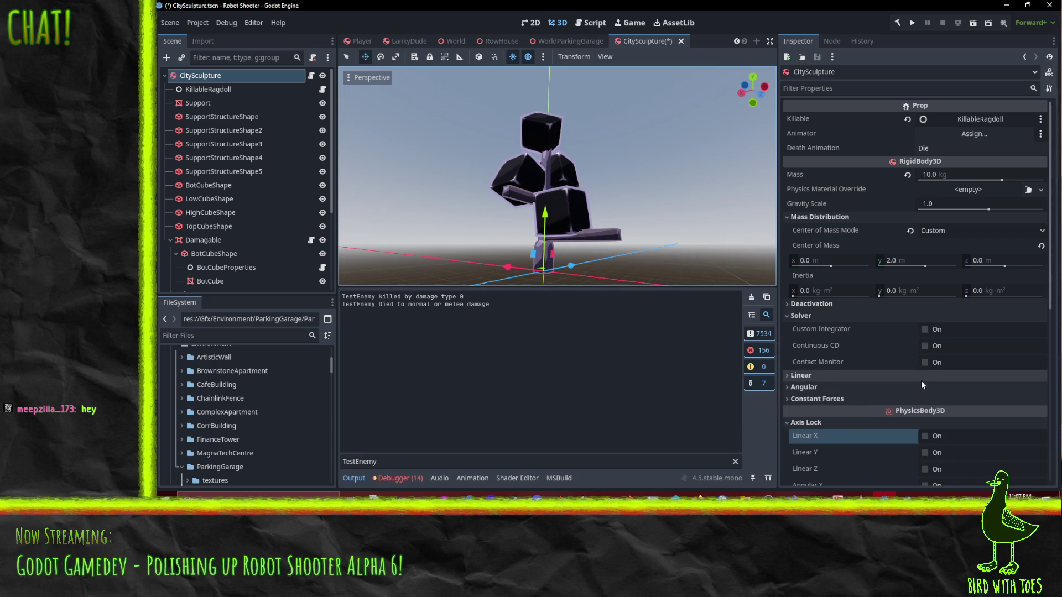
mouse_move(614, 236)
mouse_down()
mouse_move(605, 217)
mouse_move(652, 227)
mouse_up()
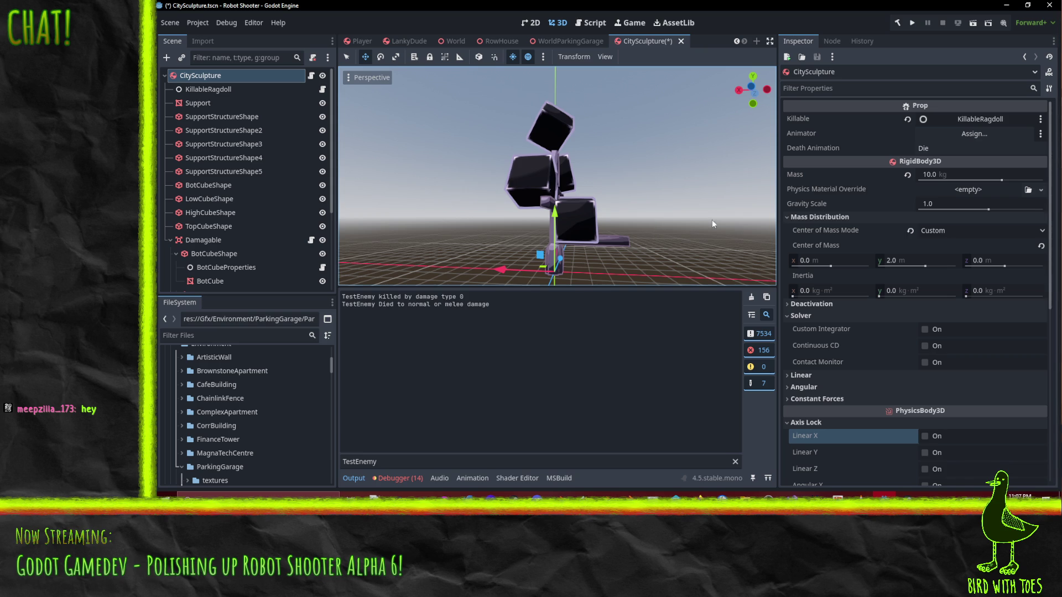
scroll(880, 197, down, 5)
click(996, 460)
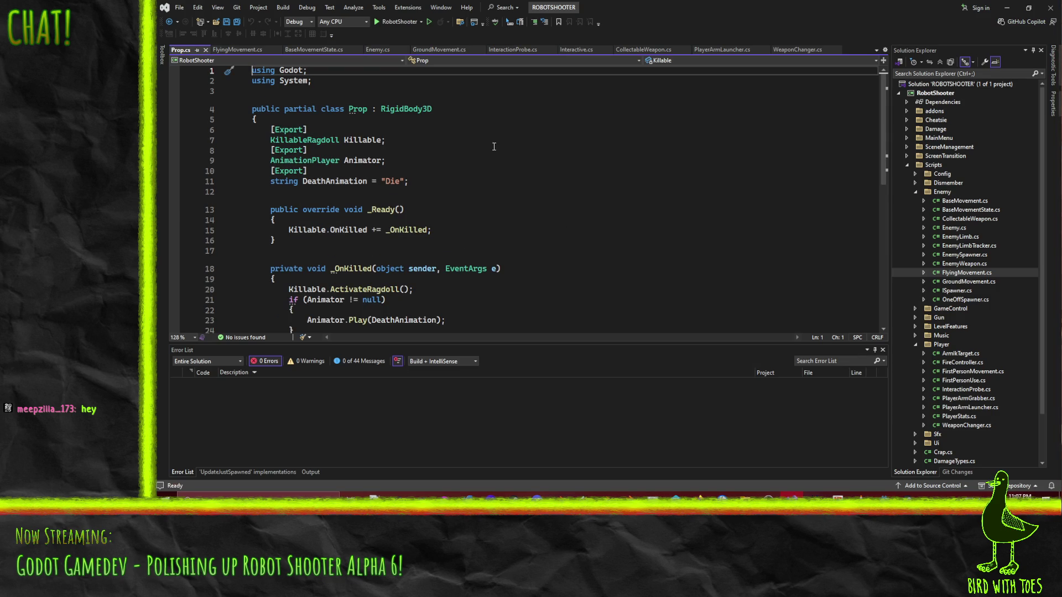
- Add an exported 'bool CanMove;' field below DeathAnimation in Prop.cs
scroll(544, 201, down, 1)
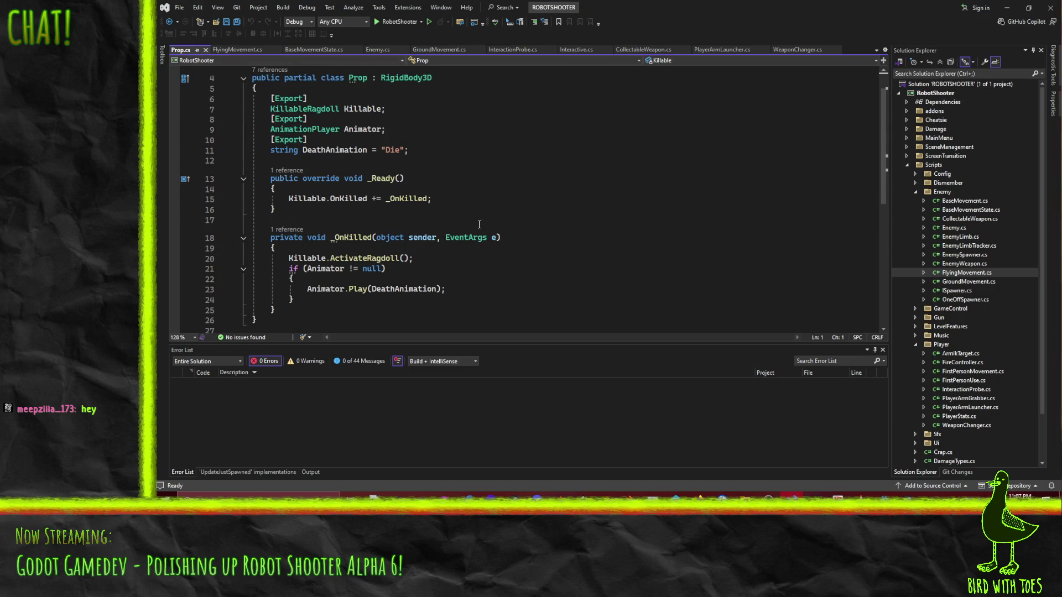
scroll(429, 222, up, 1)
click(606, 183)
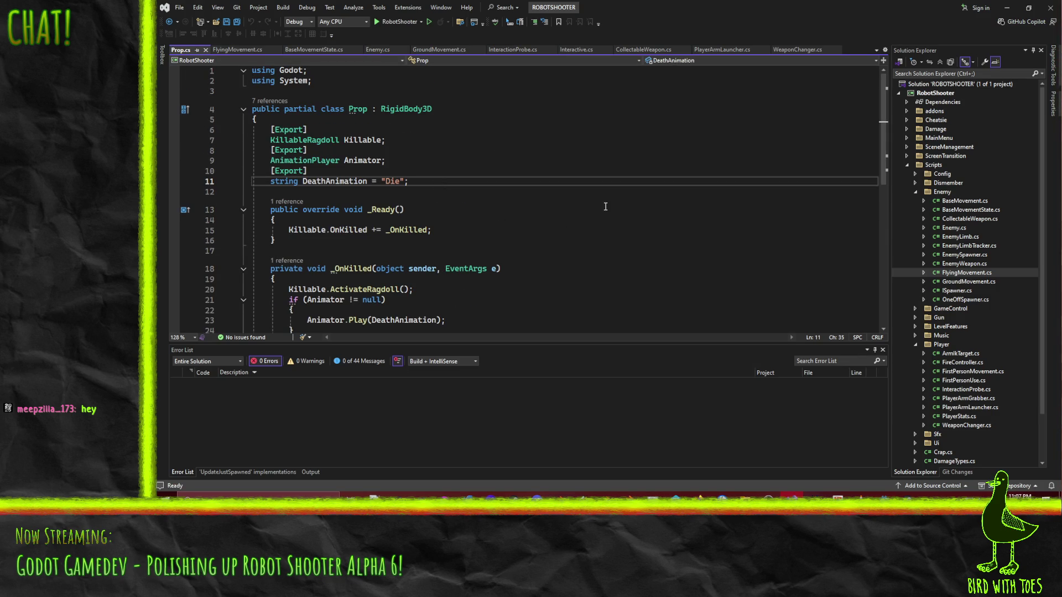
key(Return)
text([Export])
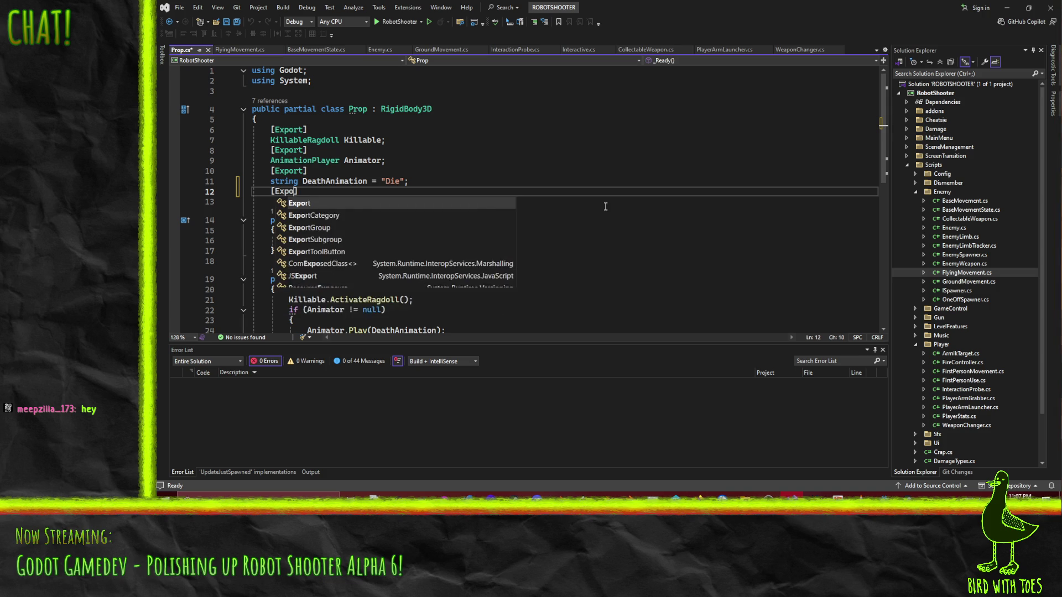
key(Return)
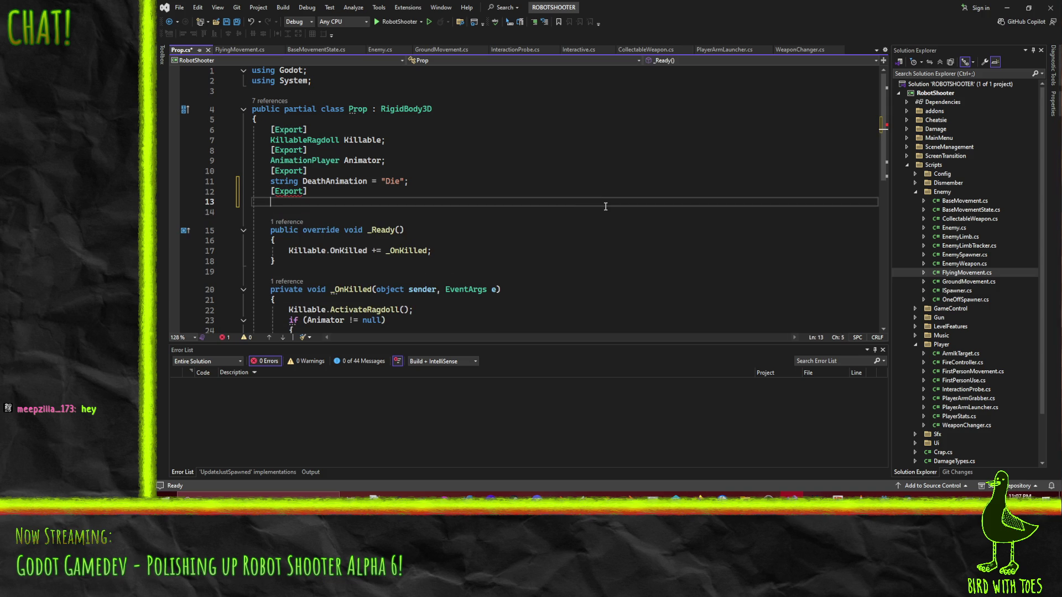
text(bool)
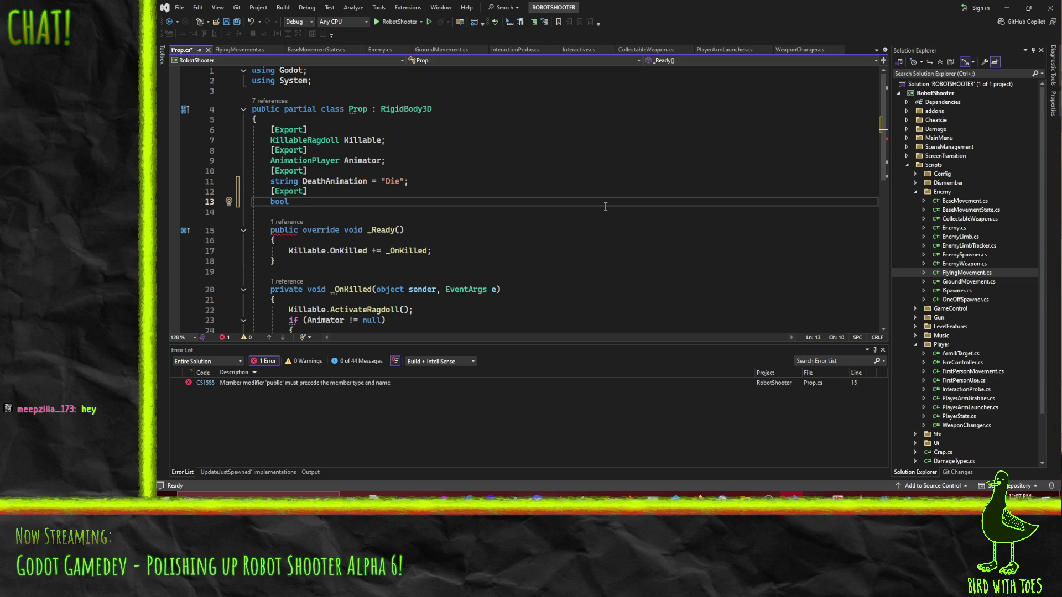
text(CanMove)
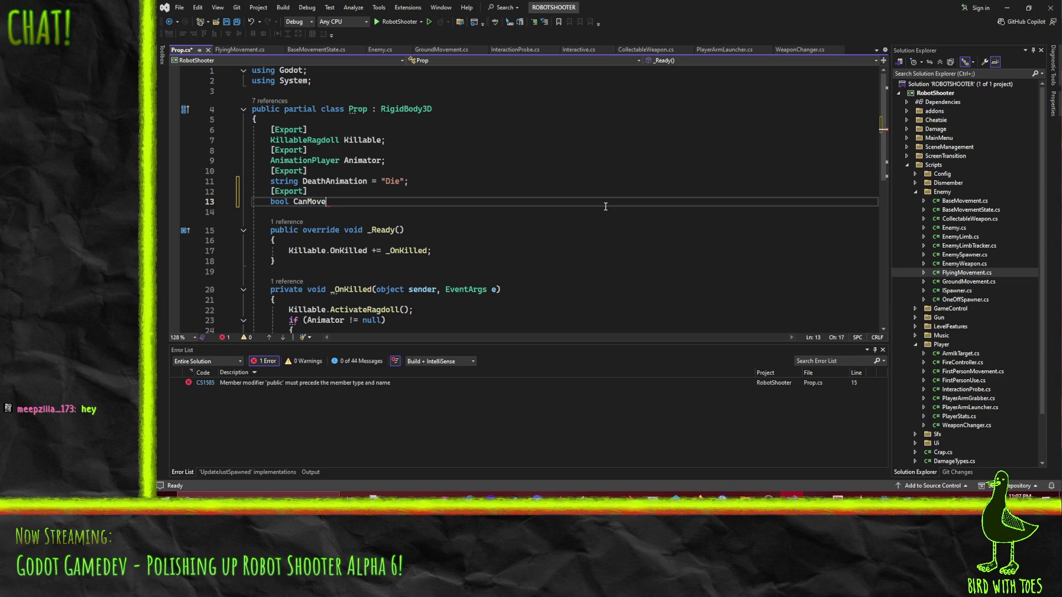
text(;)
- Start an 'if (!CanMove)' block after the OnKilled subscription
scroll(575, 203, down, 4)
scroll(558, 202, up, 2)
click(468, 189)
key(Return)
key(Return)
text(if(!can)
key(Tab)
text())
key(Return)
text({)
key(Return)
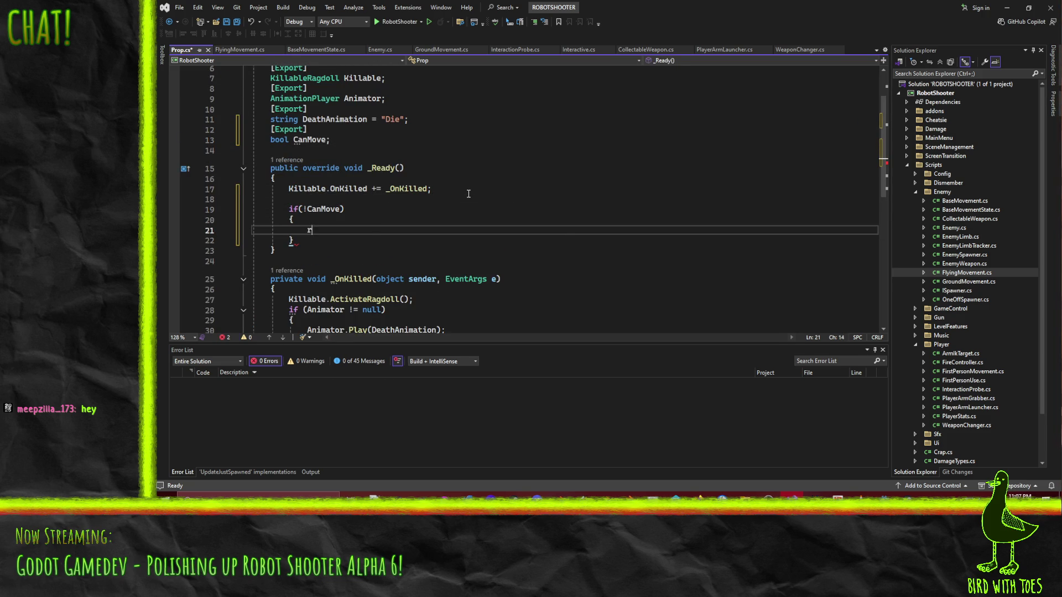
text(rigid)
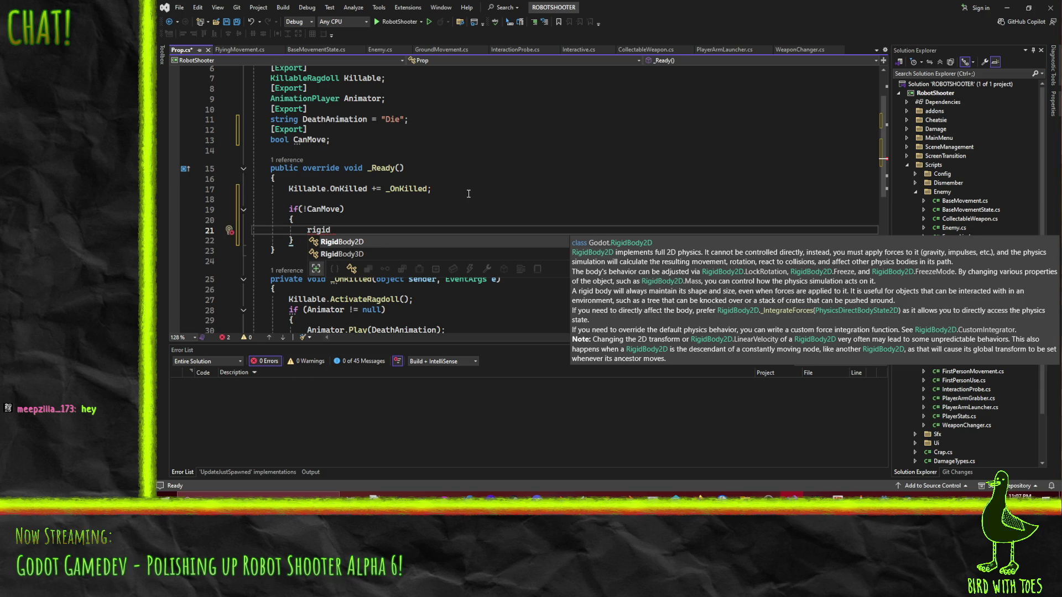
key(Escape)
- Put 'Freeze = true;' inside the block, drop the unfinished FreezeMode line, and save Prop.cs
scroll(445, 184, up, 2)
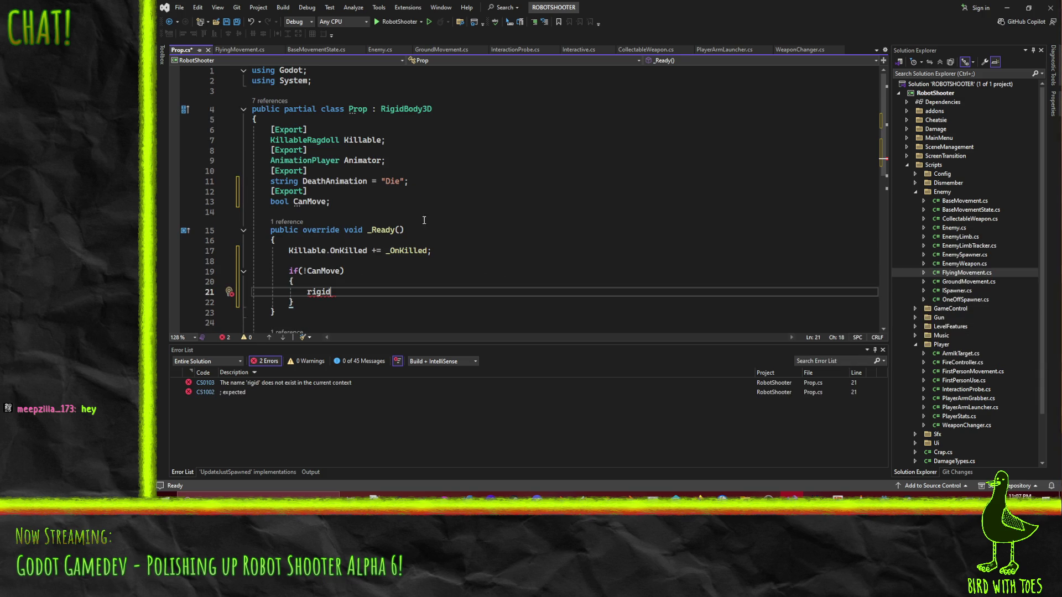
double_click(310, 294)
text(Fr)
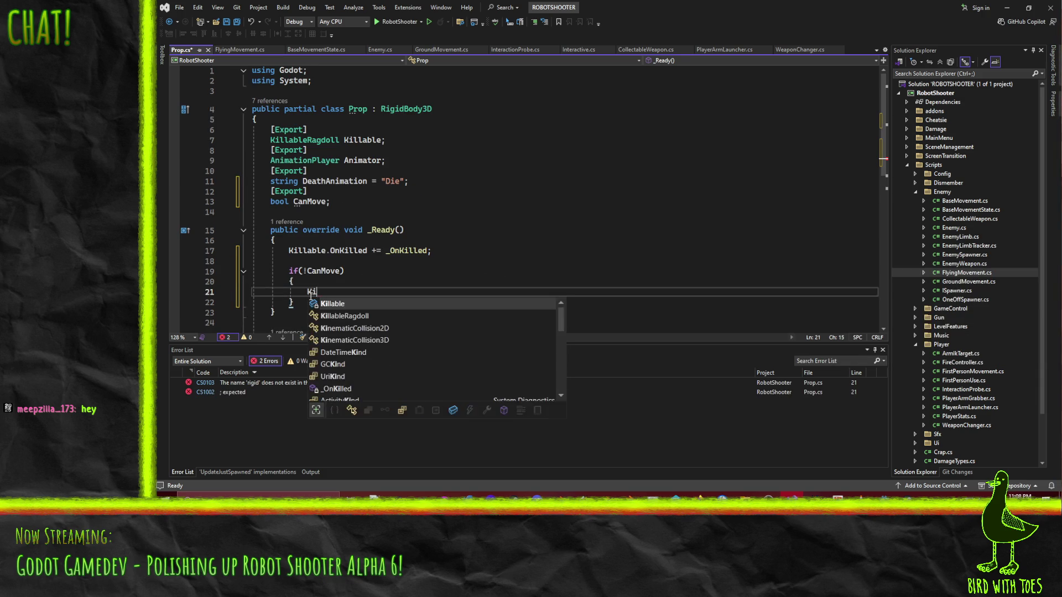
text(eeze)
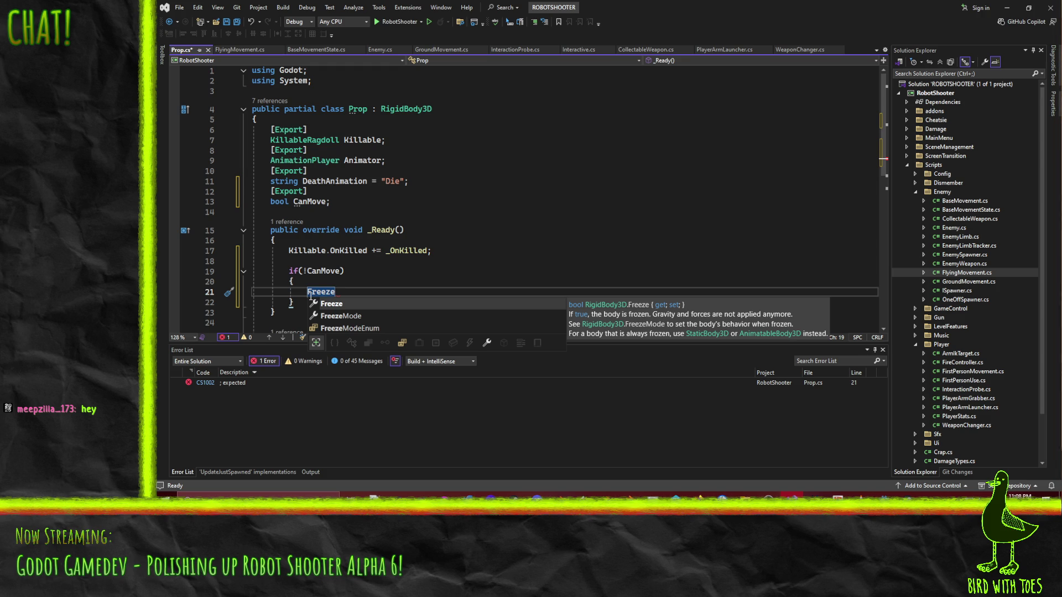
key(Escape)
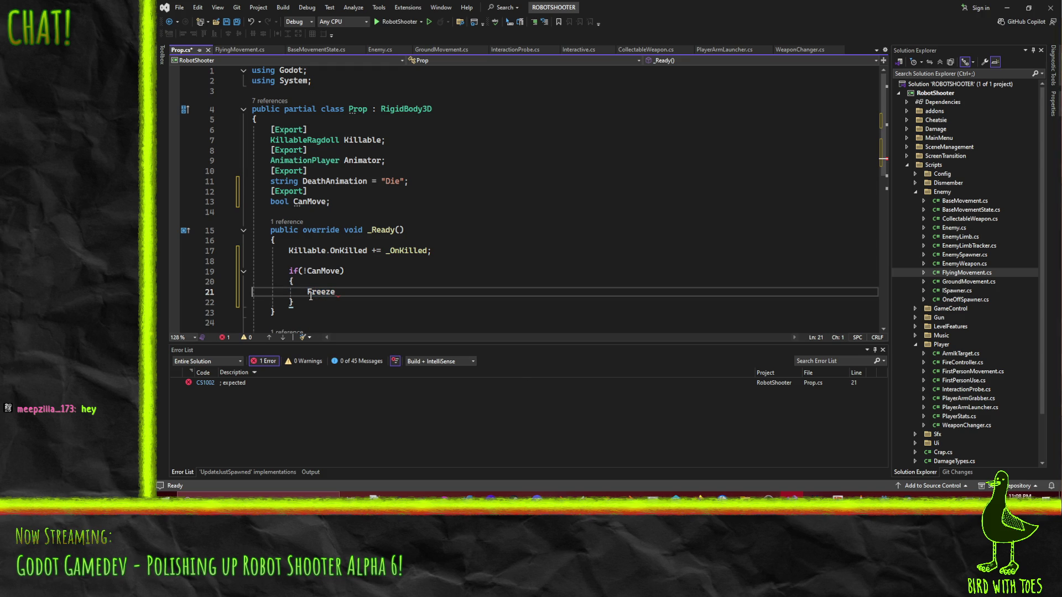
text( = )
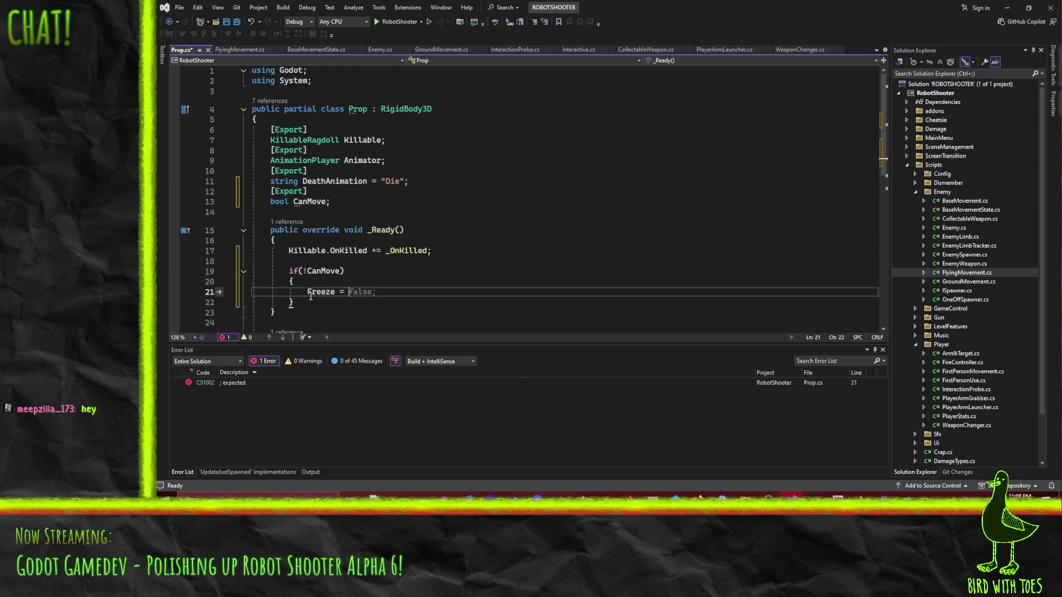
text(true;)
key(Return)
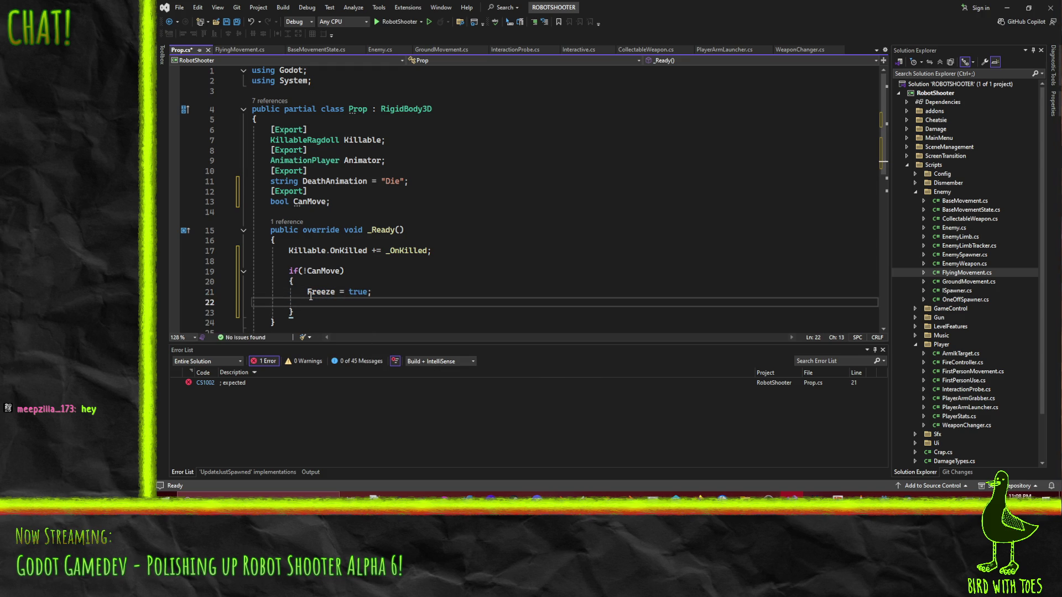
text(Freez)
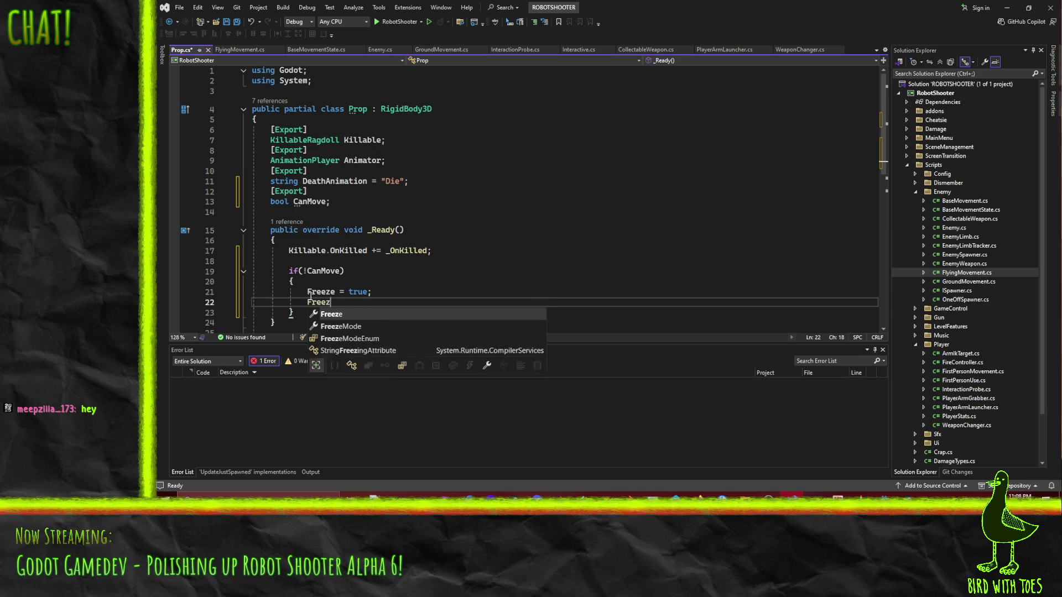
text(eMode = FreezeModeEnum.)
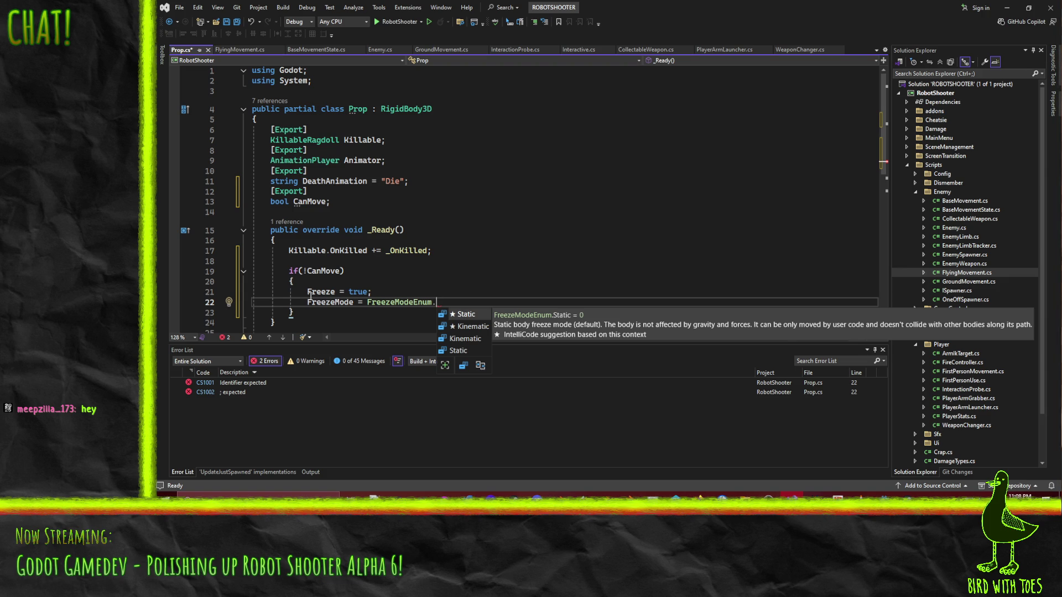
key(Down)
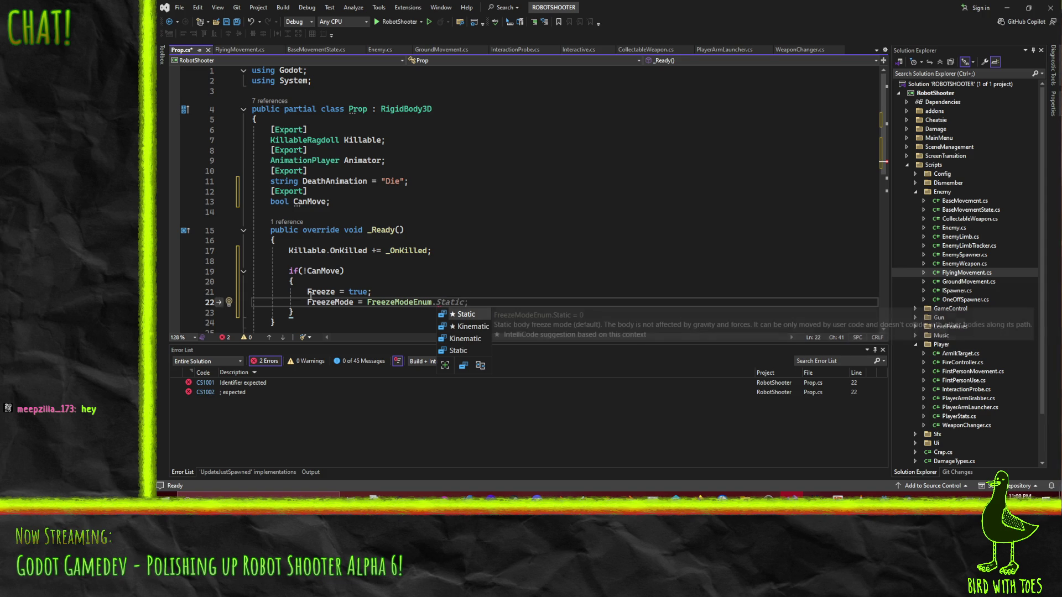
key(Escape)
key(ctrl+z)
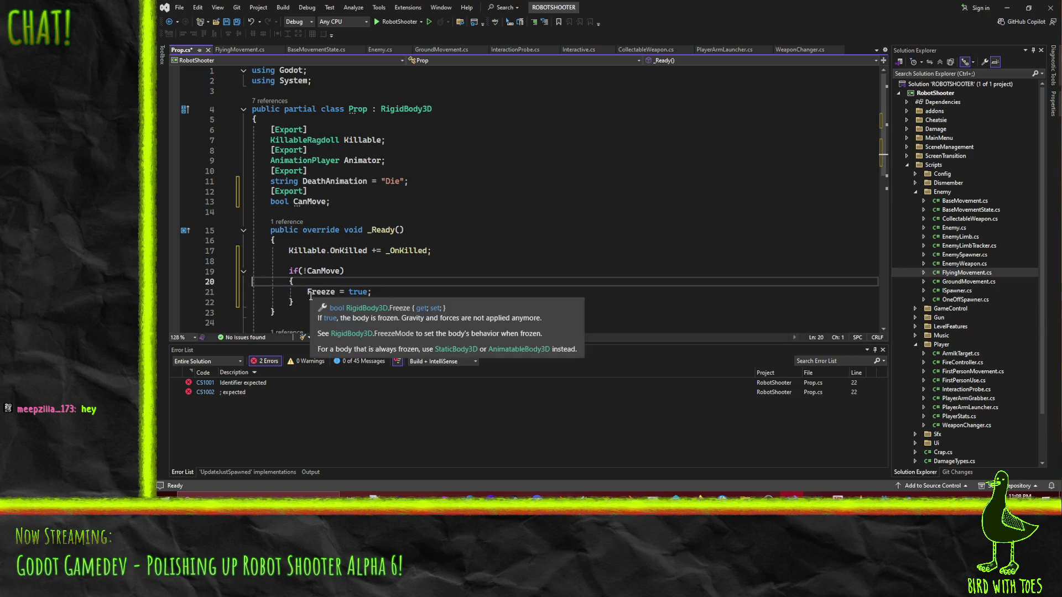
key(ctrl+s)
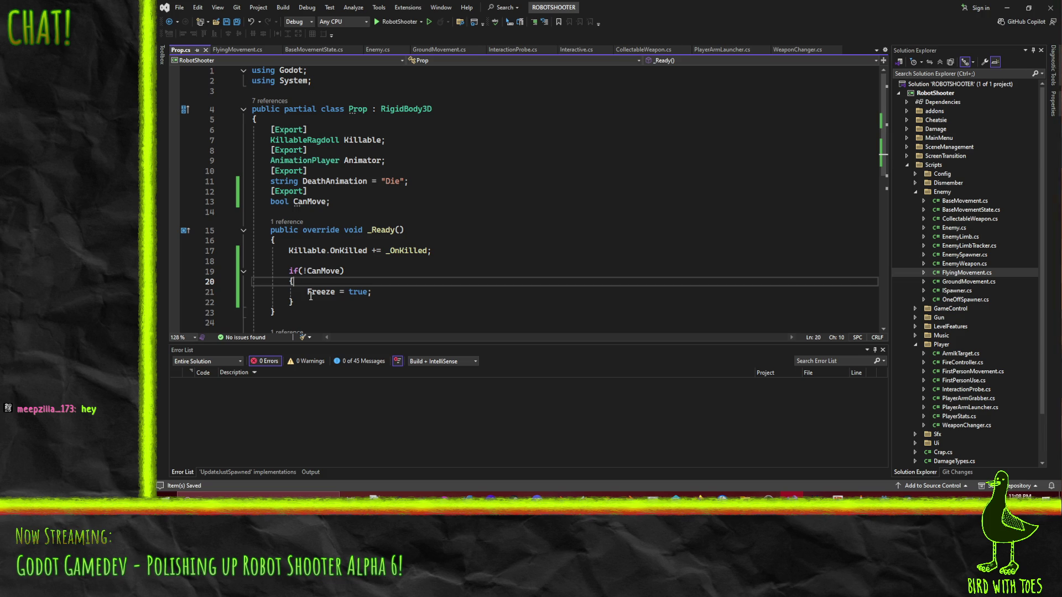
- Review the _OnKilled death handler, then go back to the Godot editor
scroll(320, 288, down, 3)
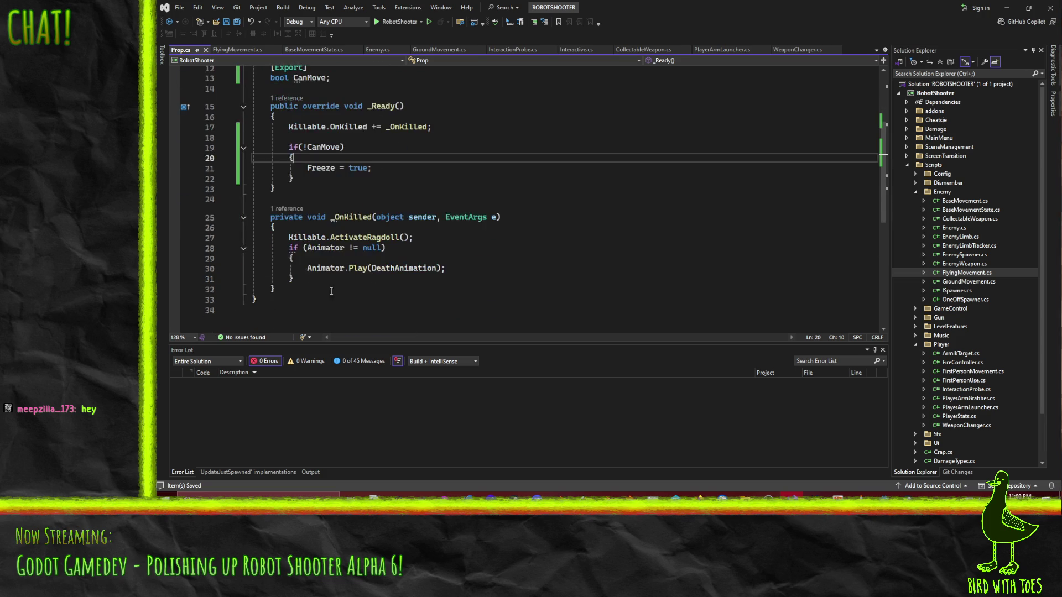
click(312, 259)
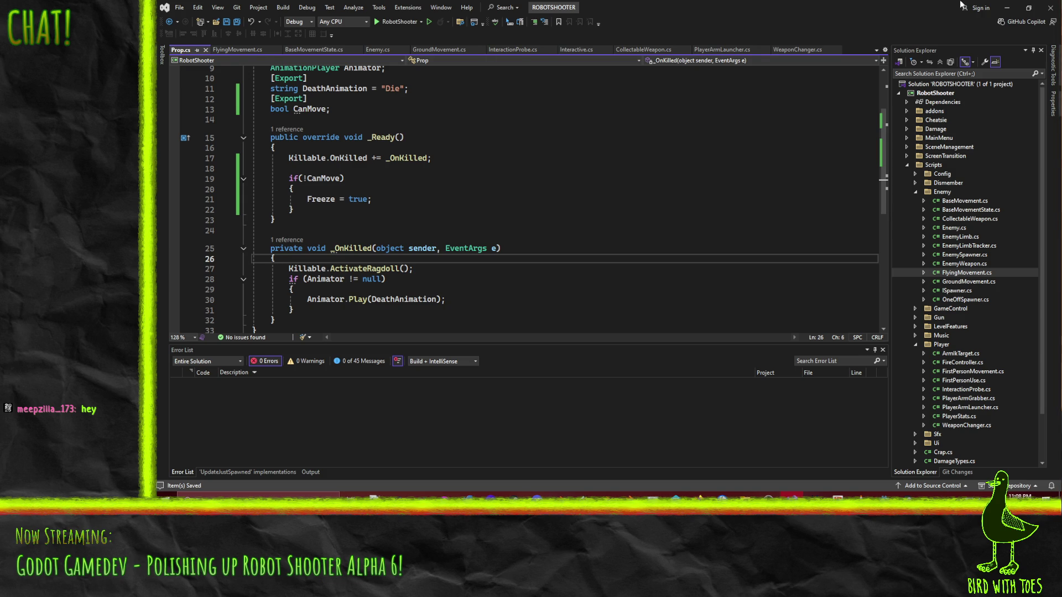
key(alt+Tab)
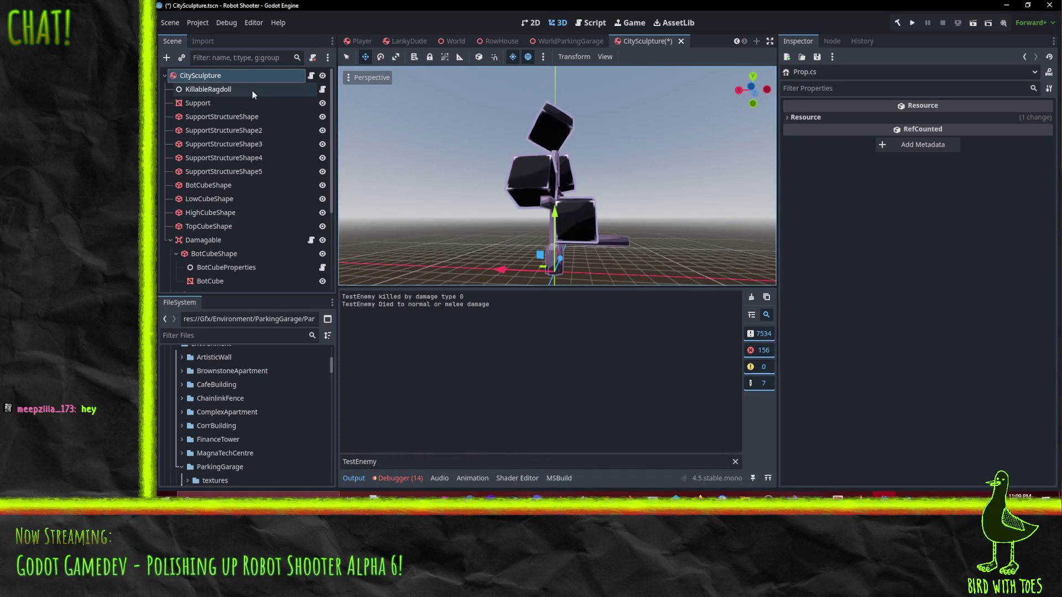
- Check the KillableRagdoll limbs list and save the CitySculpture scene
click(241, 89)
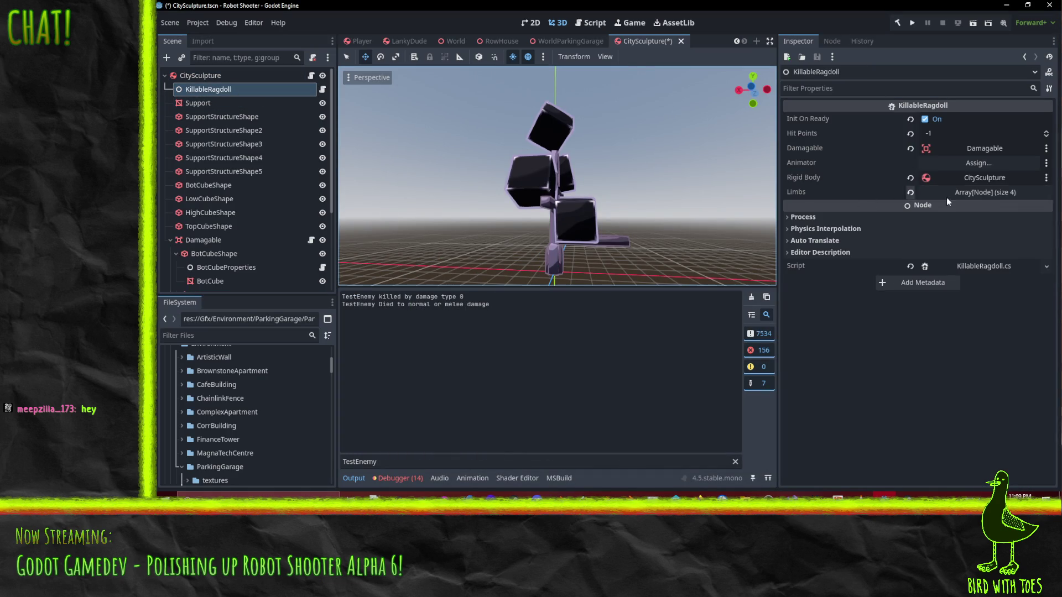
click(964, 197)
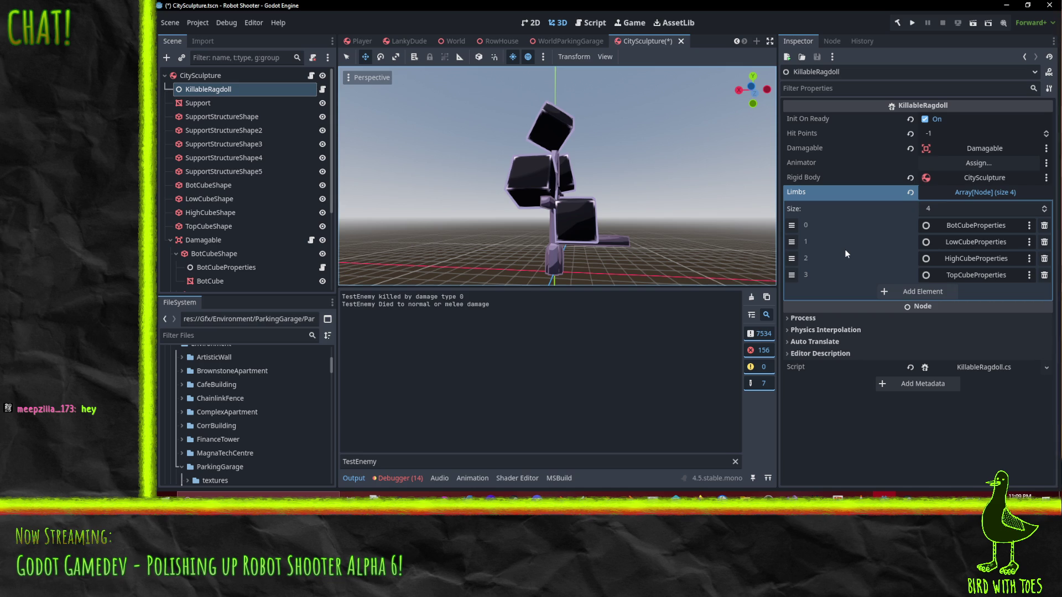
key(ctrl+s)
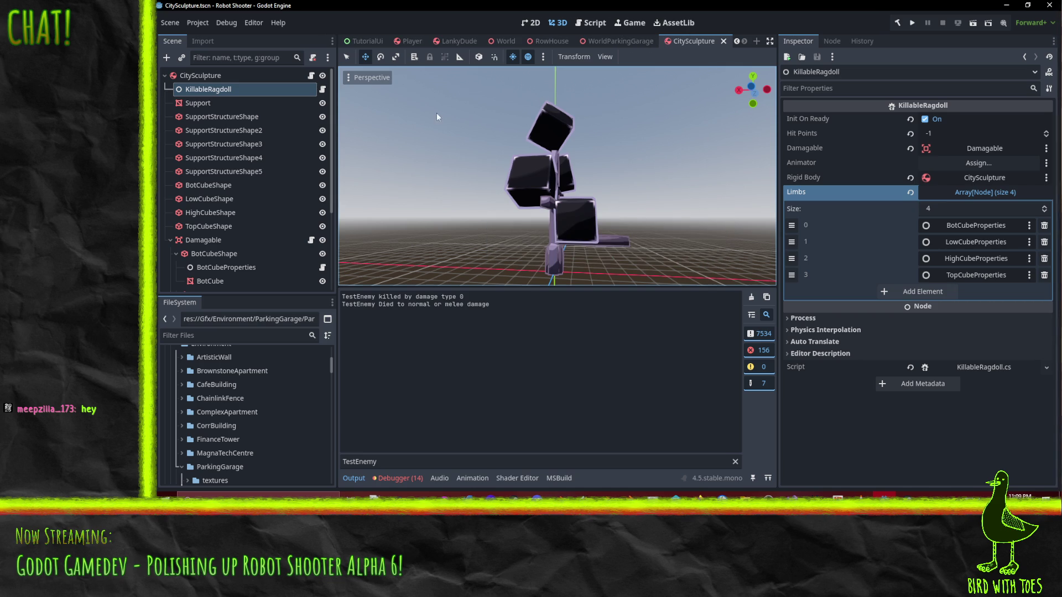
- Rebuild the C# project and toggle the new Can Move option on CitySculpture
click(221, 77)
click(897, 22)
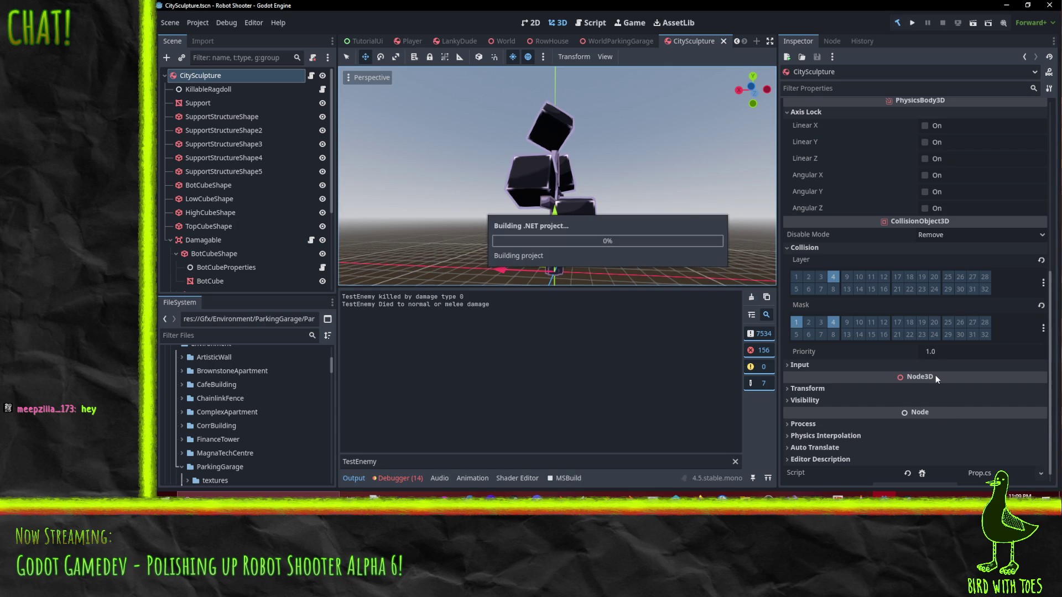
scroll(935, 387, up, 10)
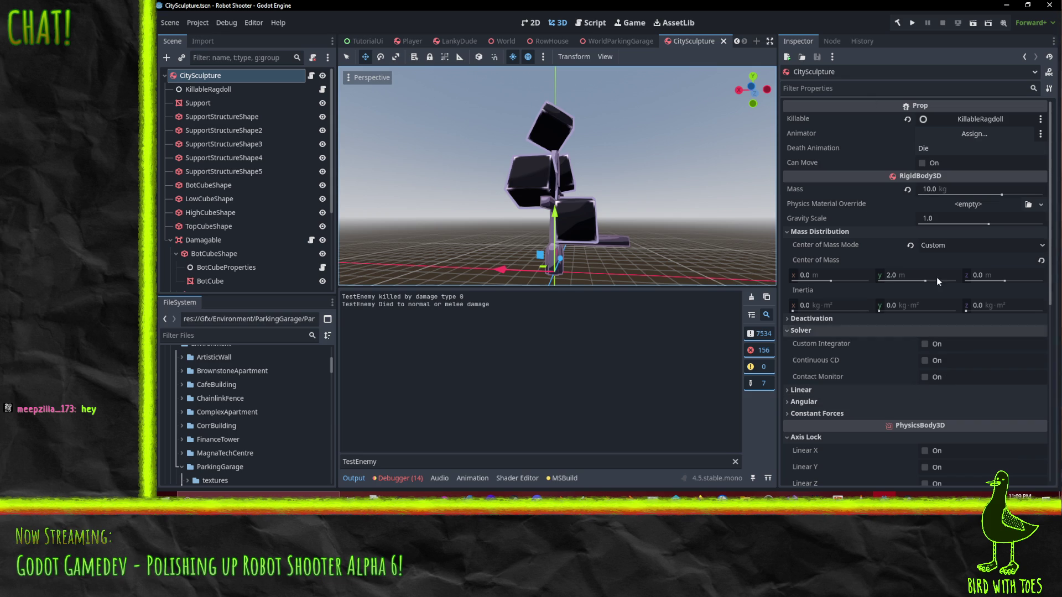
click(922, 162)
click(922, 162)
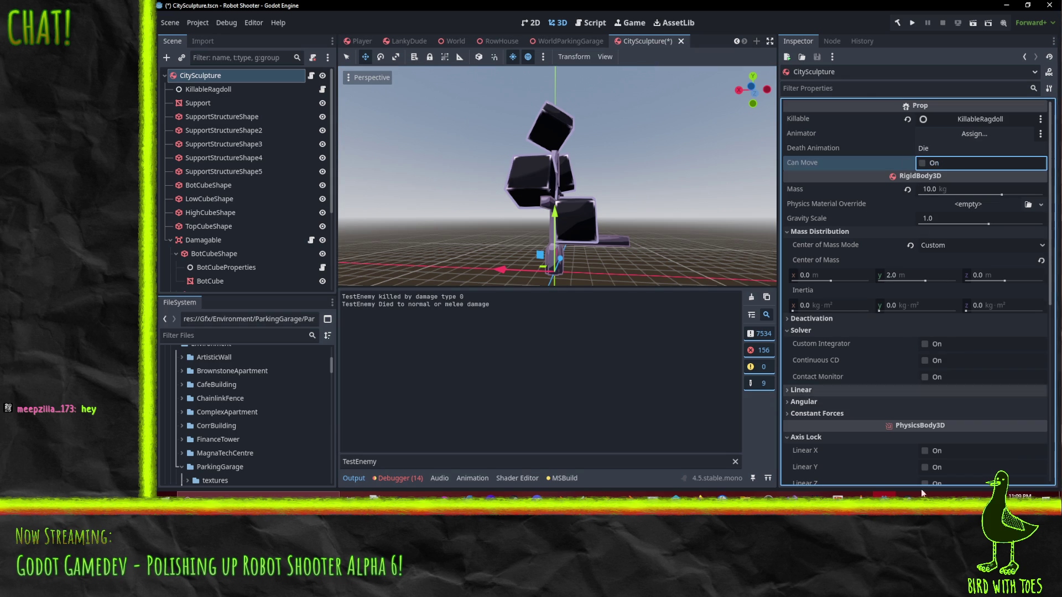
key(alt+Tab)
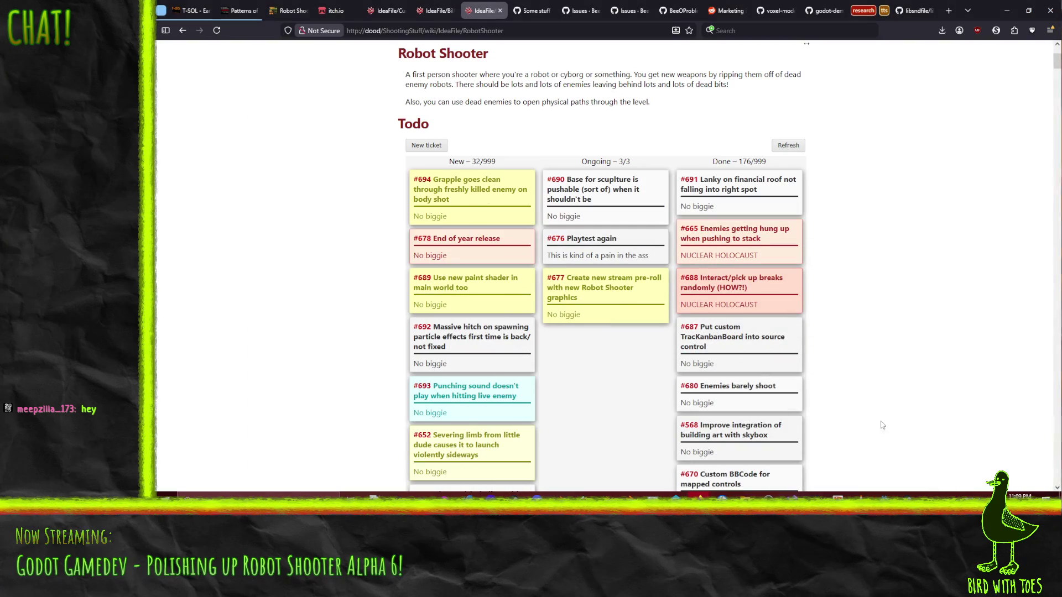
- Make CanMove default to '= true' in Prop.cs, rebuild in Godot, and run the game
key(alt+Tab)
key(Tab)
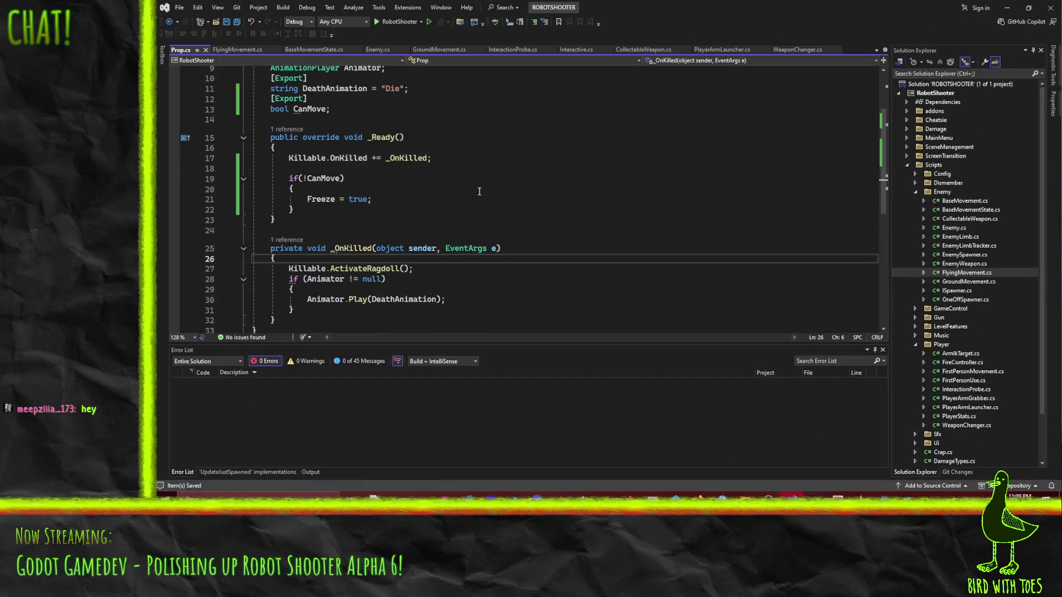
scroll(479, 192, up, 3)
click(394, 201)
text(= true)
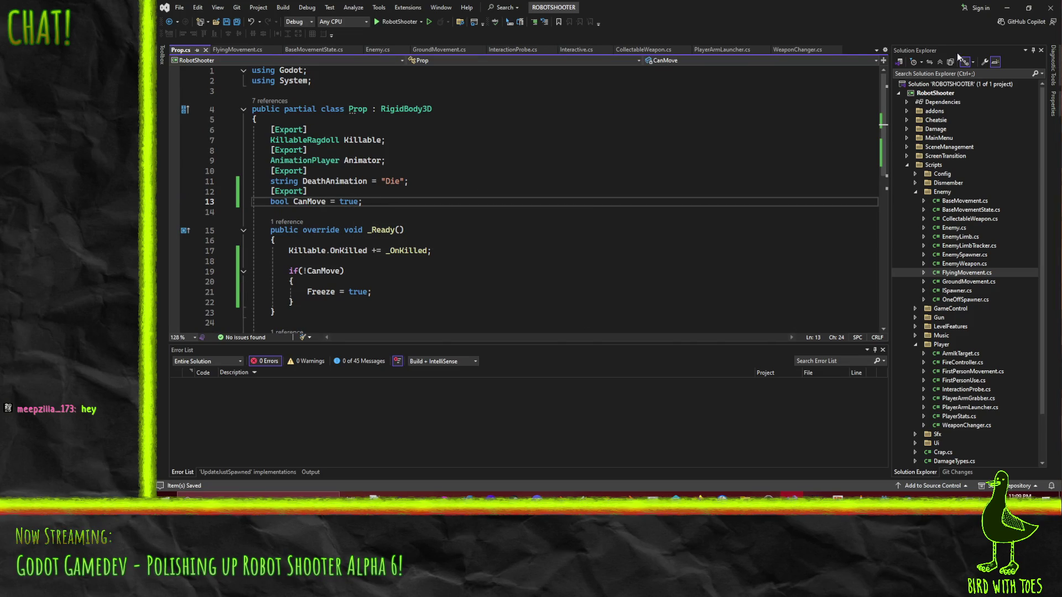
key(alt+Tab)
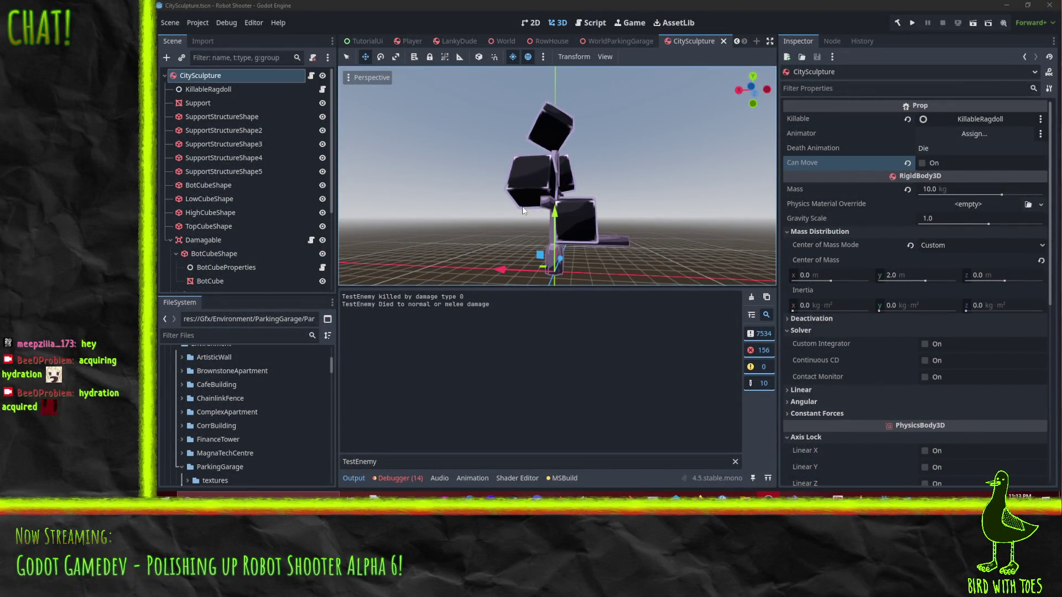
mouse_move(409, 169)
mouse_down()
mouse_move(547, 227)
mouse_move(554, 167)
mouse_up()
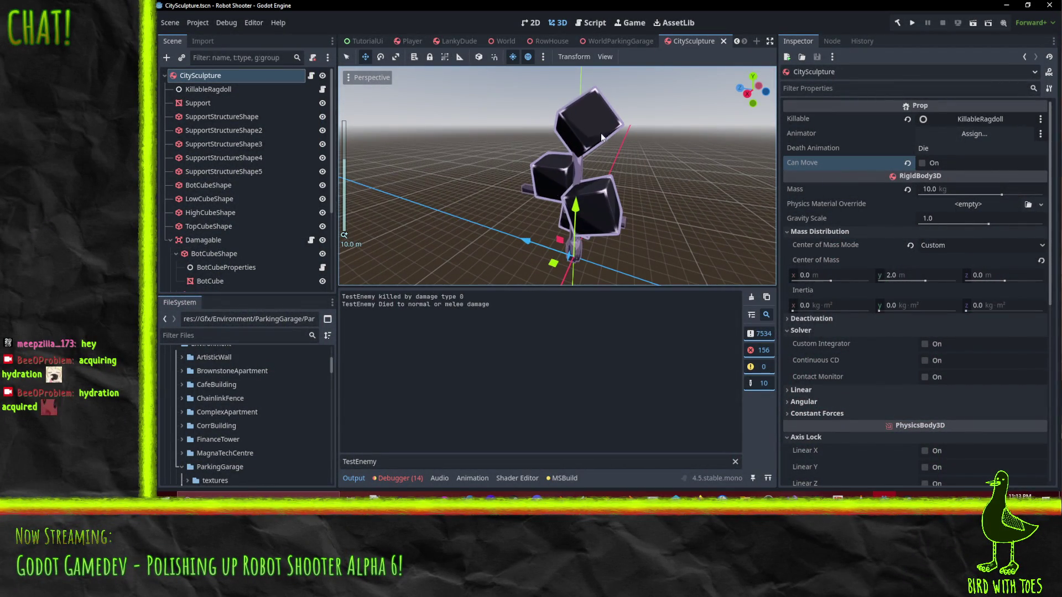
click(914, 23)
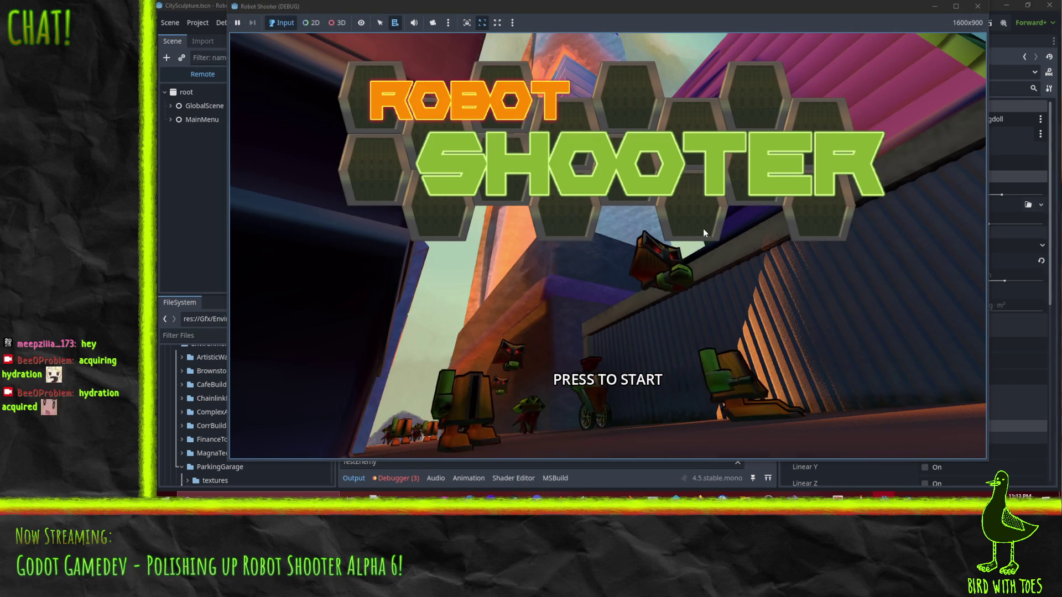
- Start the game and grapple crates off the stack in the tutorial room
click(702, 228)
key(w)
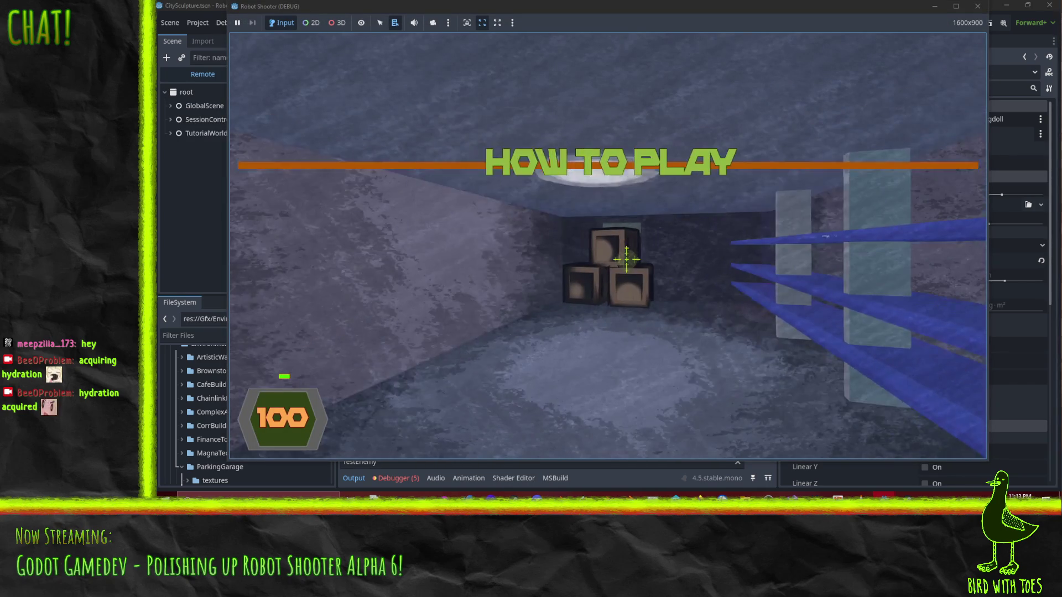
right_click(631, 261)
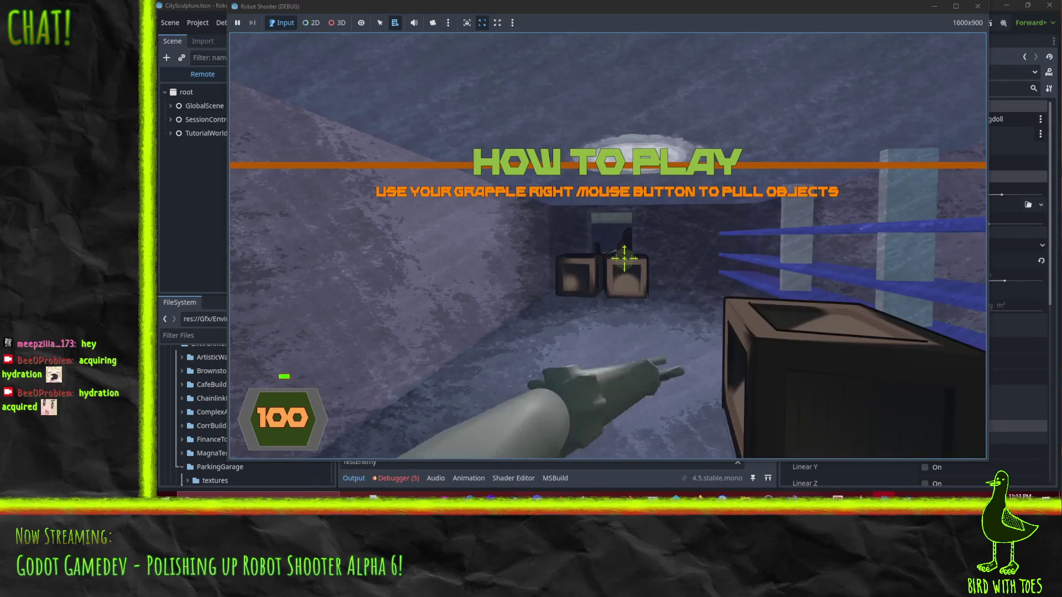
click(625, 258)
click(625, 258)
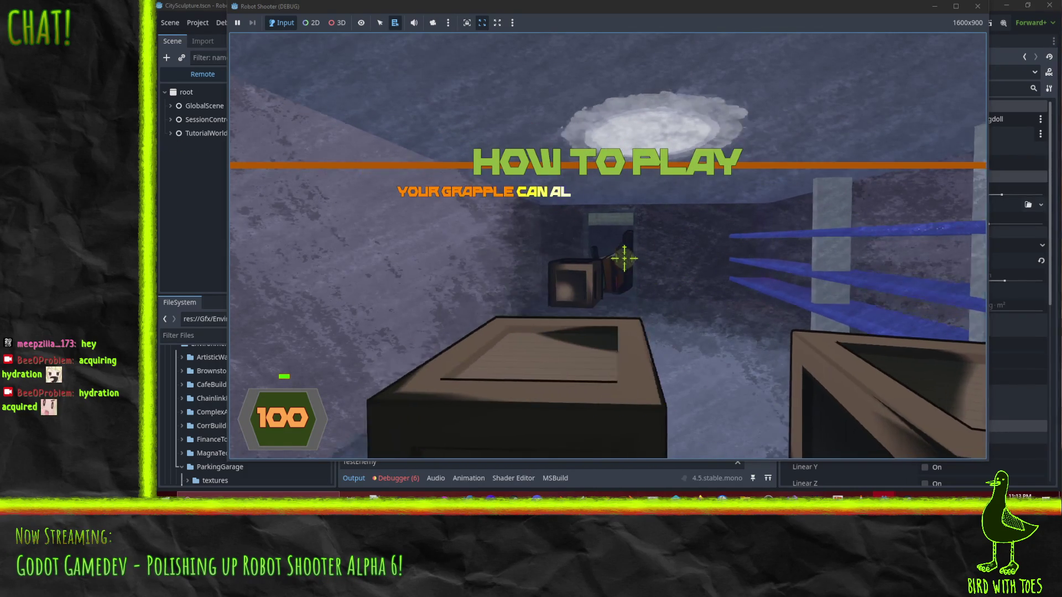
click(627, 260)
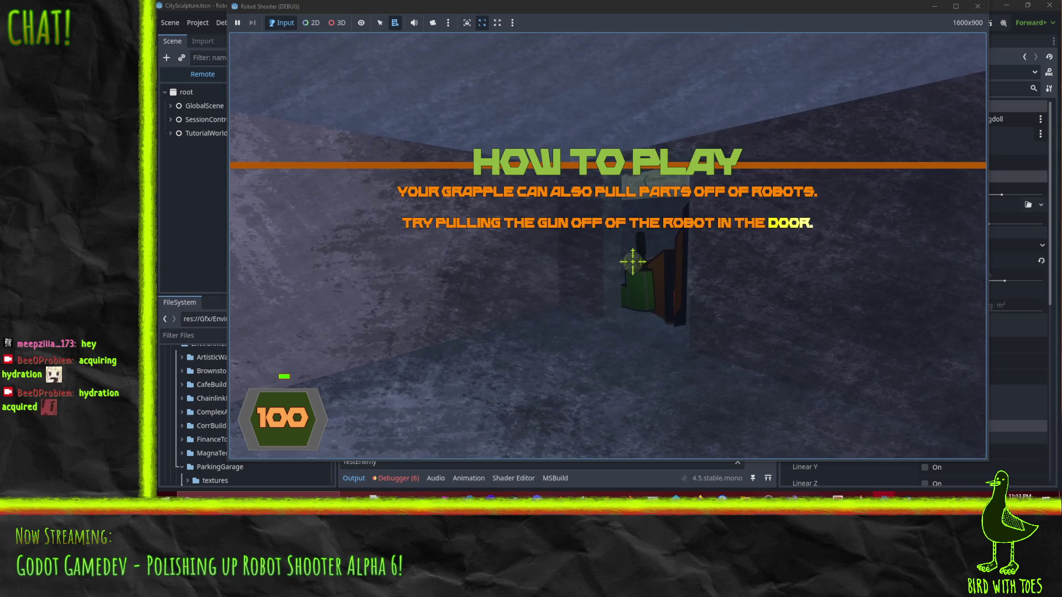
- Grapple the gun off the door robot and fire it repeatedly
click(631, 260)
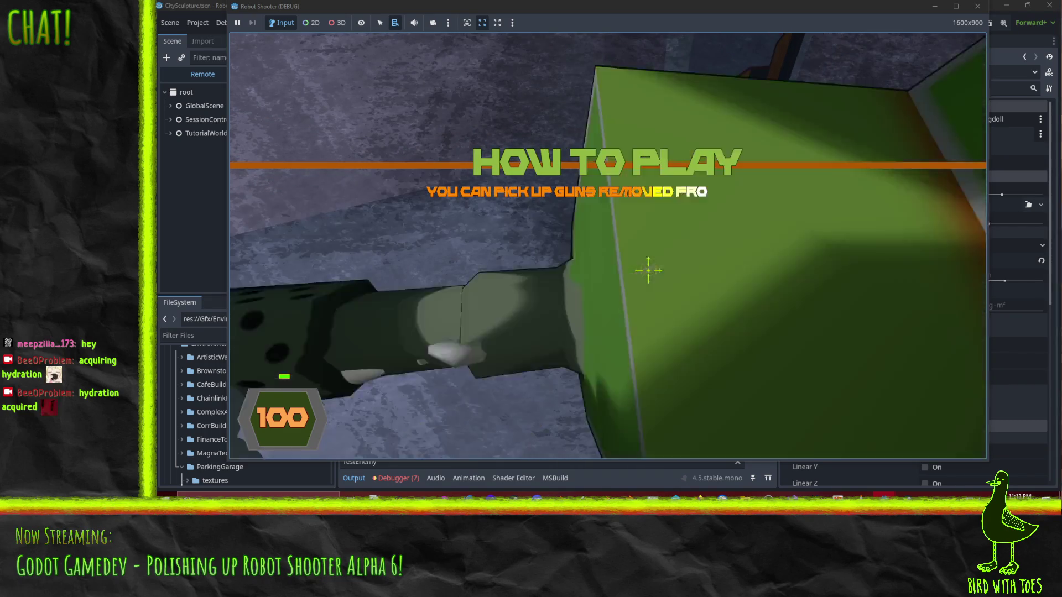
click(641, 272)
click(641, 271)
click(640, 269)
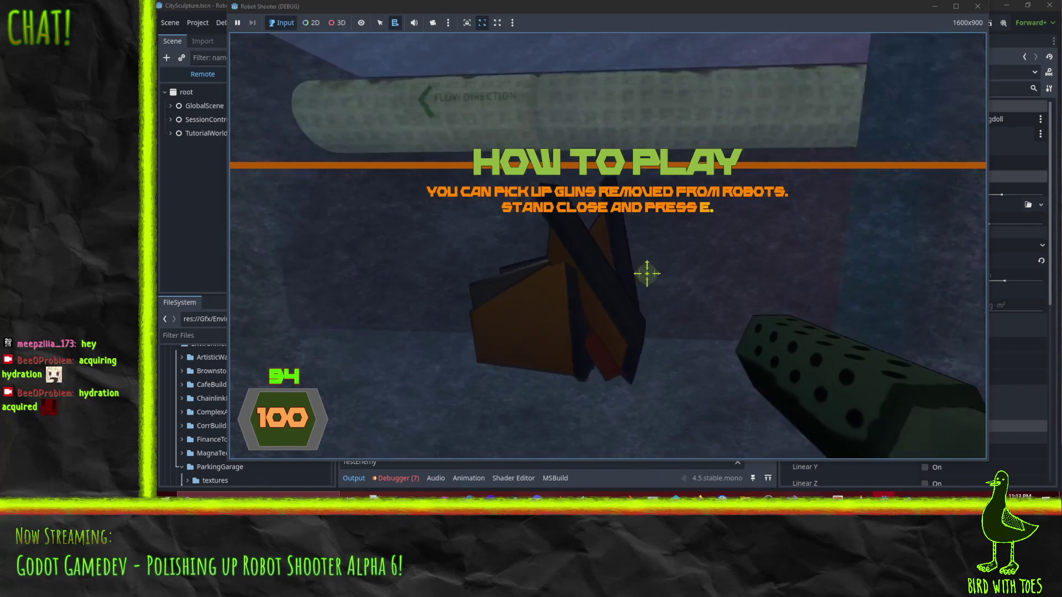
click(636, 258)
click(637, 257)
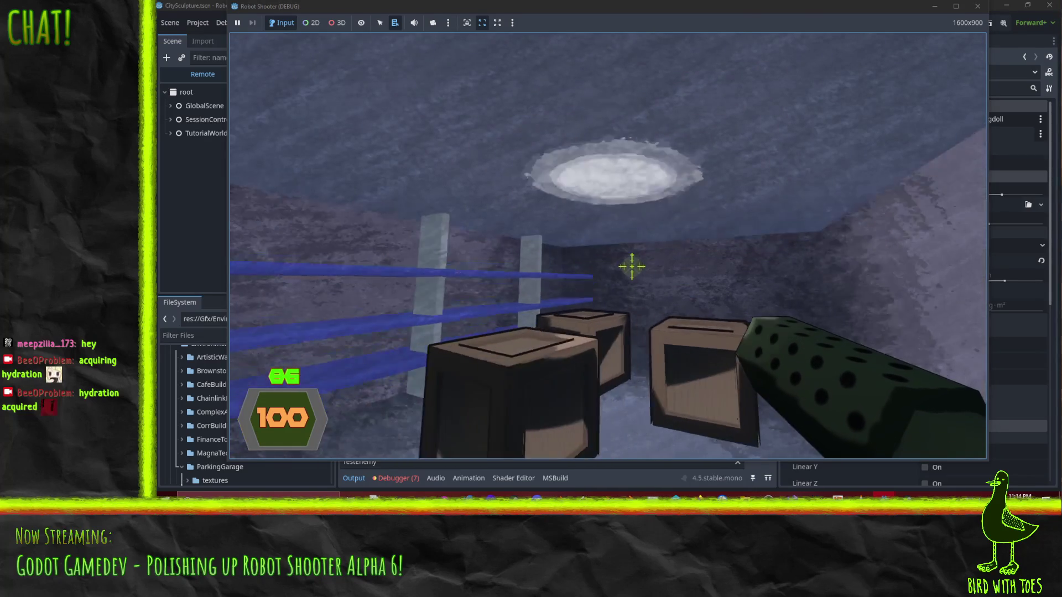
- Walk through the tutorial into the next level and shoot the robot down the alley
key(w)
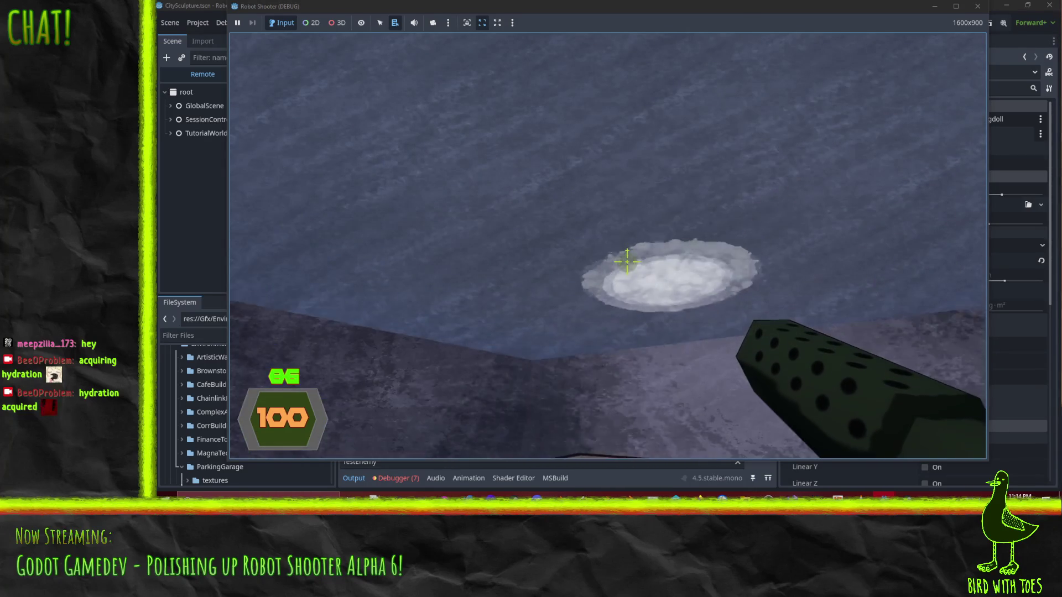
key(w)
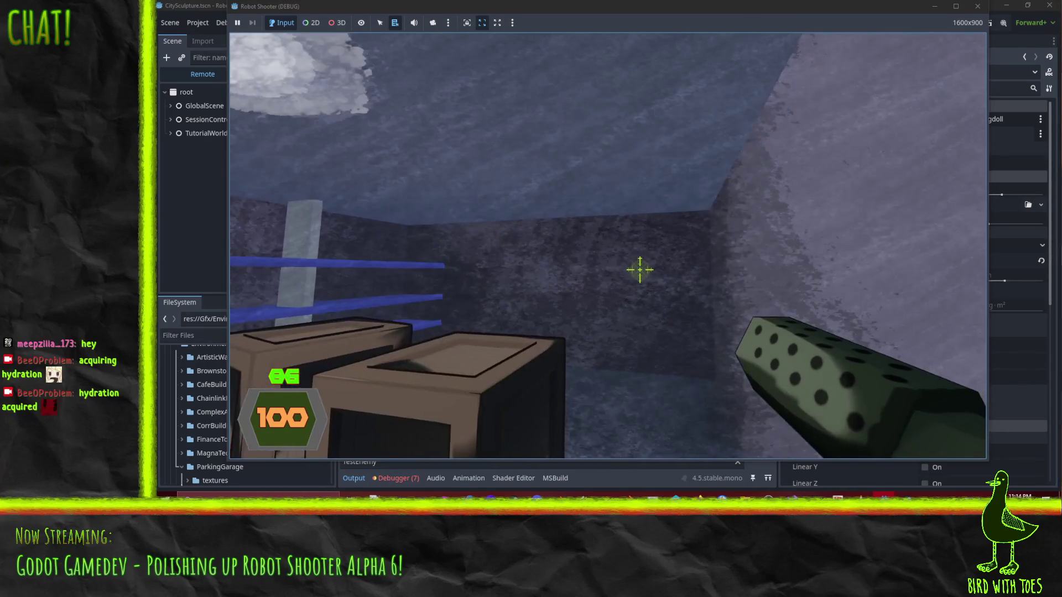
key(w)
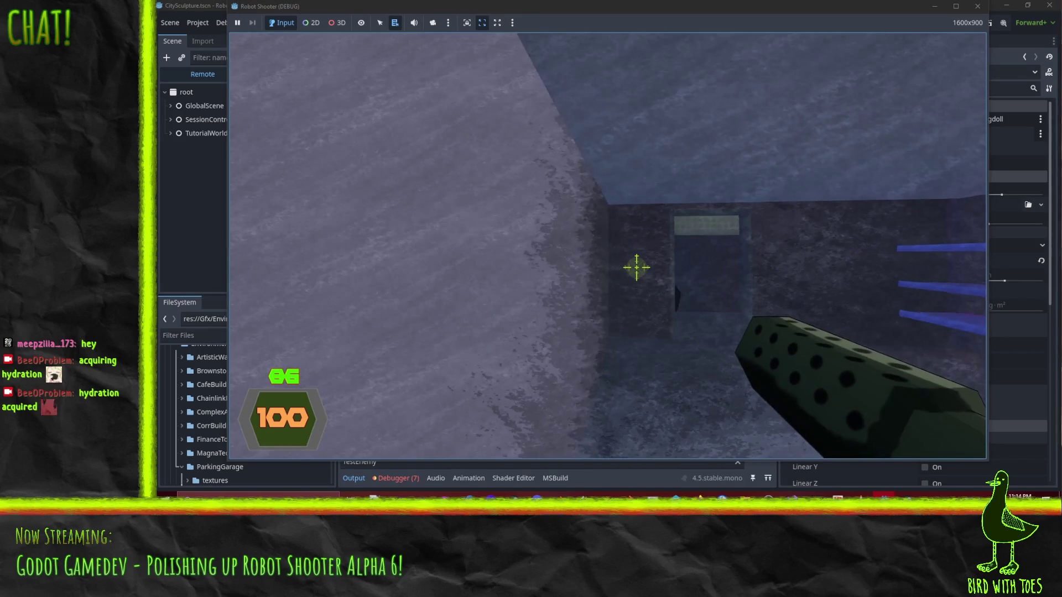
key(w)
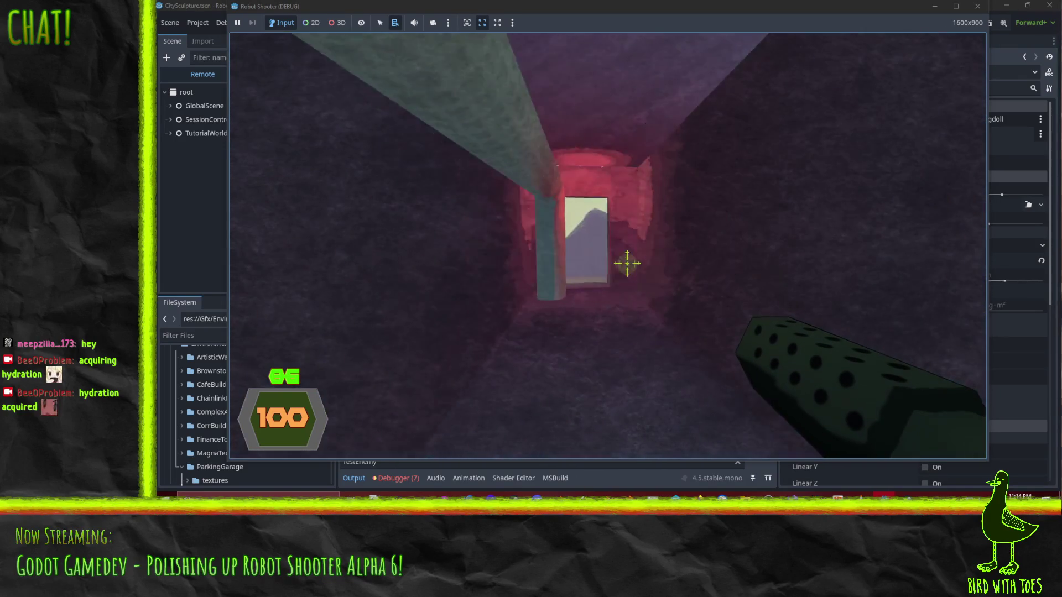
key(w)
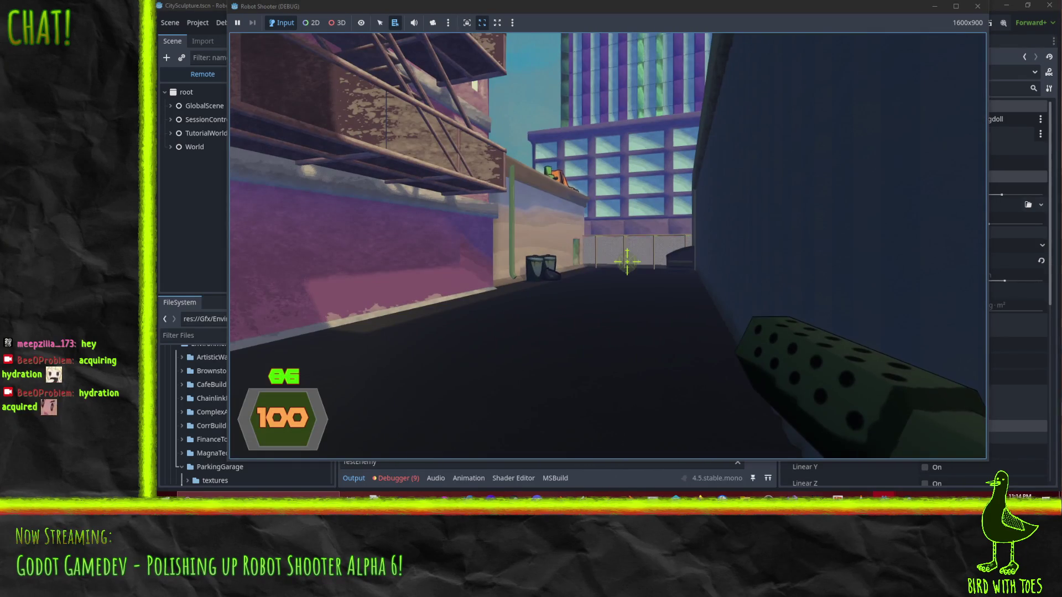
key(w)
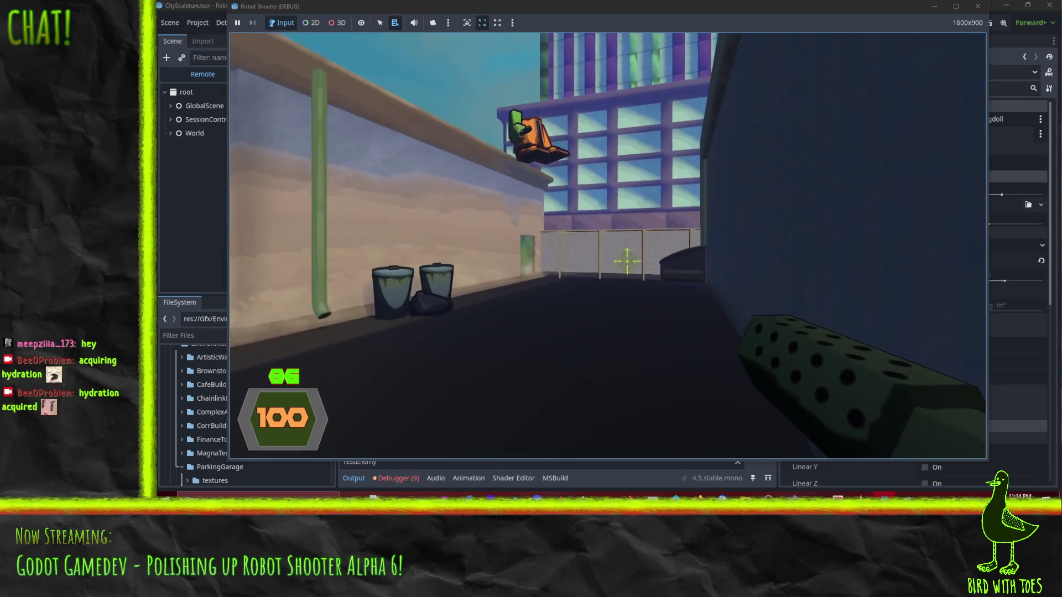
key(w)
click(627, 261)
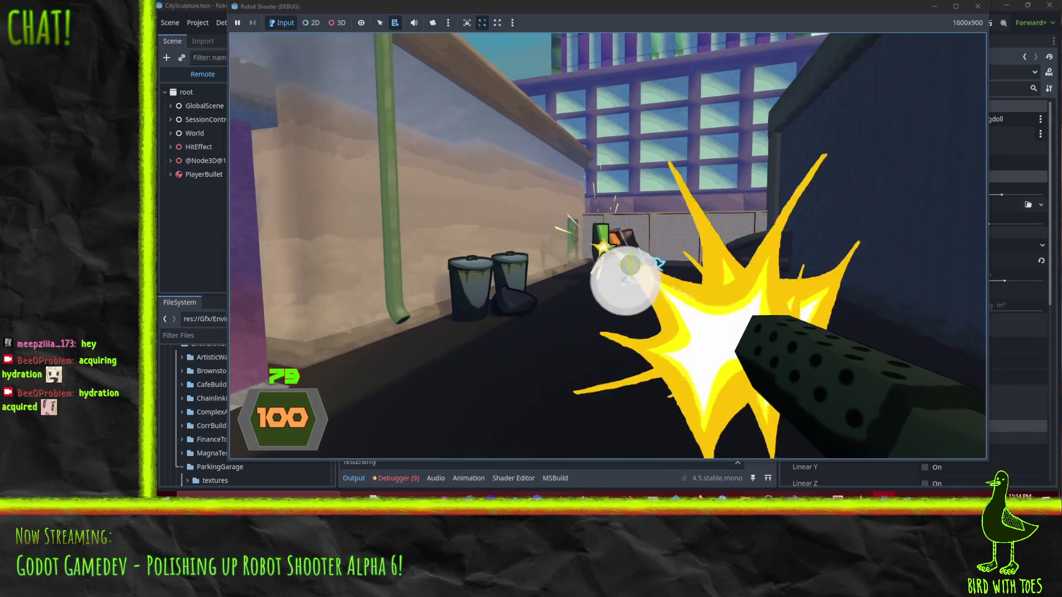
click(627, 261)
click(629, 263)
- Enable jump mode with the towelie console command and leap the fence into the park
key(grave)
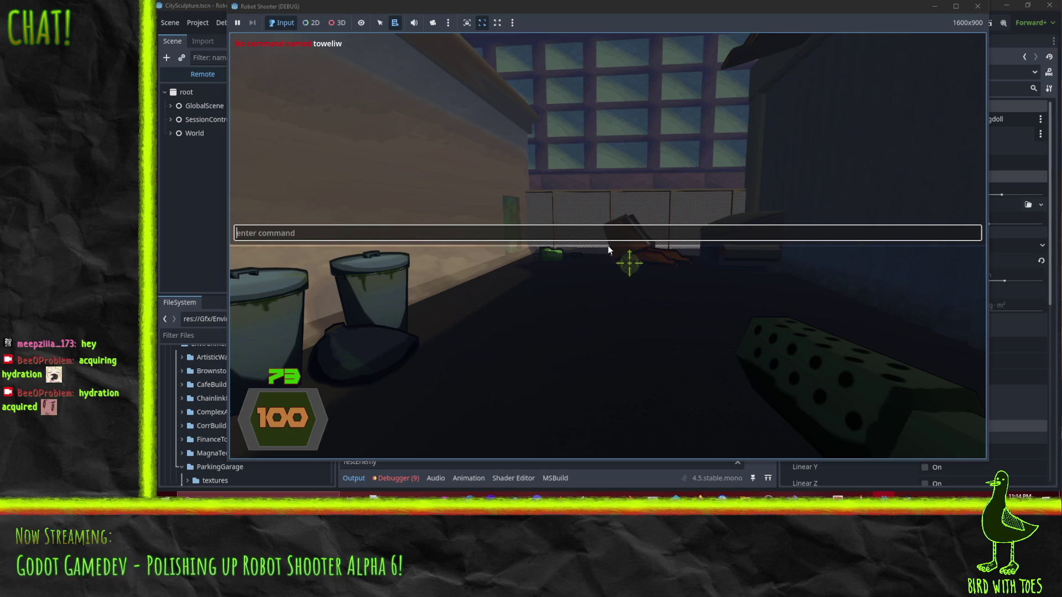
text(towele)
key(Return)
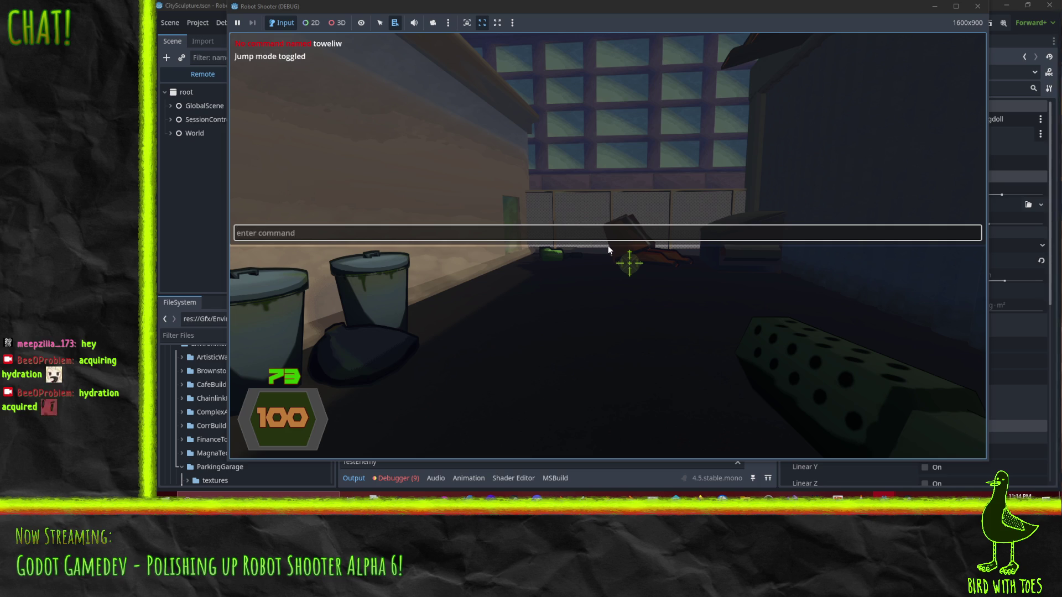
key(grave)
key(w)
key(w)
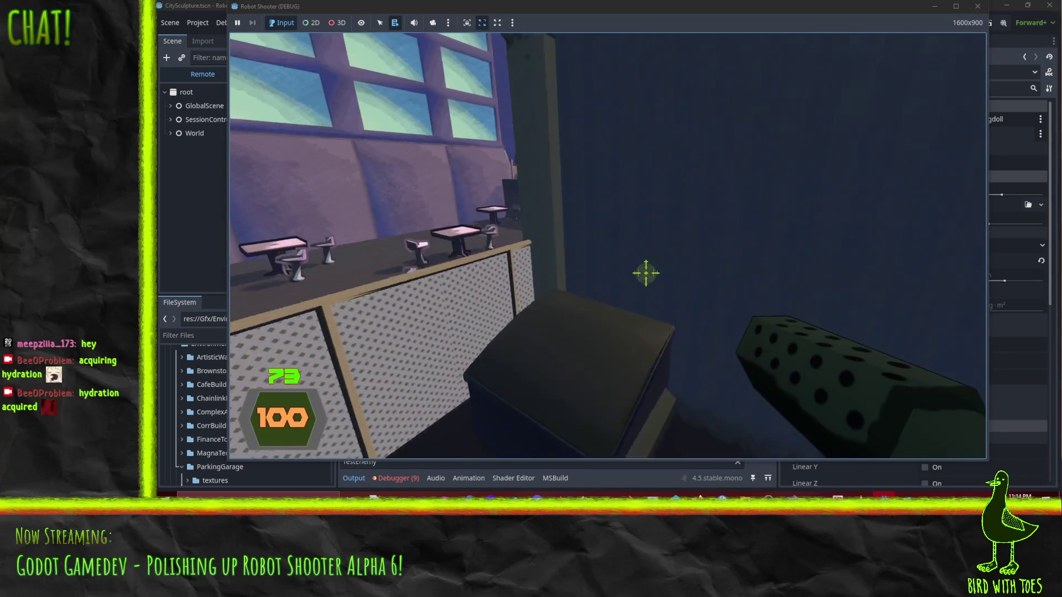
key(w)
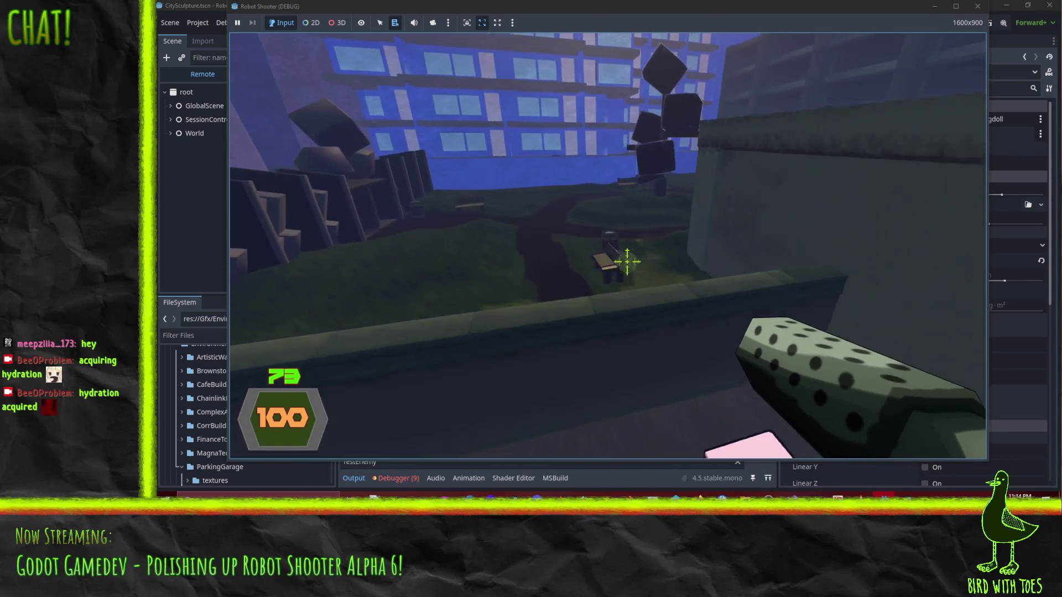
key(w)
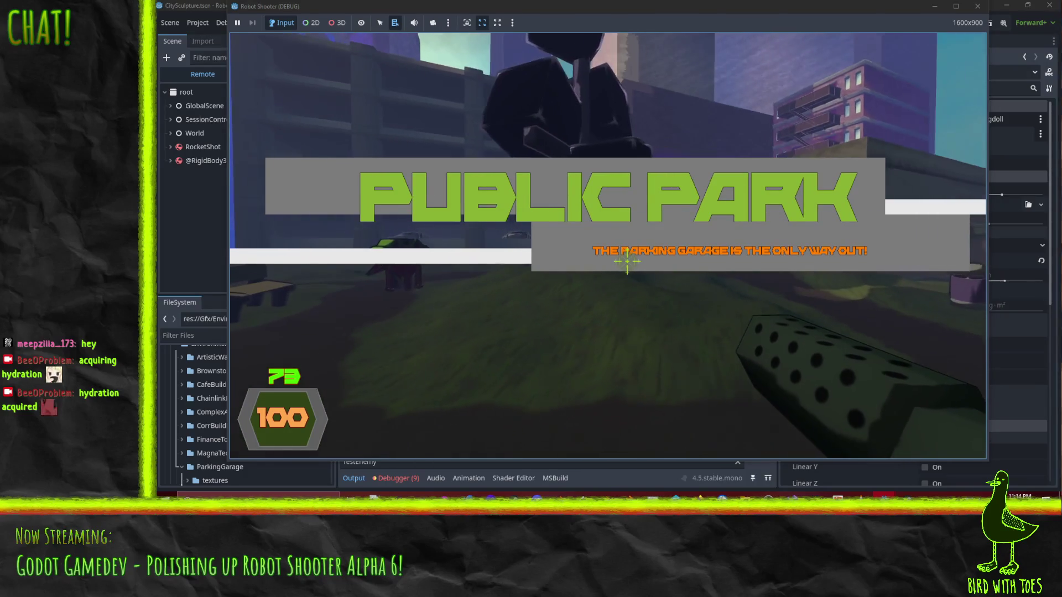
- Battle the park robots, switching to weapon 2, until the OVERWHELMED screen appears
click(631, 264)
mouse_move(628, 262)
mouse_down()
mouse_move(694, 256)
mouse_move(629, 250)
mouse_move(704, 268)
mouse_move(649, 276)
mouse_move(702, 275)
mouse_move(645, 288)
mouse_move(640, 276)
mouse_up()
key(w)
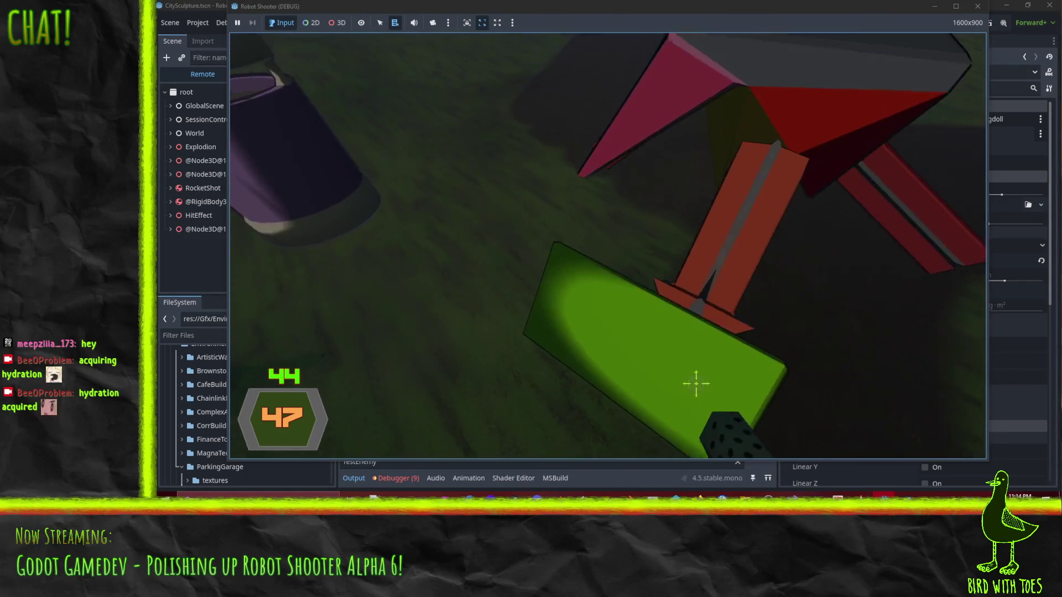
key(2)
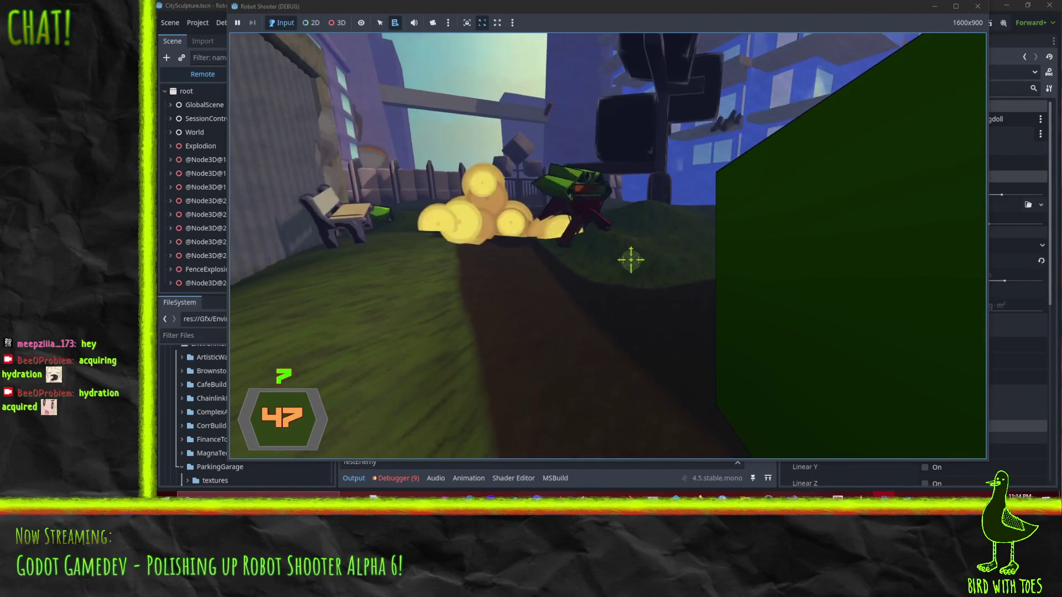
click(633, 259)
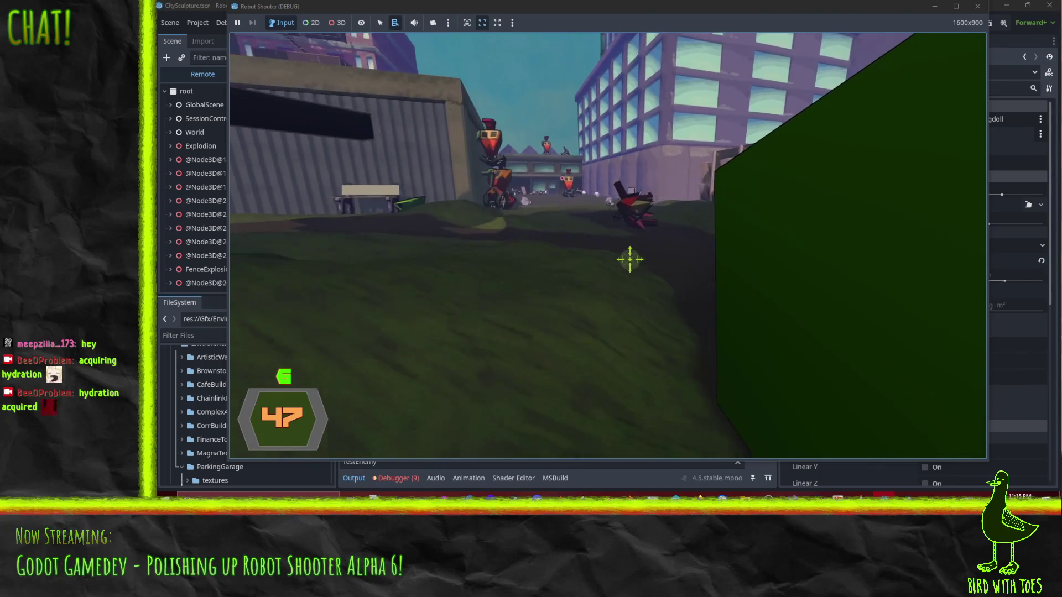
click(626, 258)
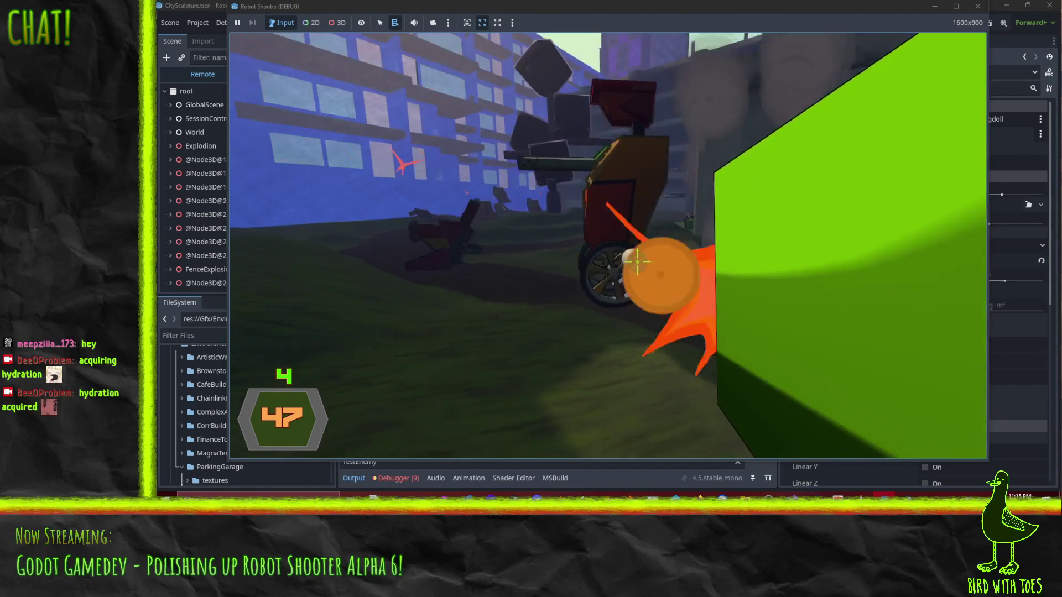
click(627, 258)
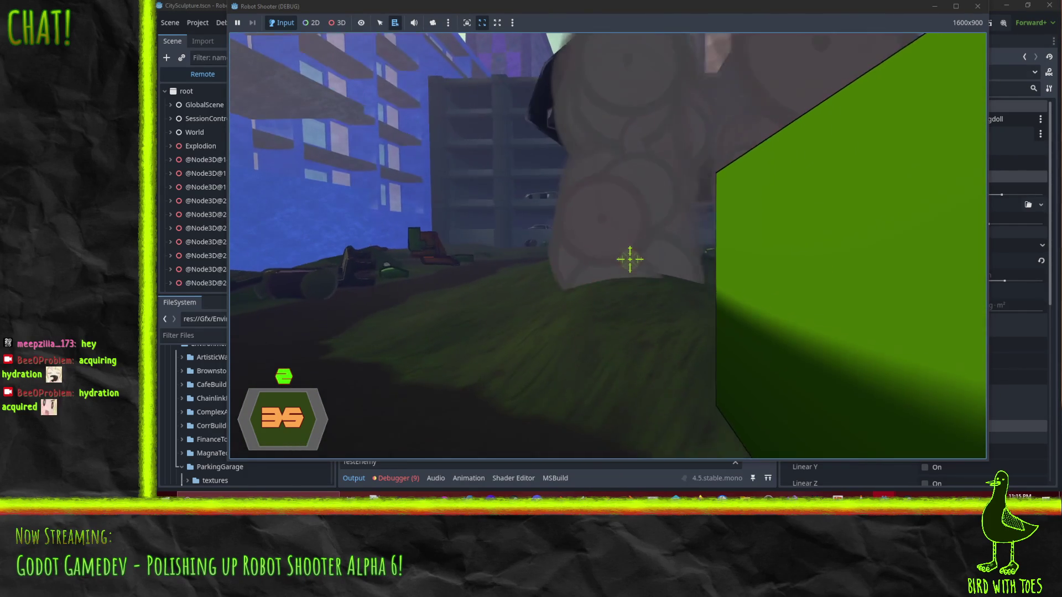
click(626, 258)
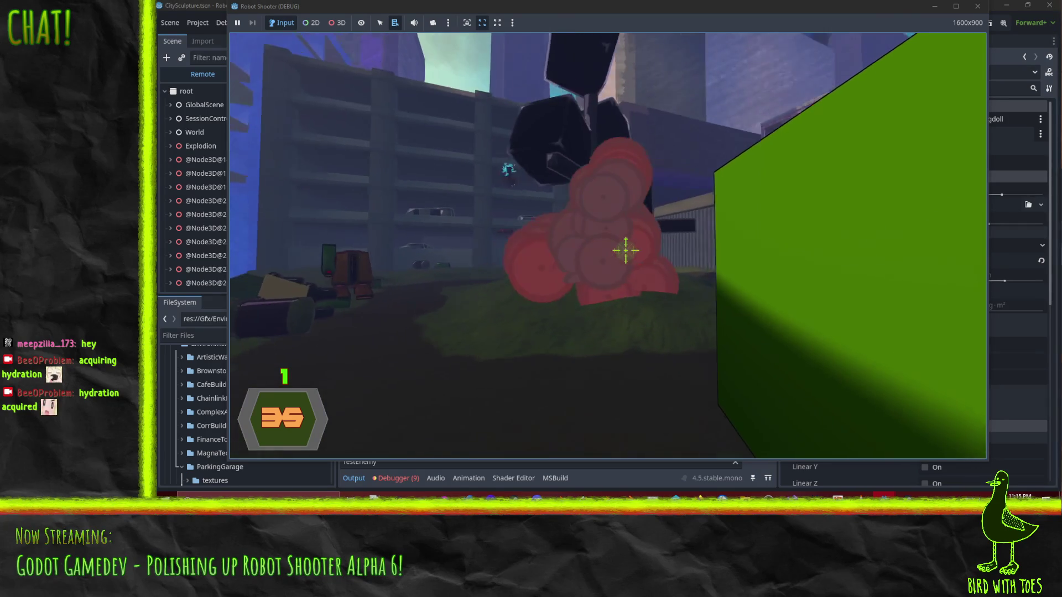
key(w)
key(w)
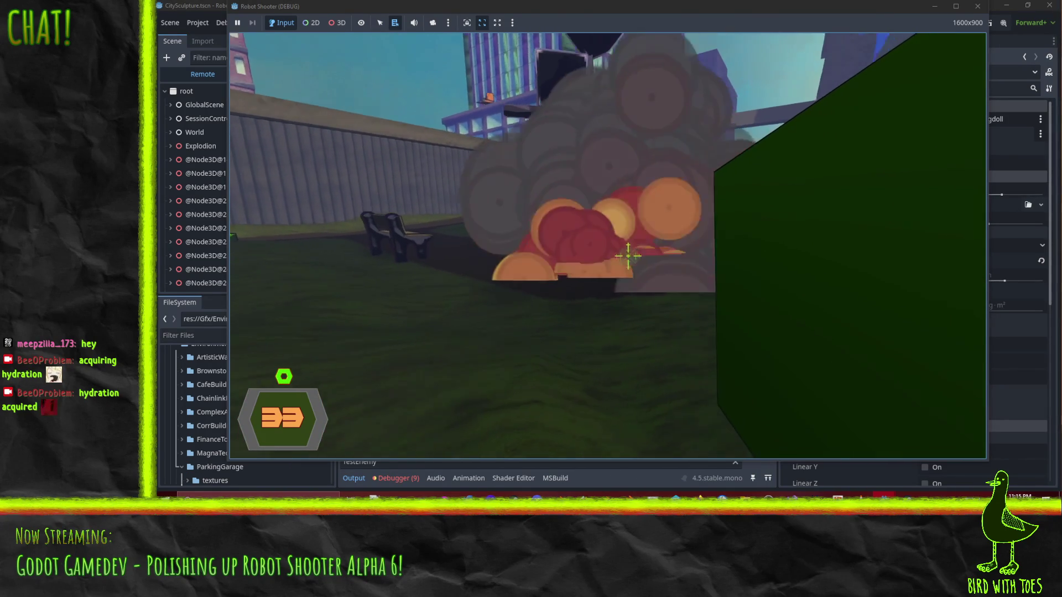
key(g)
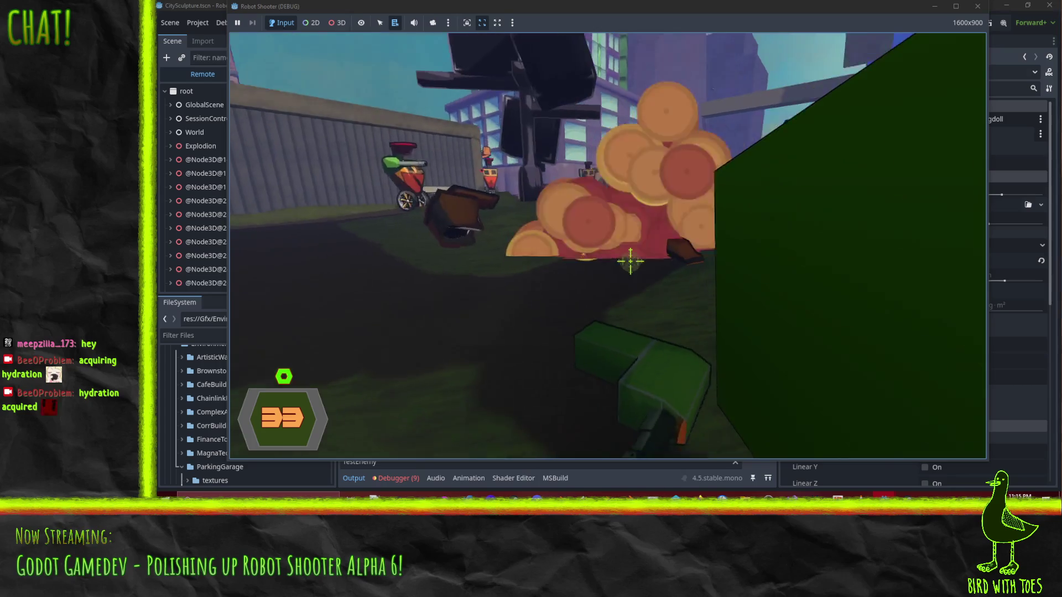
click(631, 260)
click(627, 259)
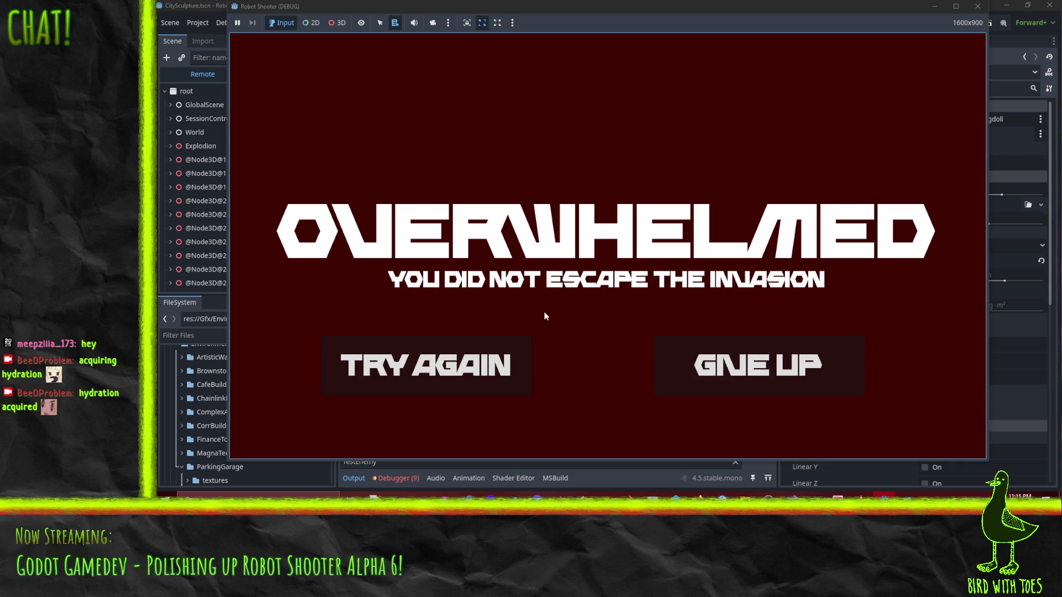
- Choose Try Again and fire at the park robots, reloading with R
click(501, 344)
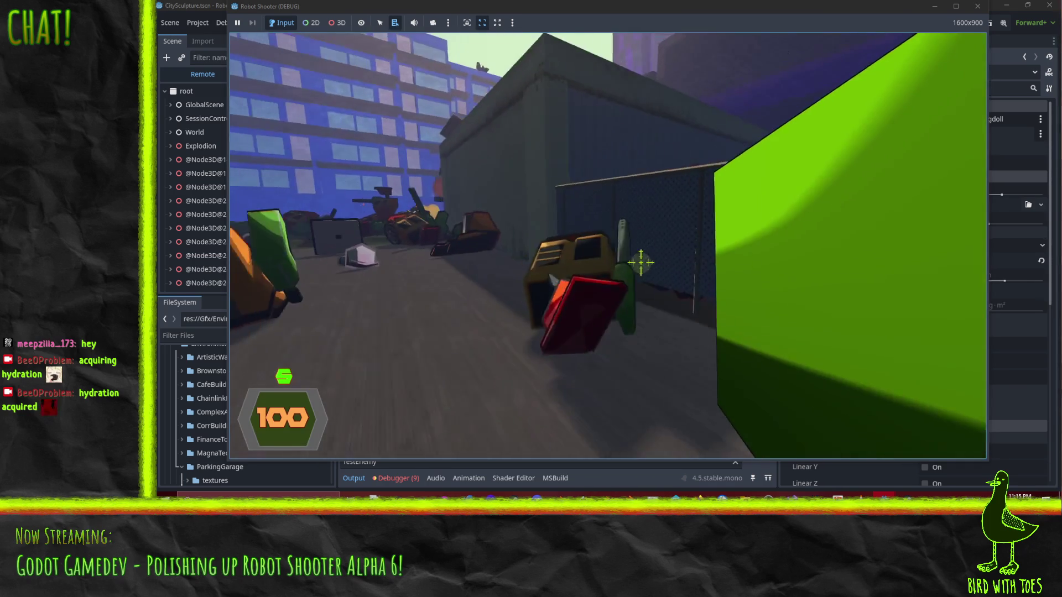
click(626, 260)
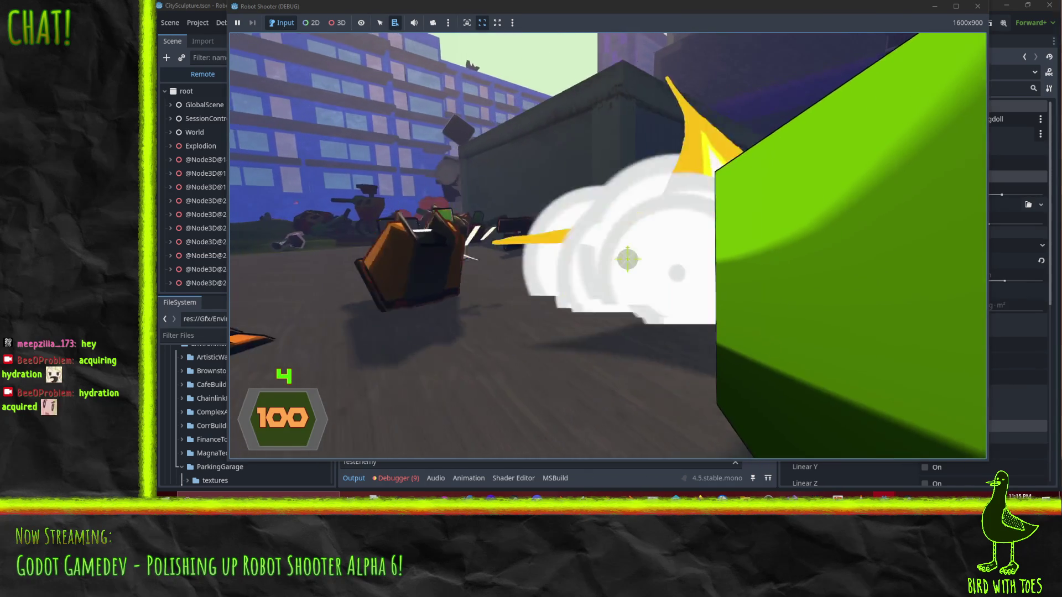
key(r)
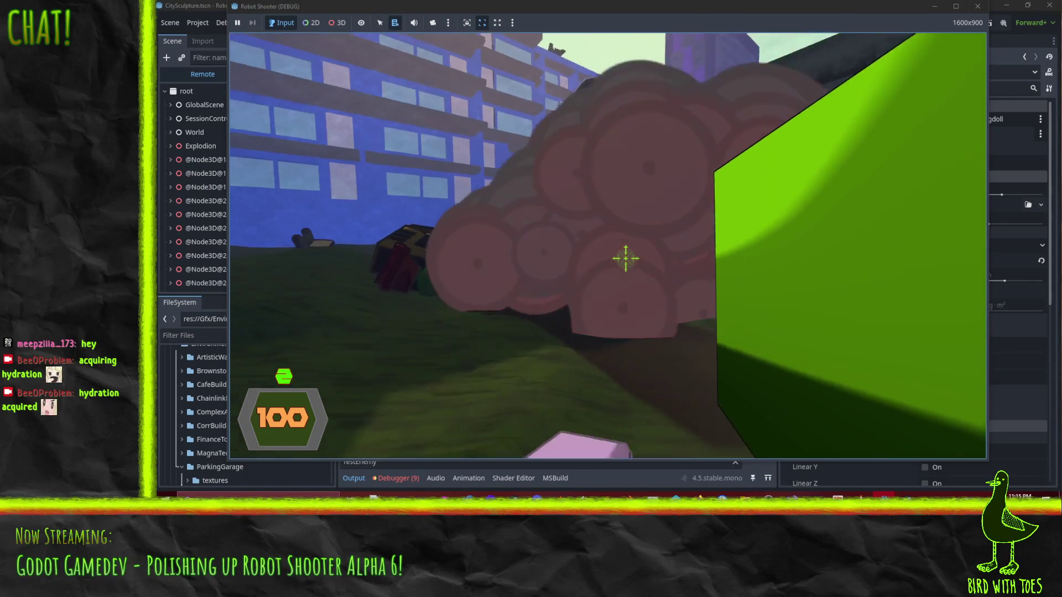
click(626, 260)
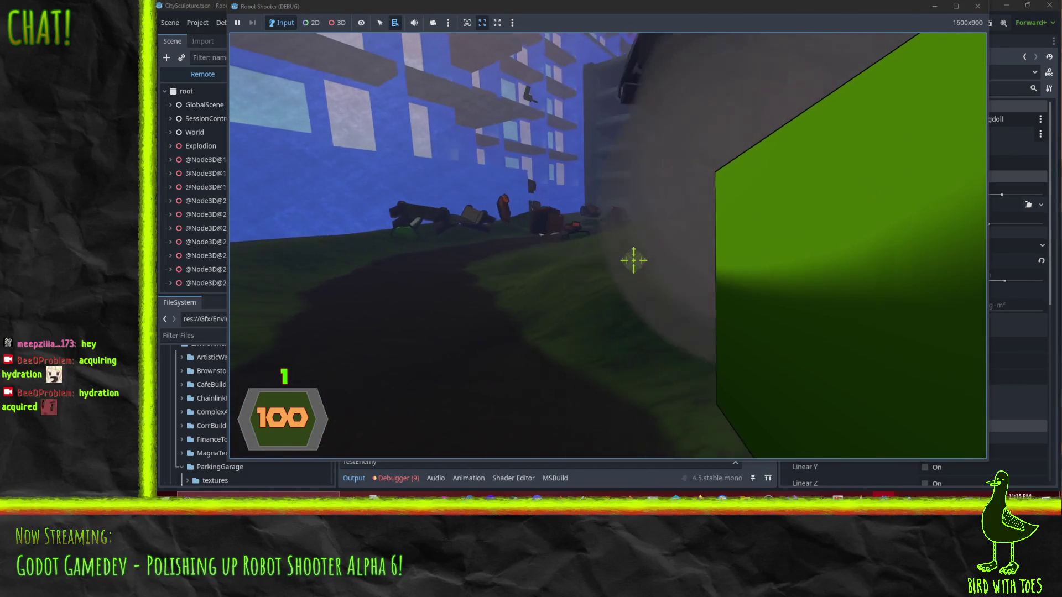
click(631, 258)
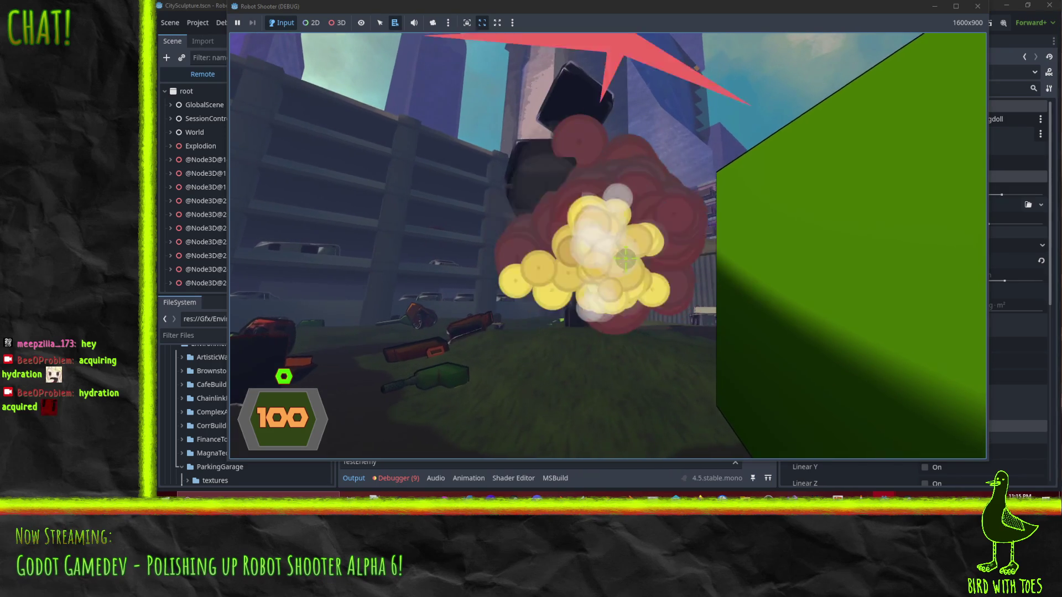
click(626, 258)
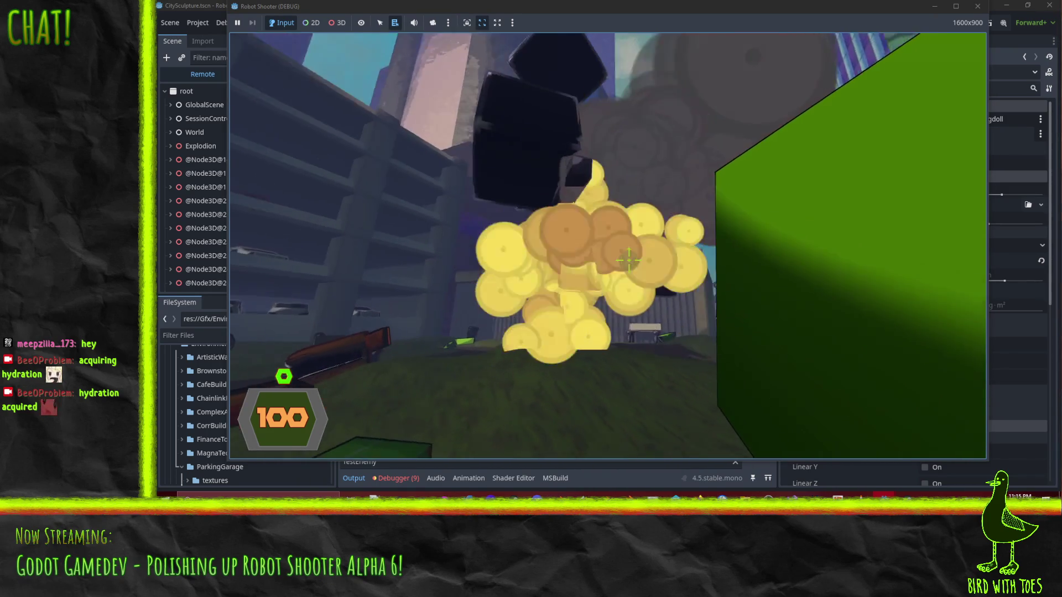
click(625, 258)
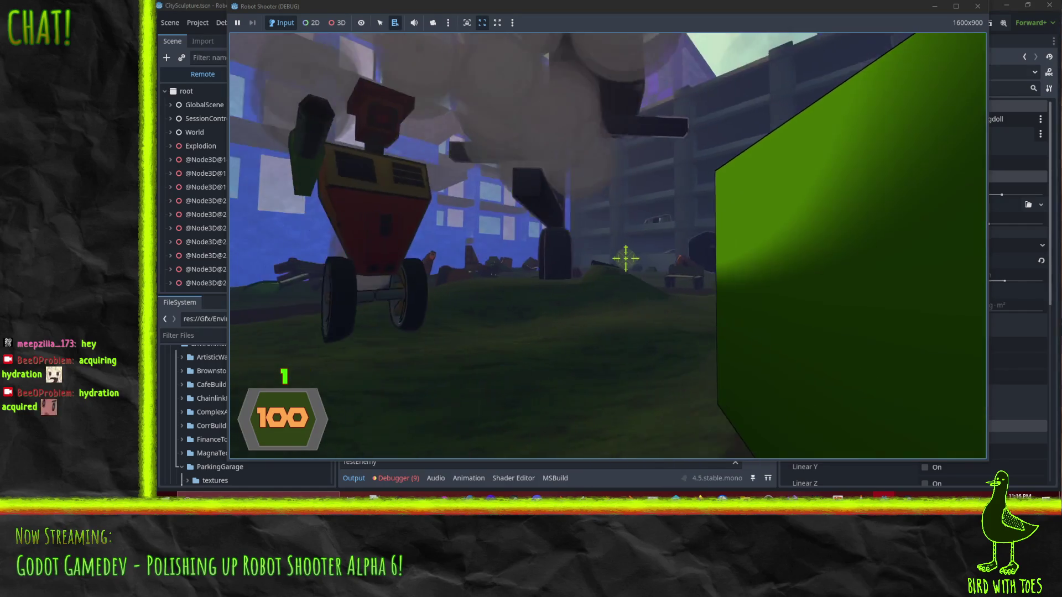
click(626, 258)
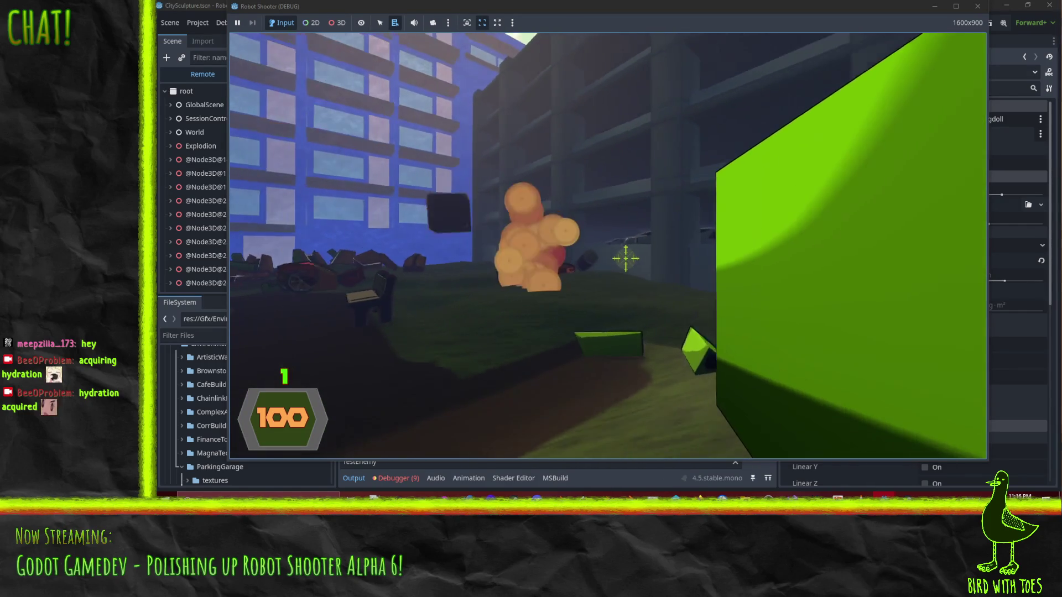
- Blast the robot cluster and the large robot by the building
click(632, 261)
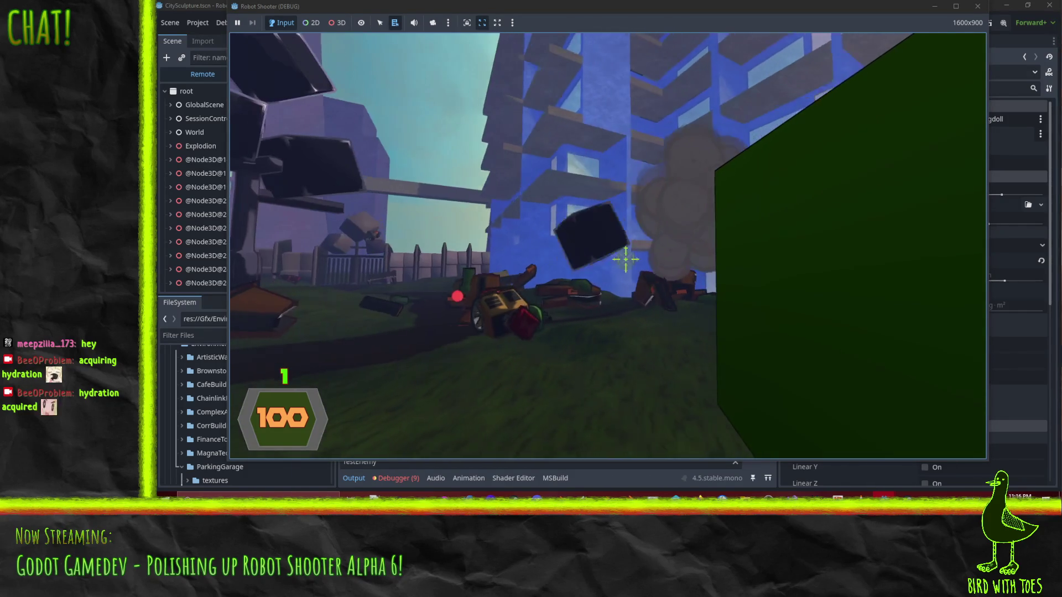
click(627, 258)
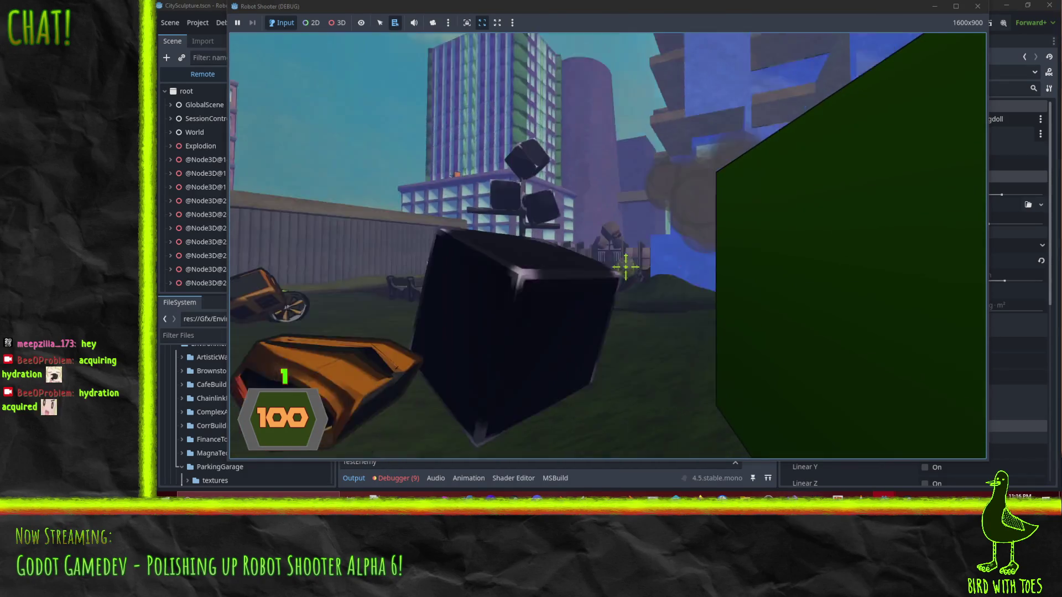
click(635, 257)
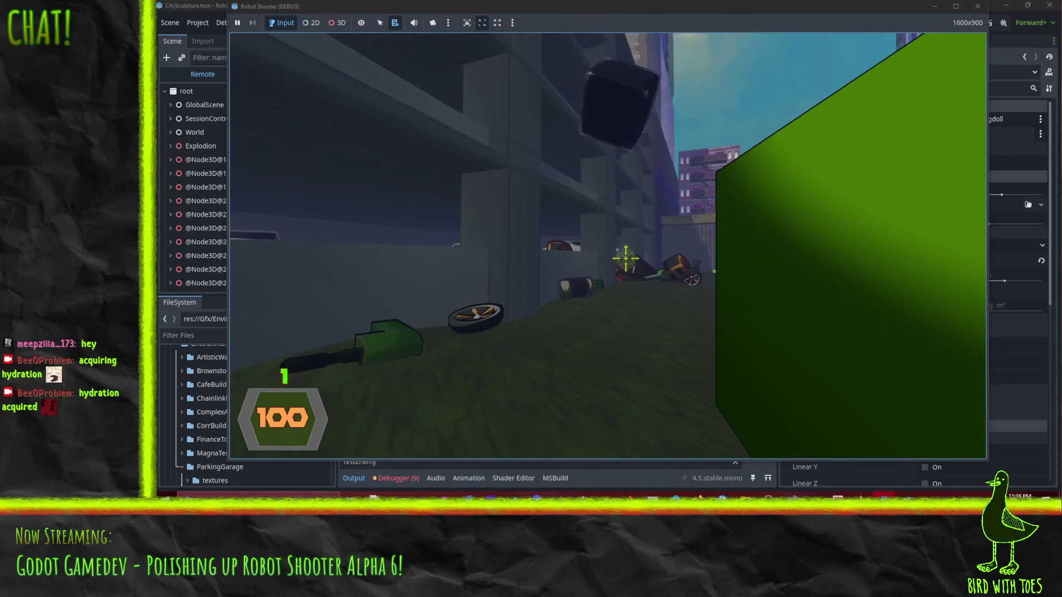
click(625, 257)
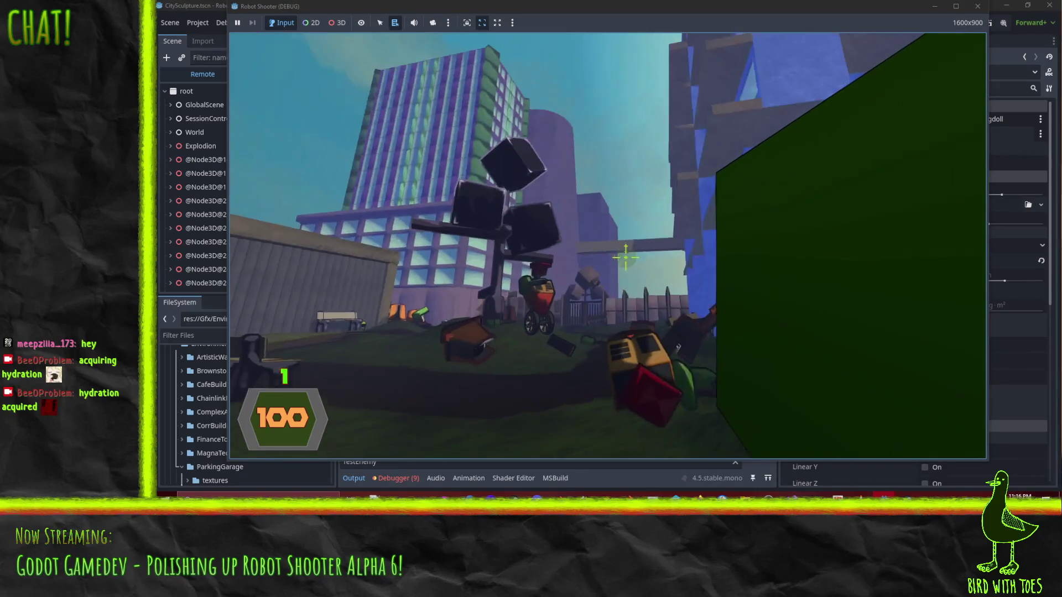
click(625, 258)
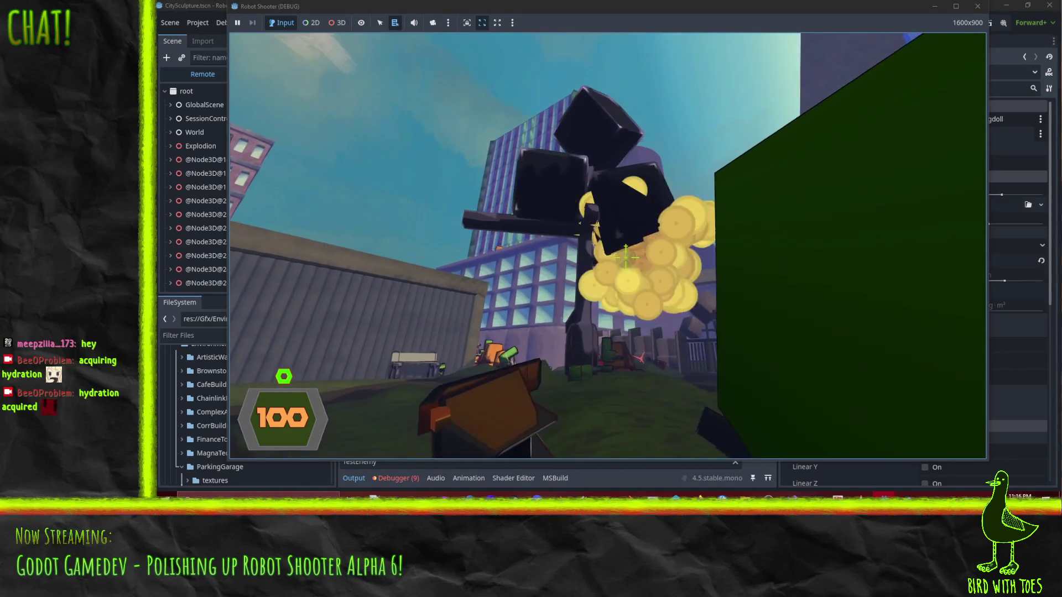
click(625, 258)
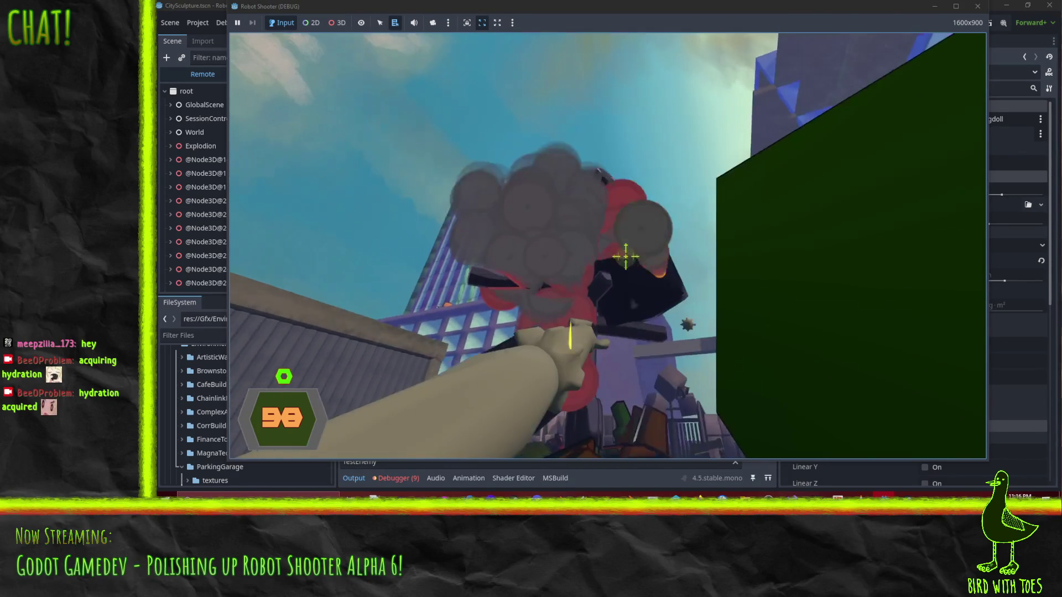
click(626, 258)
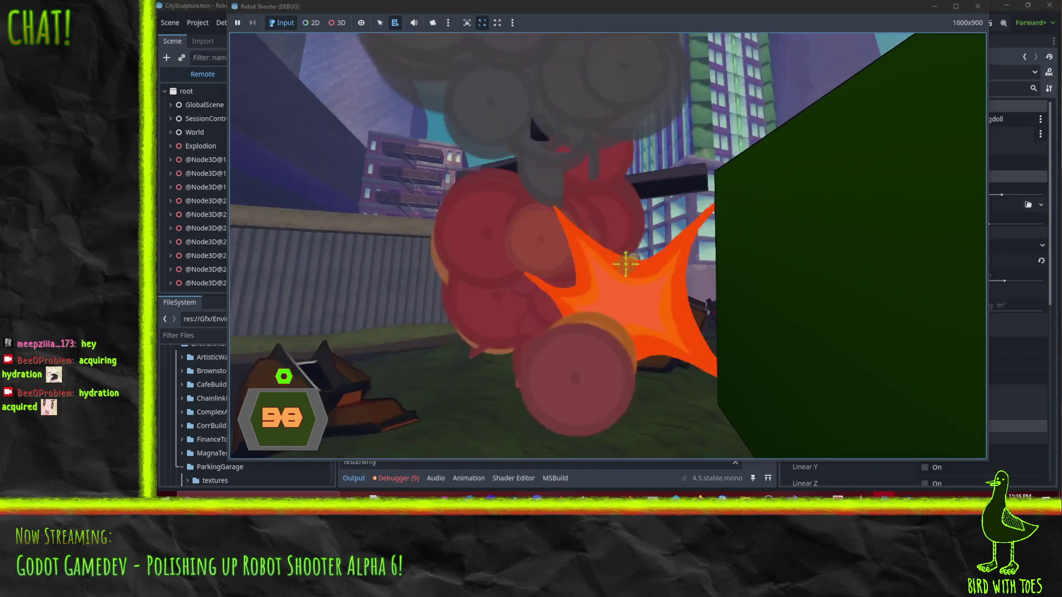
click(625, 258)
click(625, 258)
click(626, 259)
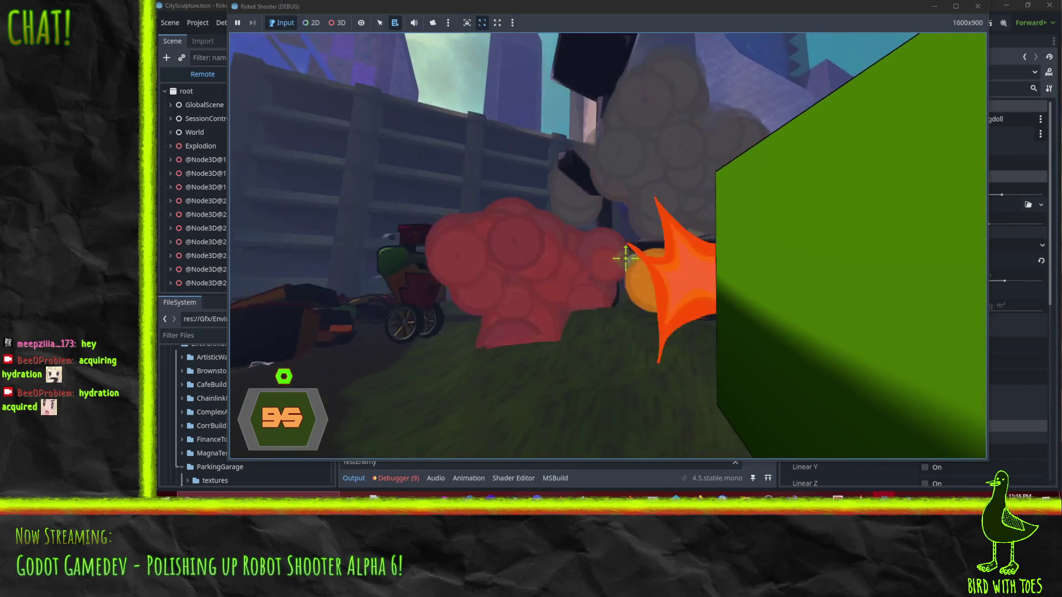
- Use the secondary attack, then fire at nearby robots until out of ammo
right_click(626, 259)
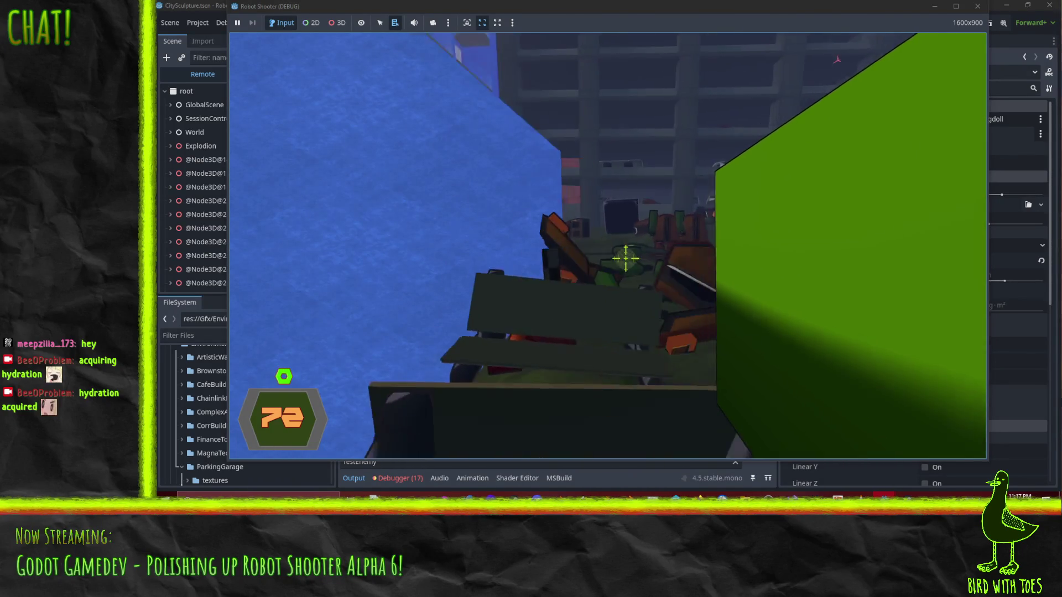
click(624, 256)
click(656, 268)
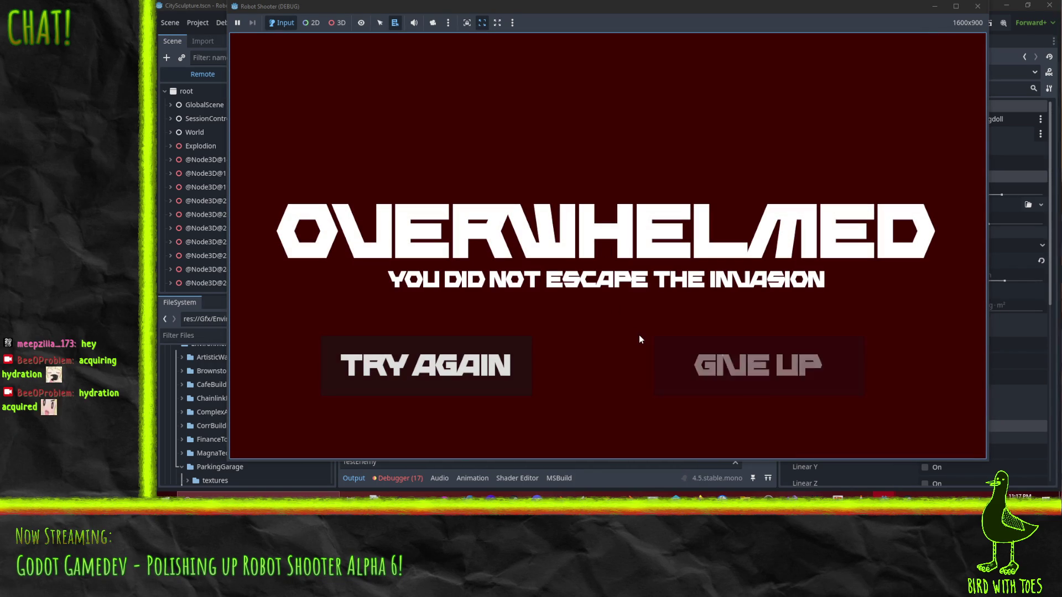
- Restart Robot Shooter once more, then stop it with F8 to return to the CitySculpture scene
click(745, 371)
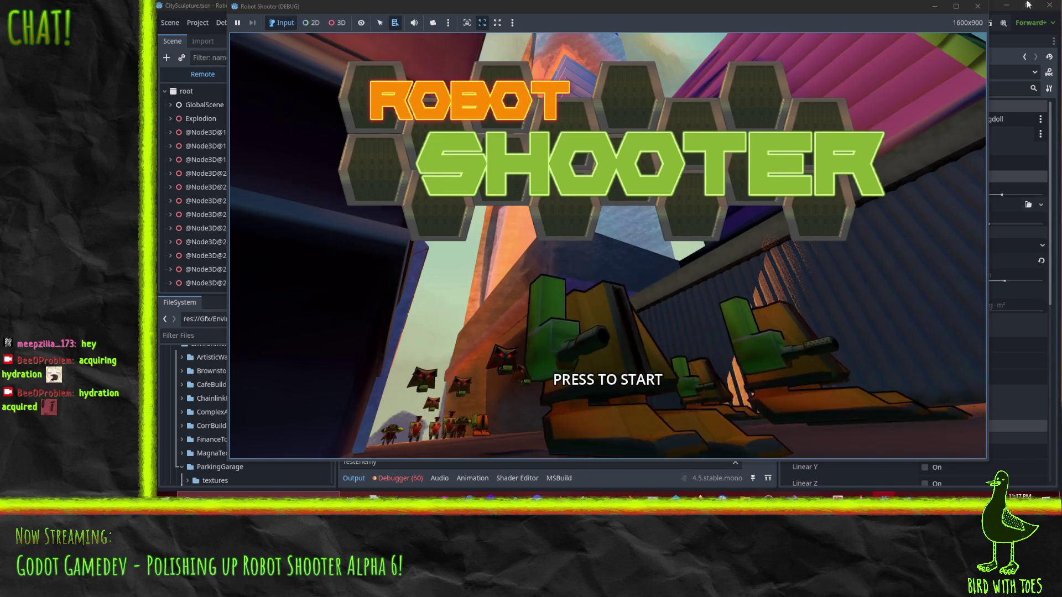
key(F8)
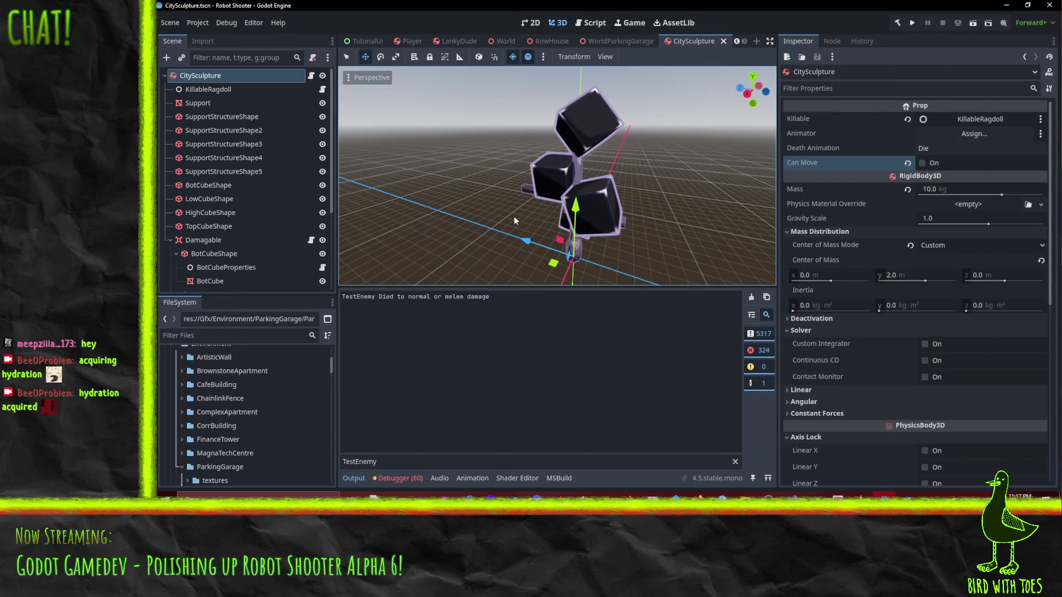
- Clear the TestEnemy filter and scroll through the play session's full Output log
drag(657, 231, 628, 231)
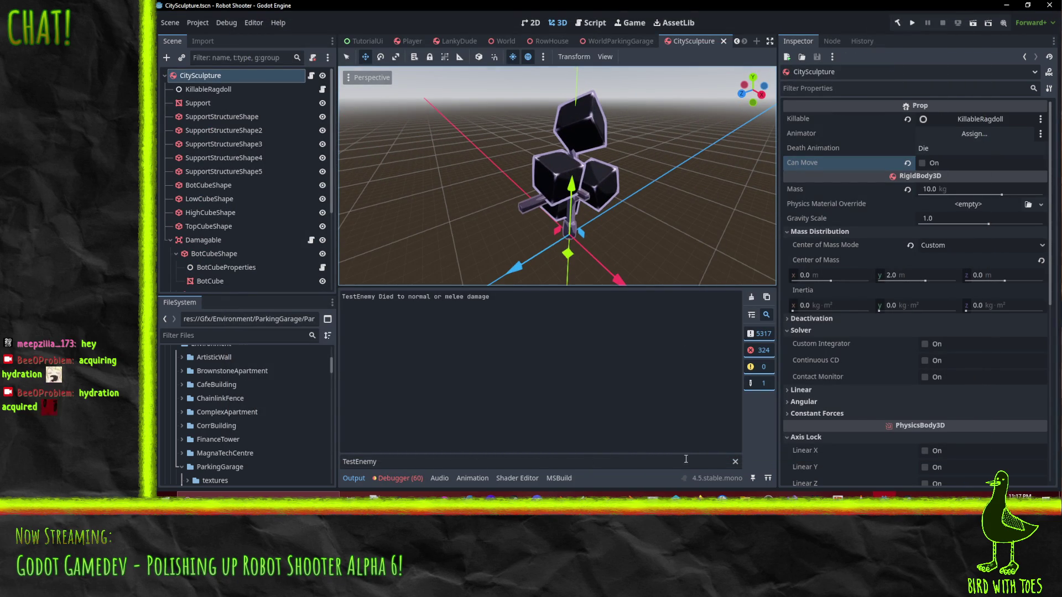
click(734, 461)
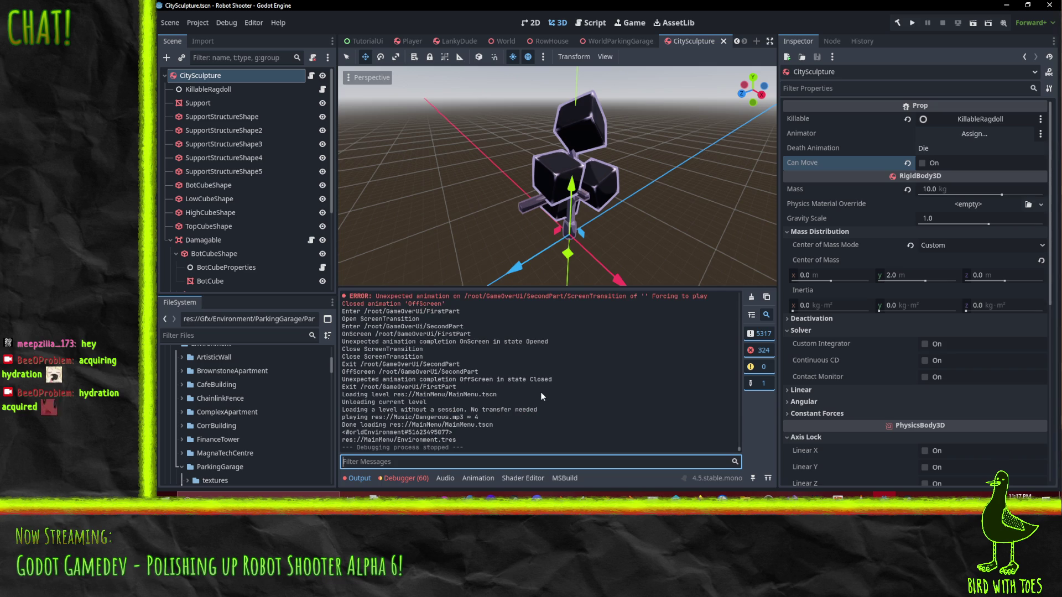
scroll(540, 394, up, 10)
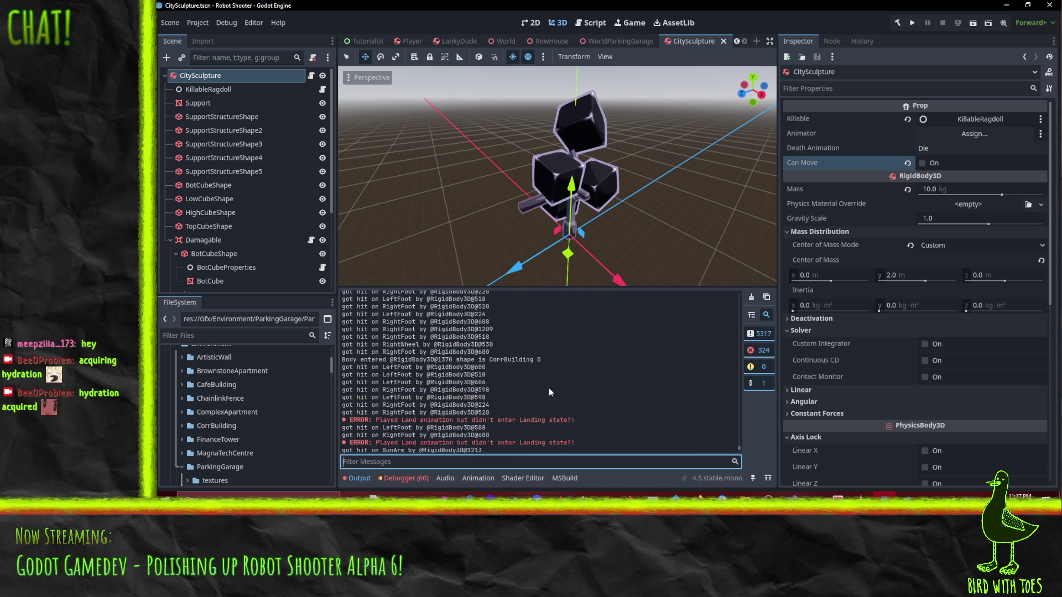
scroll(549, 392, up, 5)
scroll(548, 389, down, 15)
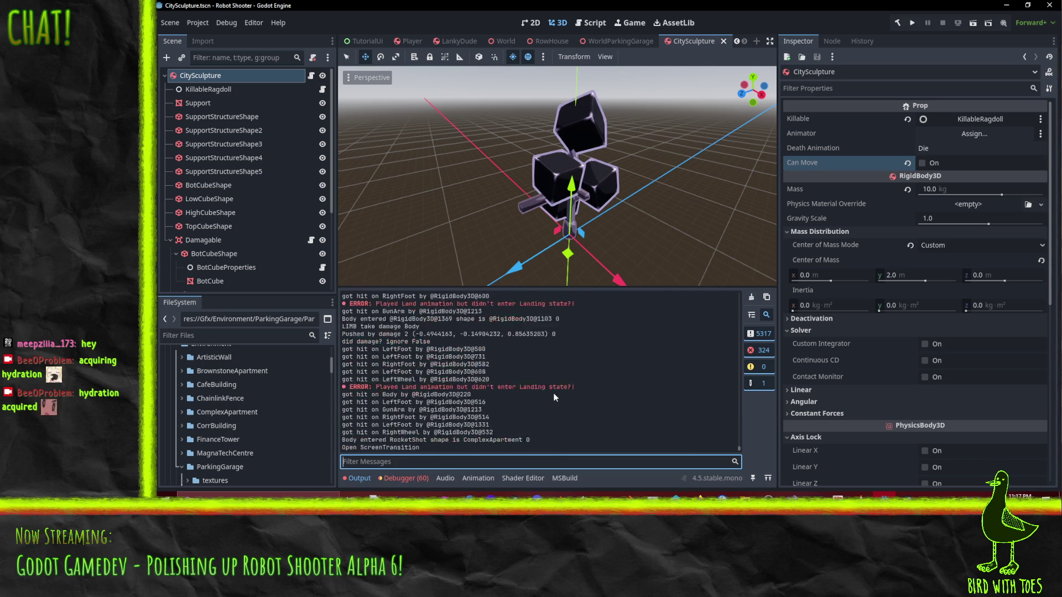
scroll(548, 392, up, 10)
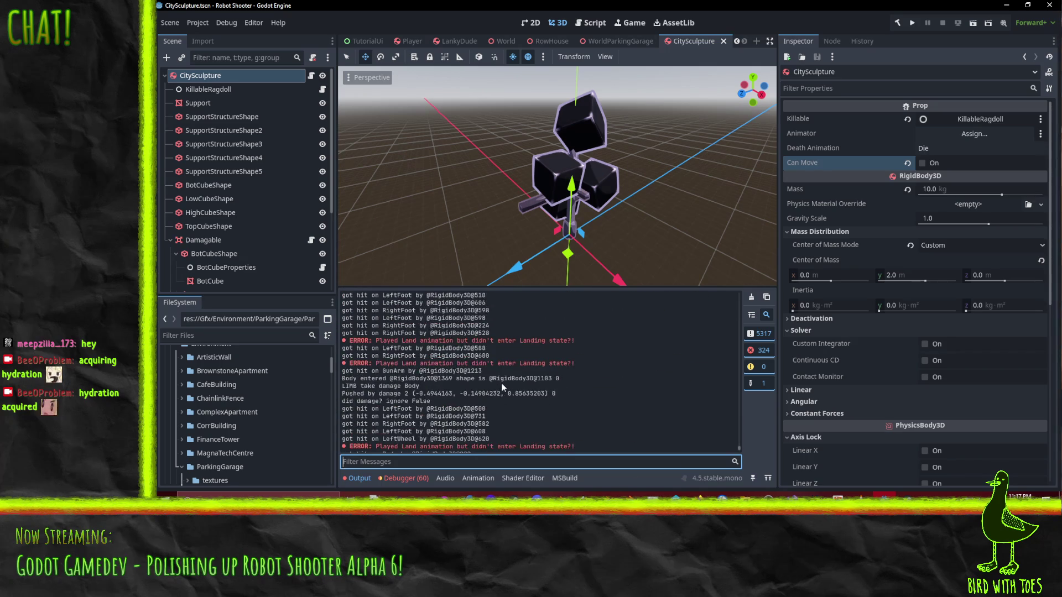
scroll(504, 383, up, 10)
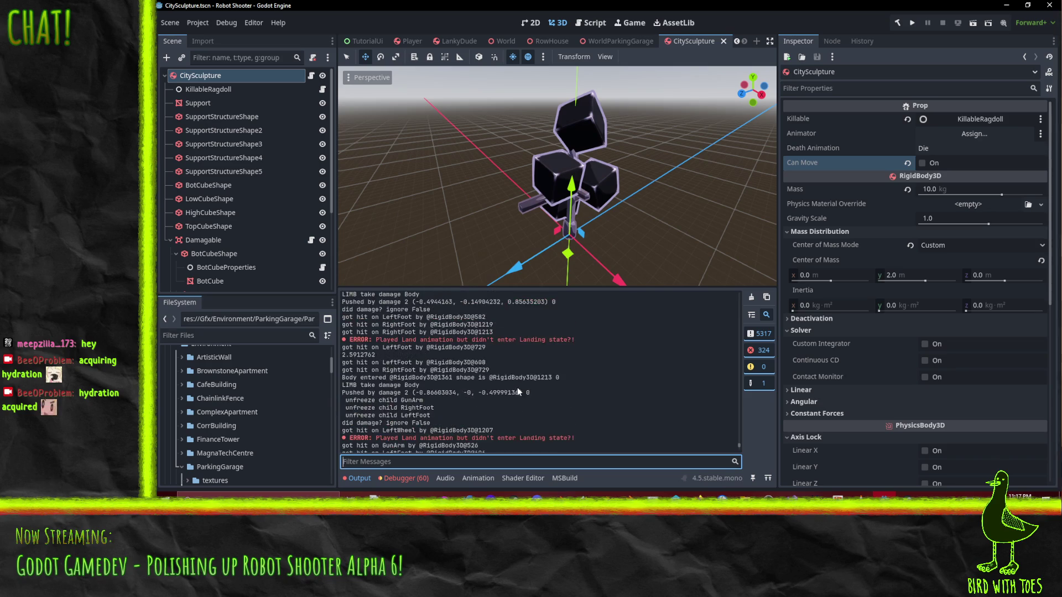
mouse_move(739, 447)
mouse_down()
mouse_move(724, 351)
mouse_move(734, 310)
mouse_up()
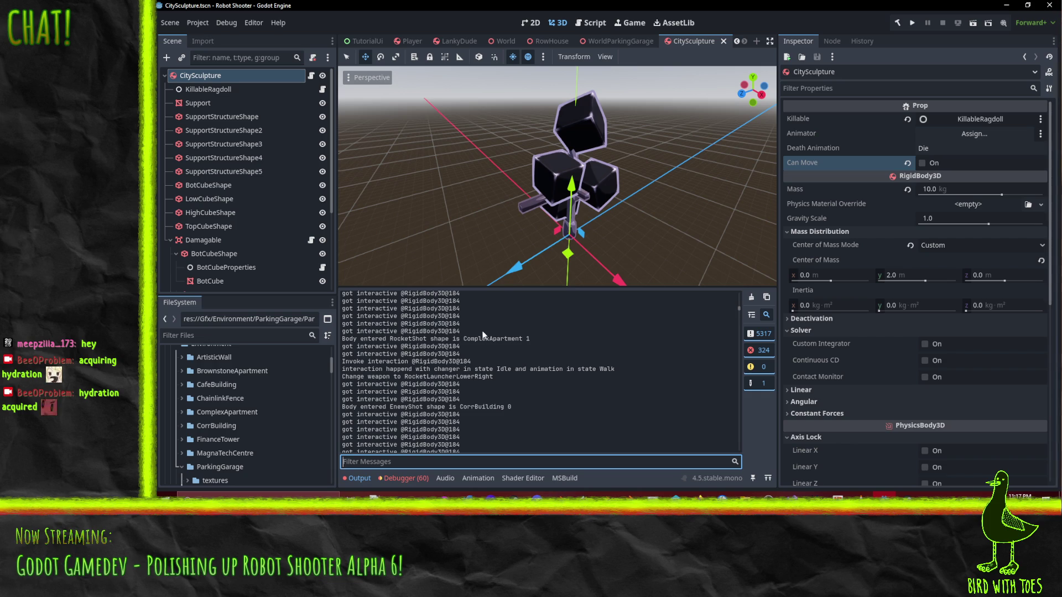
- Search the project for 'got interactive' and open the matching line in InteractionProbe.cs
click(791, 495)
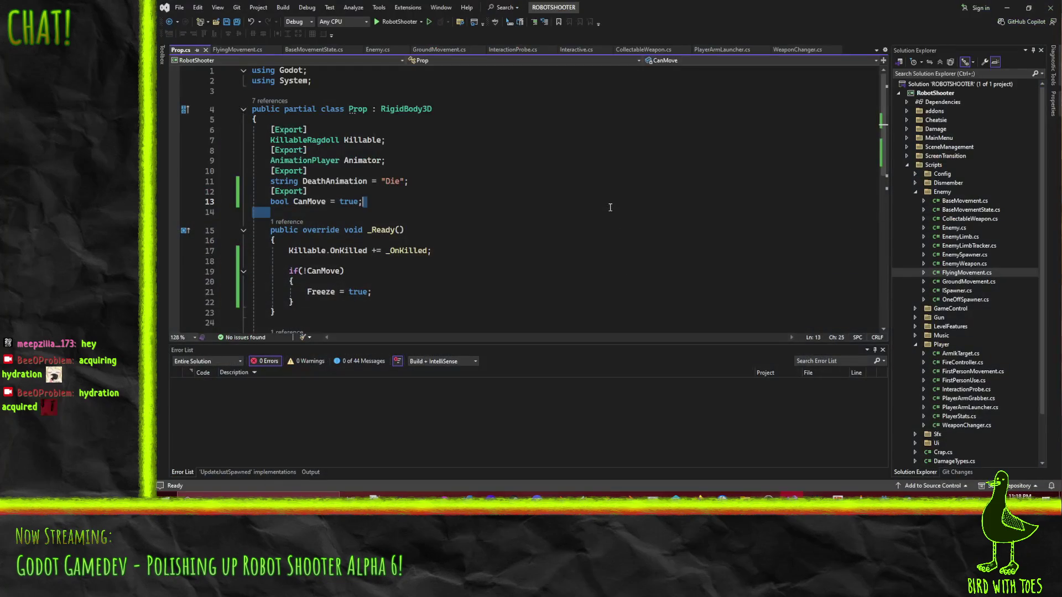
key(ctrl+shift+f)
text(got interactive)
key(Return)
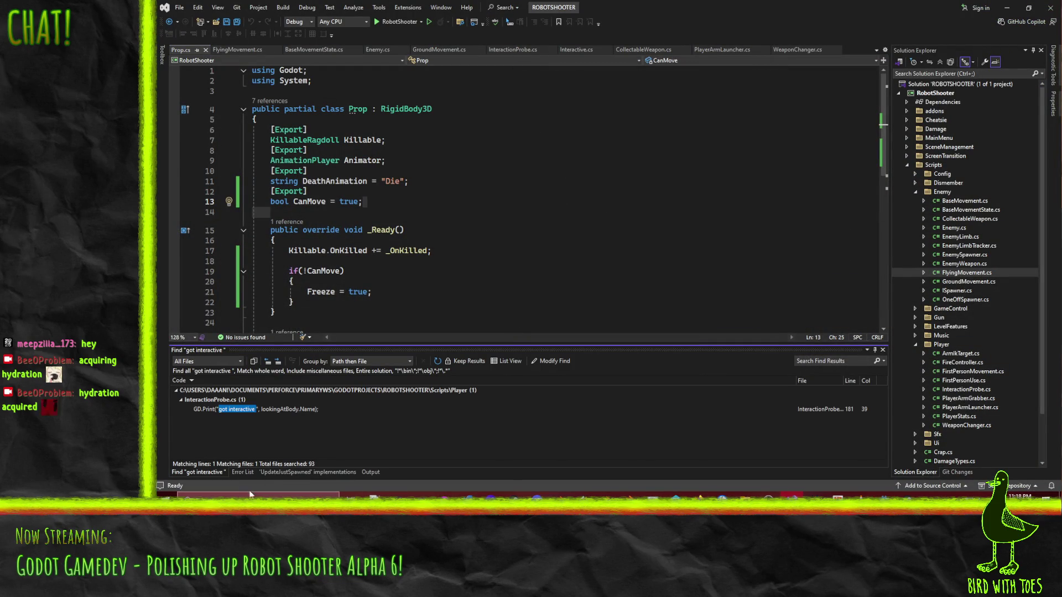
double_click(274, 409)
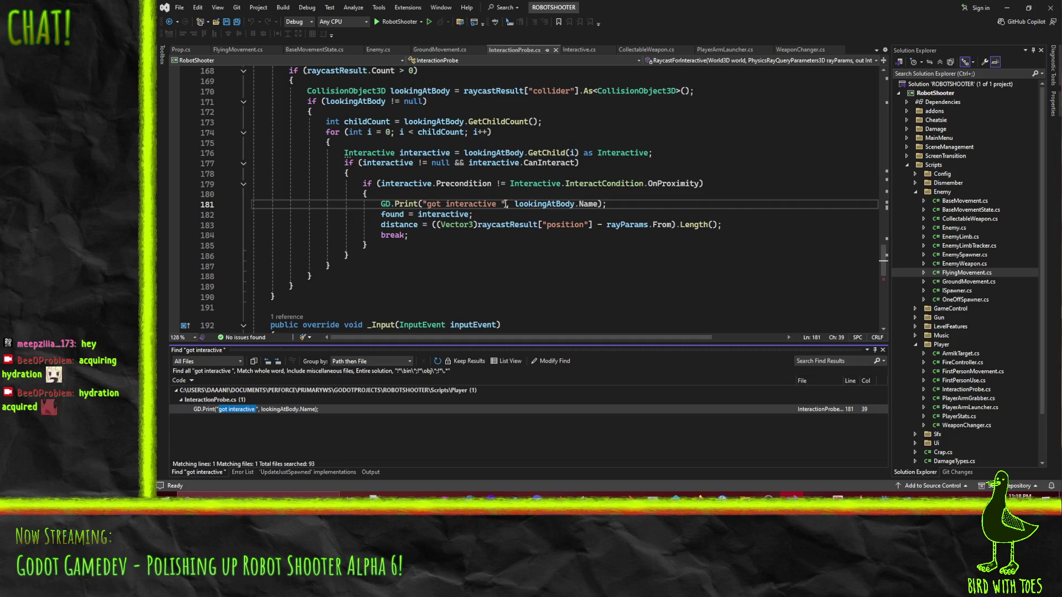
- Delete the GD.Print debug line, save InteractionProbe.cs, and return to Godot
key(ctrl+shift+l)
key(End)
key(ctrl+s)
scroll(639, 243, up, 4)
scroll(639, 244, up, 5)
scroll(639, 244, down, 6)
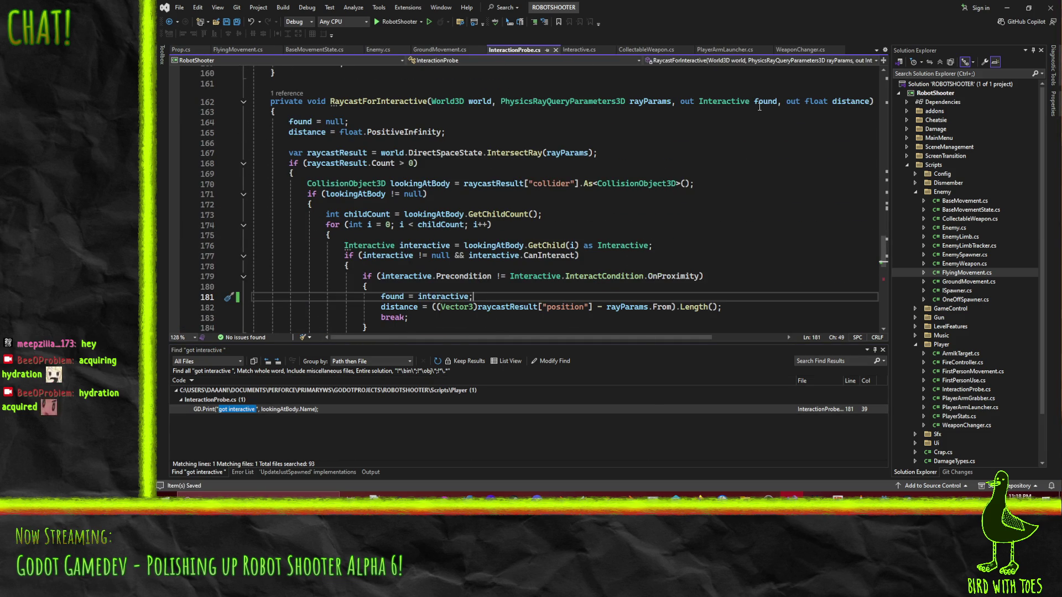
click(1007, 7)
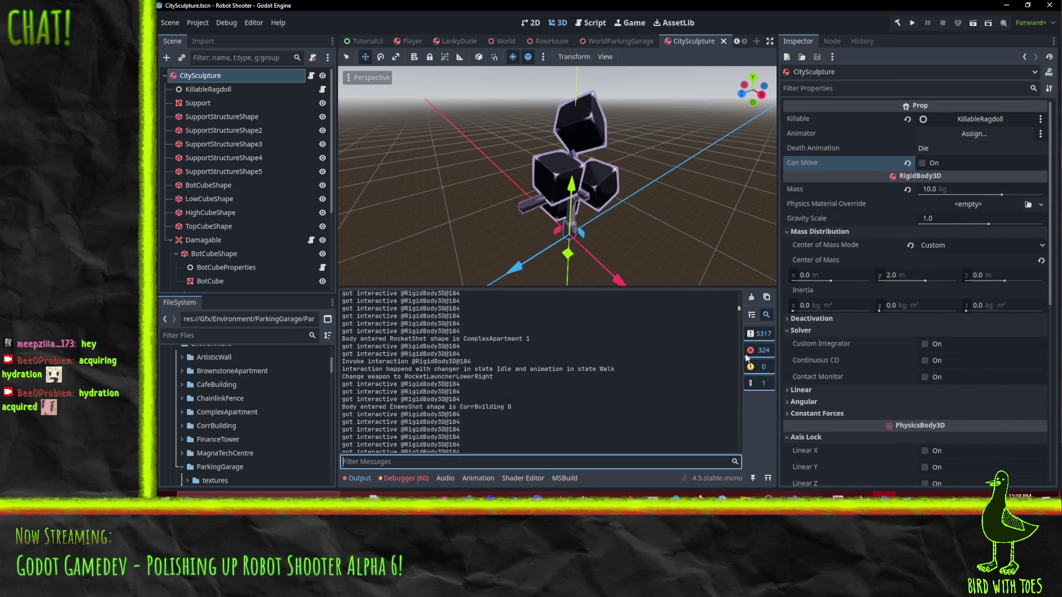
- Clear the Output log, then orbit and zoom the viewport around the sculpture
click(751, 297)
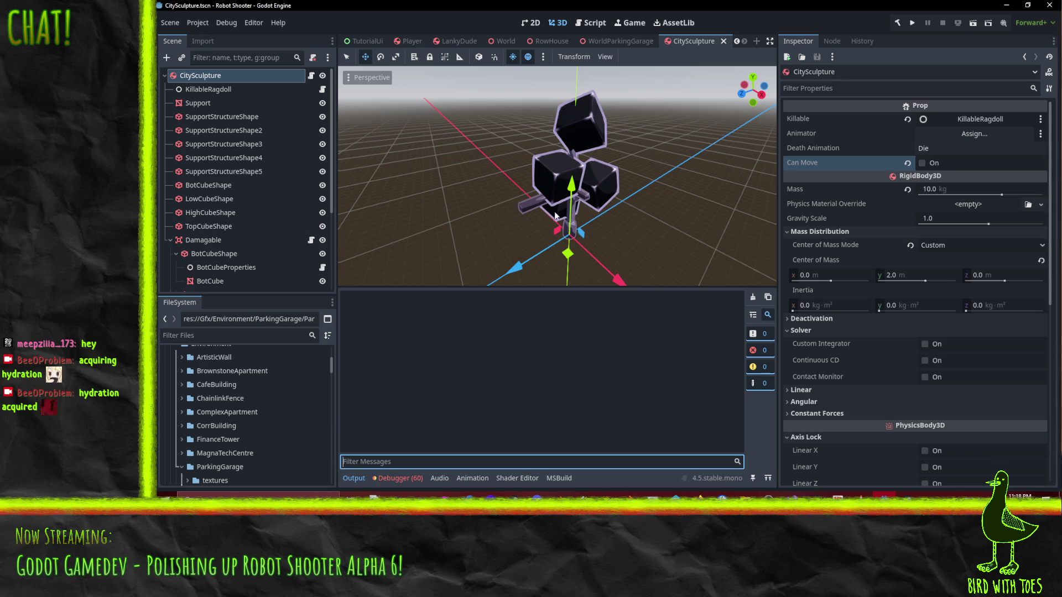
mouse_move(484, 168)
mouse_down()
mouse_move(712, 184)
mouse_move(410, 177)
mouse_move(507, 178)
mouse_move(431, 198)
mouse_up()
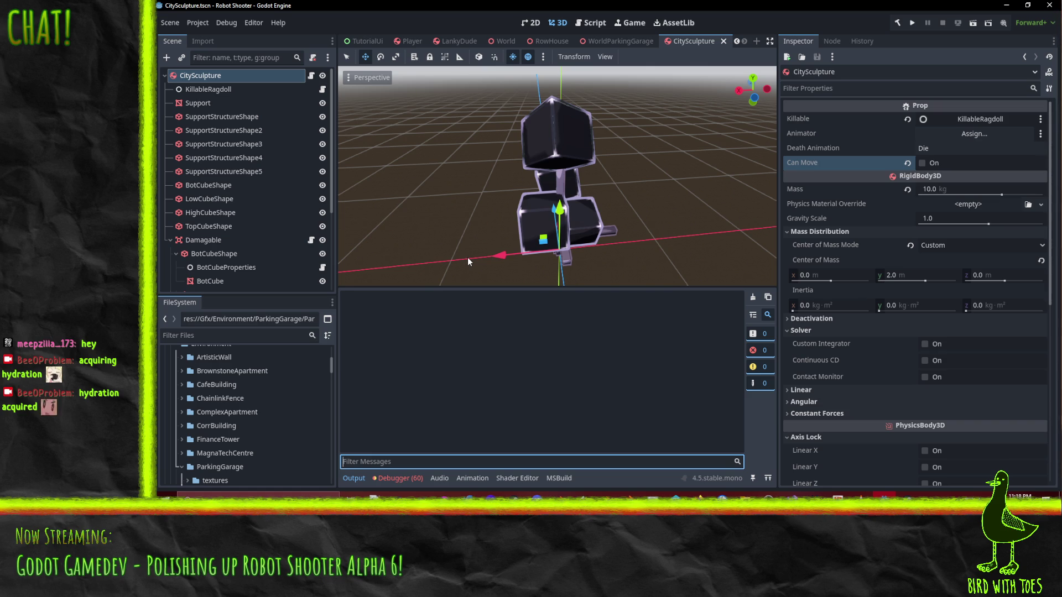
mouse_move(488, 256)
mouse_down()
mouse_move(457, 233)
mouse_move(381, 261)
mouse_up()
scroll(414, 234, up, 6)
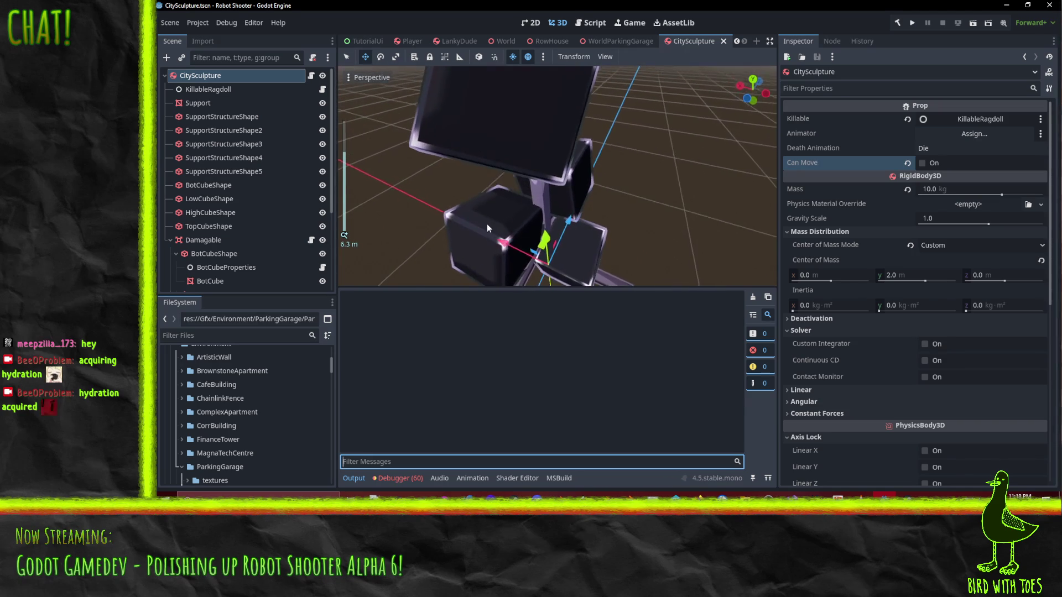
scroll(500, 239, down, 4)
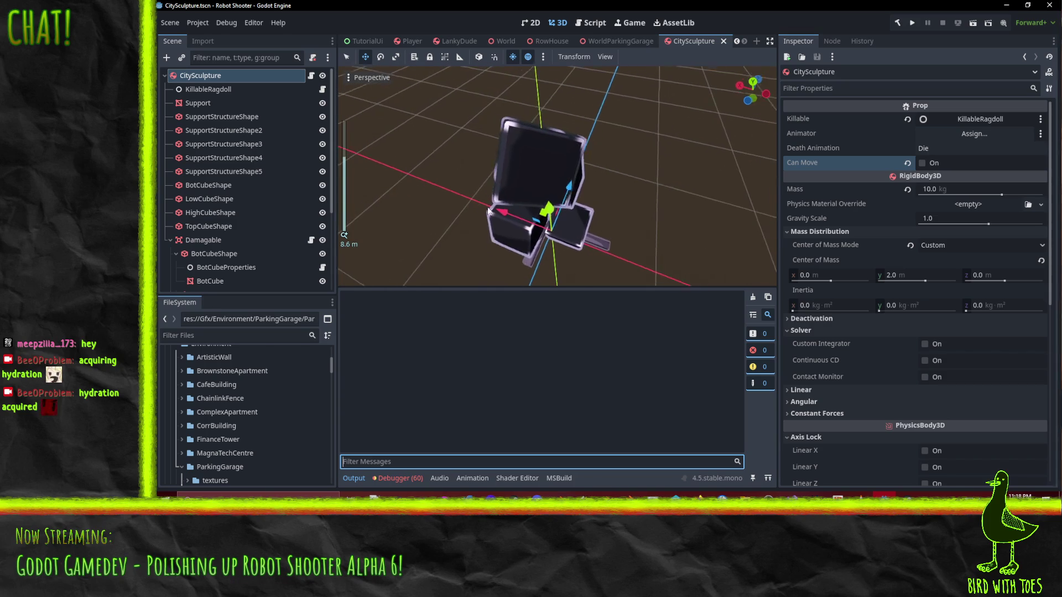
mouse_move(505, 215)
mouse_down()
mouse_move(452, 171)
mouse_move(499, 212)
mouse_up()
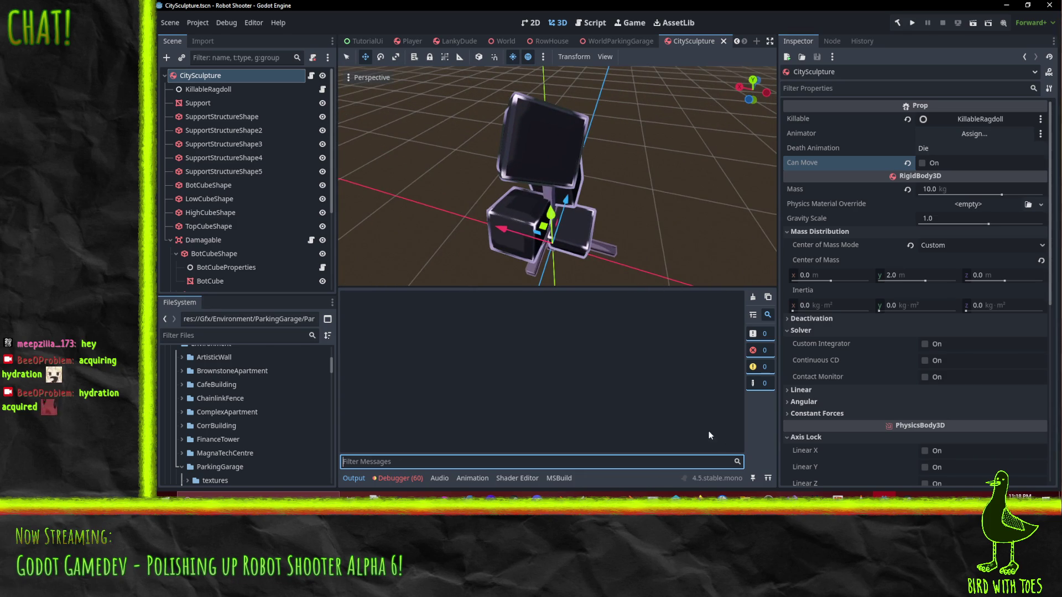
- Start a MAKE IT BETTER ticket titled 'Try using stencil buffer outline instead of inverse hull'
mouse_move(698, 495)
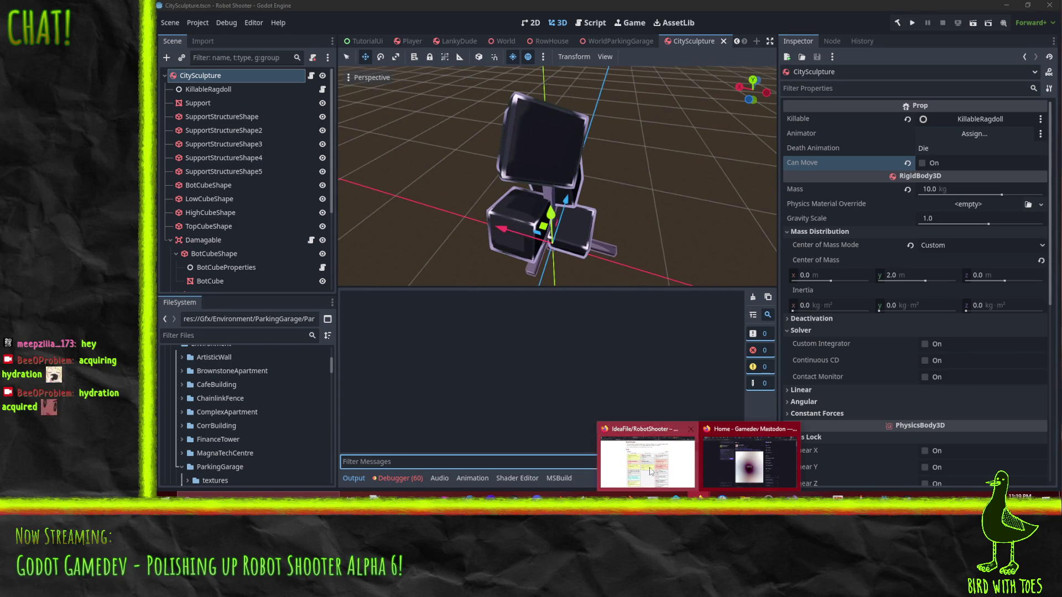
click(651, 468)
click(426, 146)
click(640, 222)
click(623, 245)
click(514, 200)
text(Try using st)
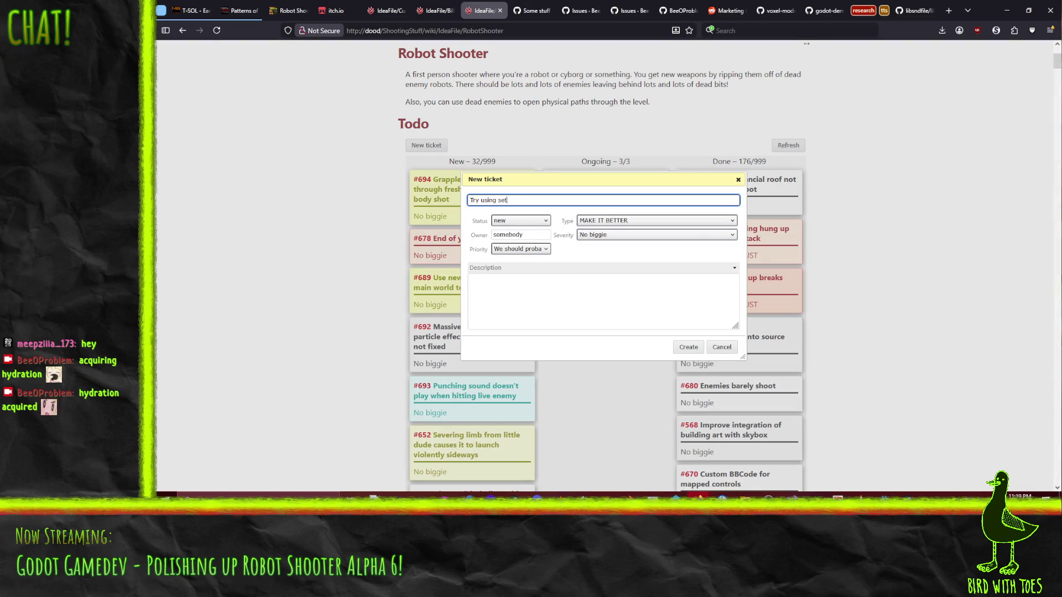
text(encil buffer)
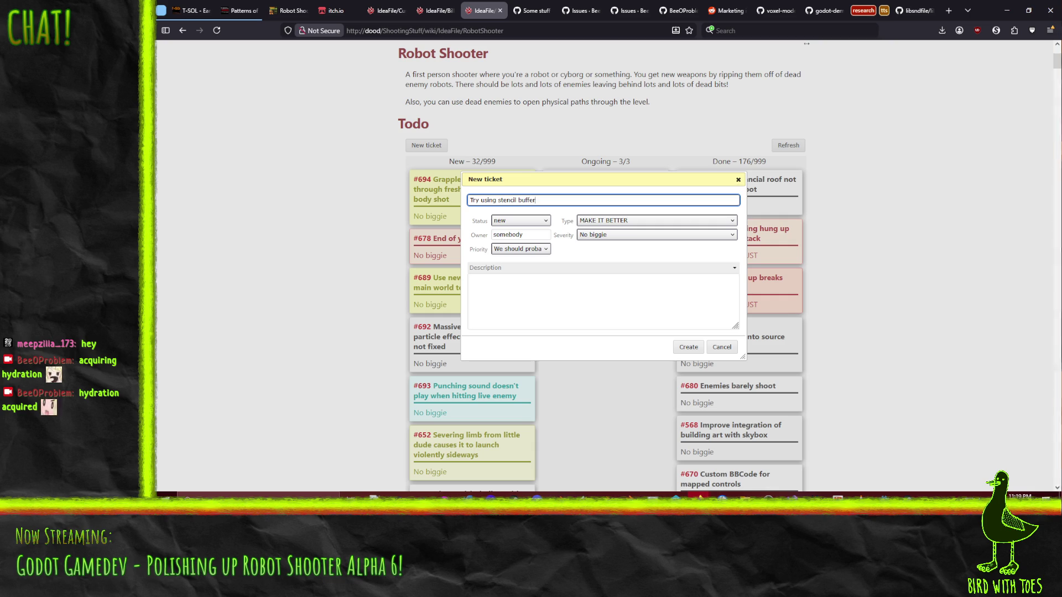
text( outline instead of )
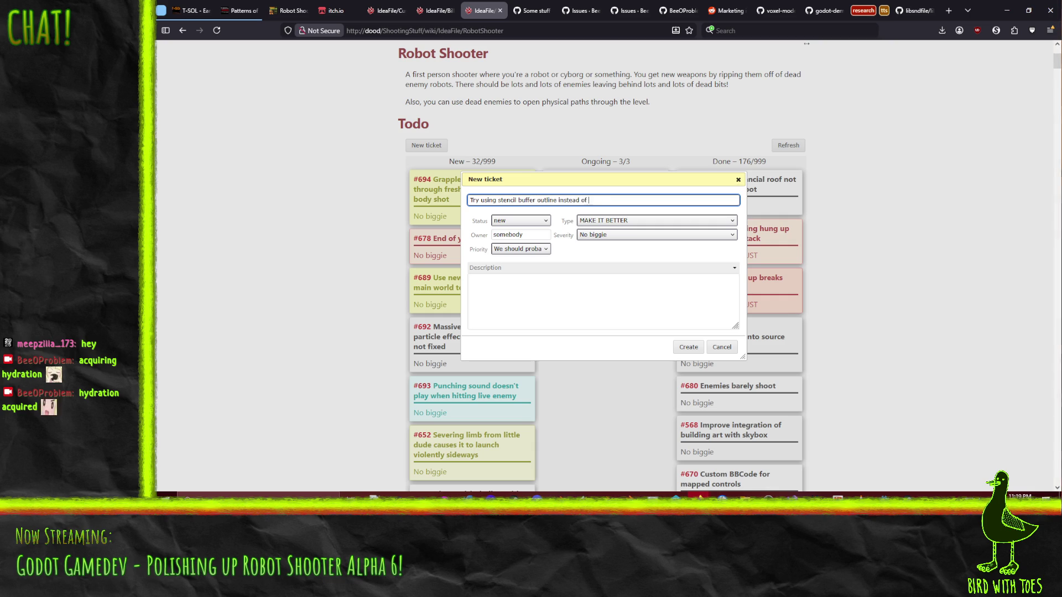
text(inverse hull)
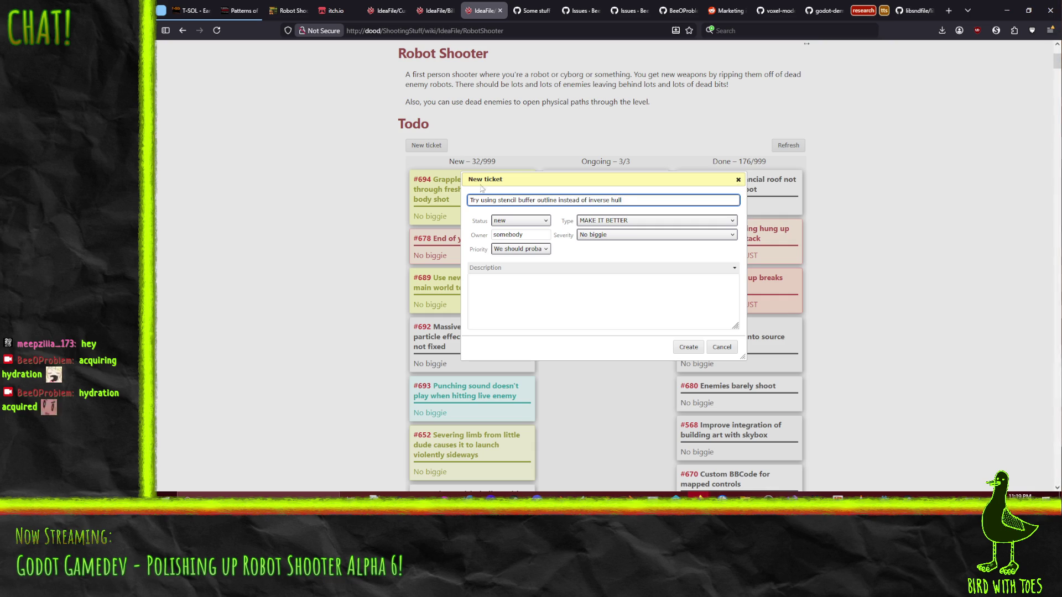
click(572, 303)
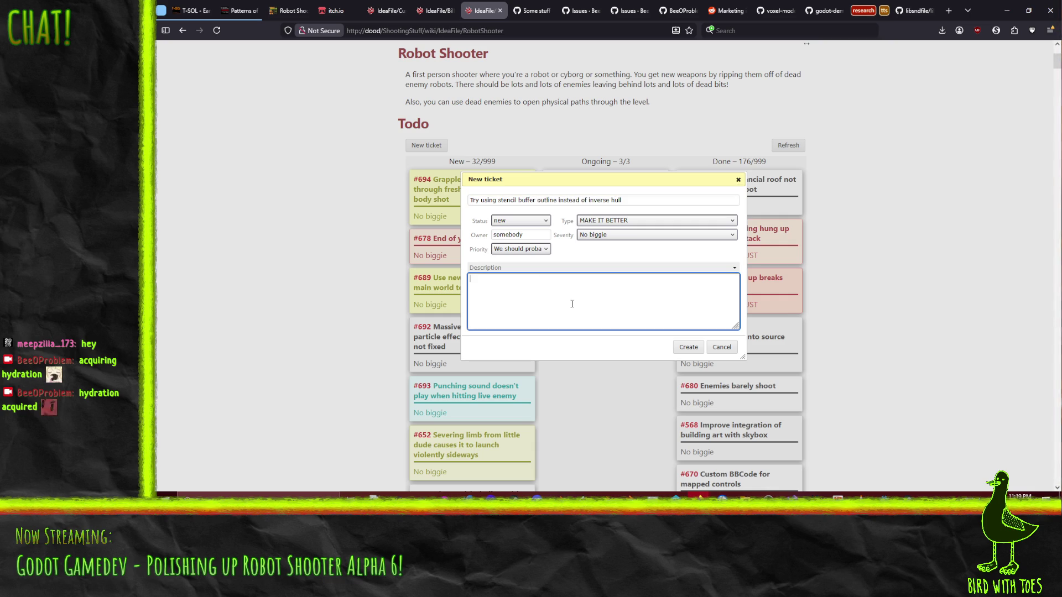
- Describe the crate-corner outline artifacts, outside-only outlines, and interior lines via Arc System Works UV trickery
text(I do)
text(e h)
text(he weird a)
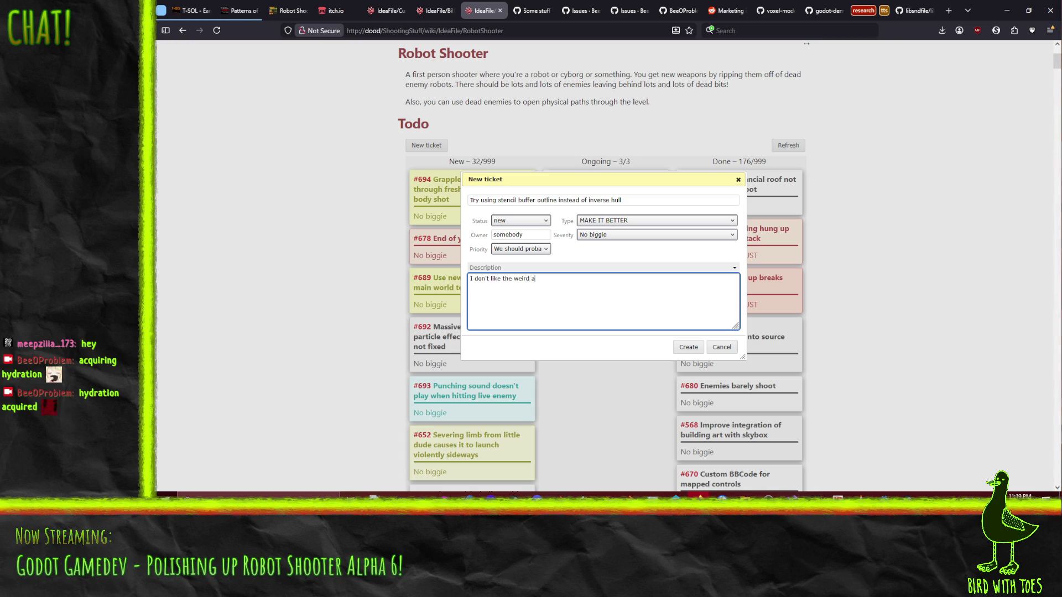
text(ifac)
text(around cer)
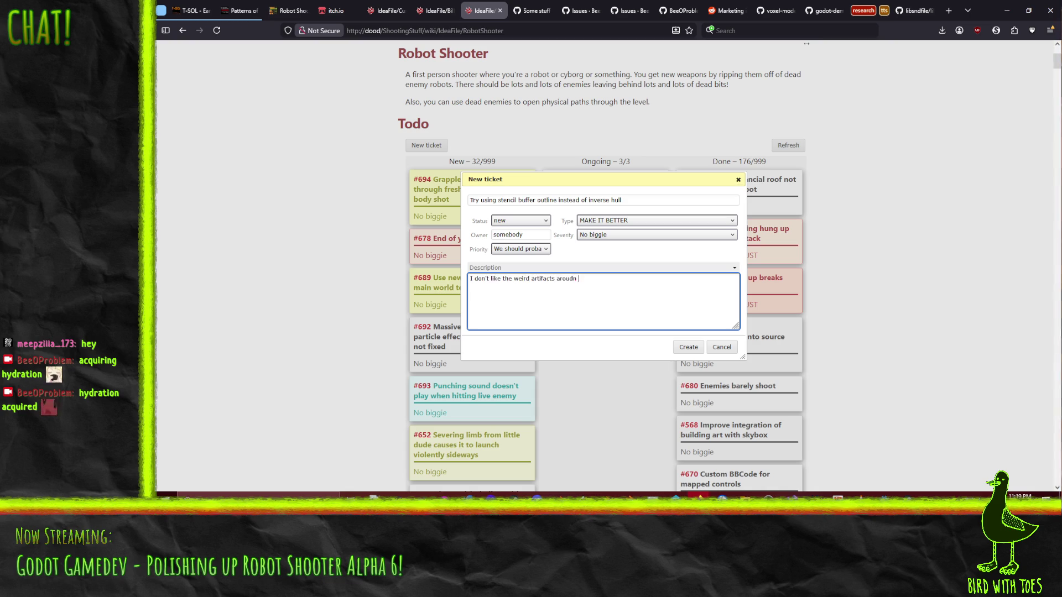
text(tain)
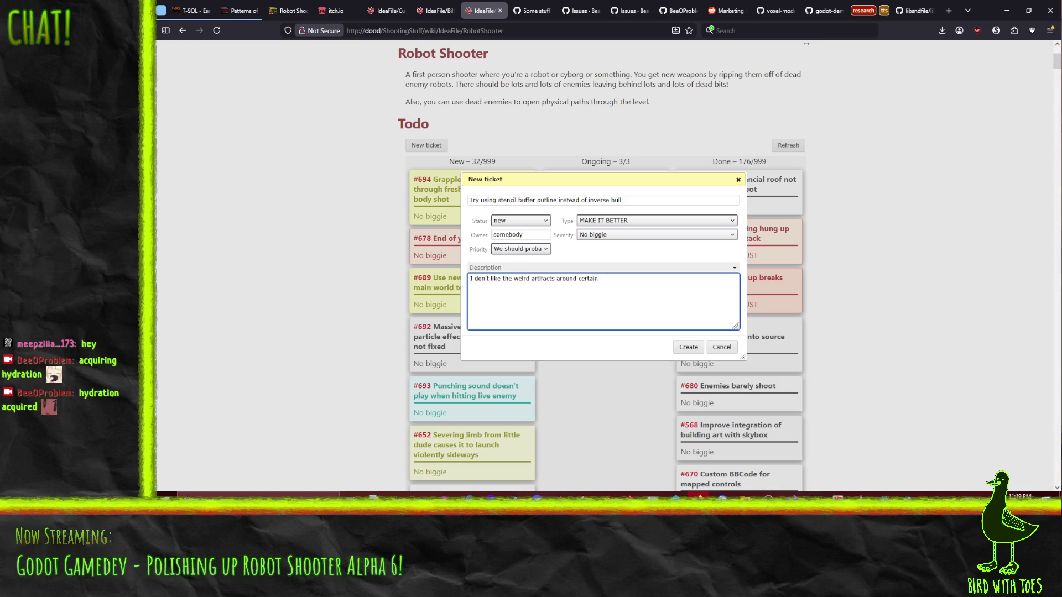
text( chape)
text(s such as the )
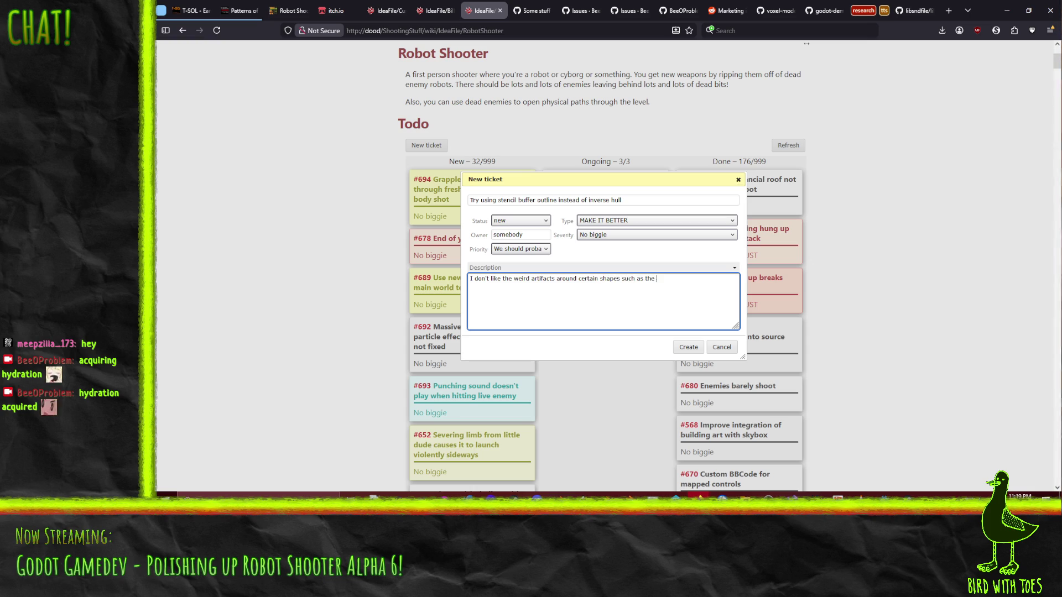
text(inside corners)
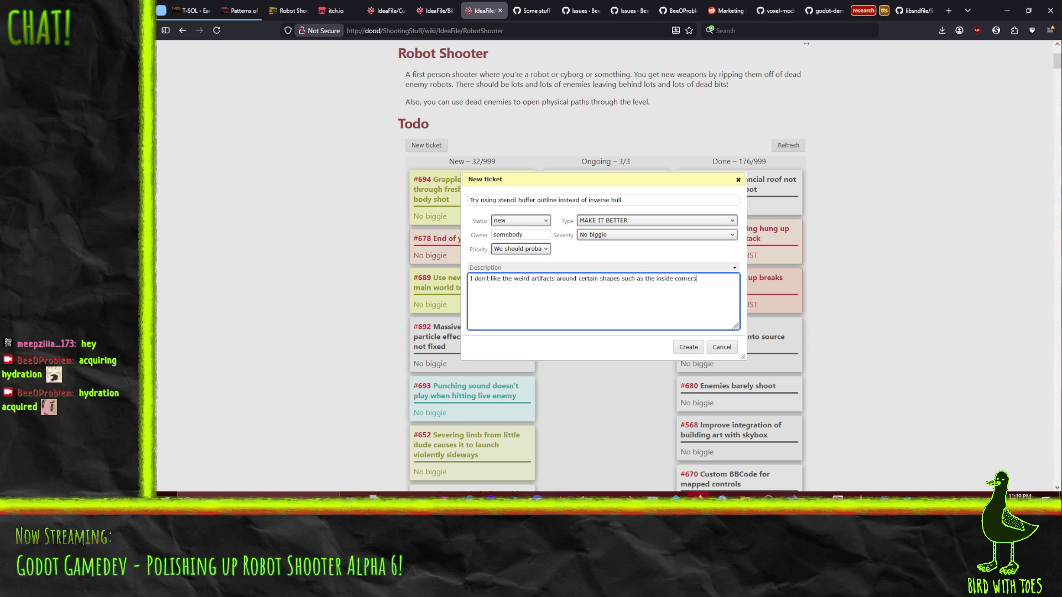
text( on the )
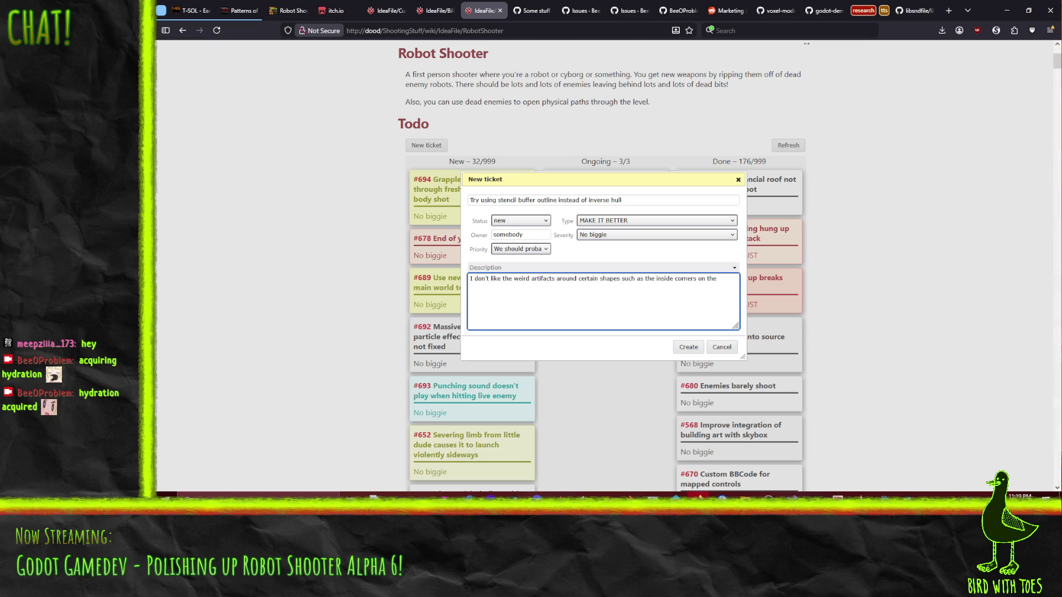
text(crates in the t)
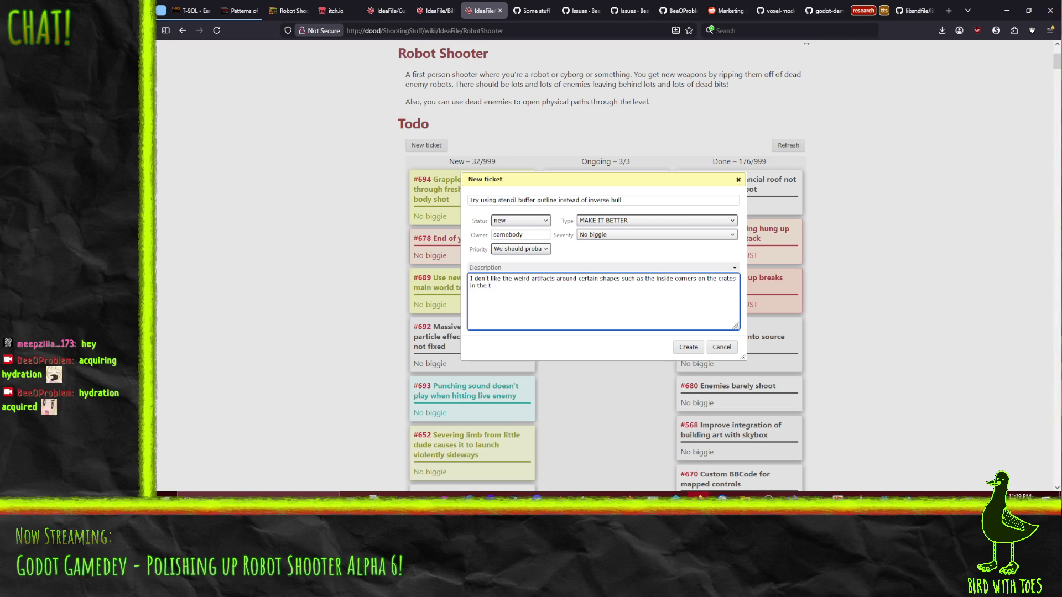
text(otorial are)
text( The outline should beonly on the O)
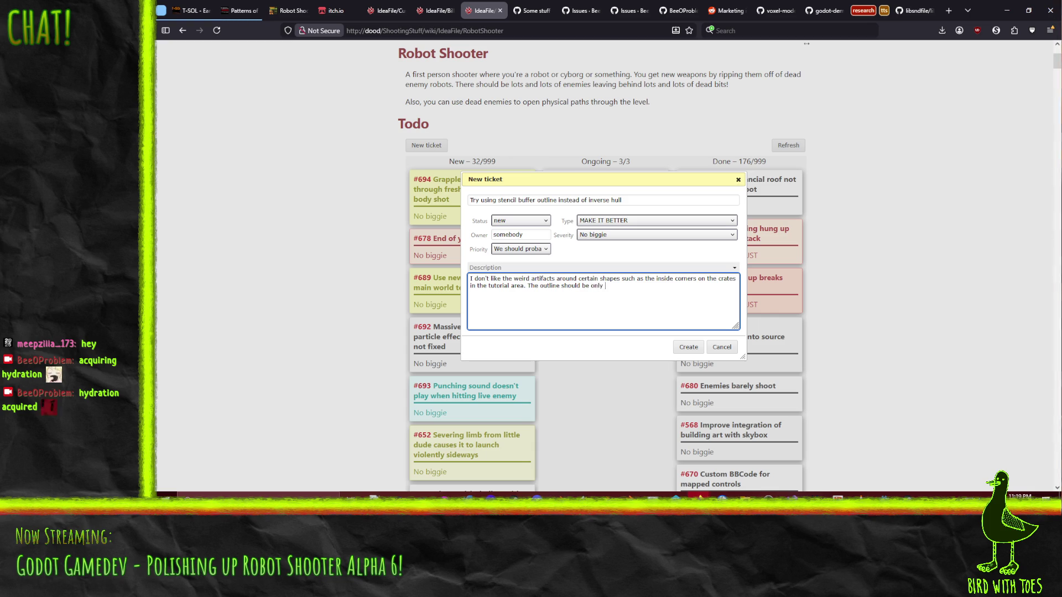
text(UT s)
text(ide of the model.)
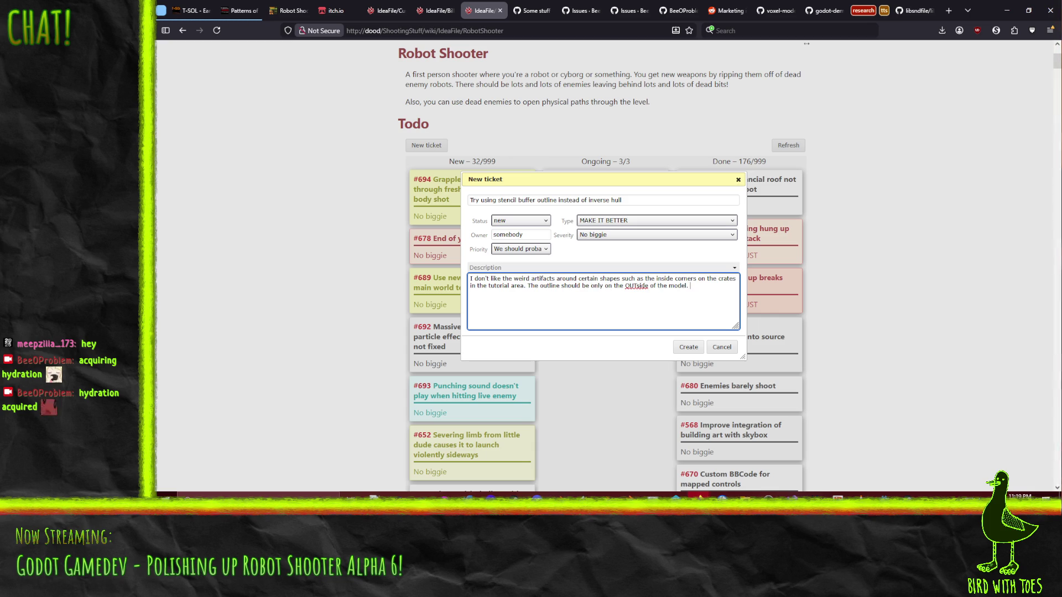
text(teri)
text(or lines are done us)
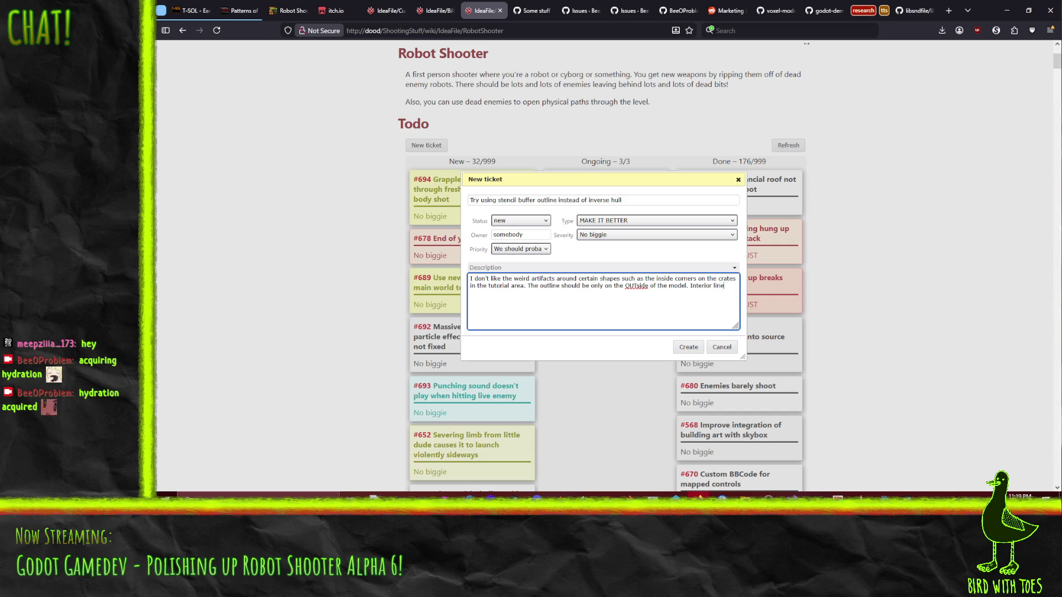
key(BackSpace)
key(BackSpace)
key(BackSpace)
text(to be done using the UV tric)
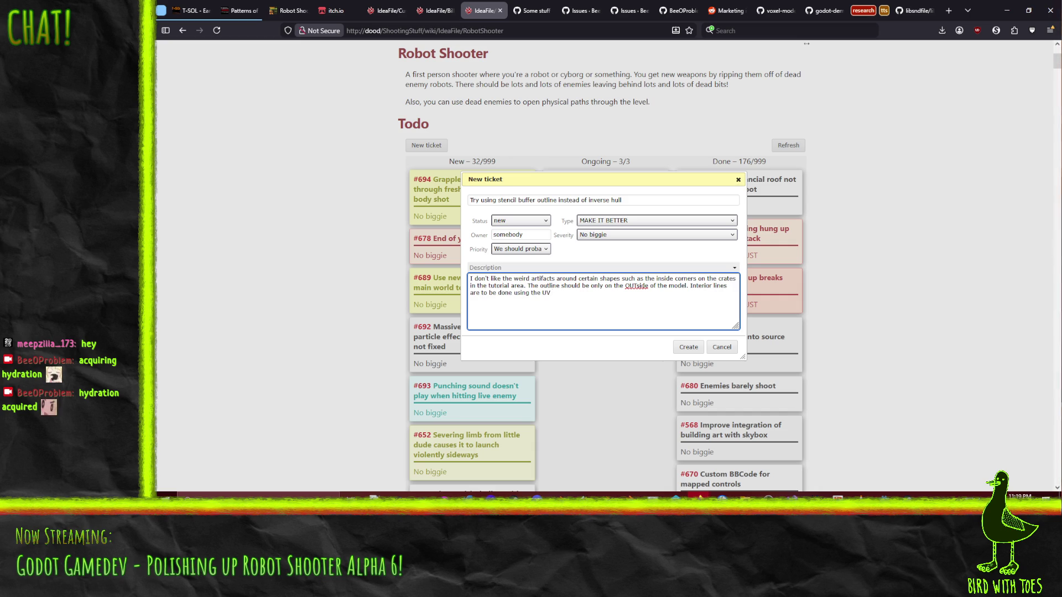
text(kery )
text(demonstr)
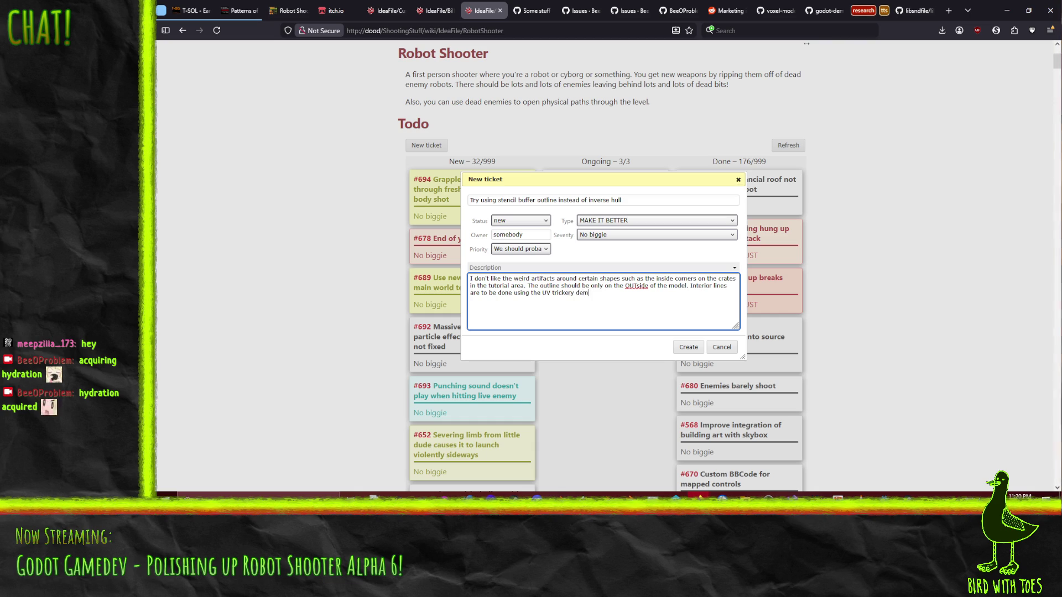
key(BackSpace)
key(BackSpace)
key(BackSpace)
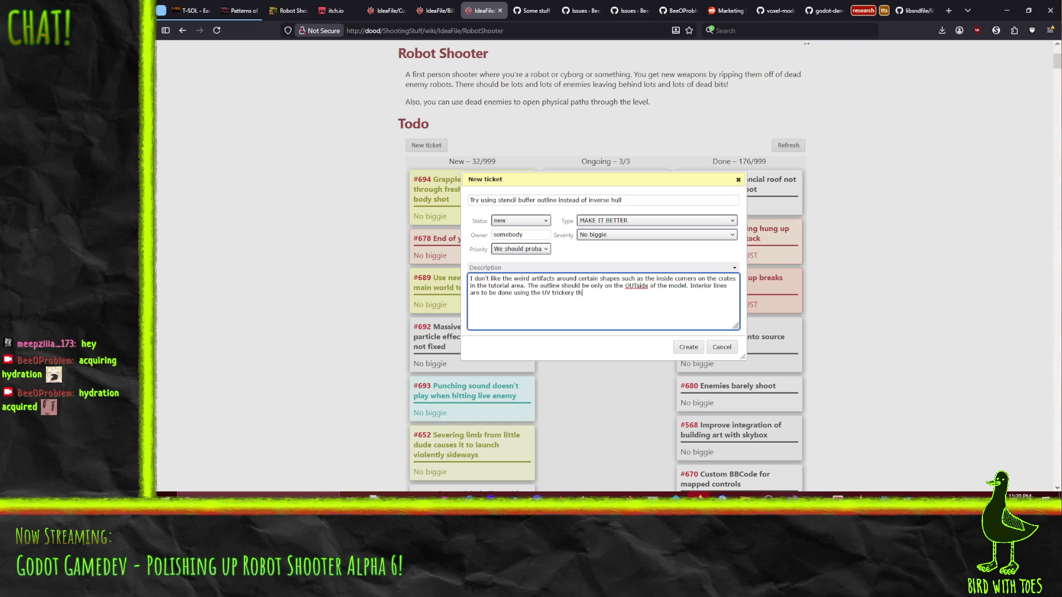
text(at I shamele)
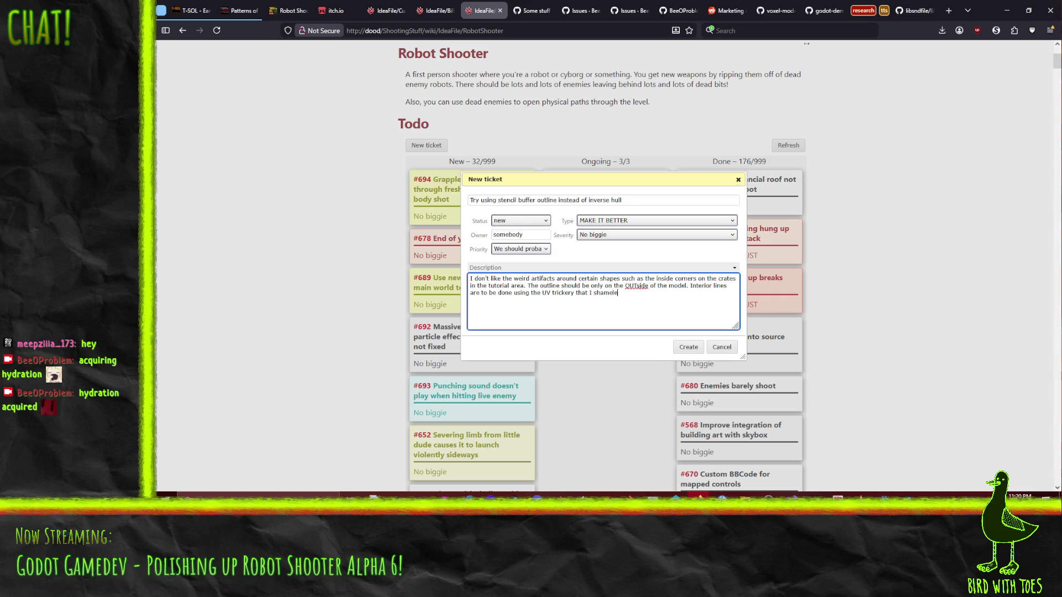
text(ssly im)
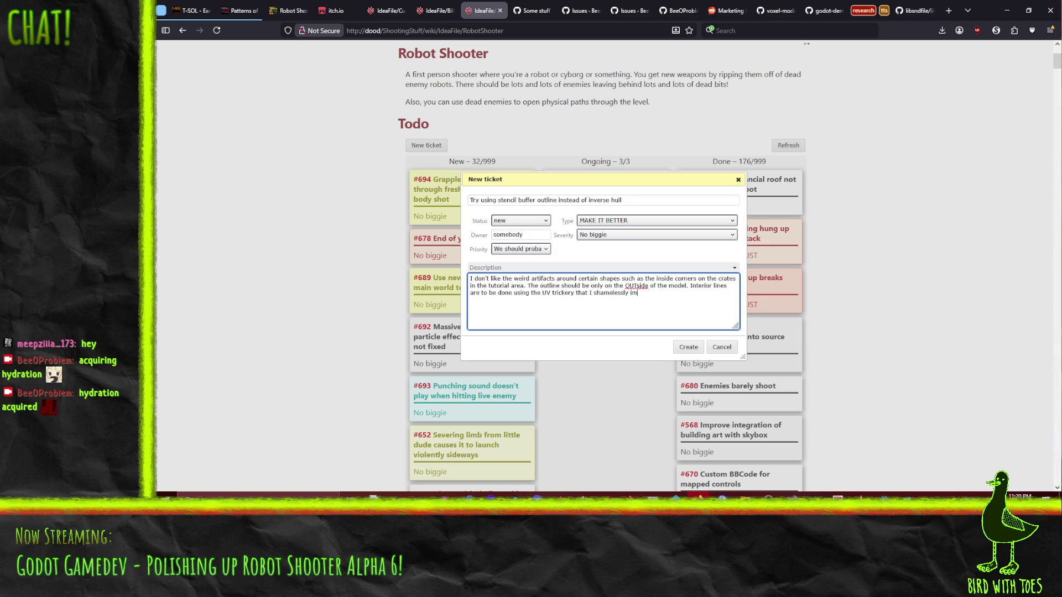
text(itated fromA r)
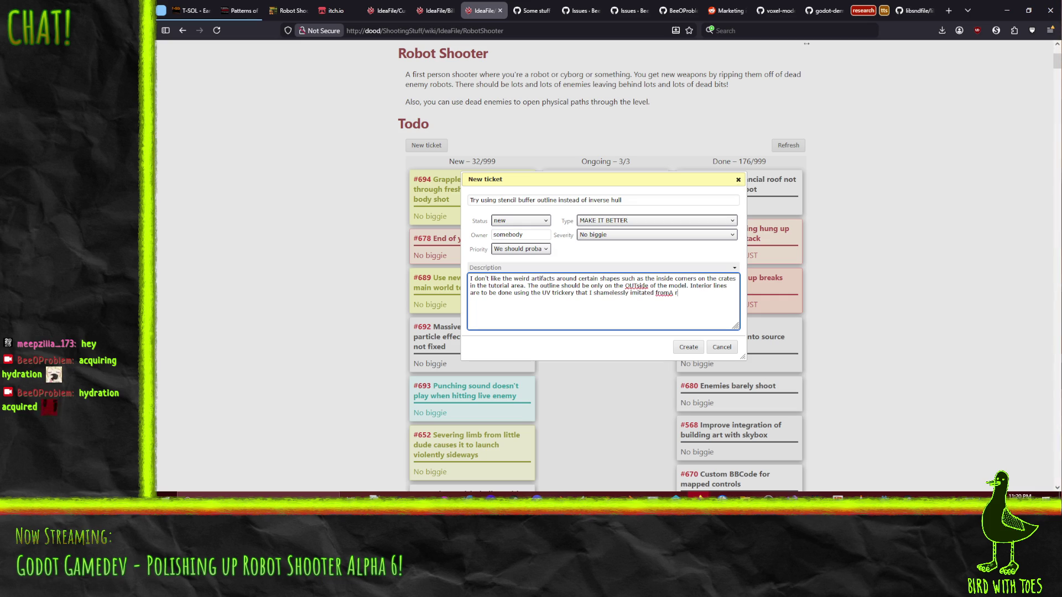
key(BackSpace)
key(BackSpace)
key(BackSpace)
text( A)
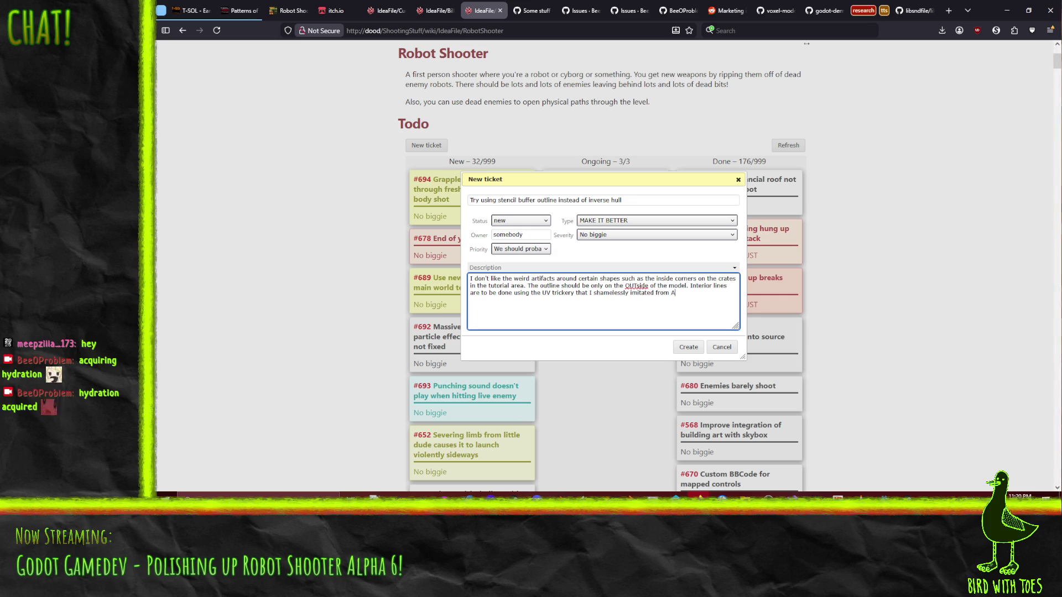
text(rc System Works)
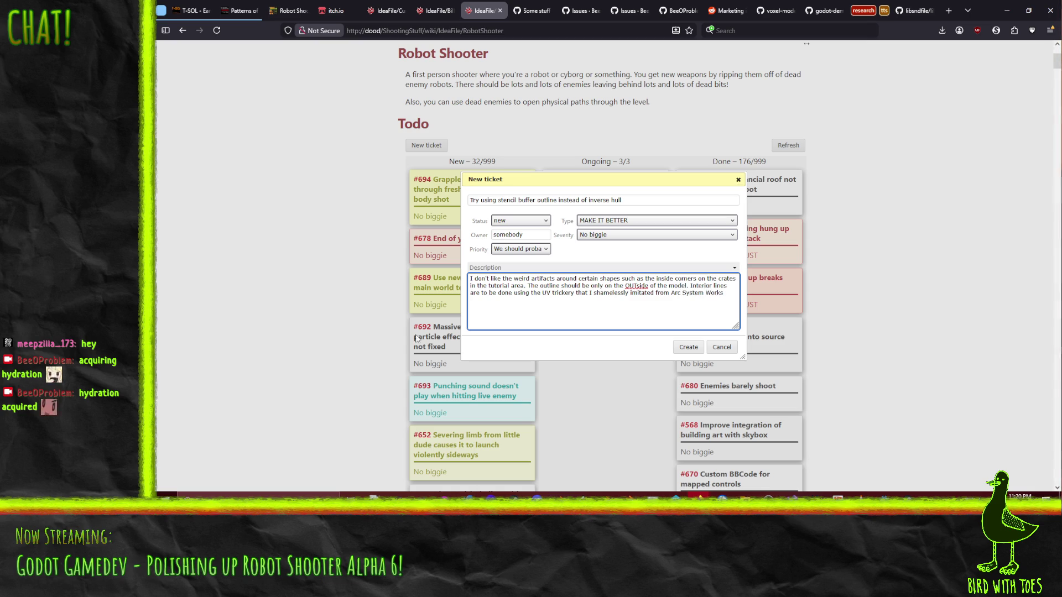
- Create ticket #695, place it below #689, and comment 'Already done (except for parking garage' on #689
click(687, 348)
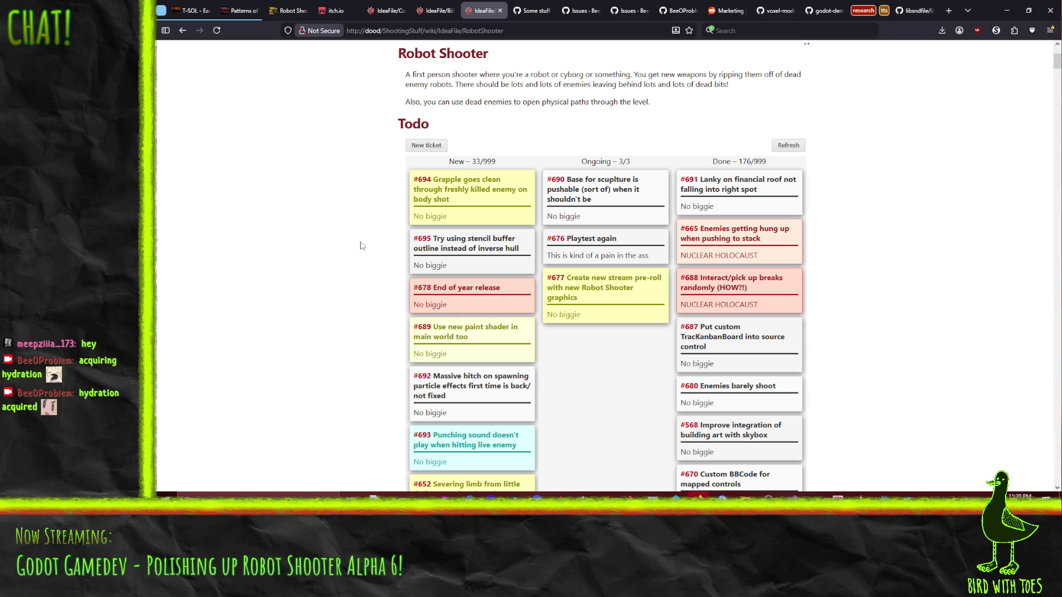
drag(463, 263, 476, 343)
click(442, 287)
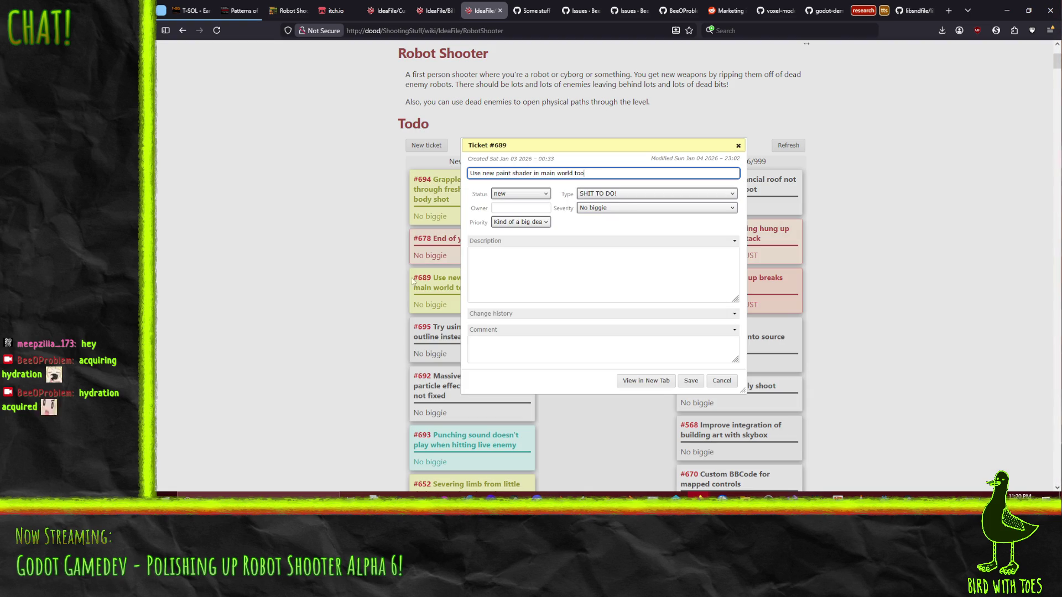
click(603, 284)
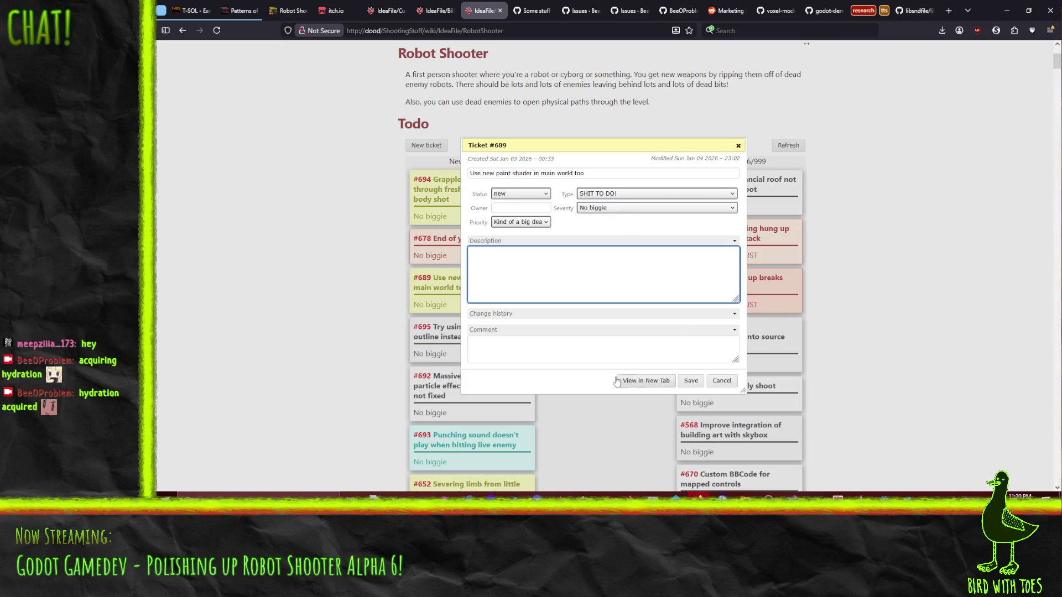
click(479, 344)
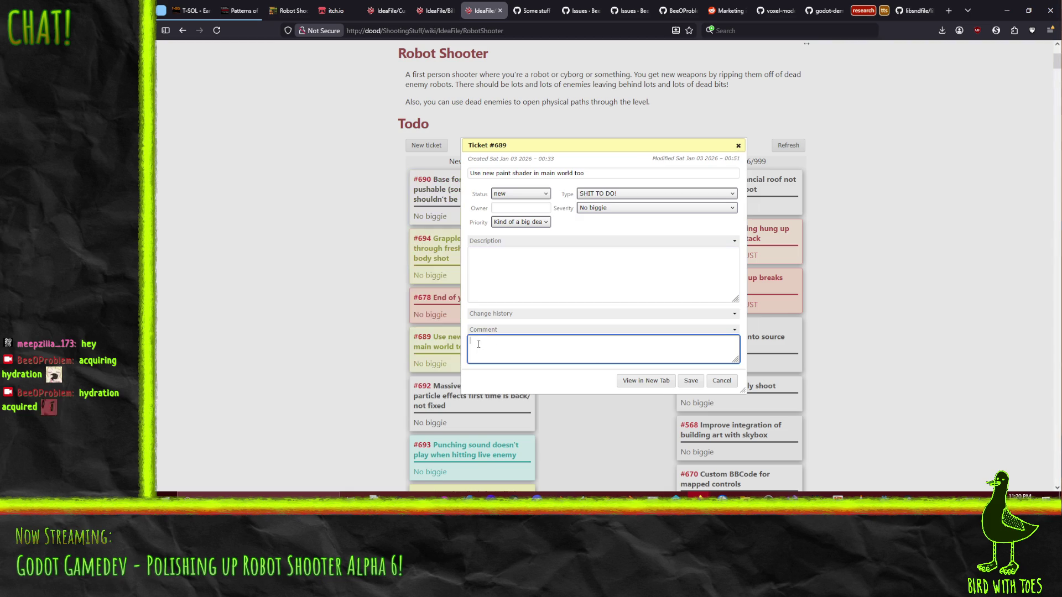
click(572, 354)
text(Already done (exce)
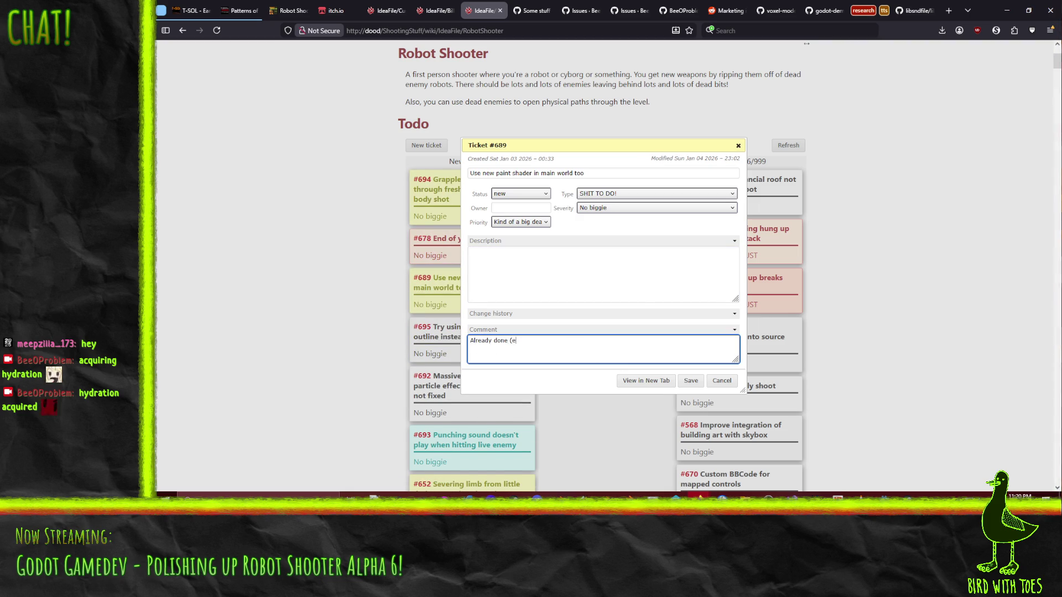
text(pt for par)
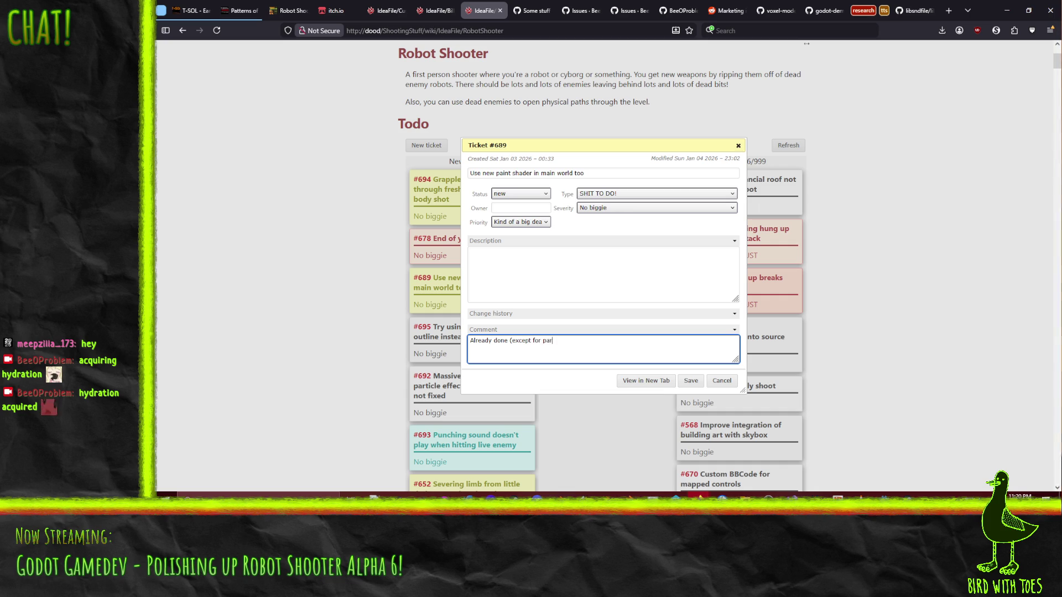
text(king garage)
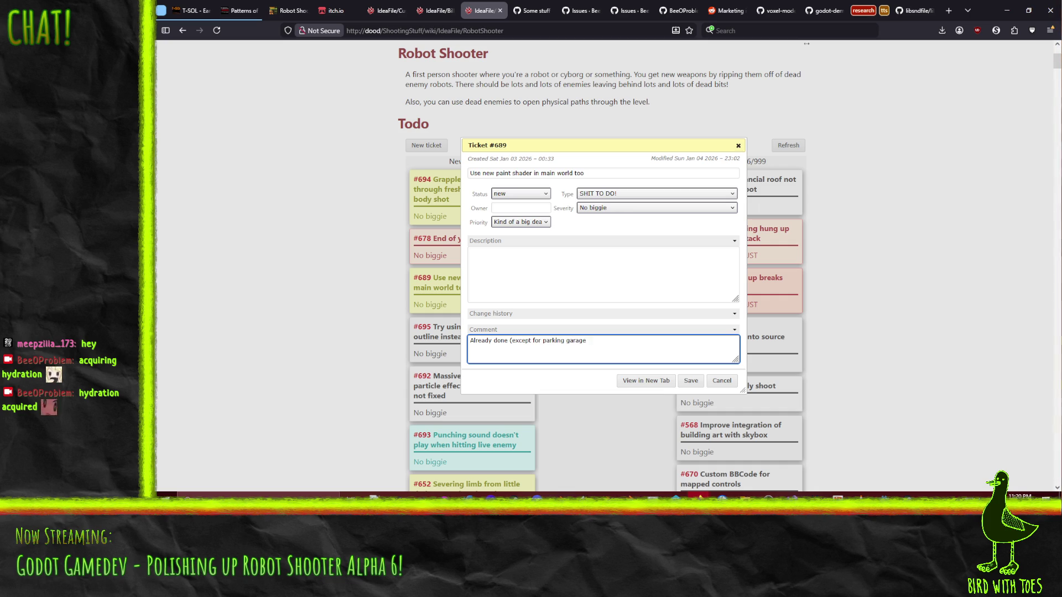
click(692, 382)
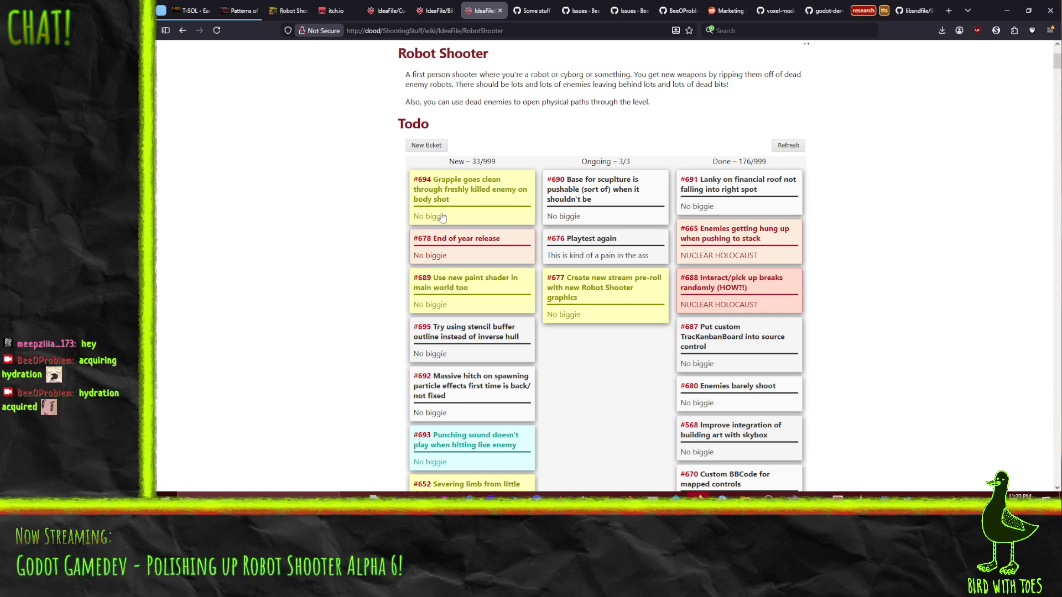
- Move #689 to the top of Done and #694 below #678 in the New column
drag(463, 301, 753, 186)
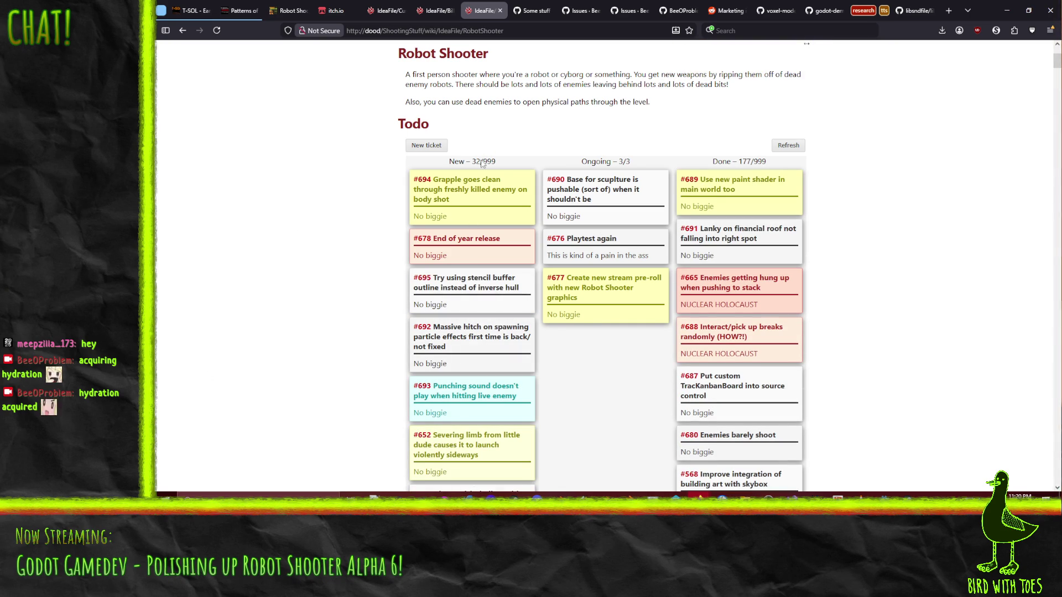
drag(464, 188, 474, 261)
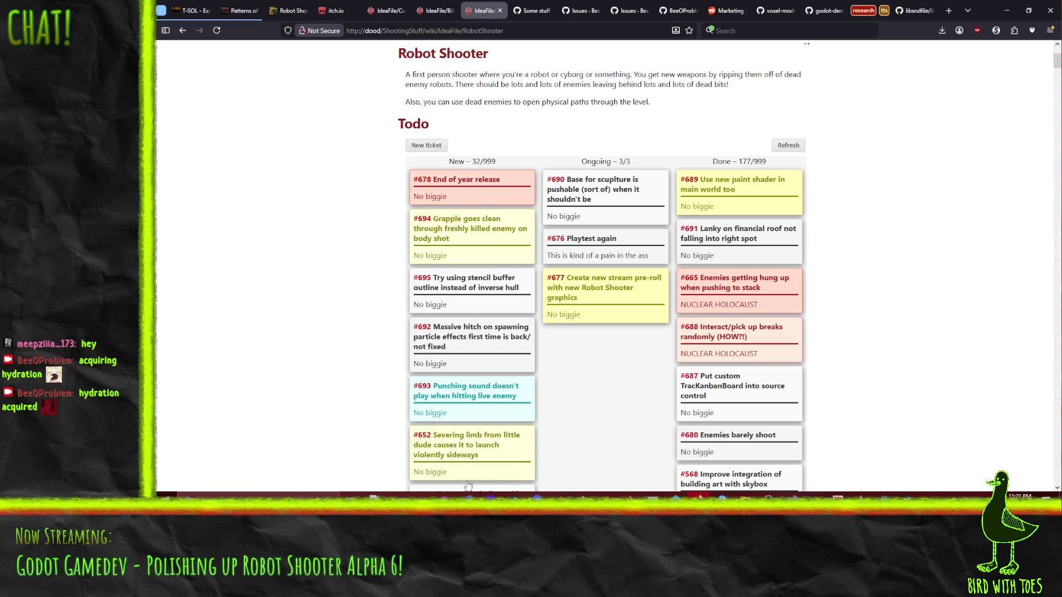
scroll(482, 445, down, 1)
scroll(484, 401, down, 5)
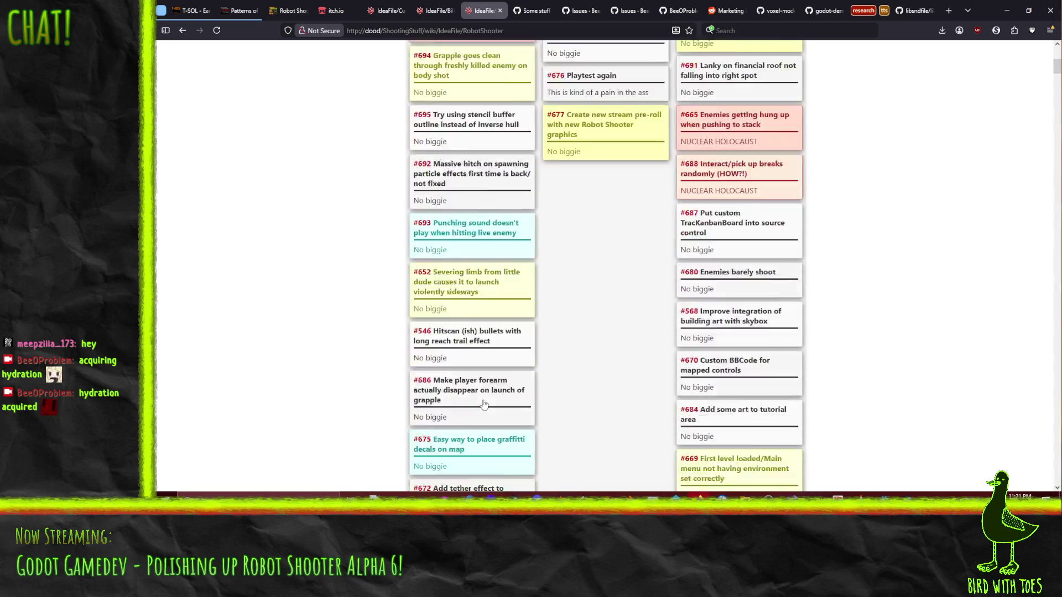
scroll(492, 406, up, 6)
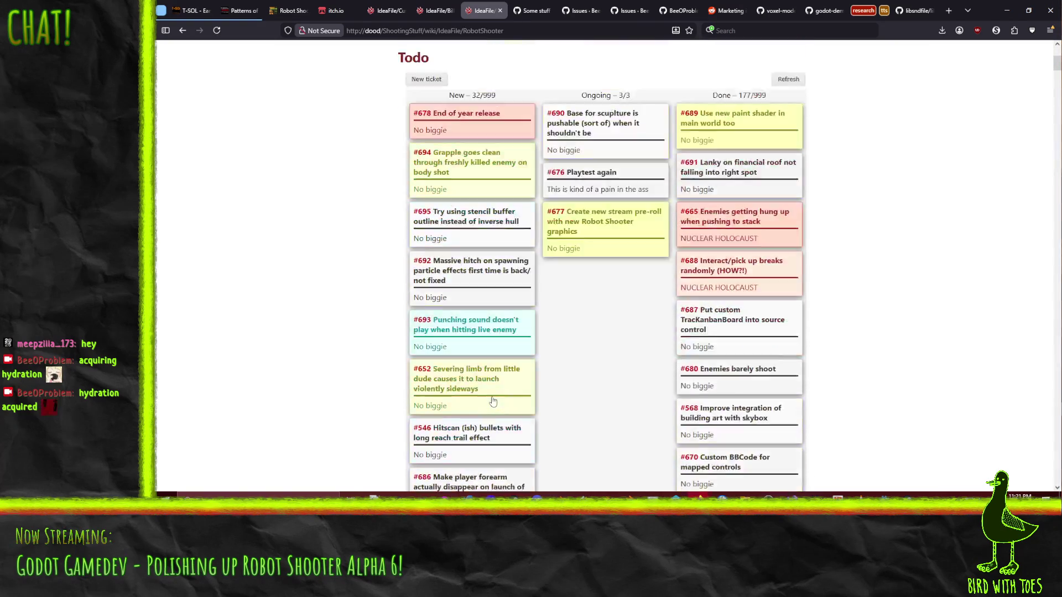
scroll(381, 264, down, 1)
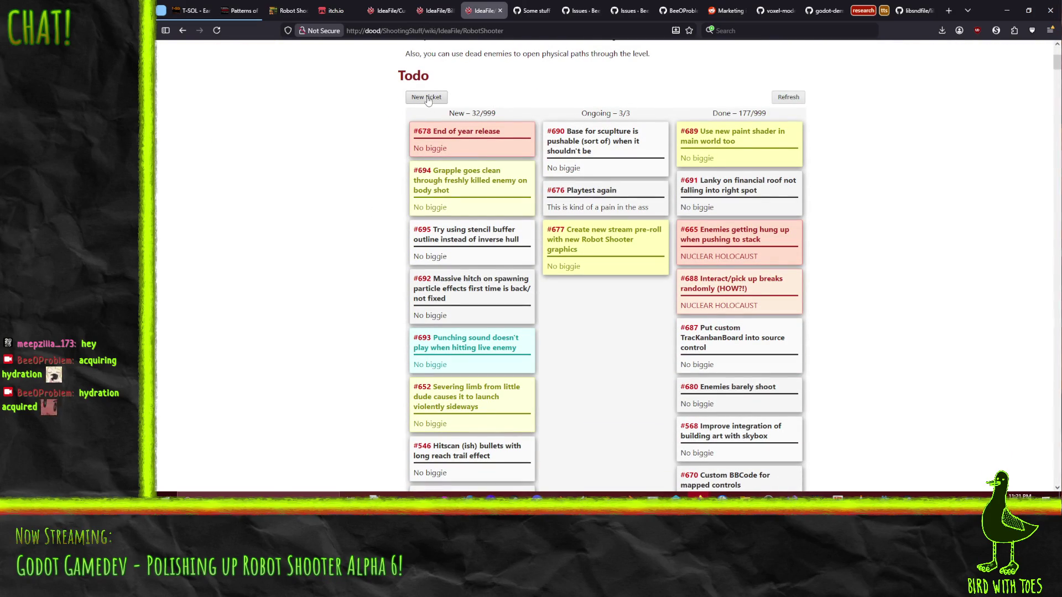
- Start a BROKEN STUFF ticket titled 'Paint shader in parking garage has multiple issues'
click(428, 98)
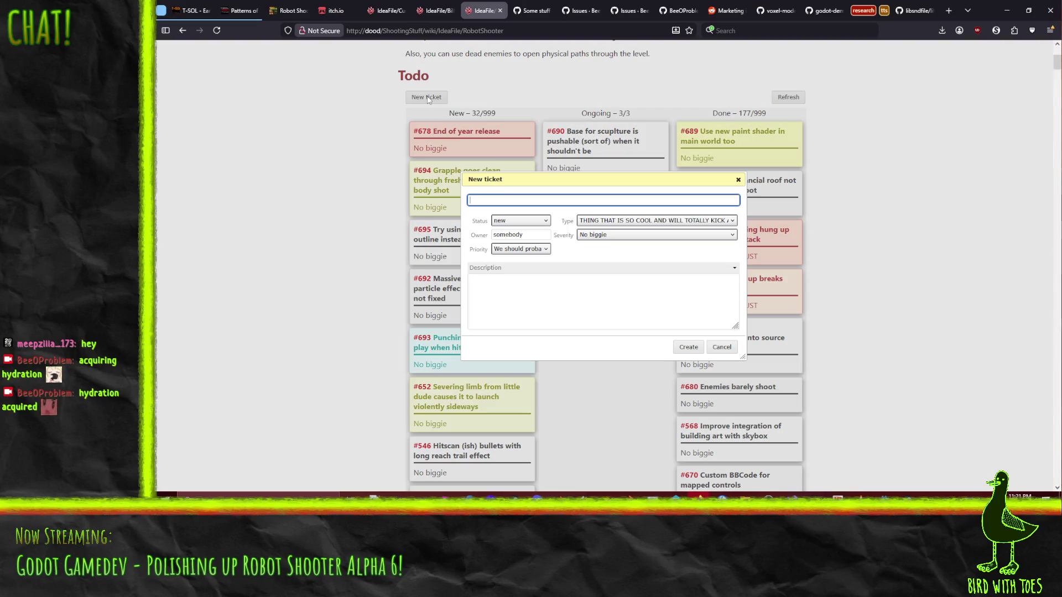
click(649, 222)
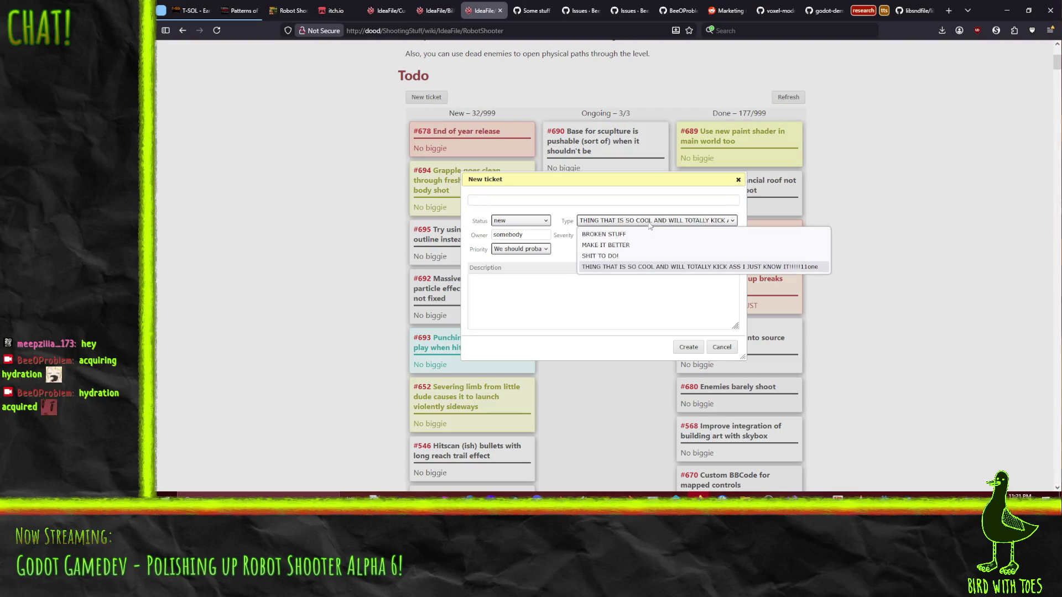
click(614, 234)
click(529, 200)
text(Park)
key(BackSpace)
key(BackSpace)
key(BackSpace)
text(nt shader in parking garage has )
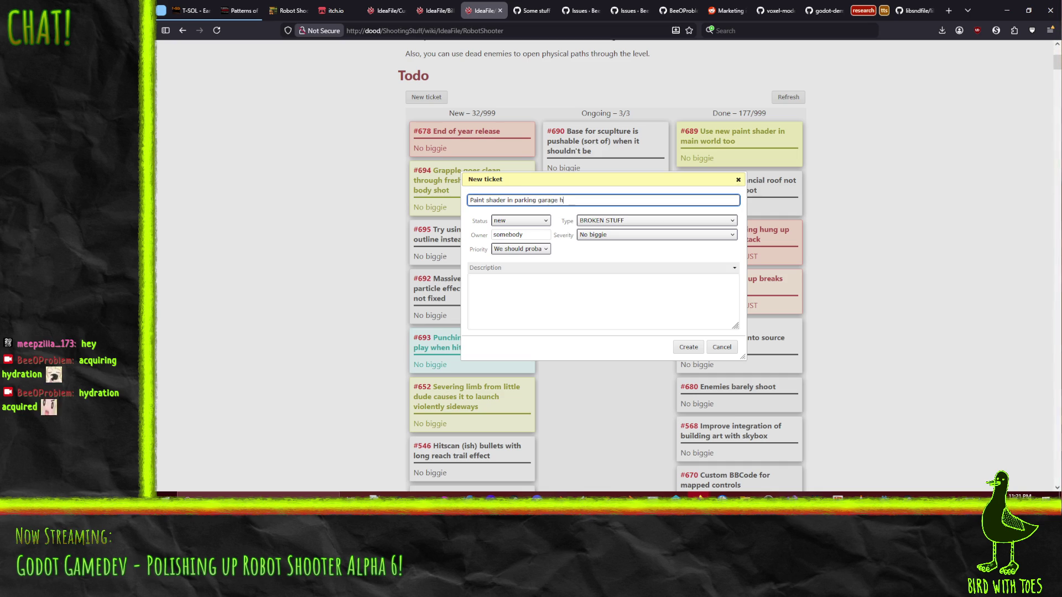
text(multipl)
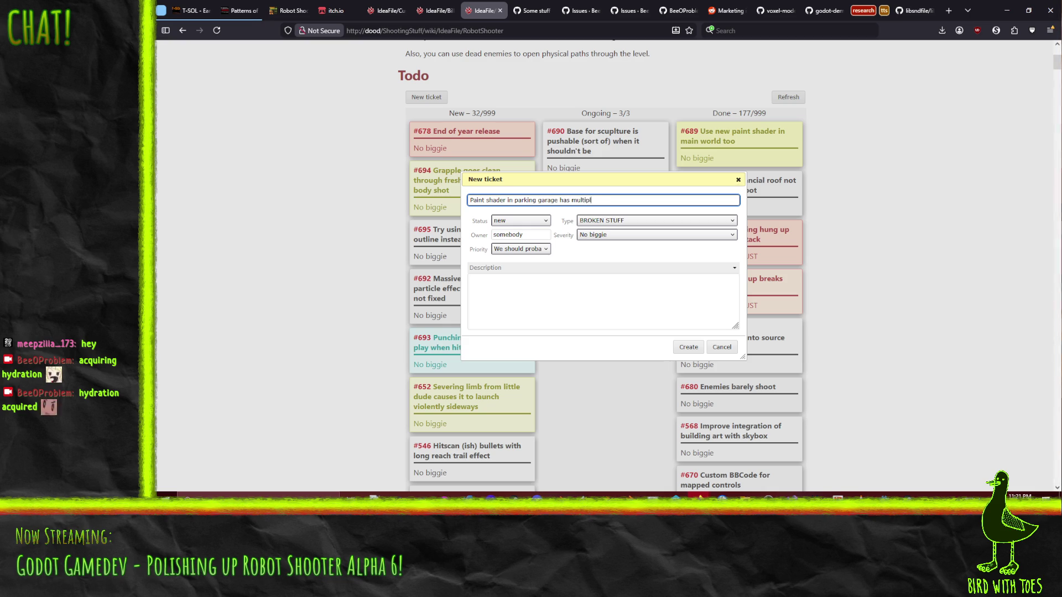
text(e issues)
click(552, 292)
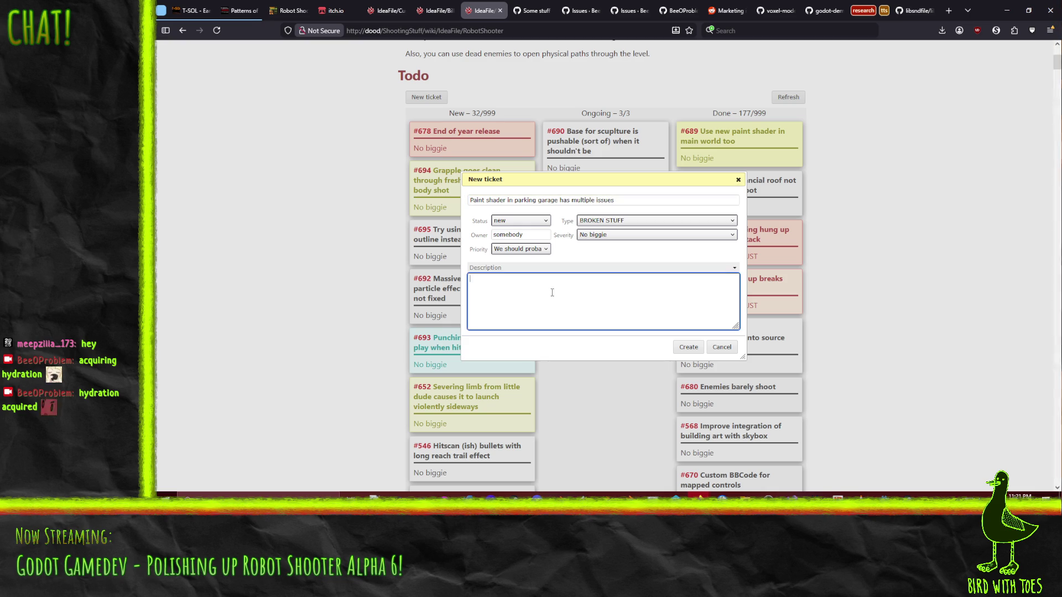
- Describe the unlit exterior tiles and purple areas outside the interior light radius, then create it
text(* On exterior the garage shows)
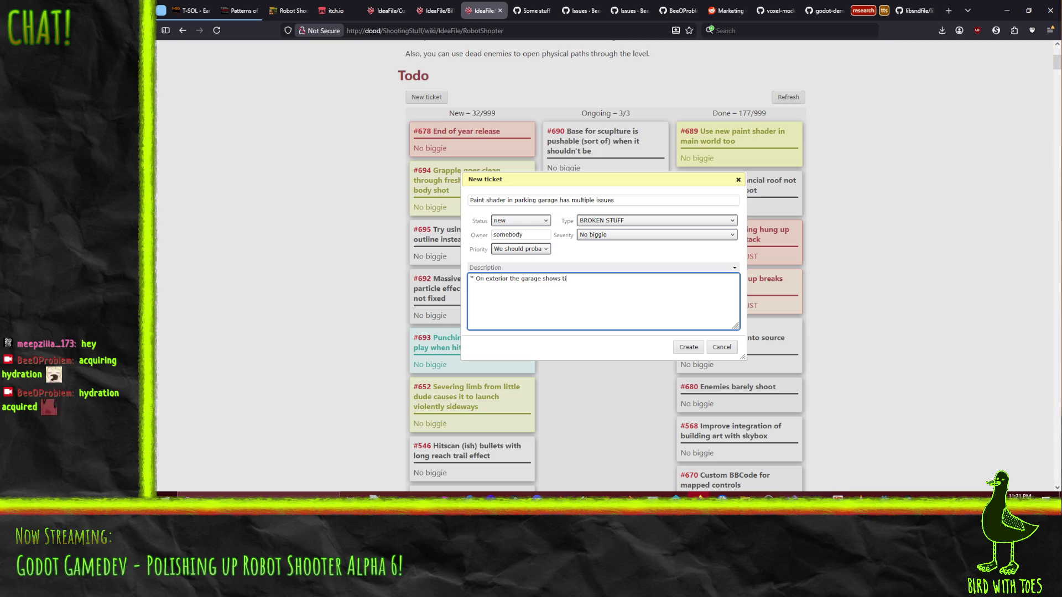
text( apparent "t)
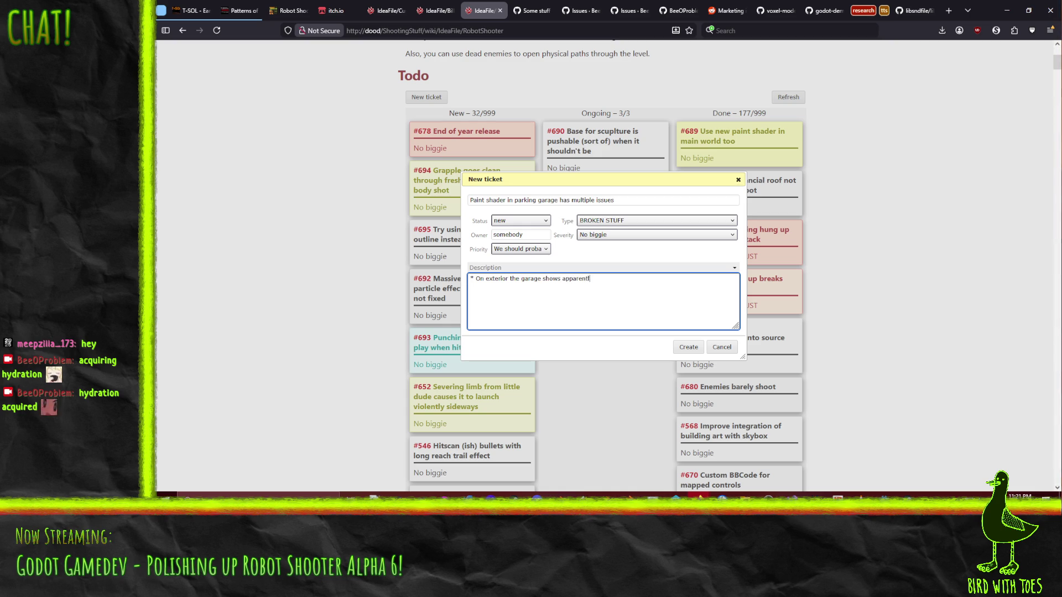
text(iles" that are comple)
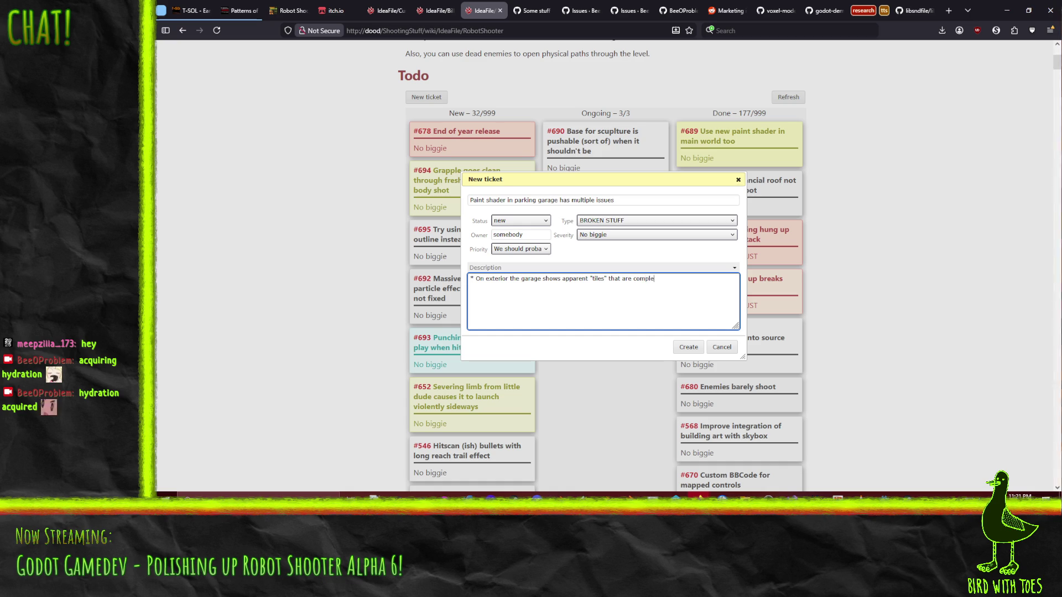
text(tely unlit)
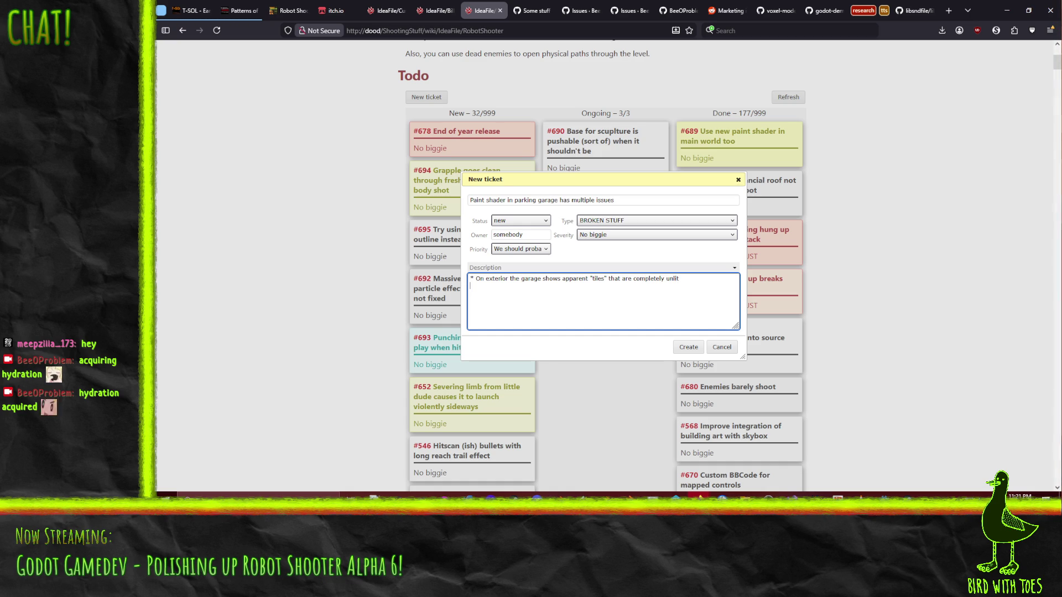
text( * On interi)
text(or)
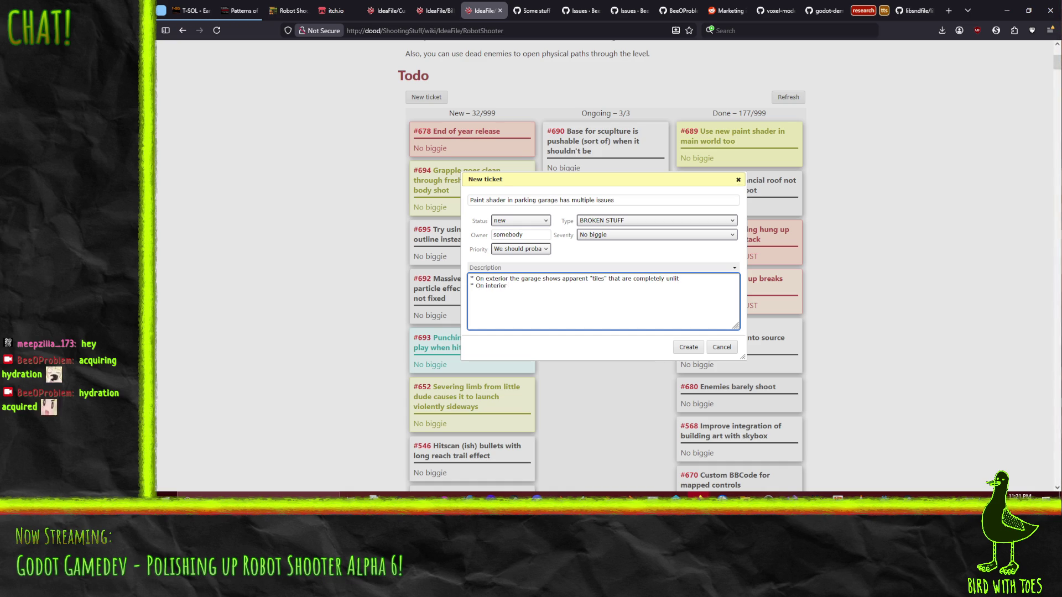
text( garage shows)
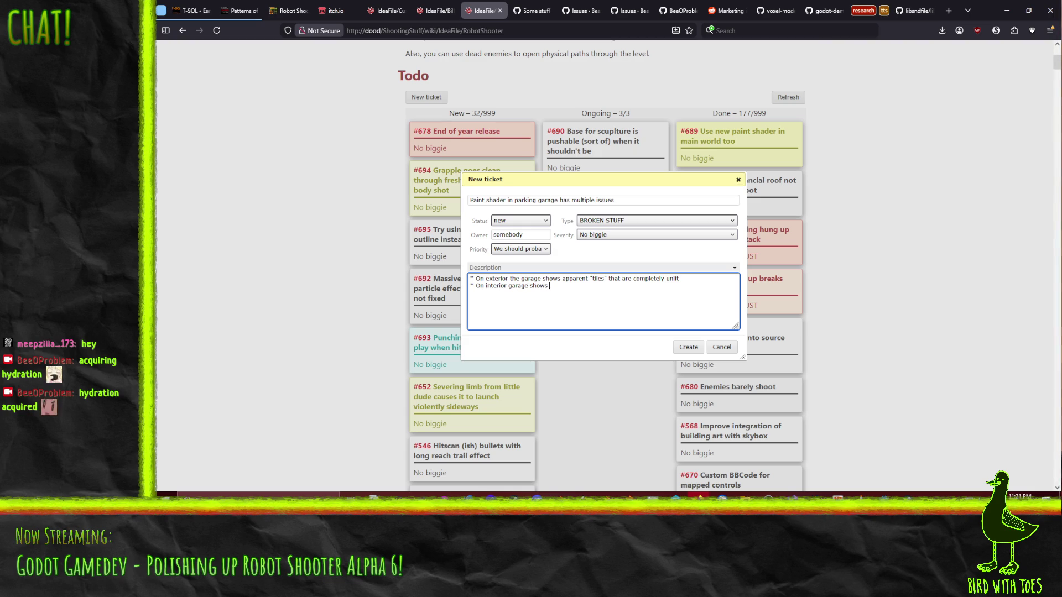
text( weird put)
key(BackSpace)
text(urple in area outside(?) the radius of the interior lights)
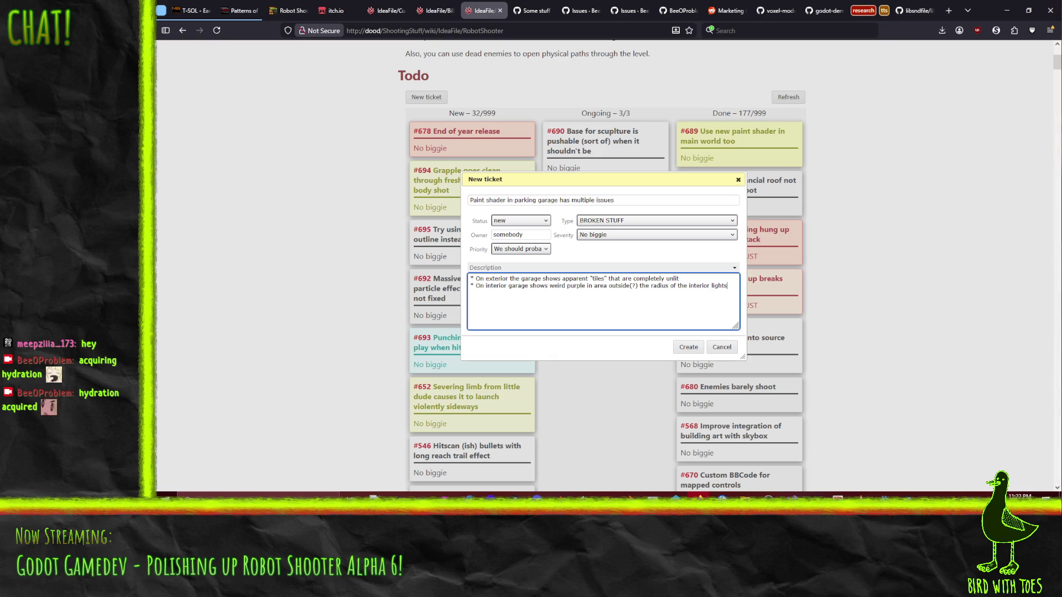
click(688, 347)
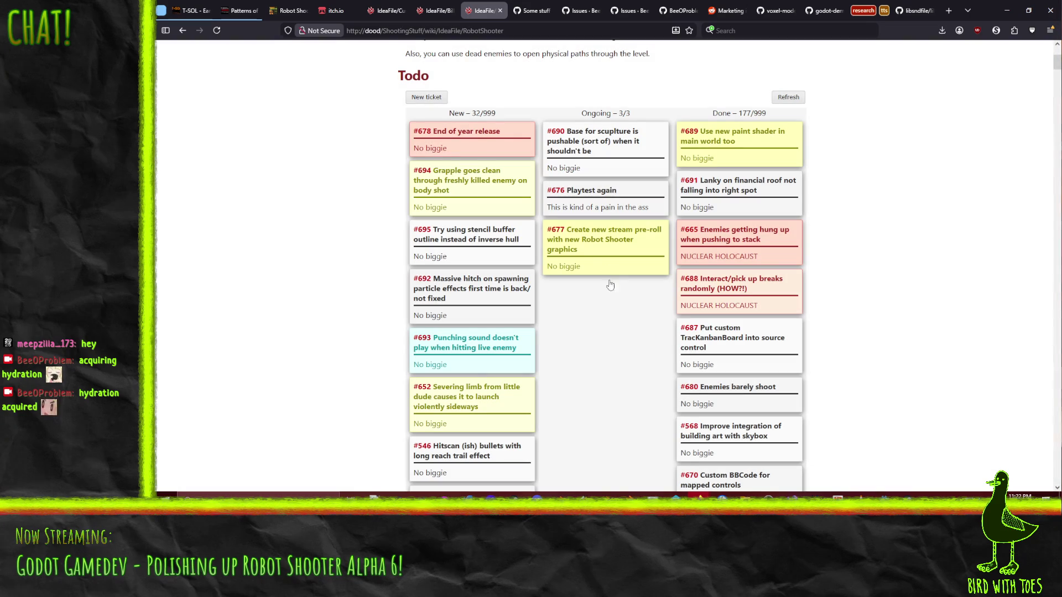
- Set ticket #696's priority to Kind of a big deal and save it
scroll(330, 379, down, 5)
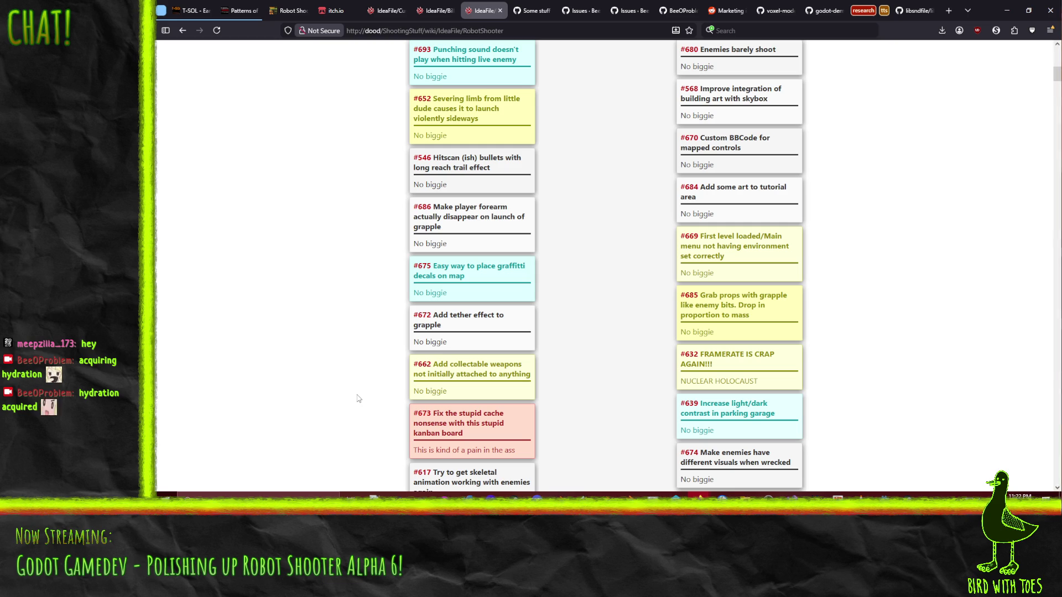
scroll(357, 387, up, 1)
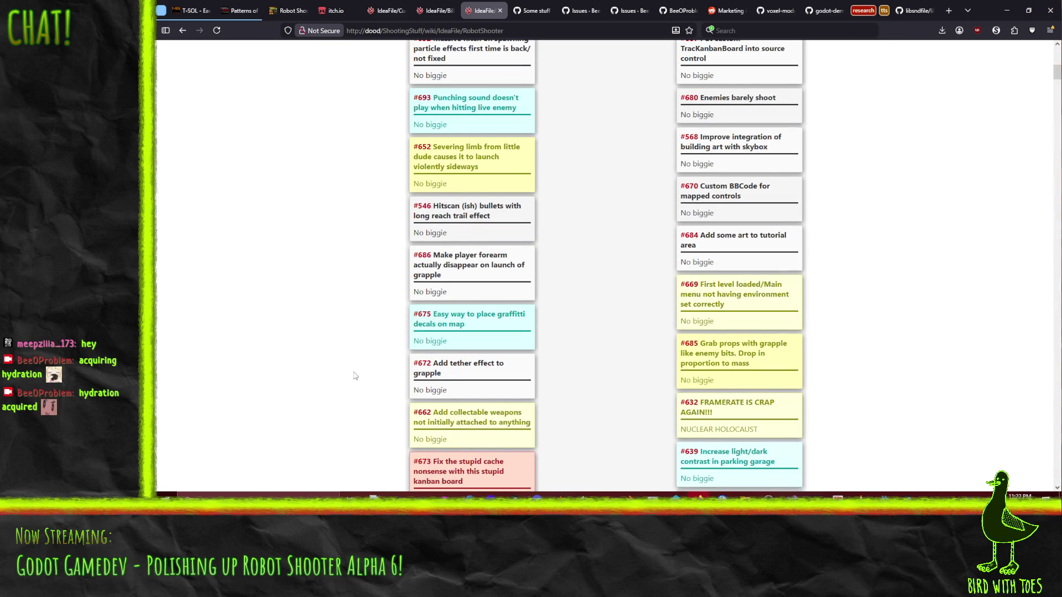
scroll(355, 376, up, 8)
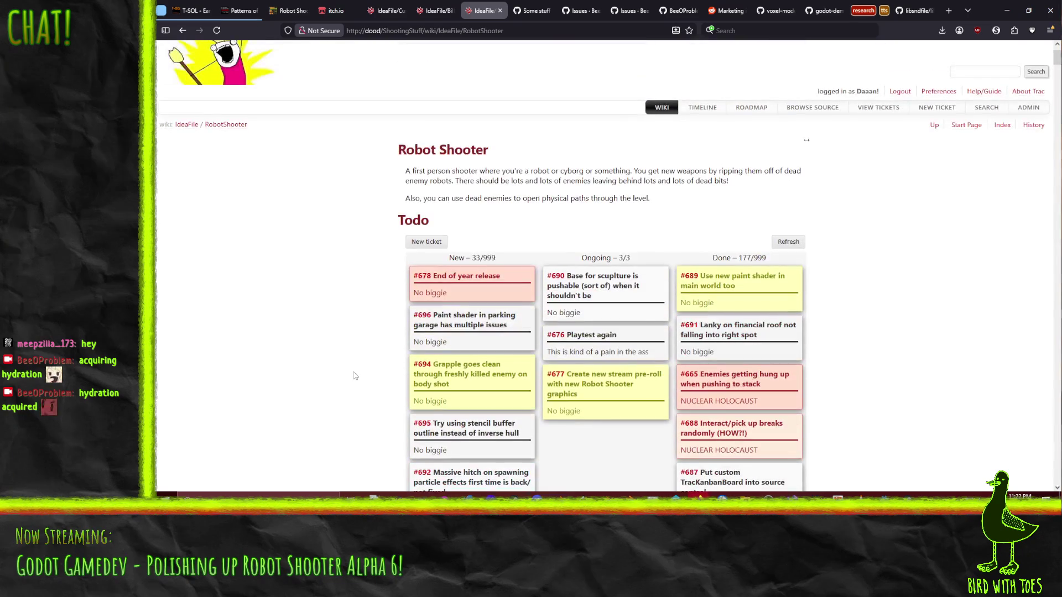
scroll(341, 330, down, 2)
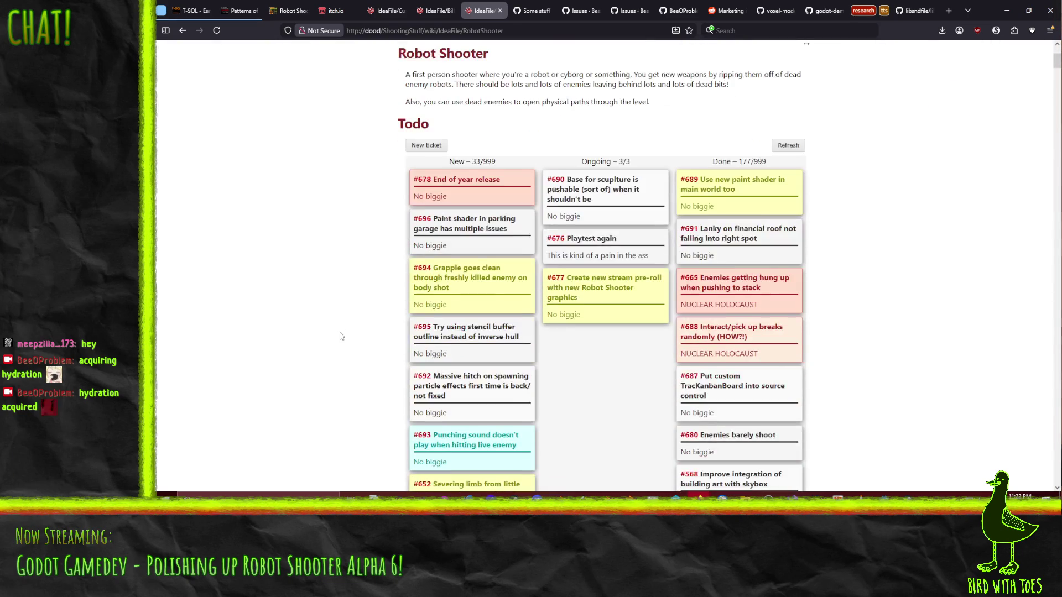
scroll(313, 303, down, 2)
scroll(332, 298, up, 2)
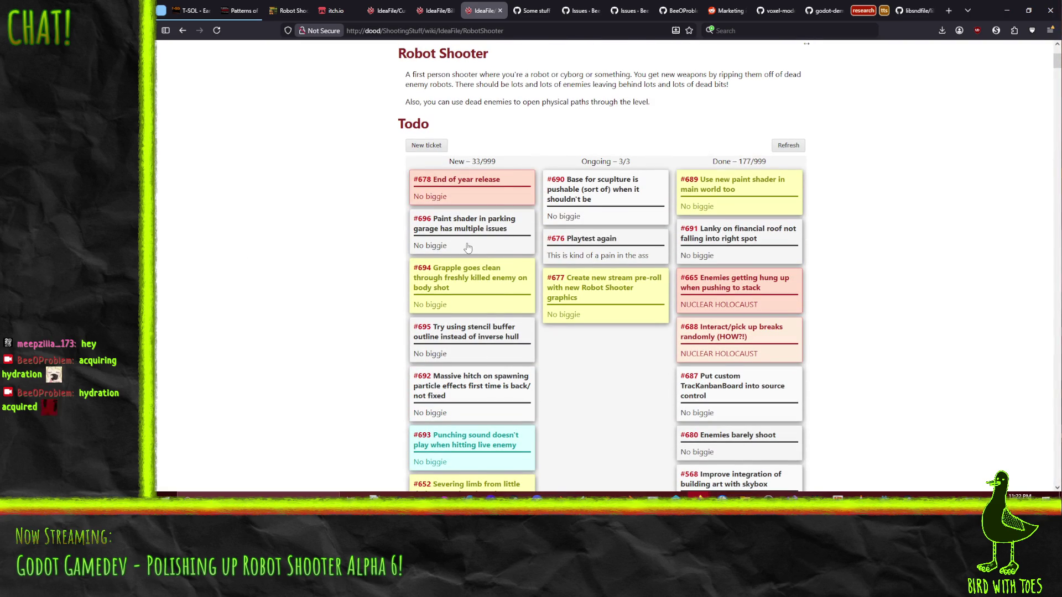
click(468, 248)
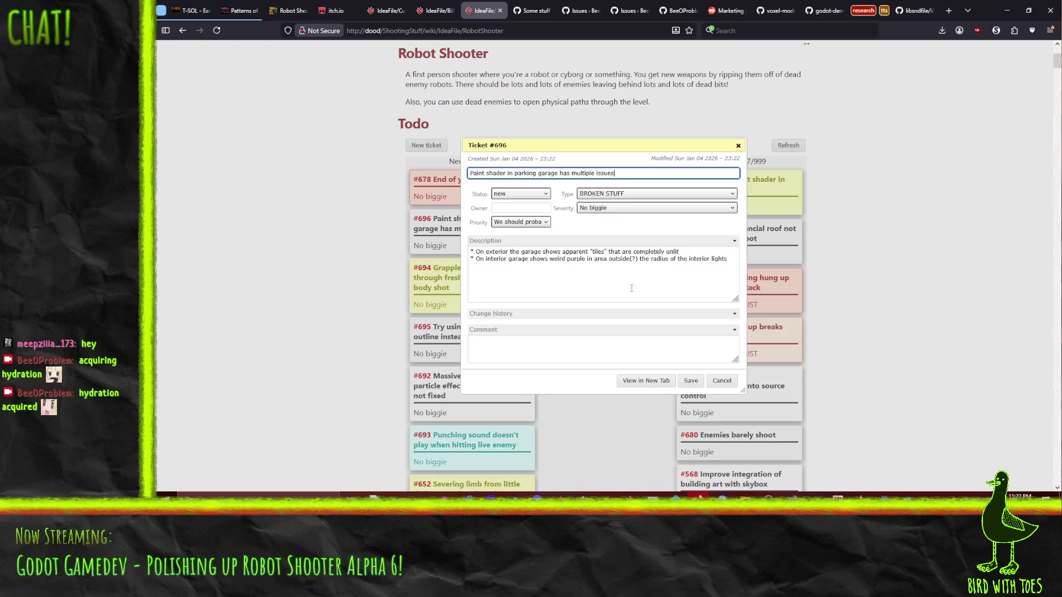
click(546, 222)
click(531, 247)
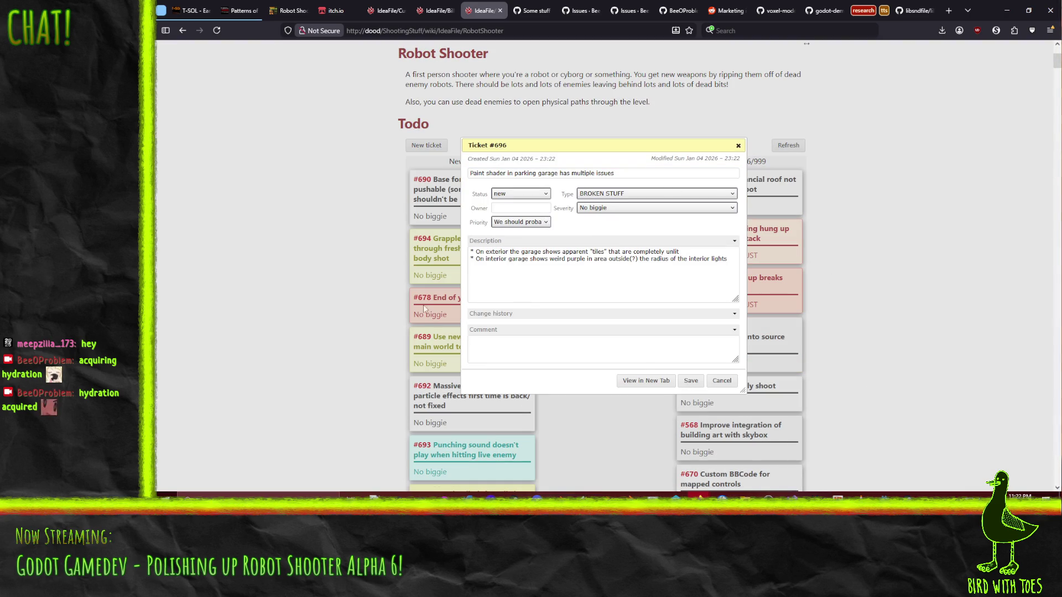
click(691, 380)
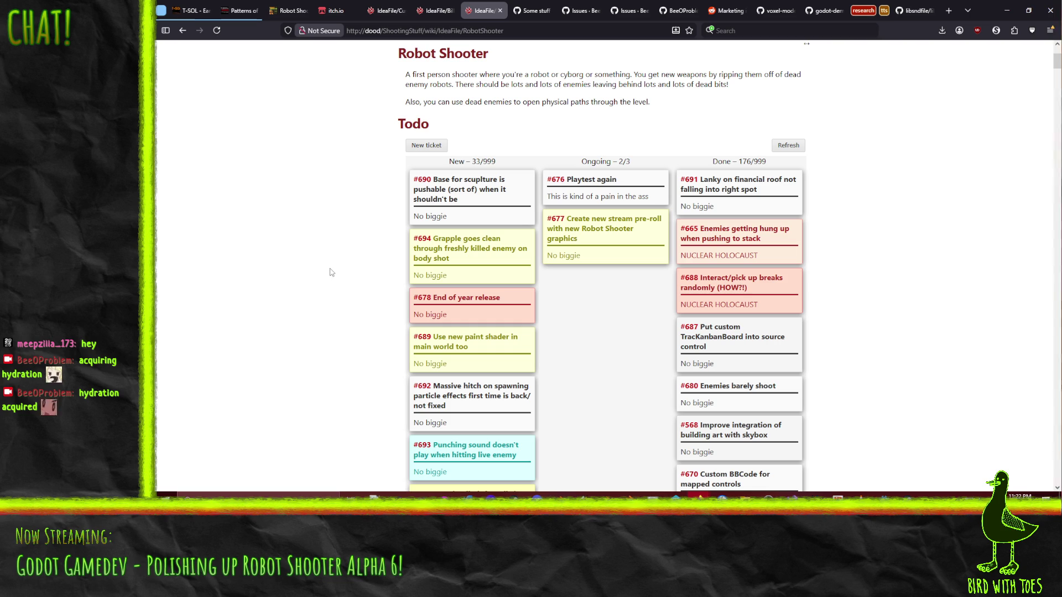
- Reload the board and move ticket #690 'Base for sculpture is pushable' from Ongoing to Done
click(217, 30)
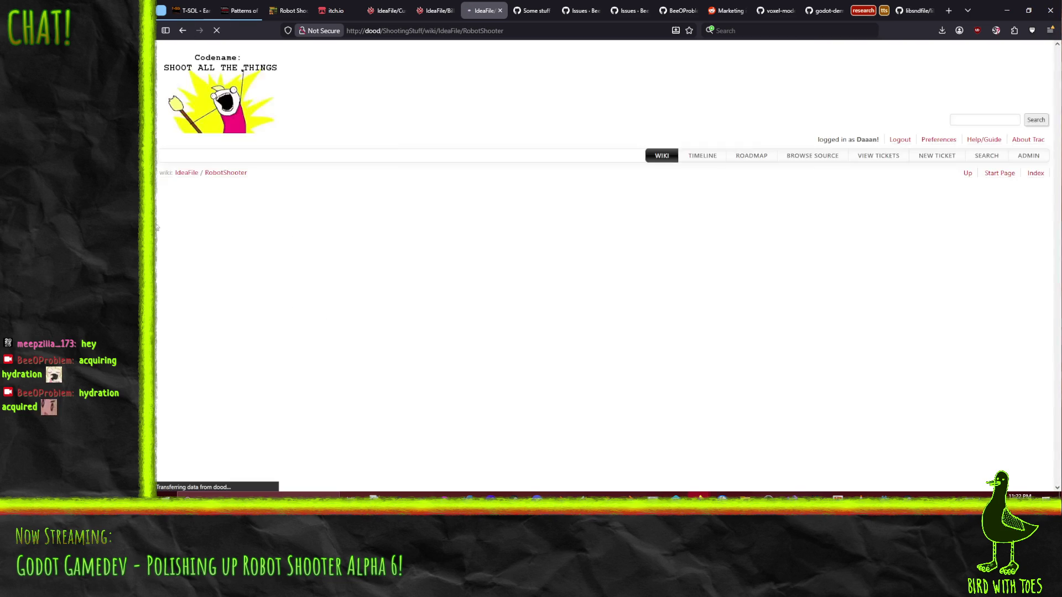
scroll(313, 259, up, 2)
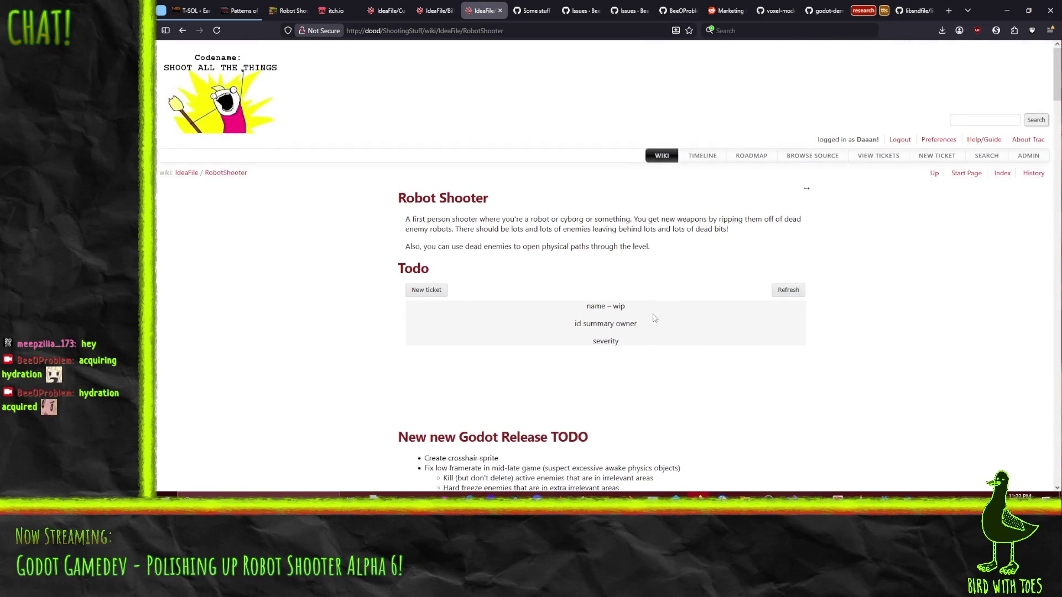
scroll(216, 325, down, 3)
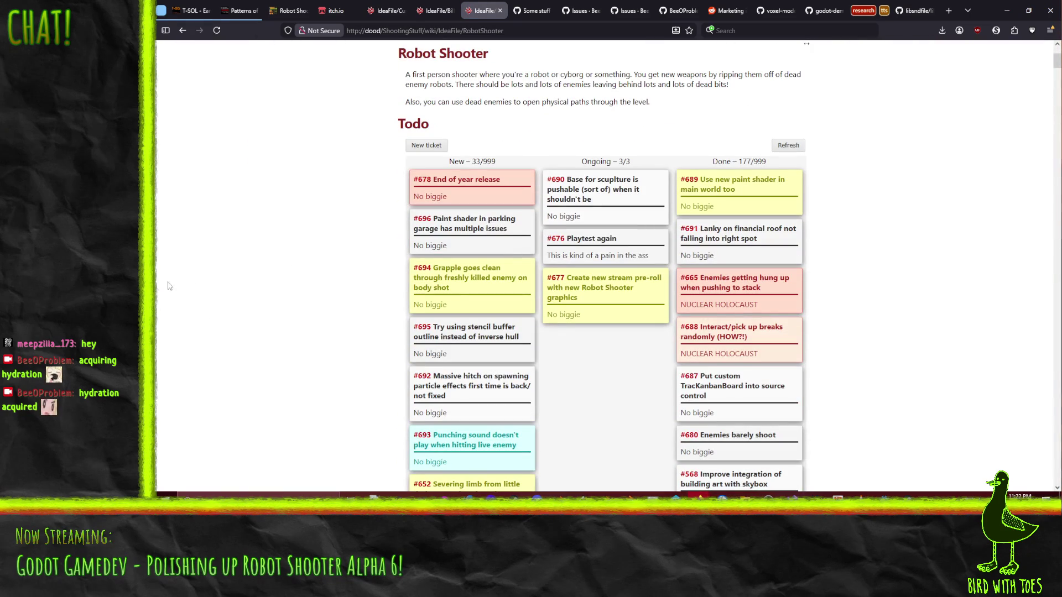
drag(588, 199, 776, 192)
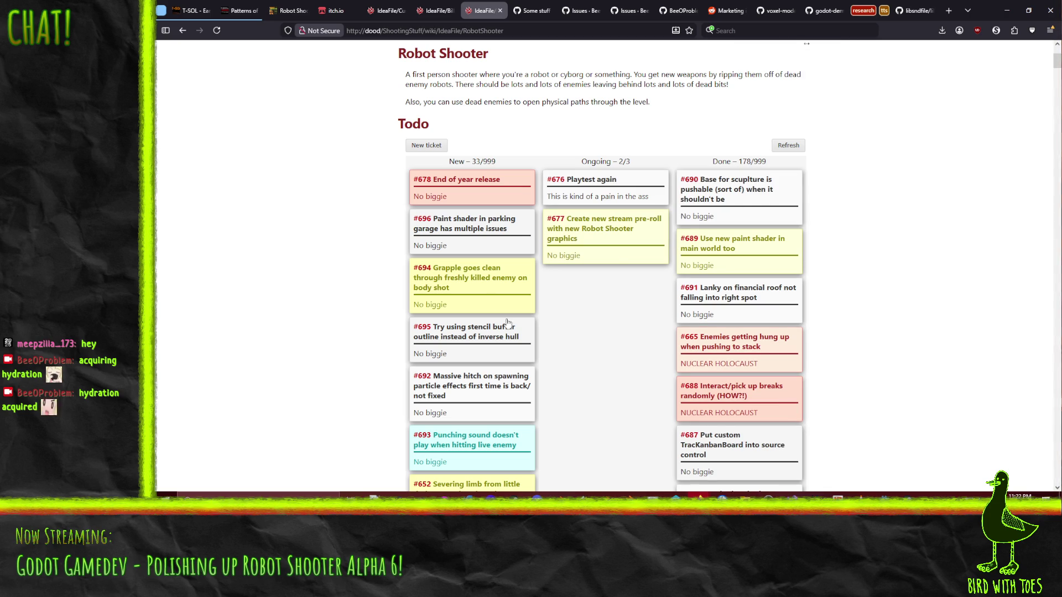
scroll(402, 316, down, 8)
scroll(401, 317, up, 8)
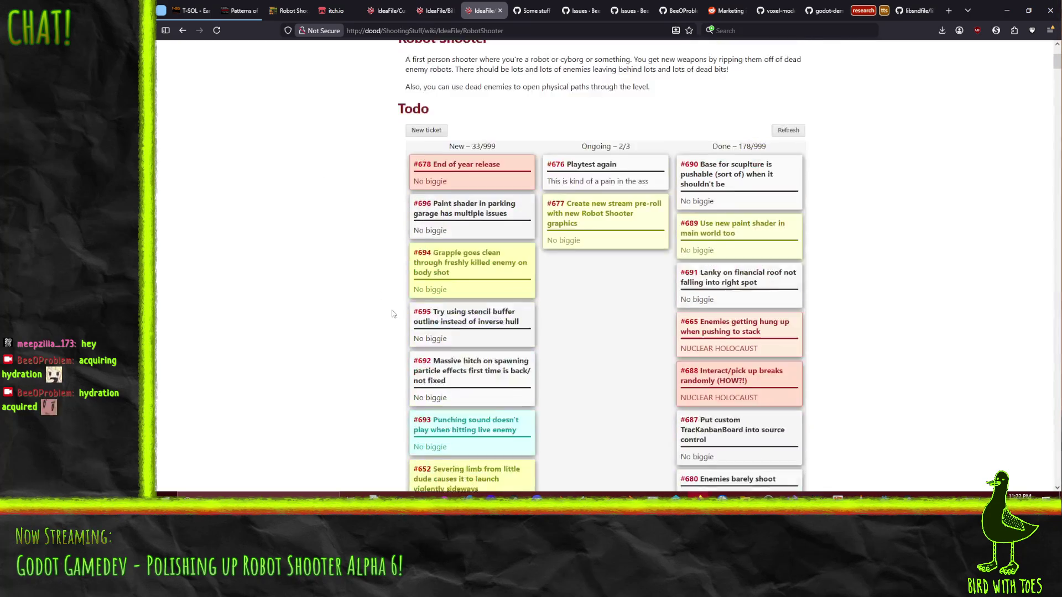
click(884, 495)
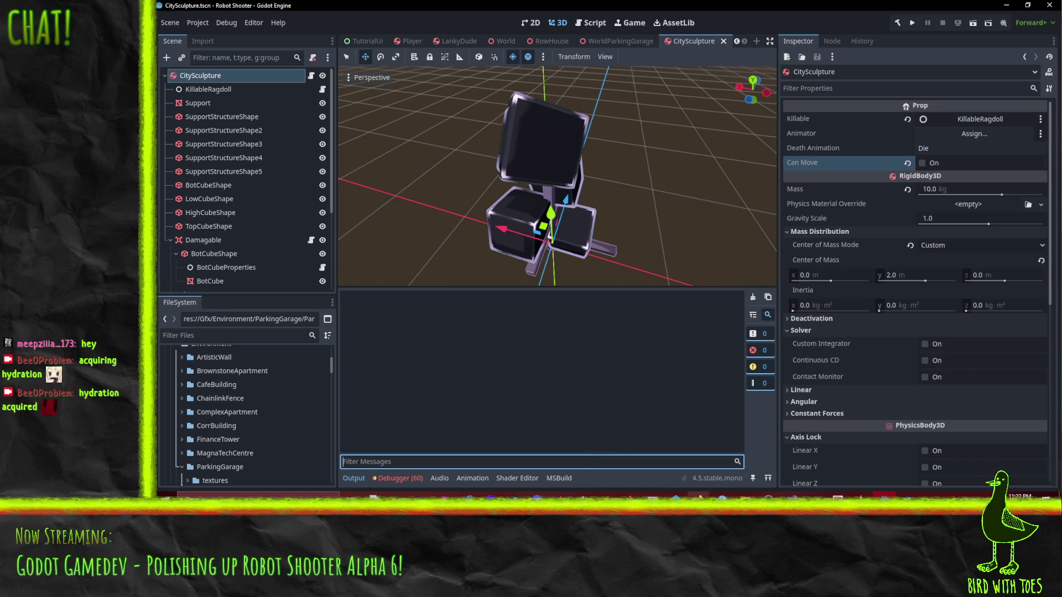
- Switch from Godot to Visual Studio and collapse the Scripts folder in the solution
mouse_move(676, 494)
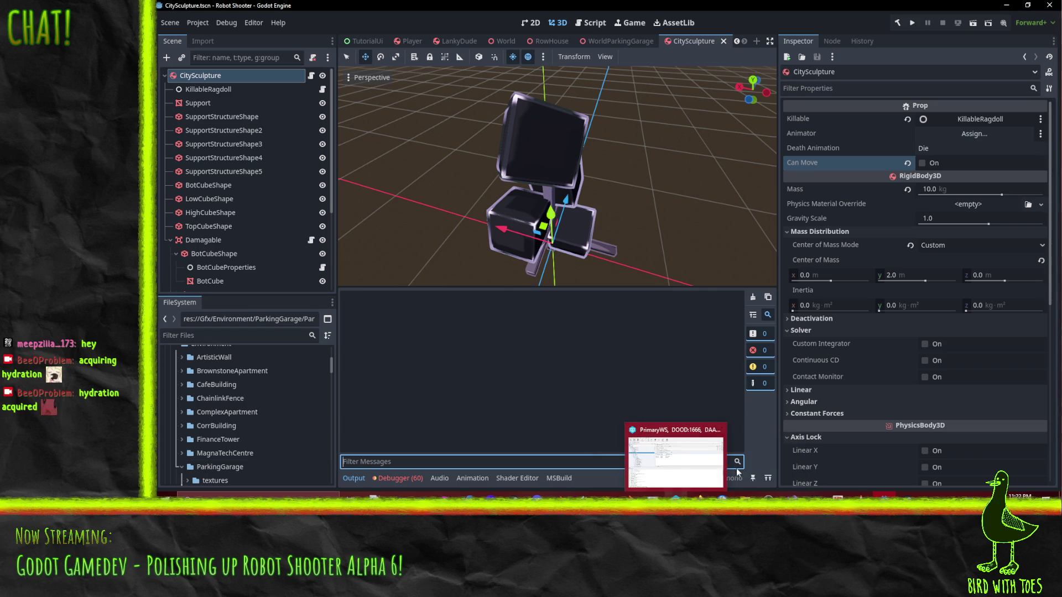
click(676, 459)
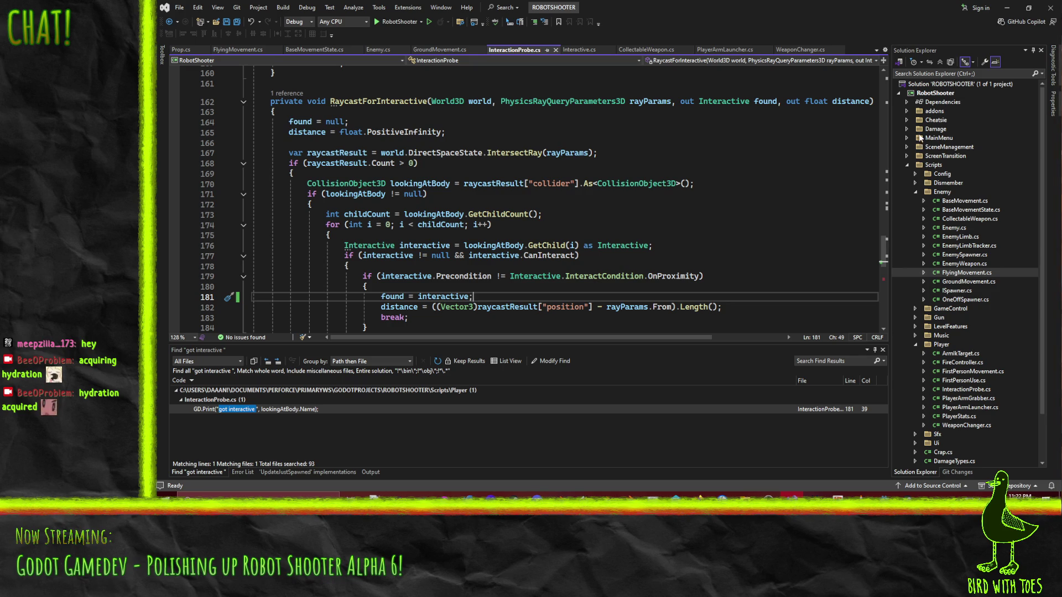
click(907, 165)
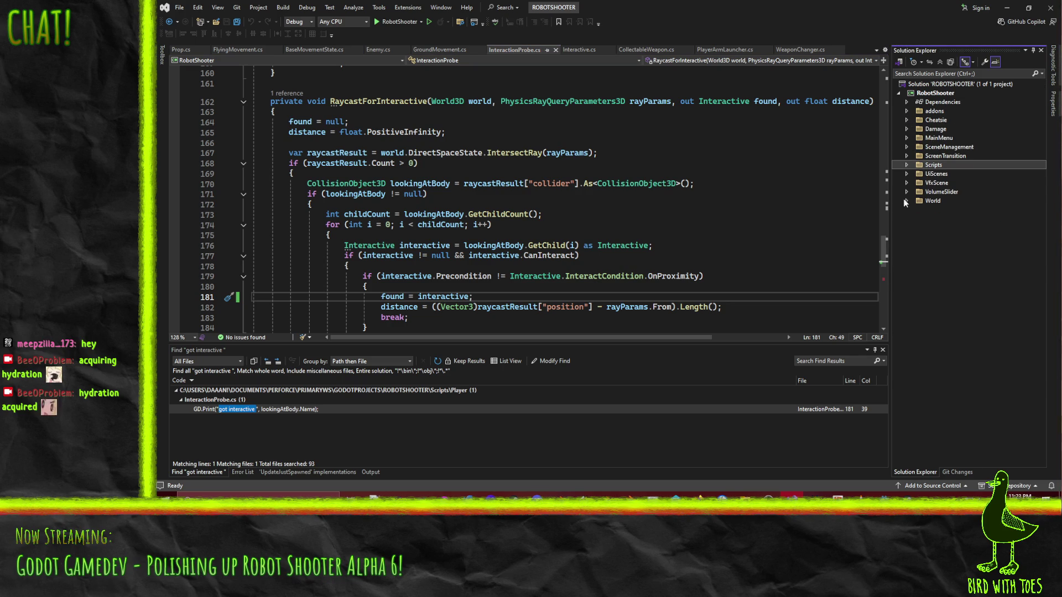
- Expand the Scripts, Ui and GameControl folders, then open SessionControl.cs
click(906, 111)
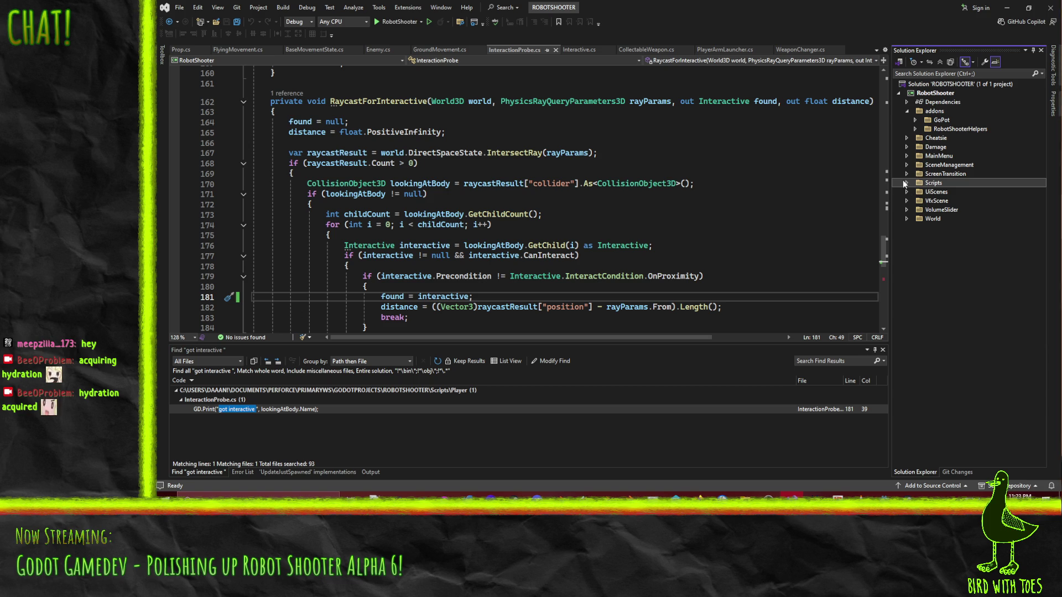
click(906, 183)
click(919, 139)
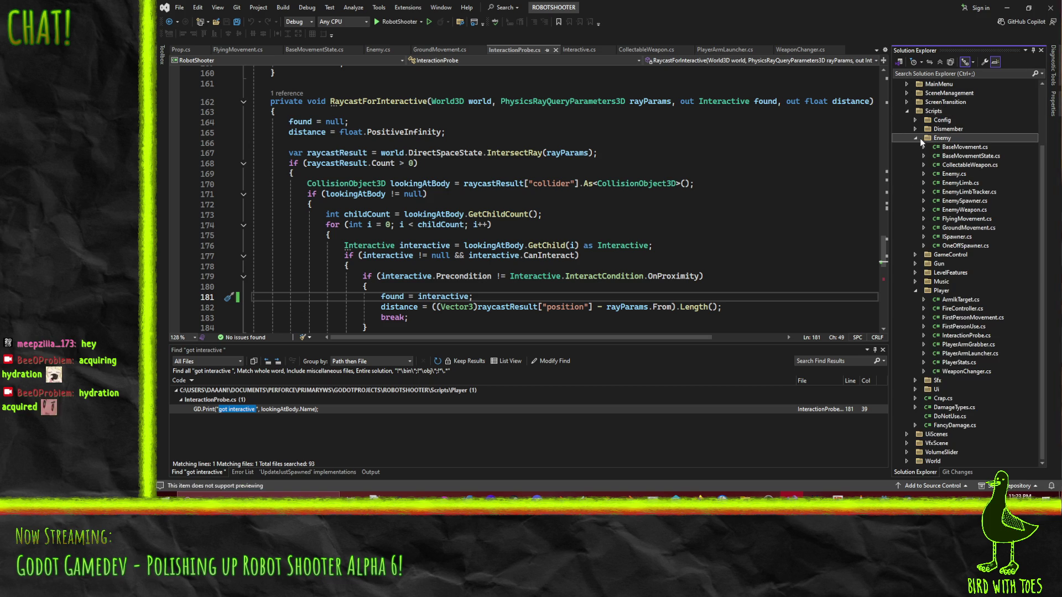
click(916, 138)
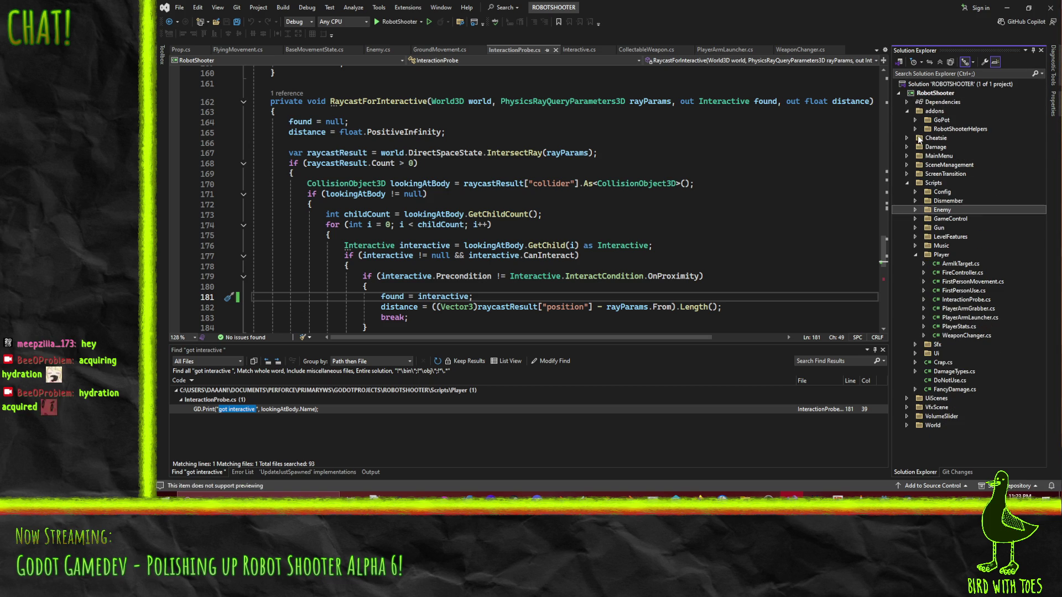
click(916, 254)
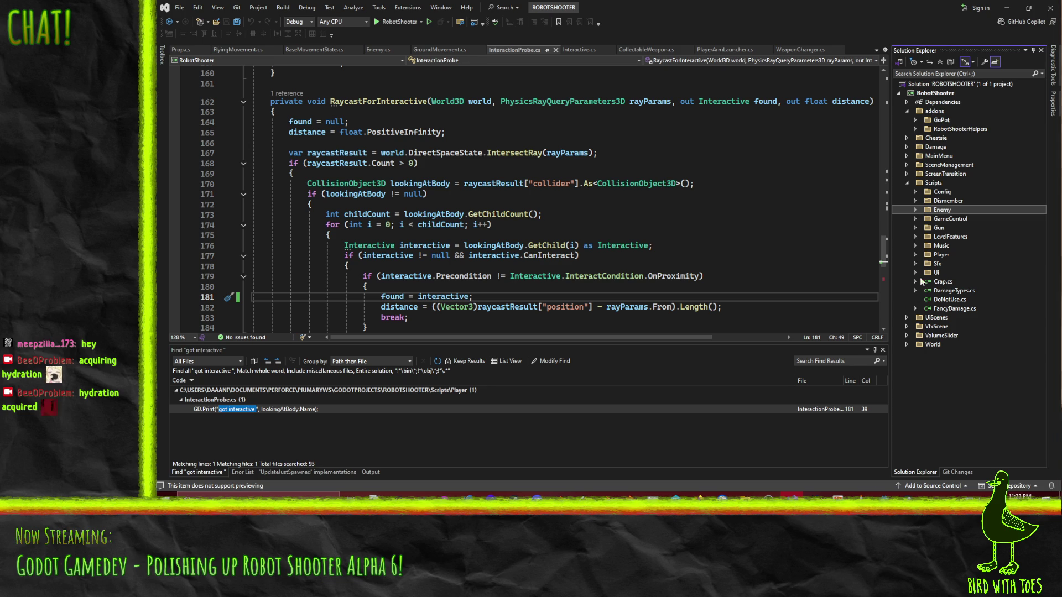
click(916, 271)
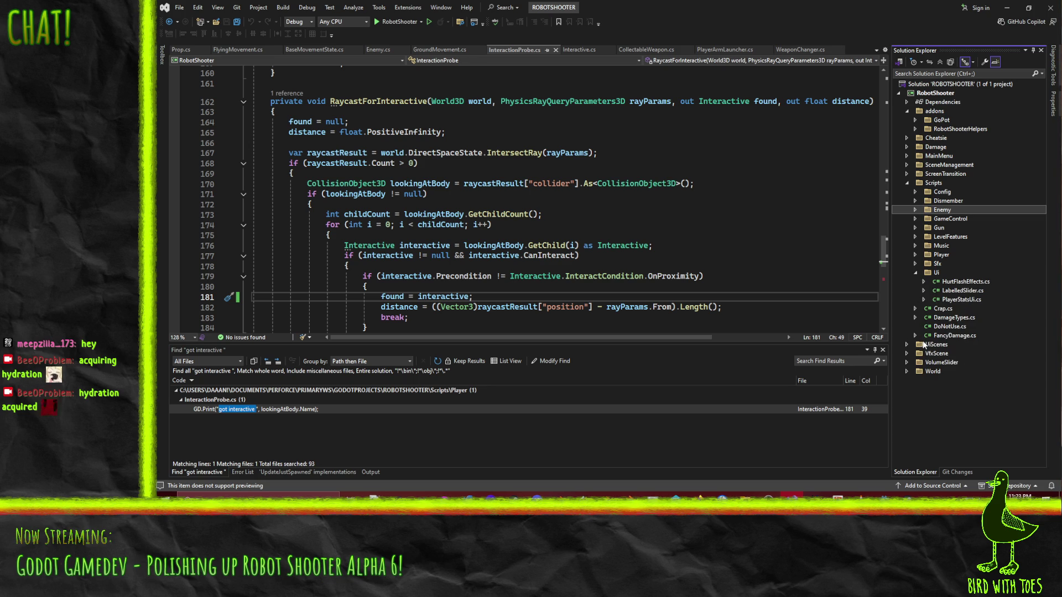
click(914, 218)
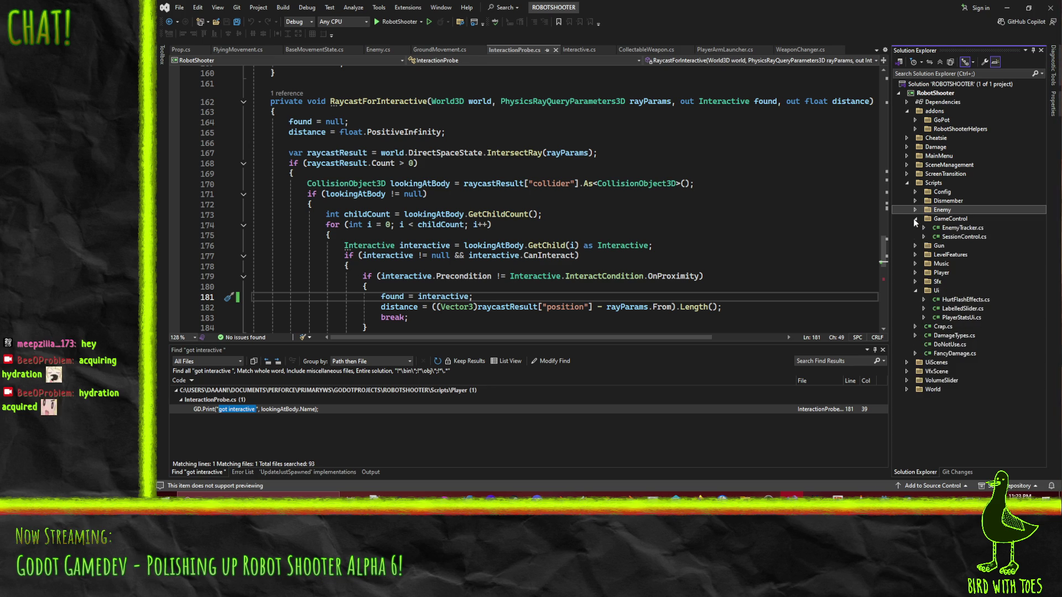
double_click(970, 236)
- Search SessionControl.cs for ConsoleUi and list its implementations from line 69
scroll(450, 199, down, 14)
scroll(579, 205, down, 12)
scroll(578, 208, up, 12)
click(783, 179)
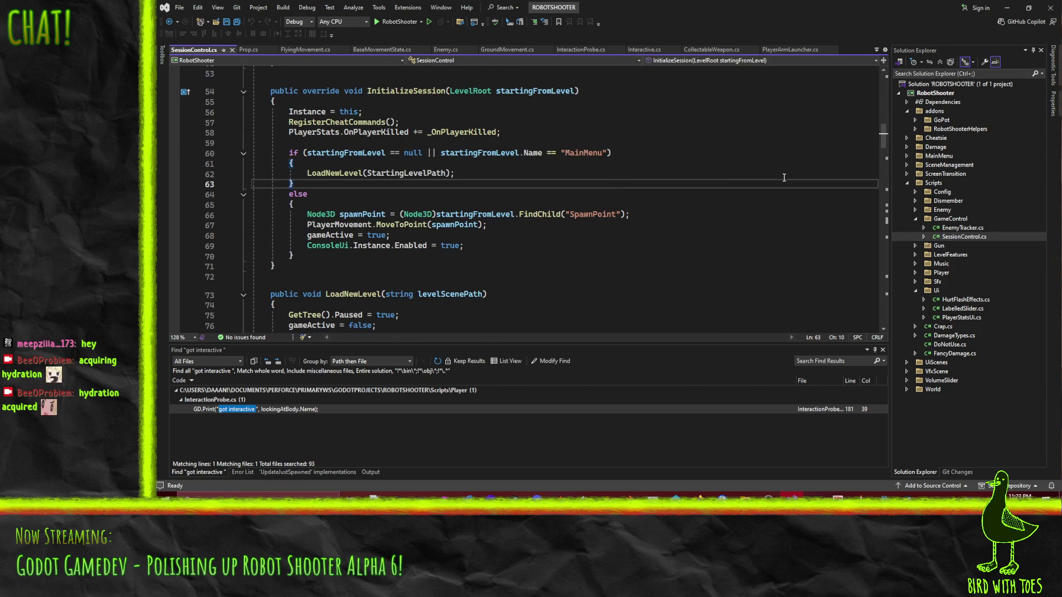
key(ctrl+f)
text(ConsoleUi)
click(335, 199)
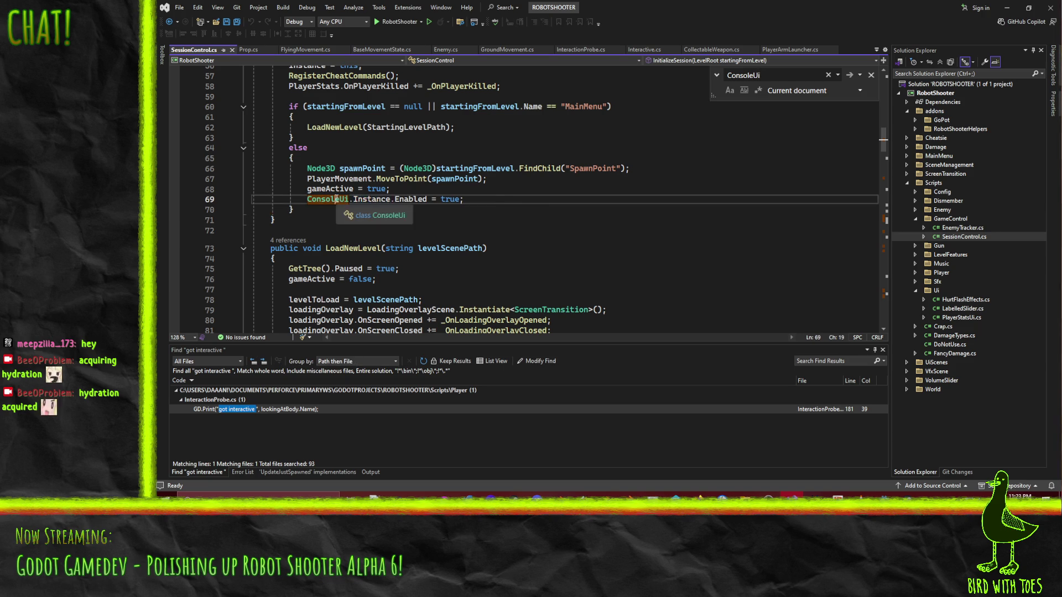
right_click(336, 199)
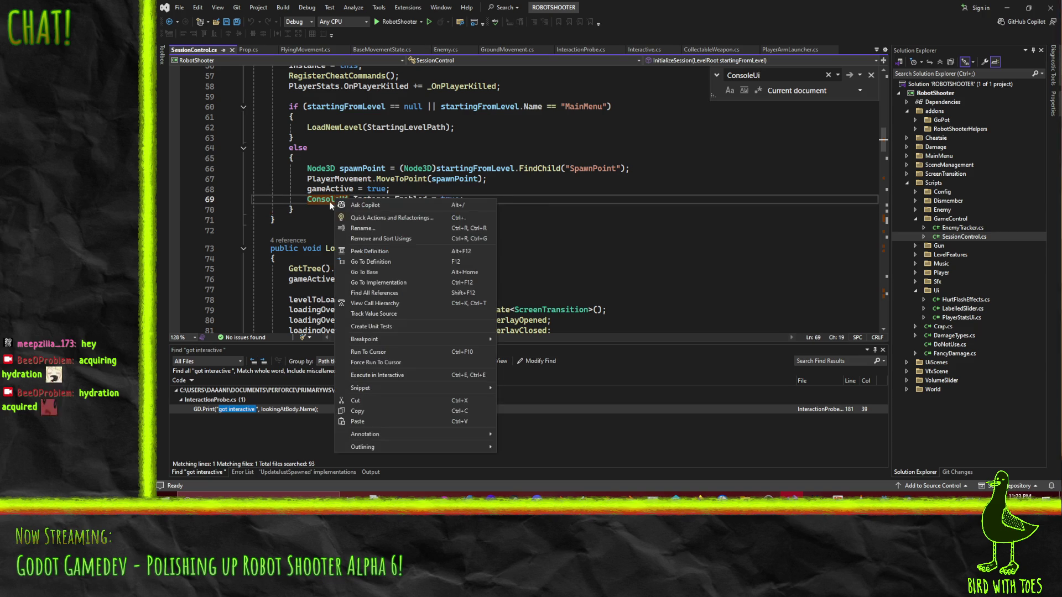
click(403, 282)
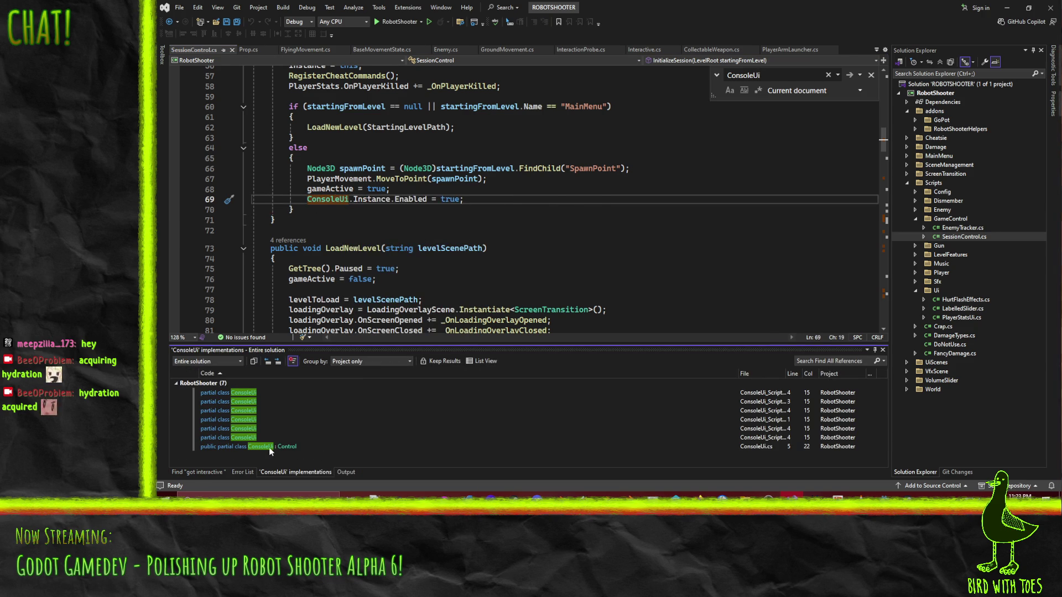
- Open ConsoleUi.cs, review RegisterCommand's 4 references, then minimize Visual Studio
click(270, 447)
scroll(531, 254, down, 2)
scroll(531, 254, down, 9)
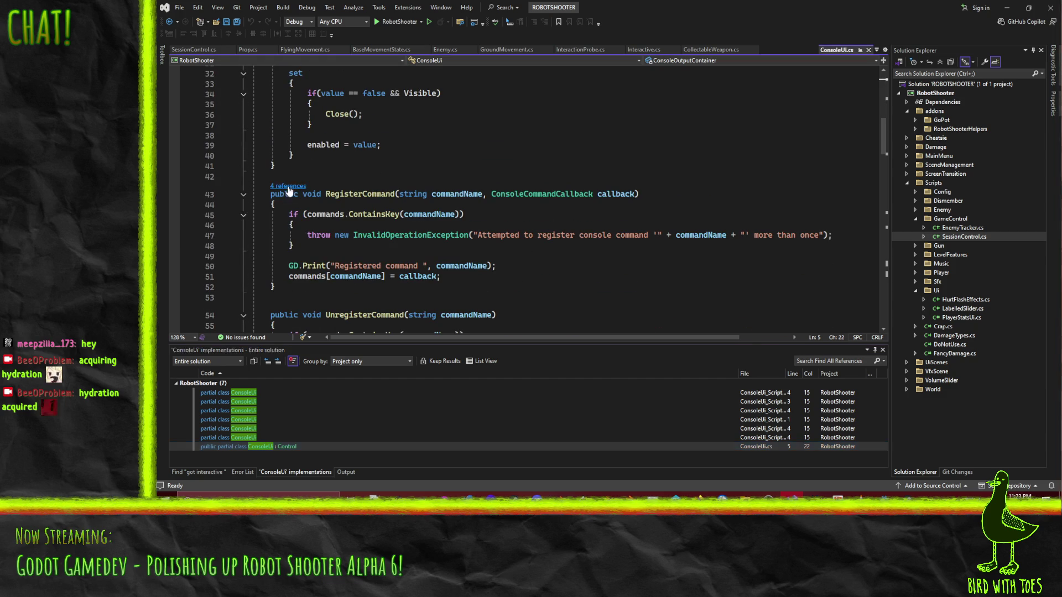
click(288, 187)
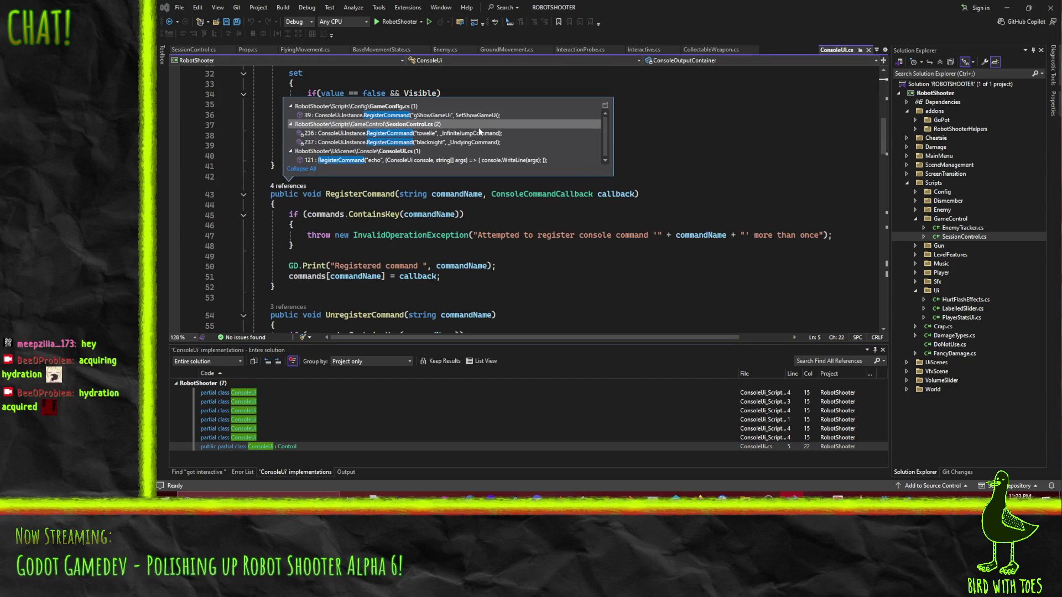
click(654, 235)
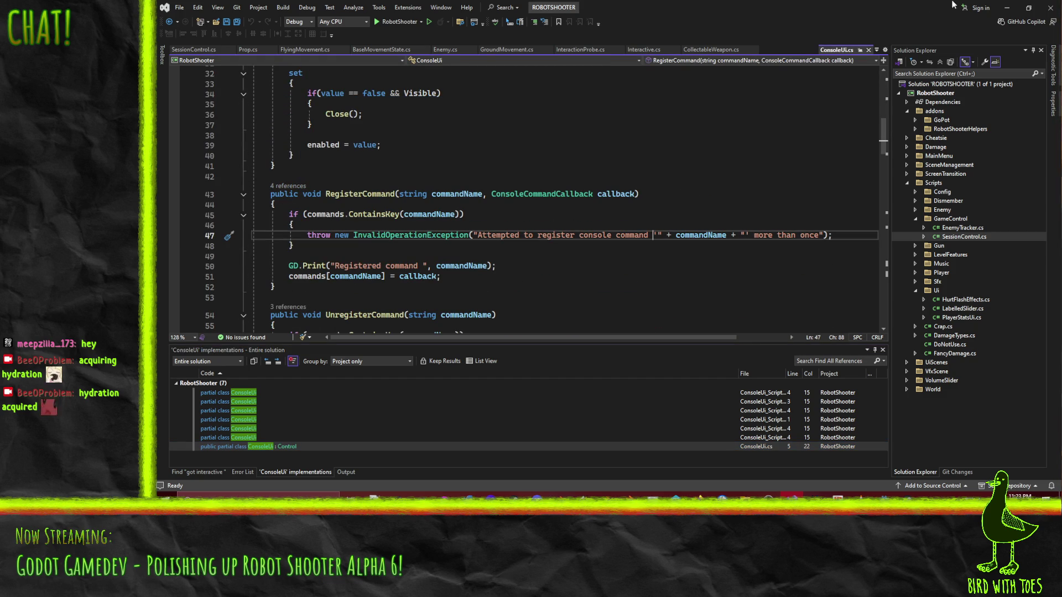
click(1007, 7)
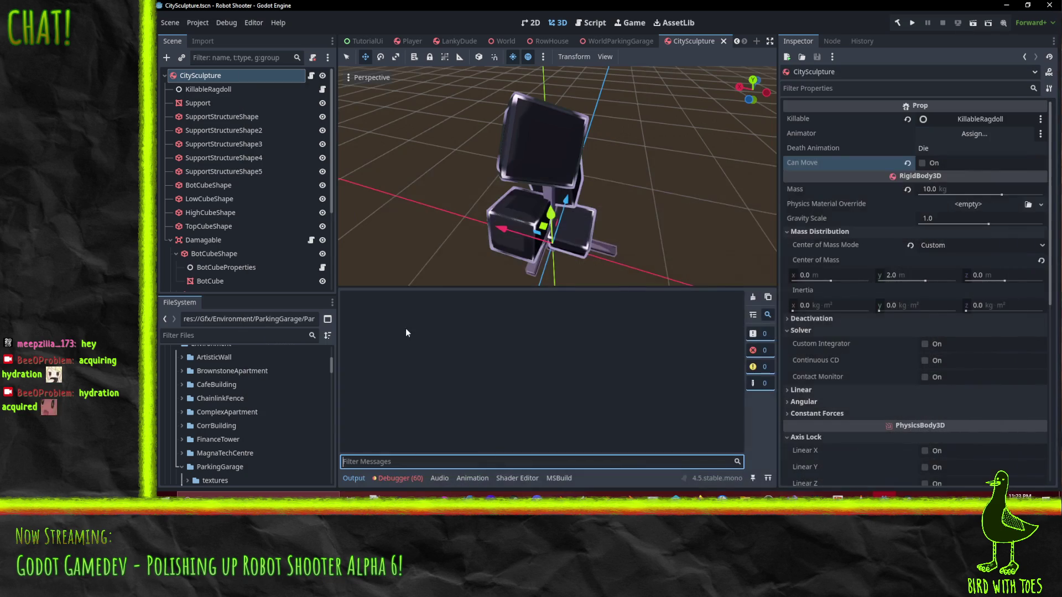
- Run Robot Shooter to its PRESS TO START title screen, then close the game window
click(909, 23)
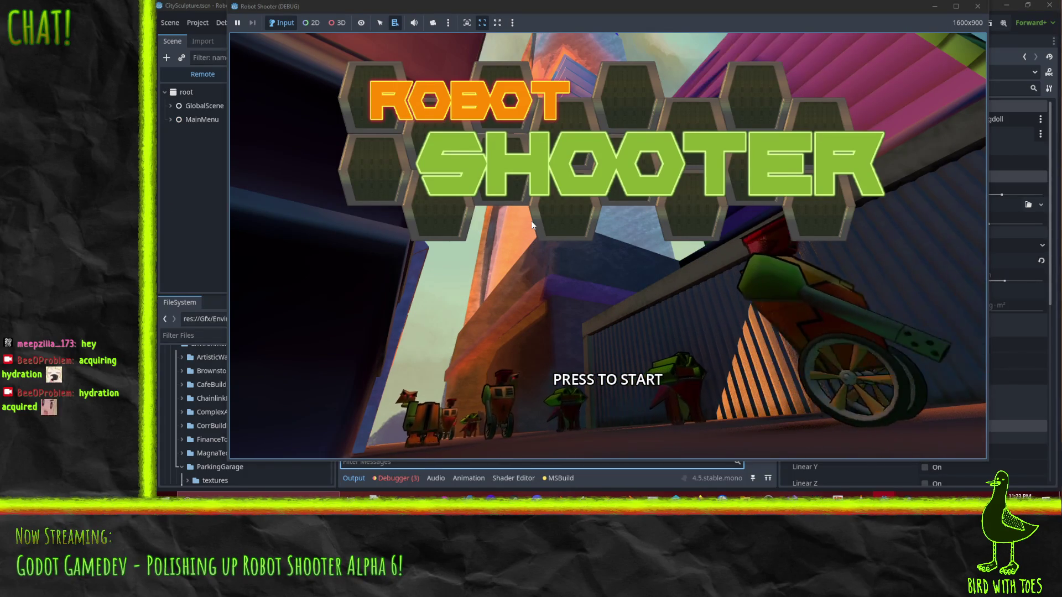
click(977, 6)
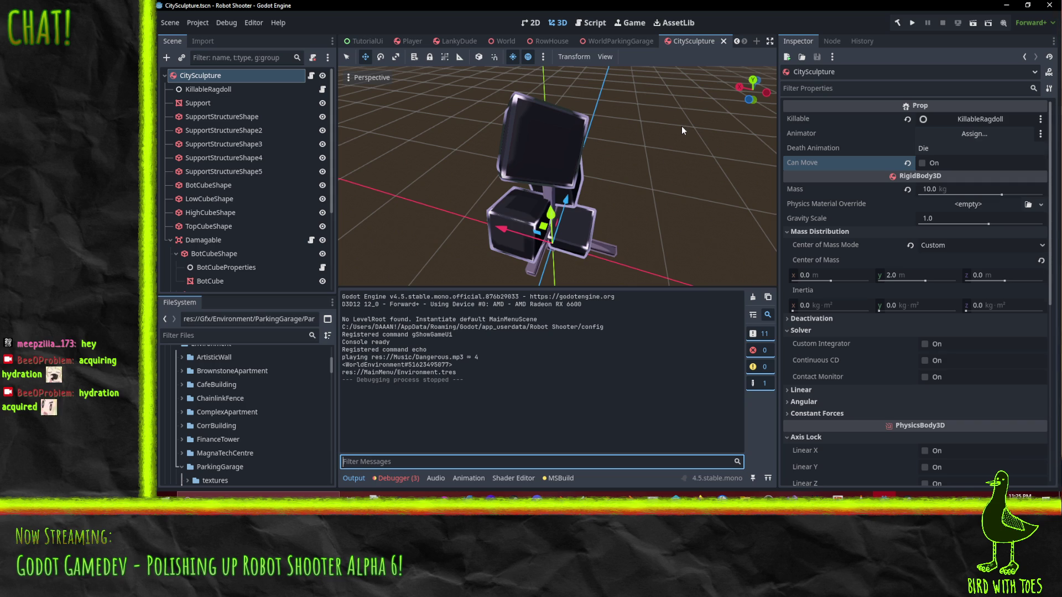
- Close the CitySculpture, WorldParkingGarage and RowHouse scene tabs
mouse_move(484, 165)
mouse_down()
mouse_move(440, 177)
mouse_move(500, 196)
mouse_move(686, 33)
mouse_up()
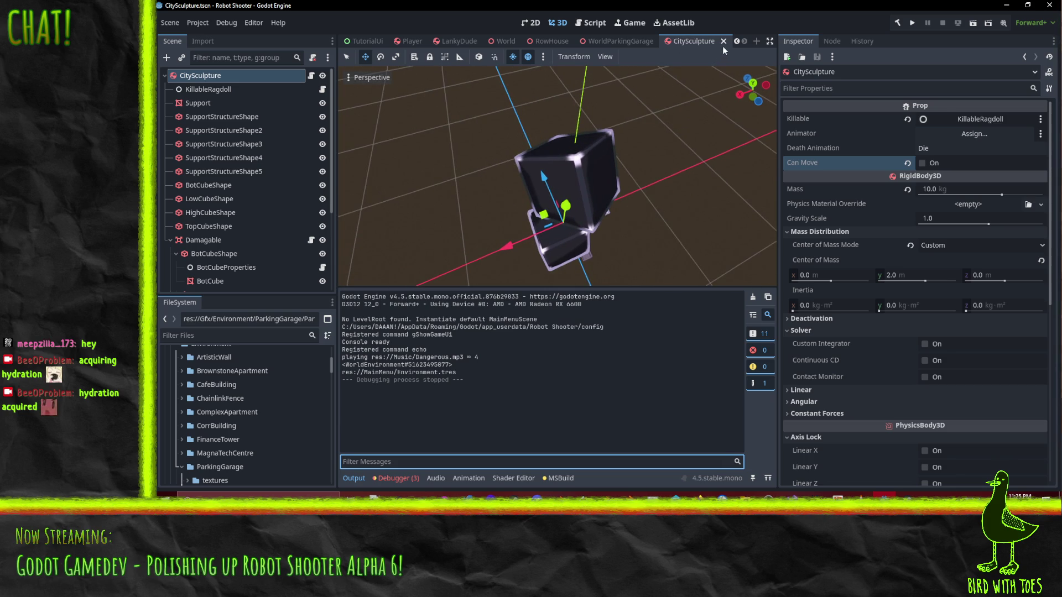
click(723, 42)
drag(552, 195, 622, 157)
click(662, 42)
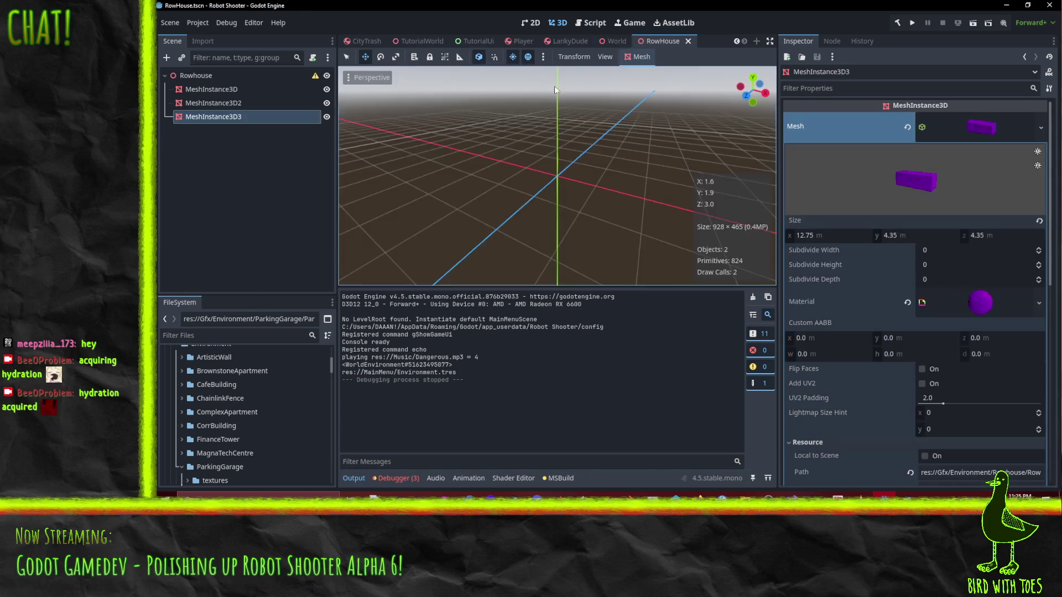
click(687, 42)
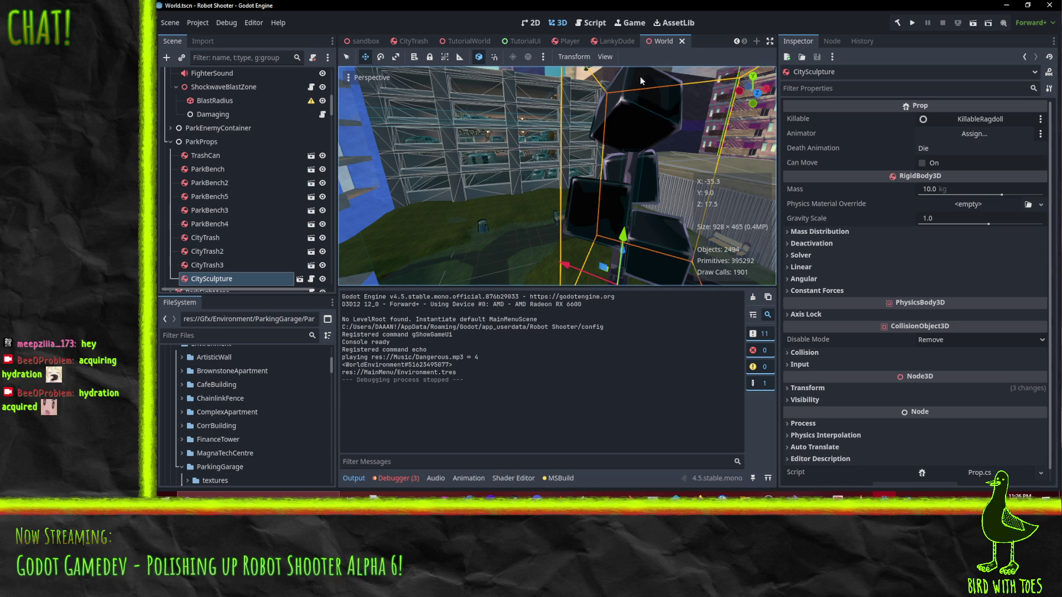
- Look over the TutorialUi and TutorialWorld scenes, then bring up the Robot Shooter wiki in the browser
click(520, 42)
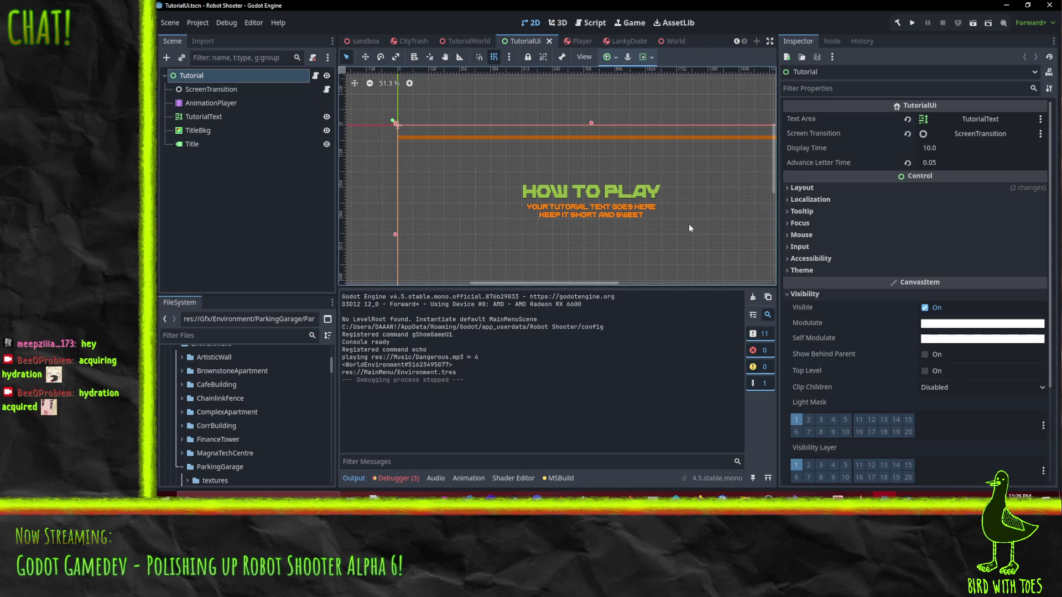
scroll(625, 130, down, 1)
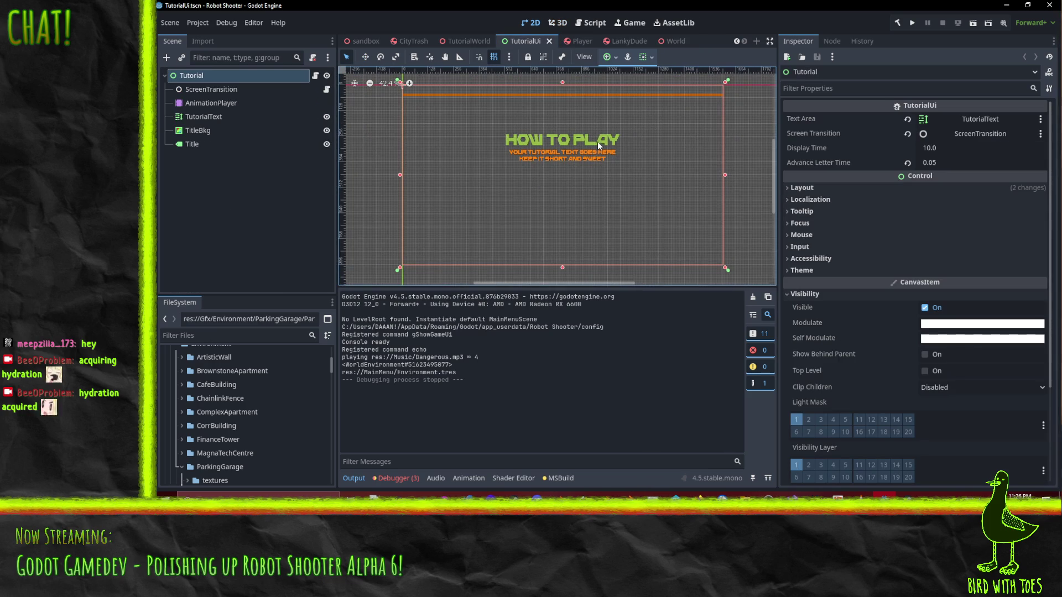
scroll(598, 142, down, 1)
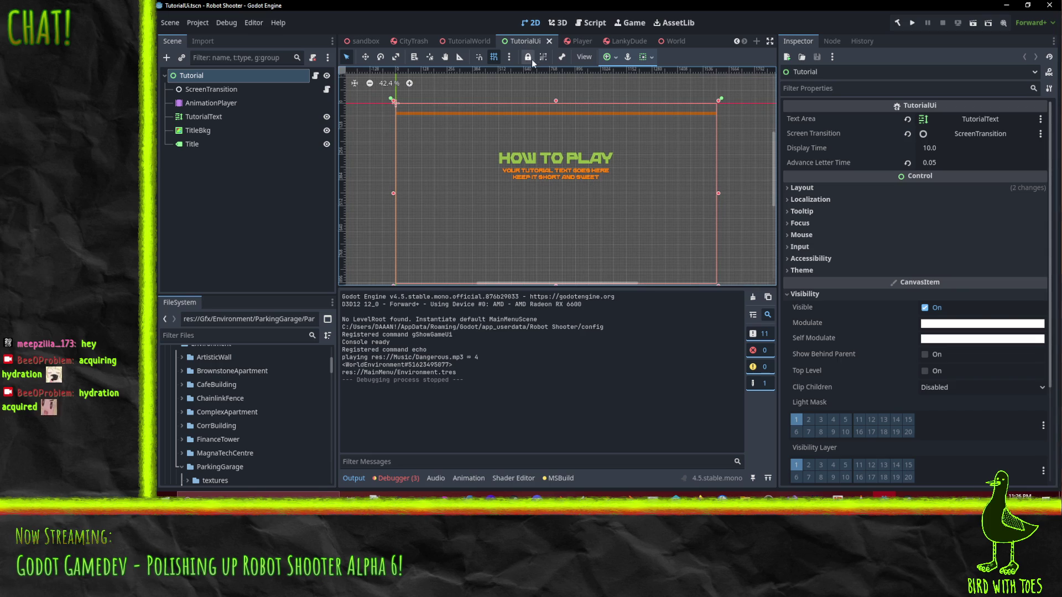
click(467, 43)
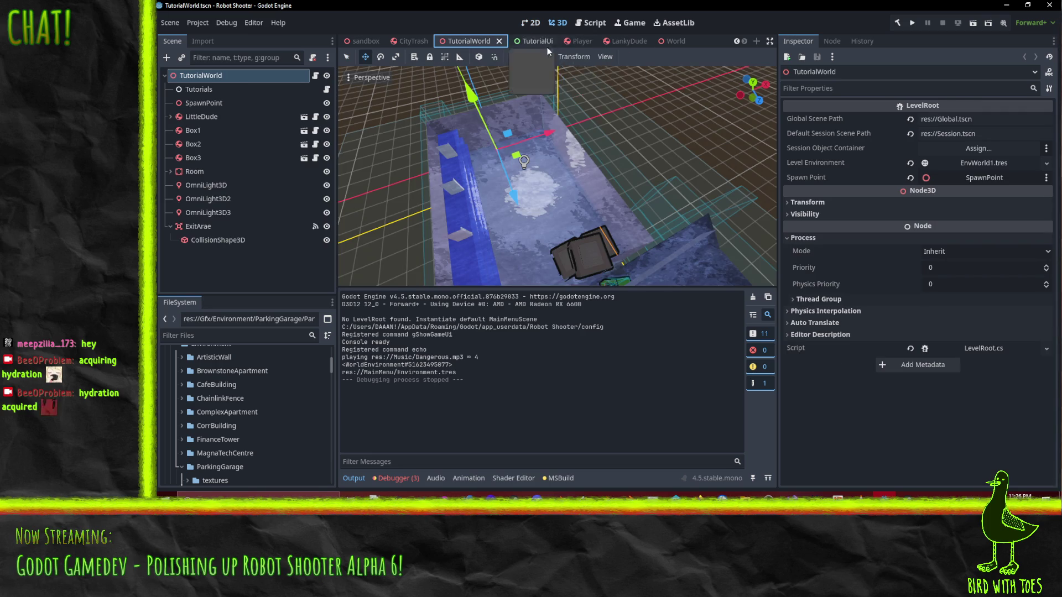
mouse_move(719, 131)
mouse_down()
mouse_move(765, 137)
mouse_move(657, 144)
mouse_move(671, 160)
mouse_up()
scroll(657, 143, down, 2)
mouse_move(676, 499)
click(609, 477)
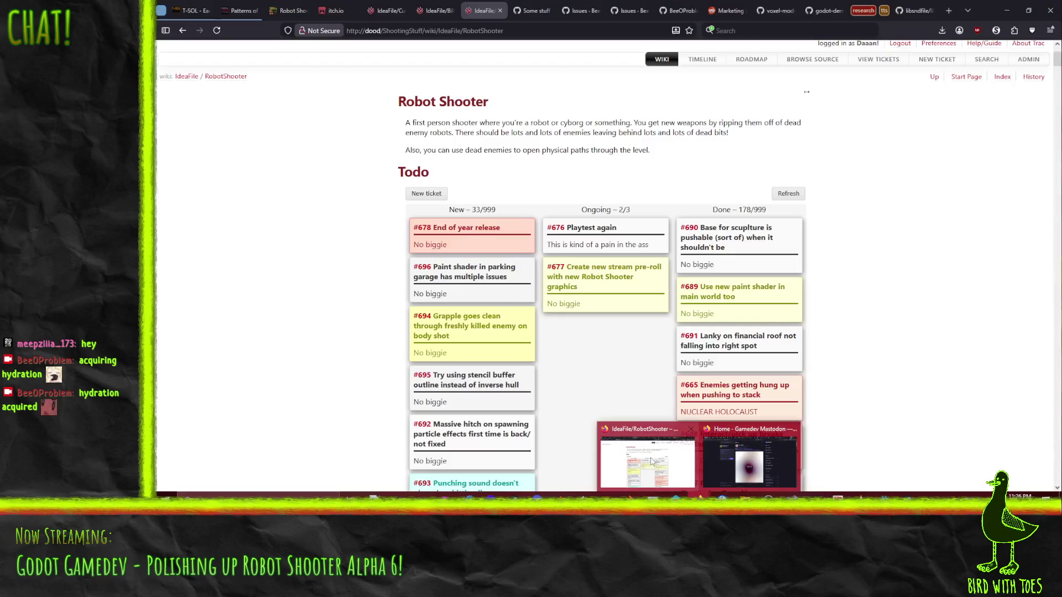
- Start a MAKE IT BETTER ticket titled 'Possible to softlock in tutorial area'
click(430, 194)
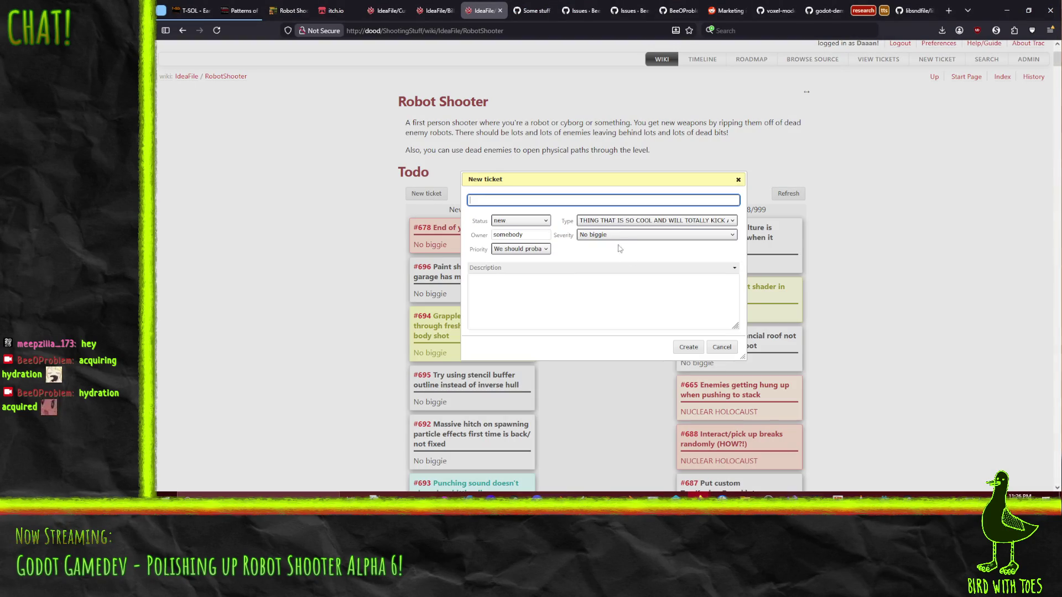
click(623, 220)
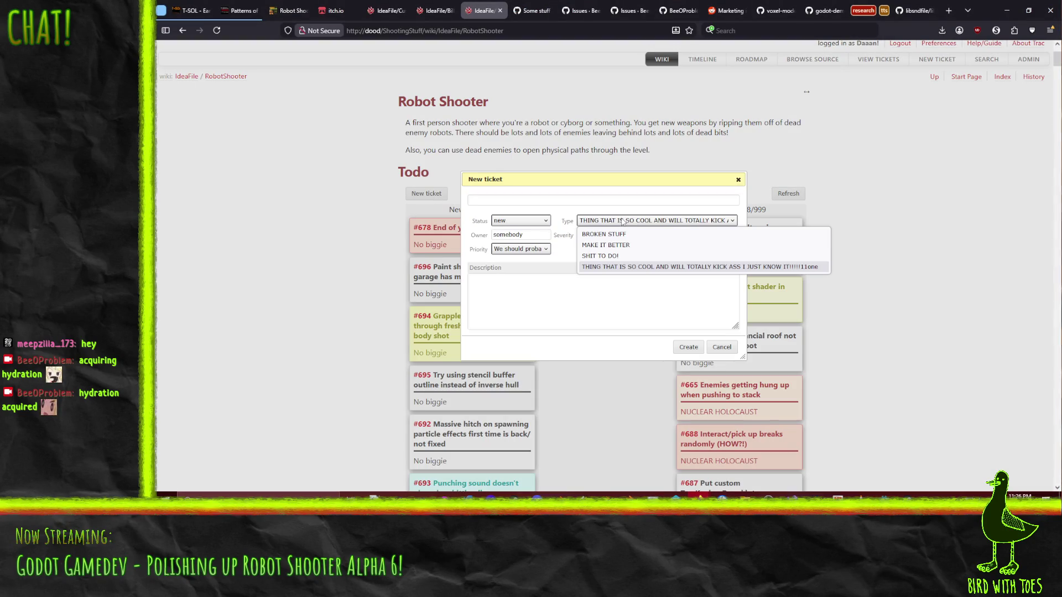
click(637, 246)
click(516, 199)
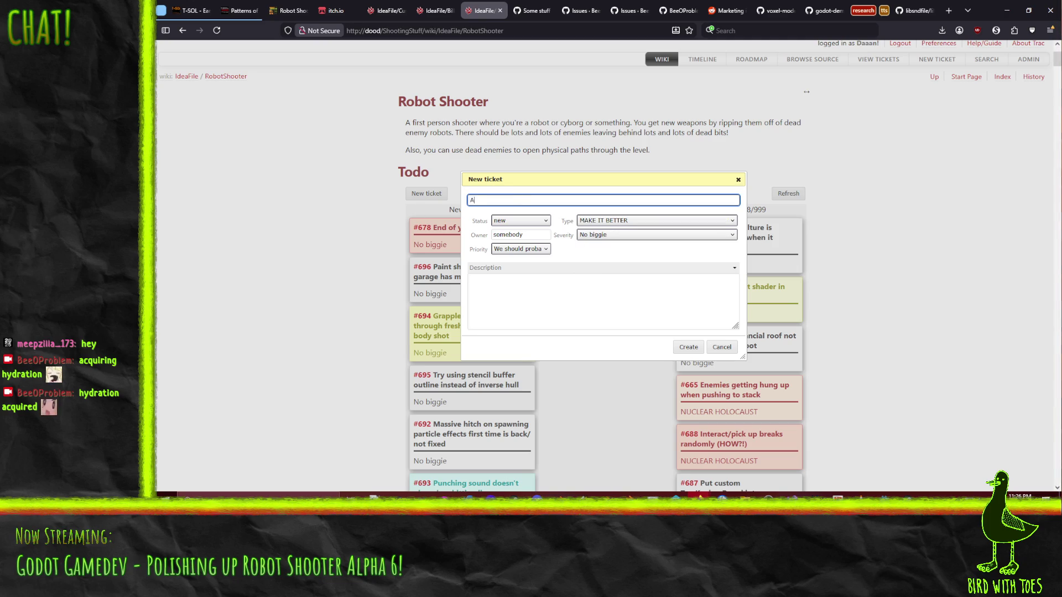
text(sibly)
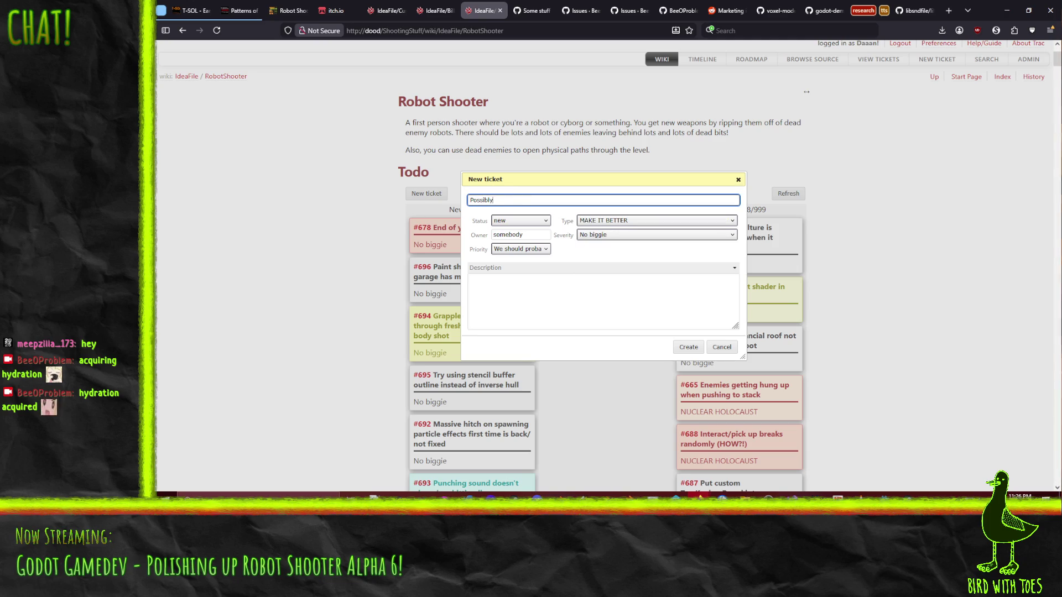
key(BackSpace)
text(e to softlock in tutorial area)
- Describe how simple grapple uses can trap the player behind the three crates permanently
click(593, 310)
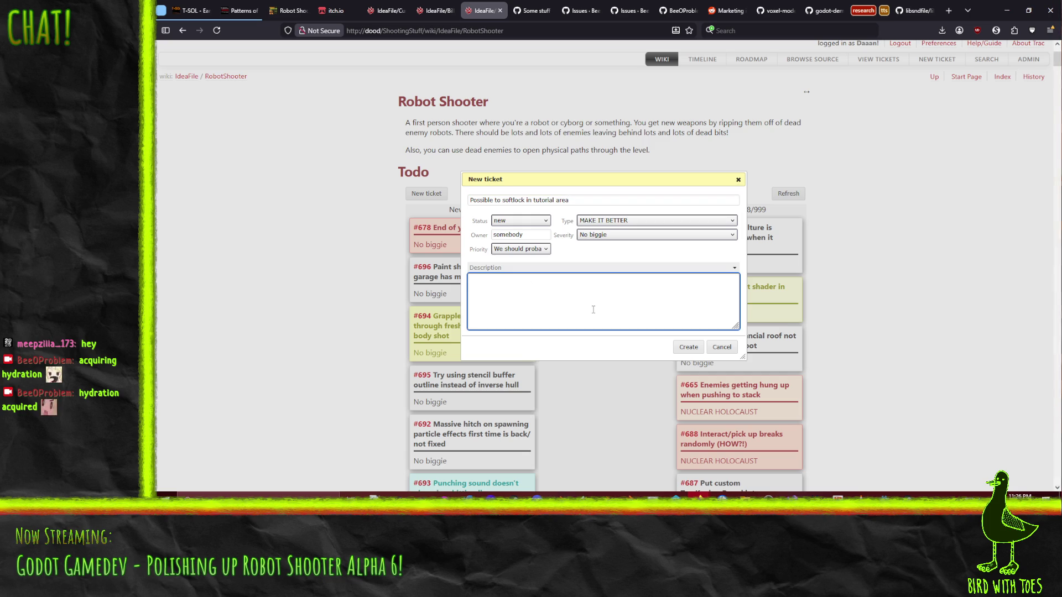
text(A few different combinations of movements)
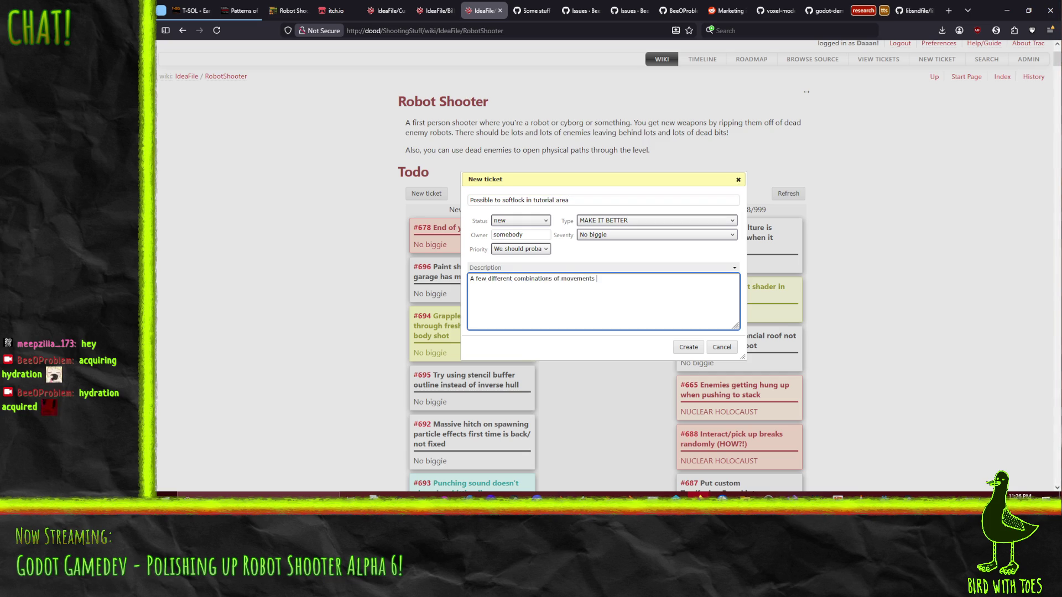
key(ctrl+a)
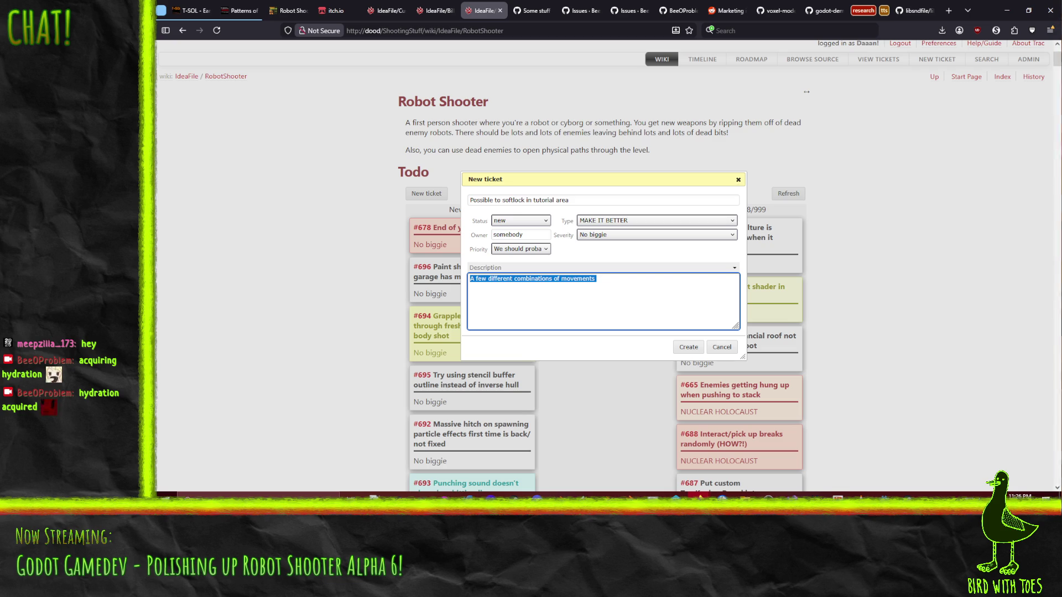
key(BackSpace)
text(Some simple)
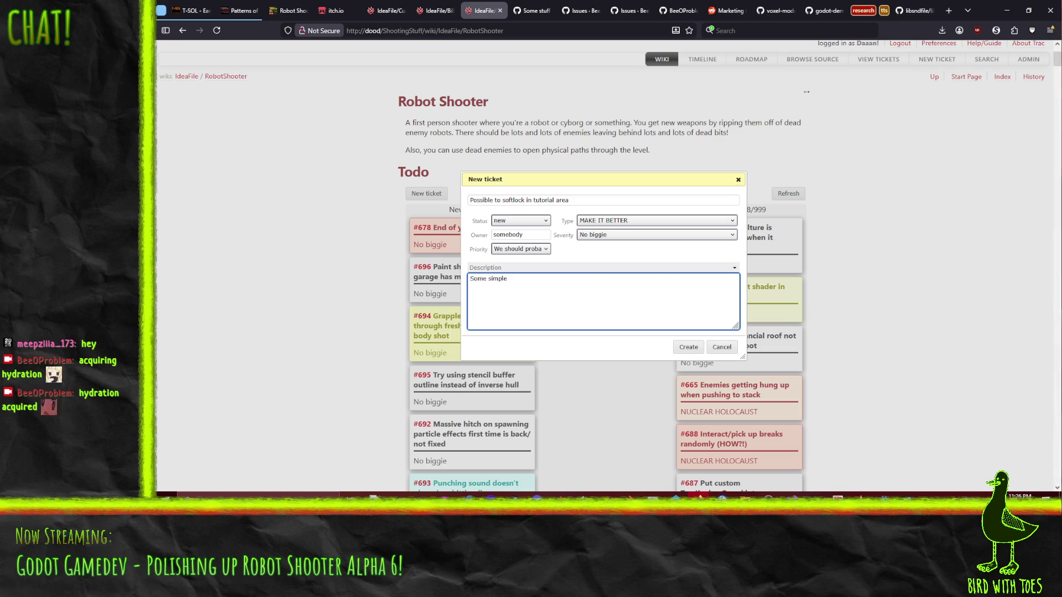
text( uses of t)
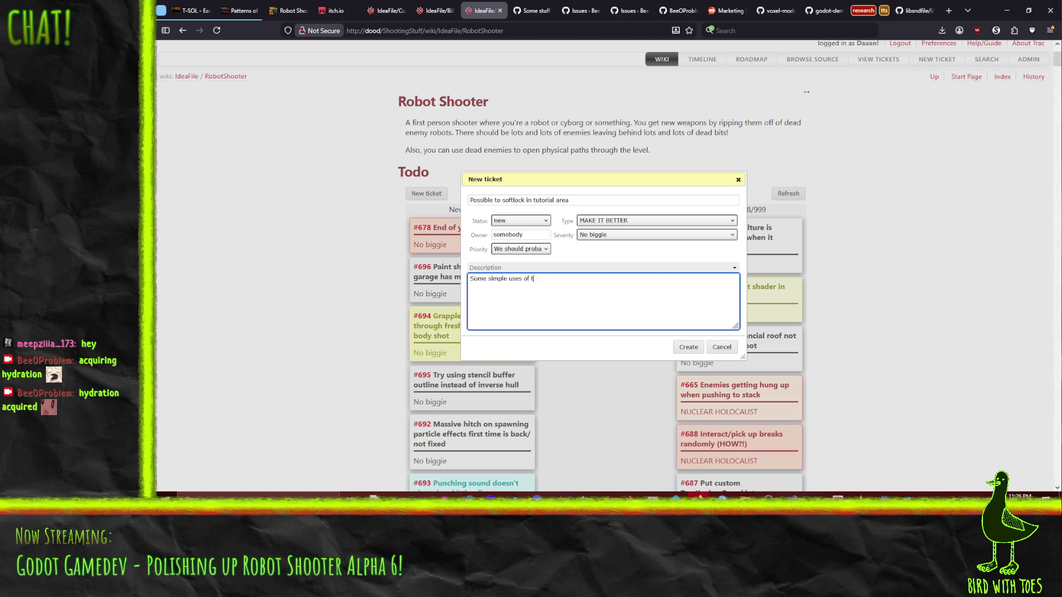
text(he grapple can g)
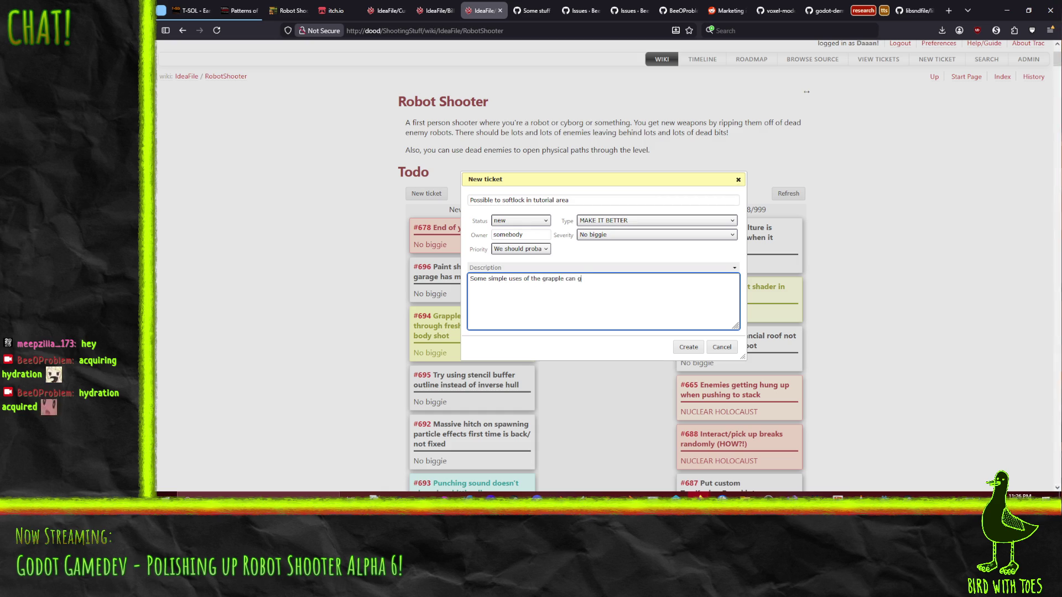
key(BackSpace)
key(BackSpace)
text(trap the player behind the)
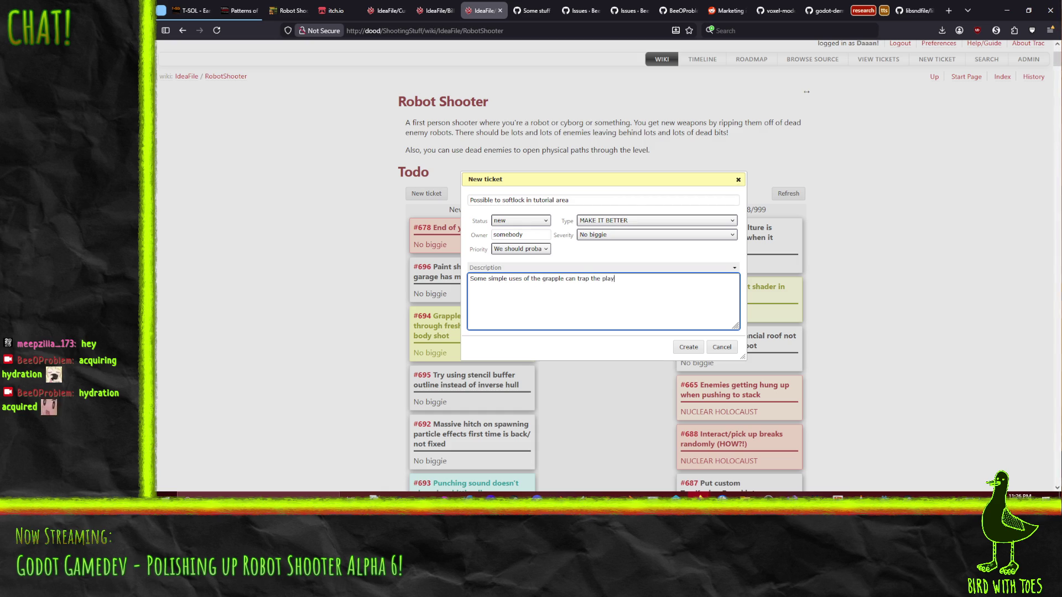
text( three crates )
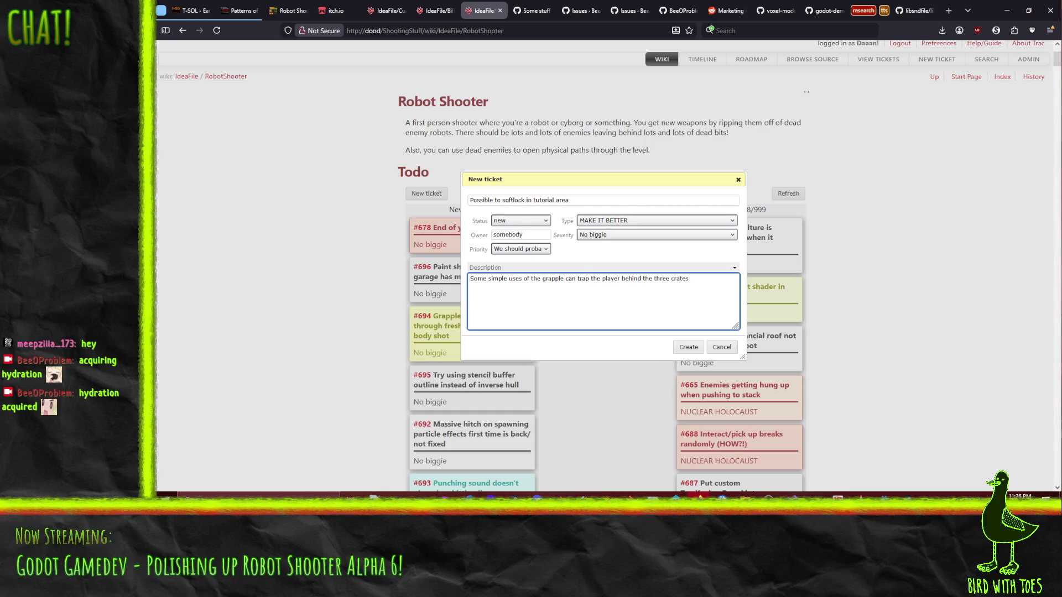
text(permanently.)
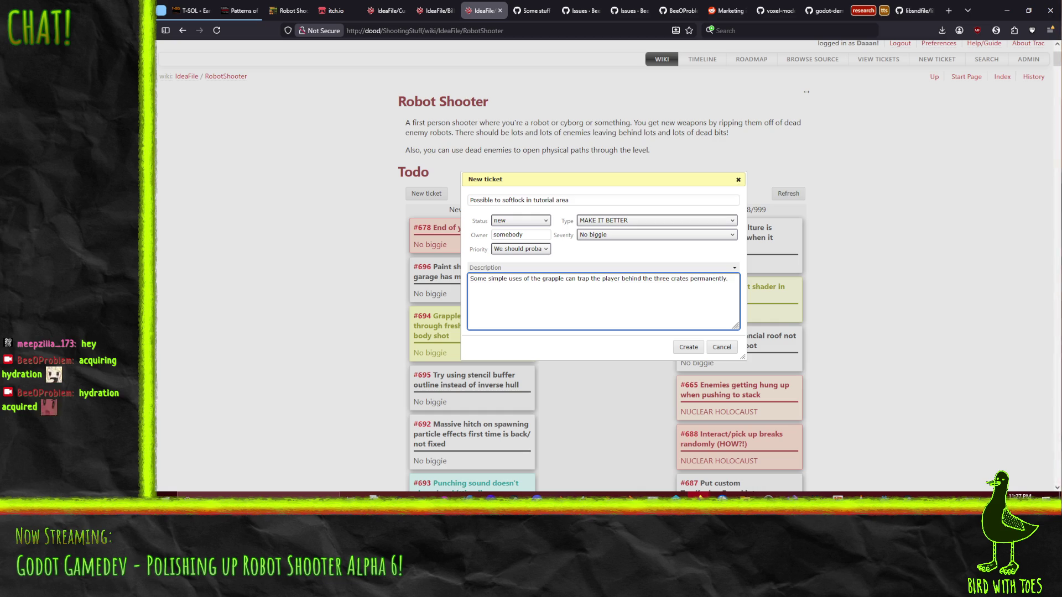
key(Return)
- Add 'Need to fix this' with bullets: widen the room so boxes can't block movement, and add a box drop zone
text(Need to fix this)
key(Return)
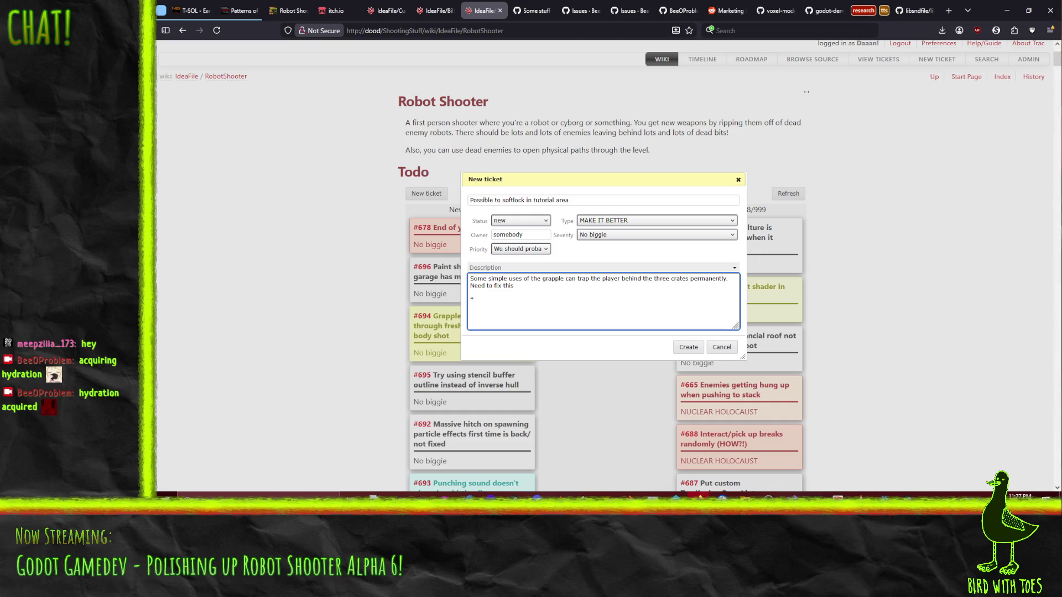
text(Do not allow)
key(ctrl+shift+Left)
key(ctrl+shift+Left)
key(ctrl+shift+Left)
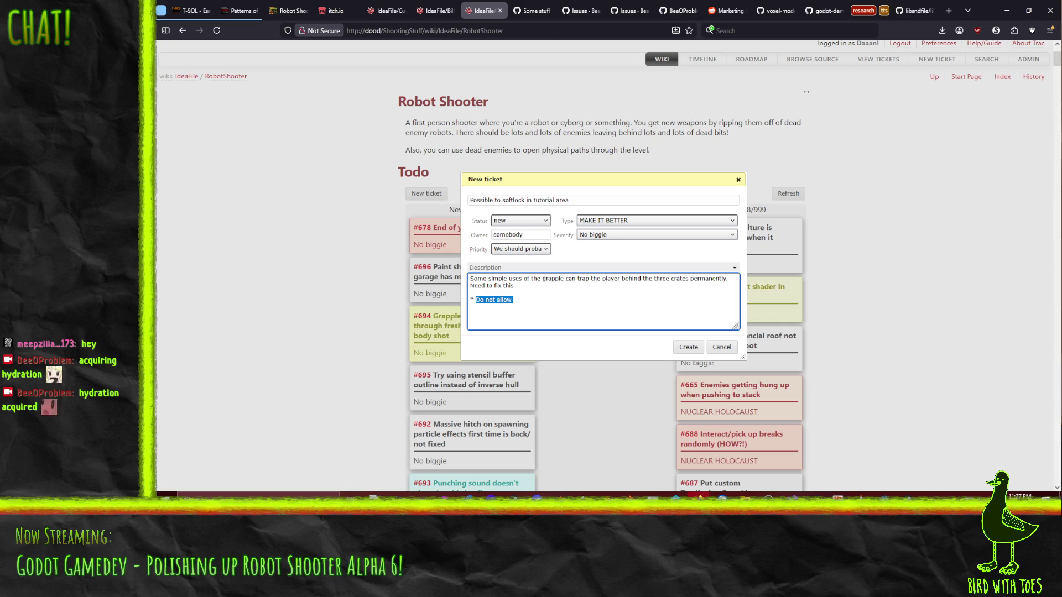
text(Increase)
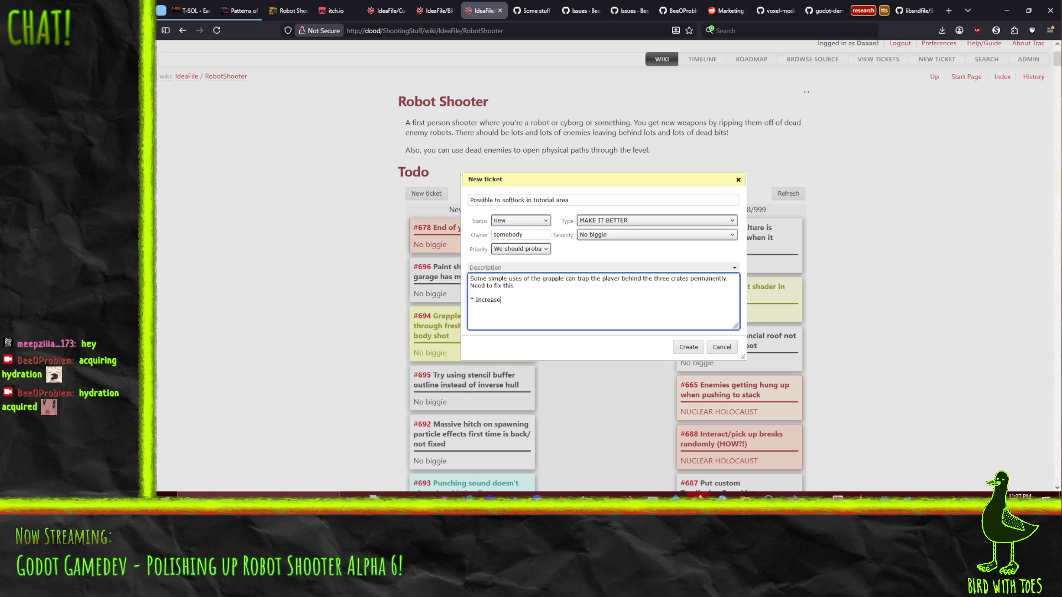
text( width of room so boxe)
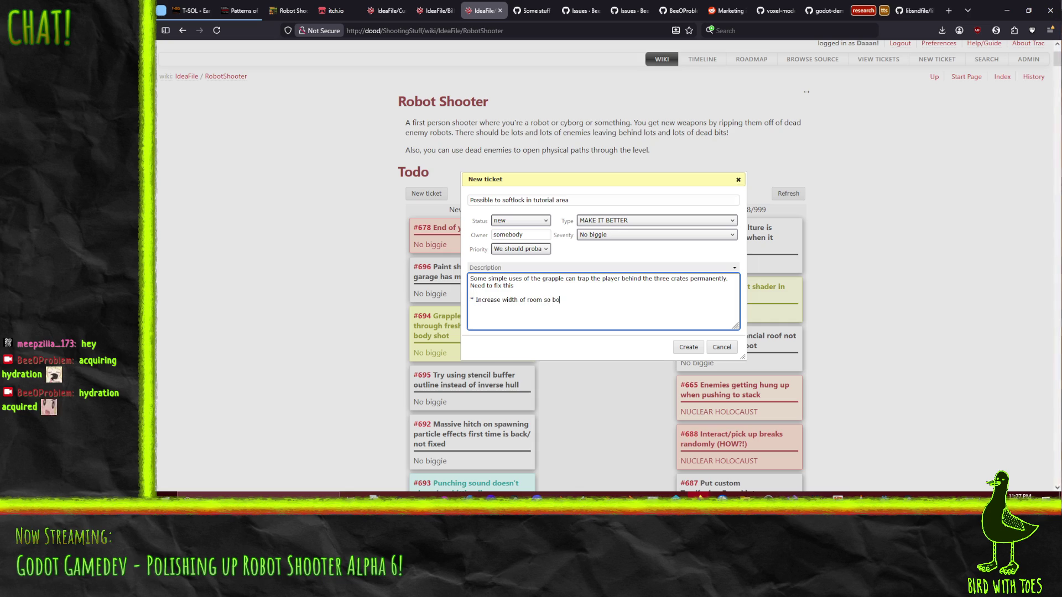
text(s can't completely block movement path)
key(Return)
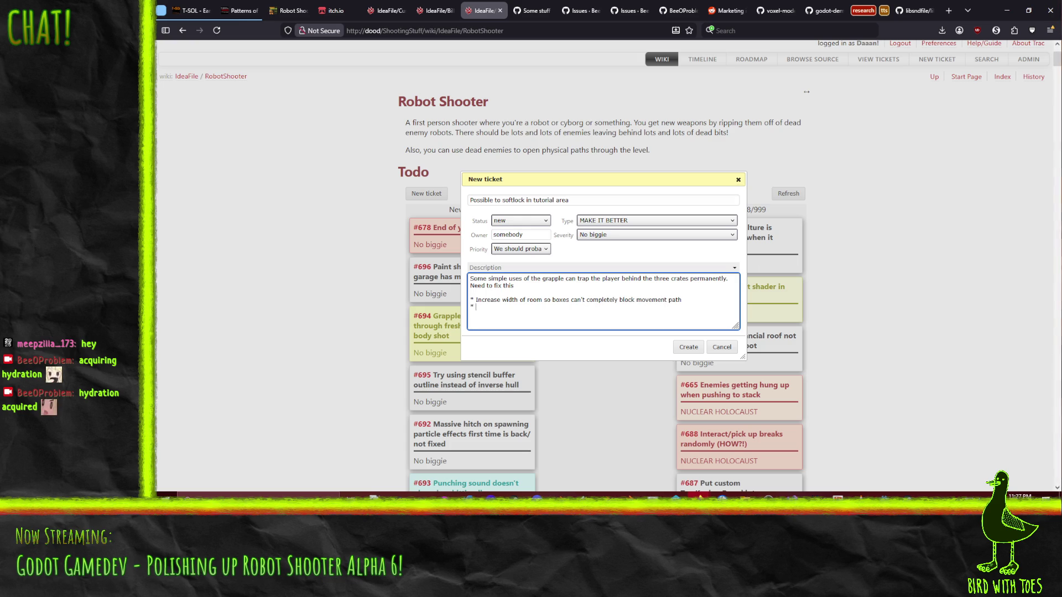
text(Set zone)
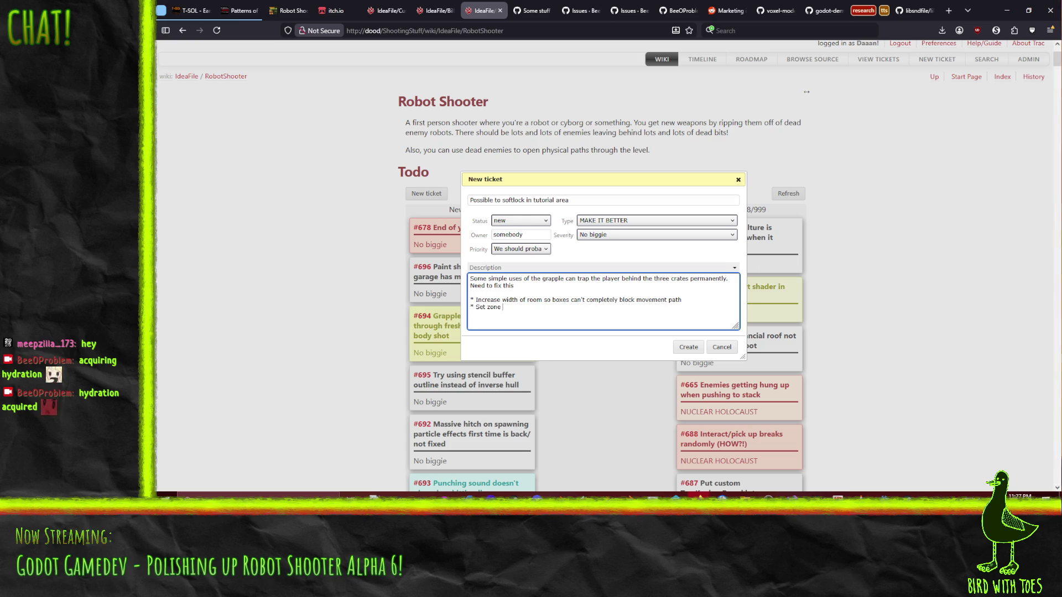
text(in back of room ()
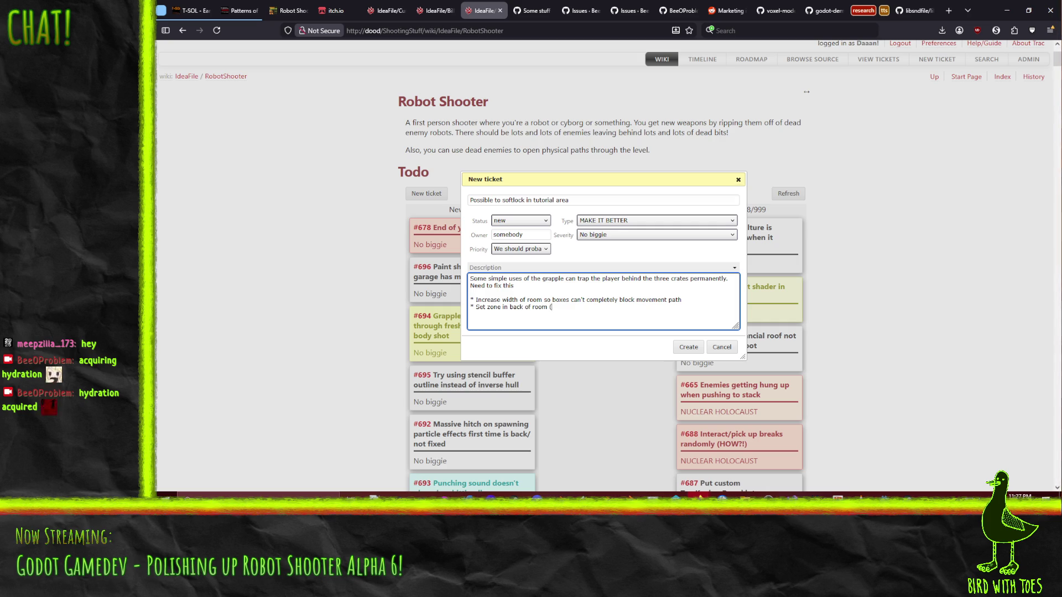
text(start)
text(whereboxex)
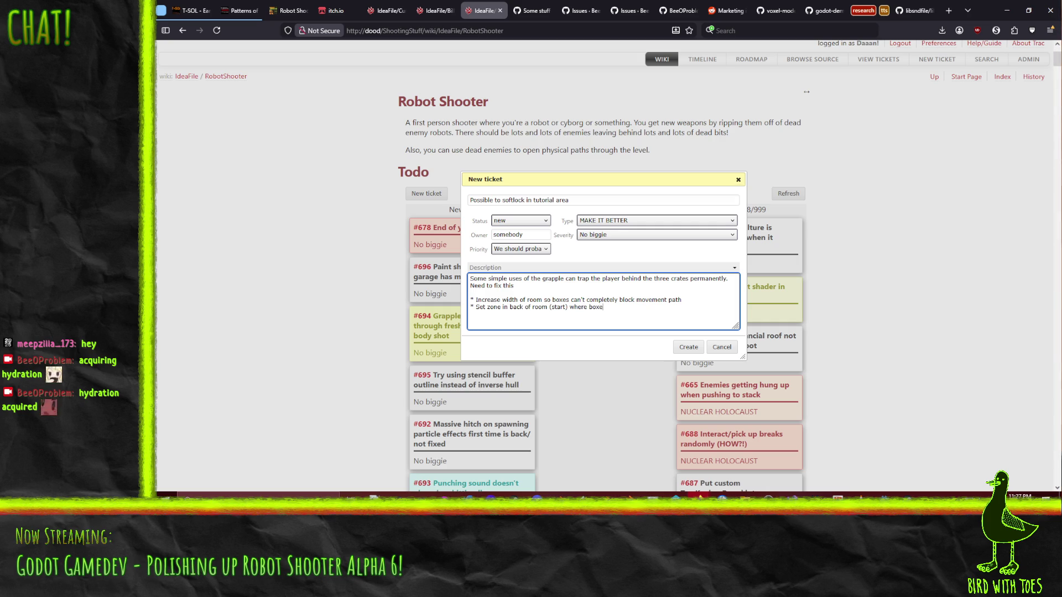
text(es will always dro)
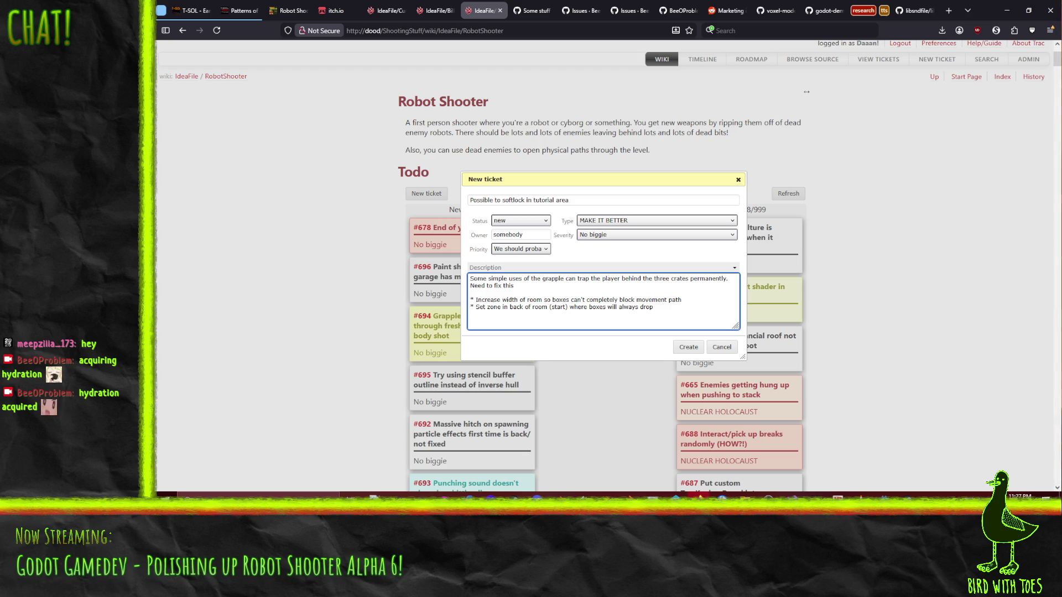
text( prematurely)
- Add a bullet about making grappled boxes slowly pushable rather than frozen, then create ticket #697
text(Mayb)
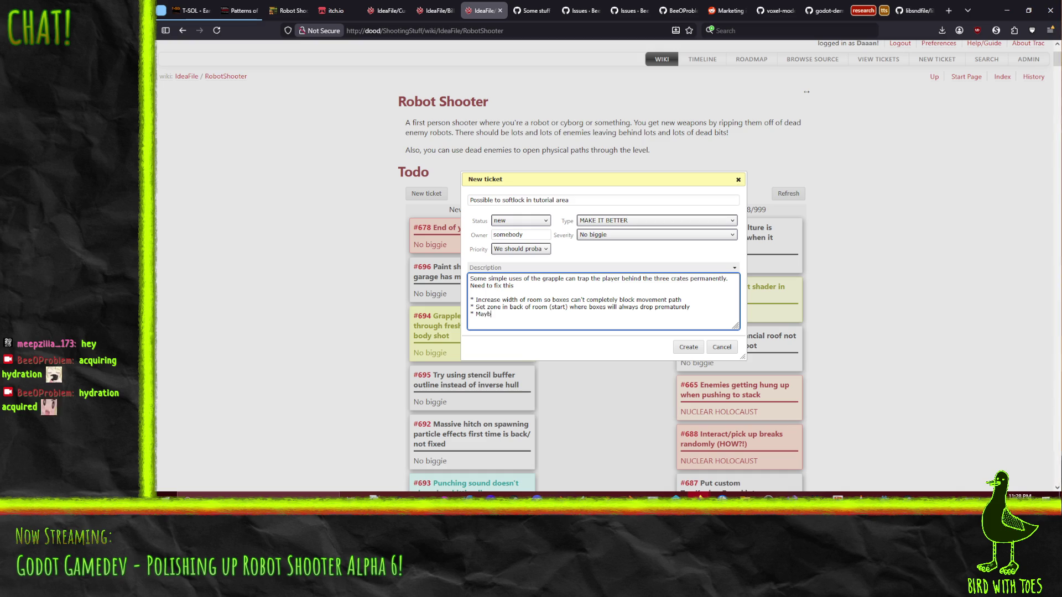
text(e make p)
text(oxes slowly pushable afterthey're grappled)
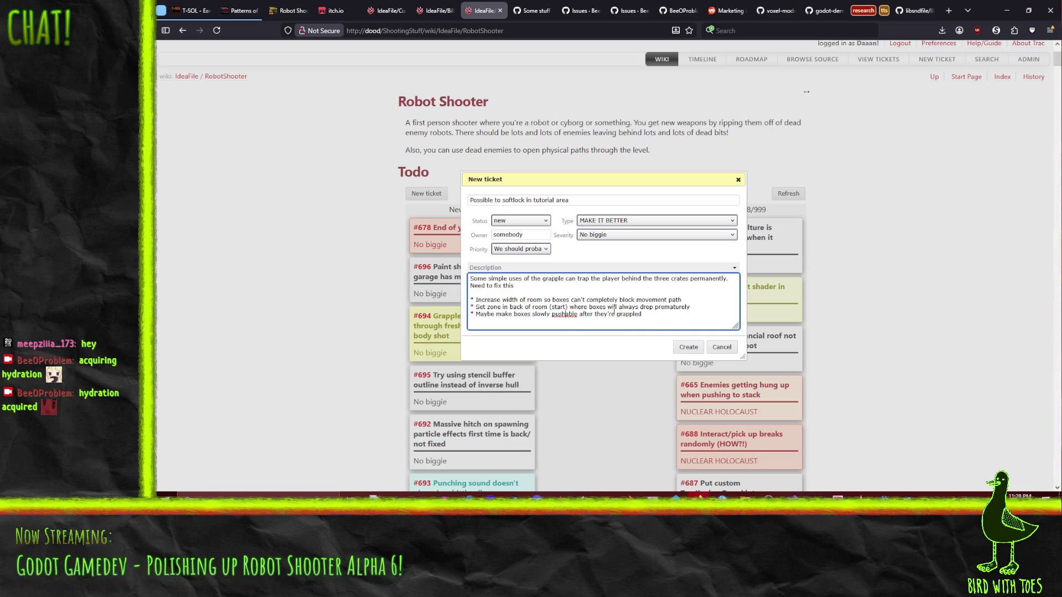
click(690, 353)
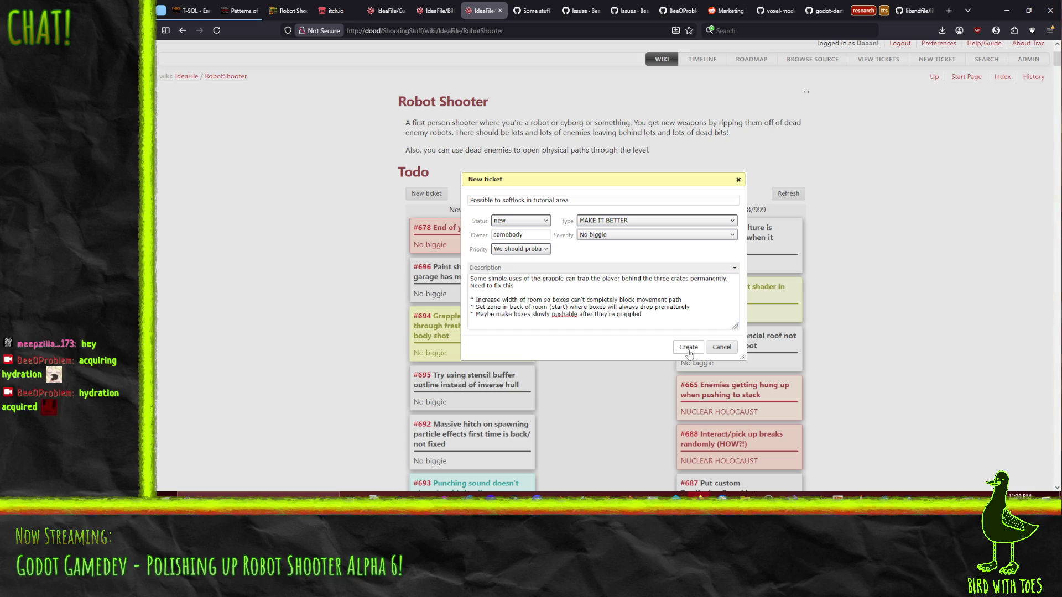
click(648, 315)
text(()
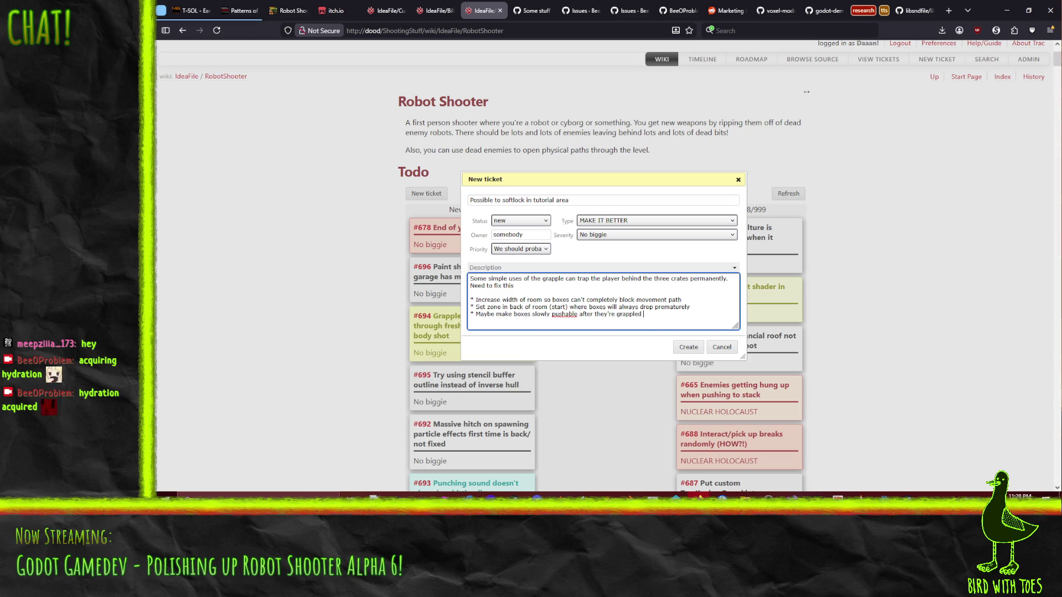
text(prefer not t)
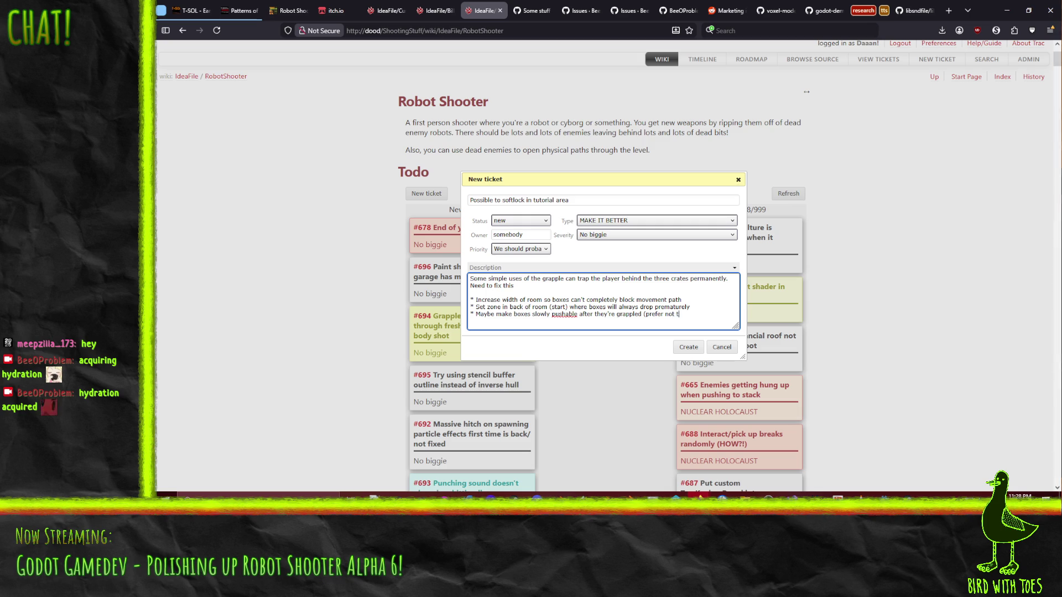
text(o so they're co)
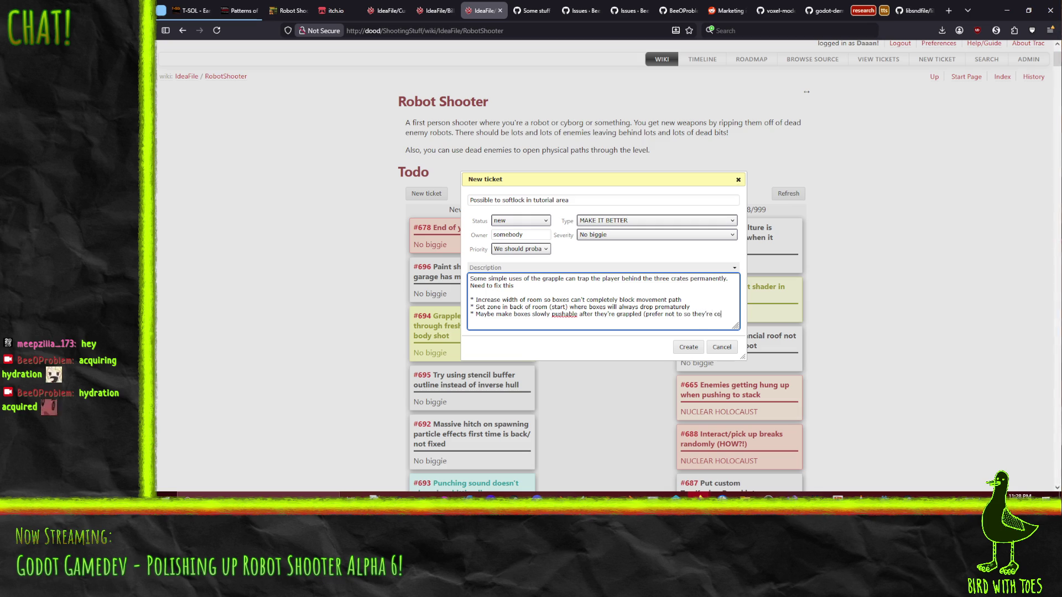
text(nsisteny)
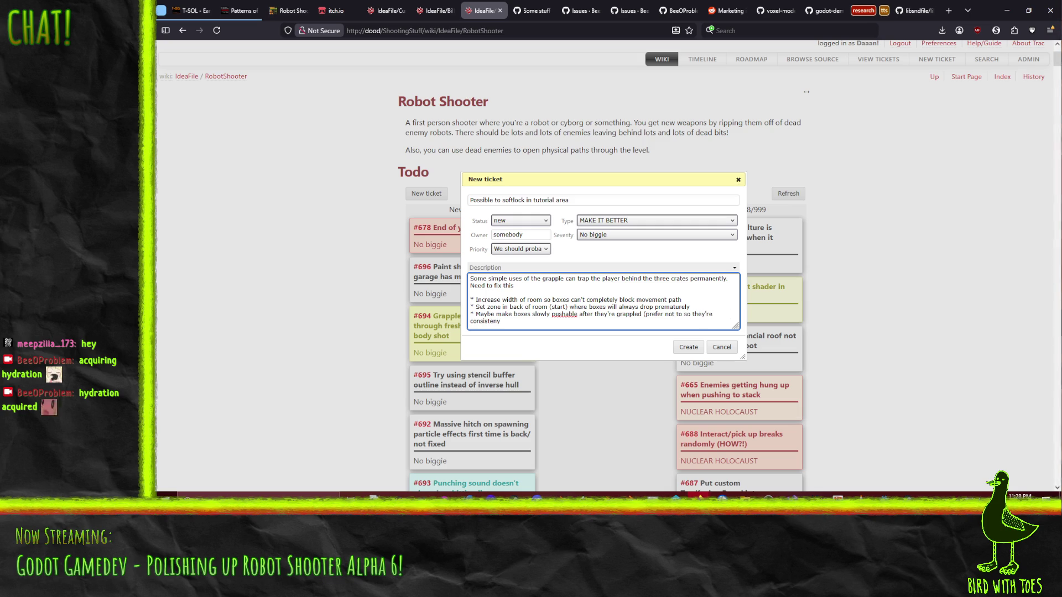
key(BackSpace)
text(t with n)
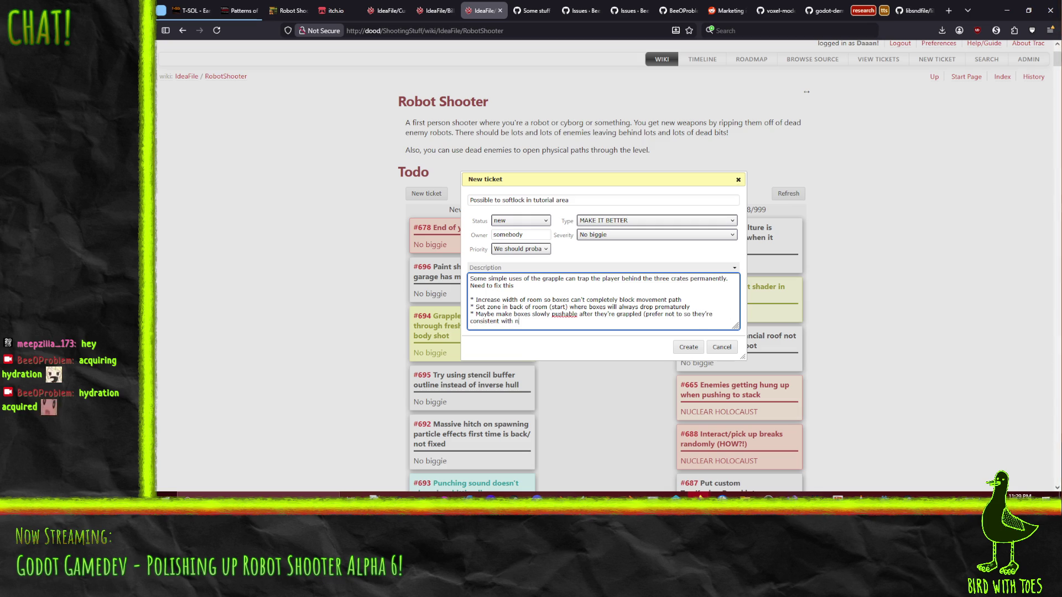
text(ormal props)
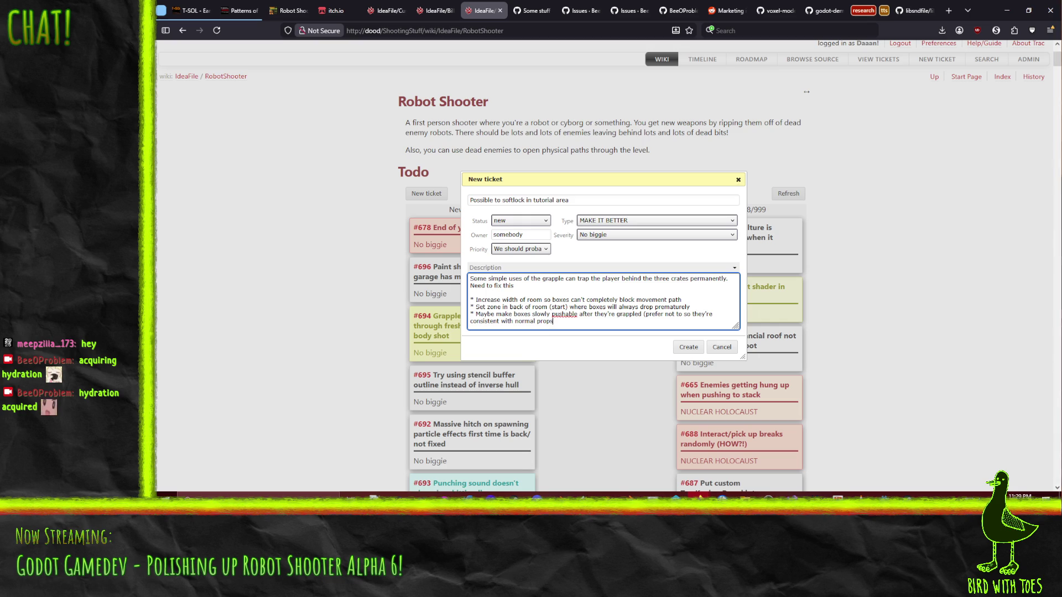
text( which frf)
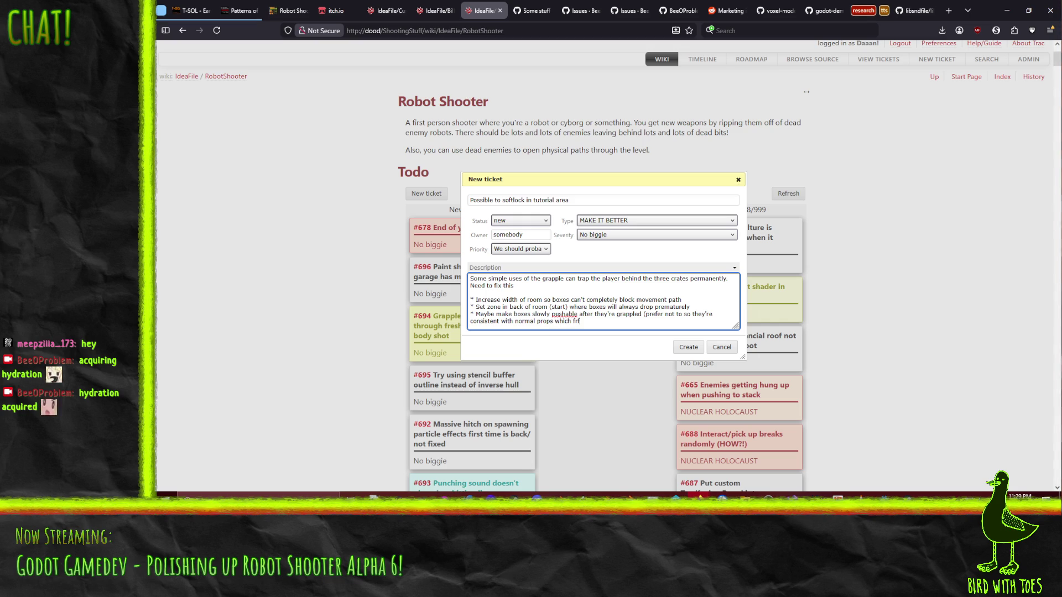
key(BackSpace)
key(BackSpace)
key(BackSpace)
text(reeze))
click(686, 348)
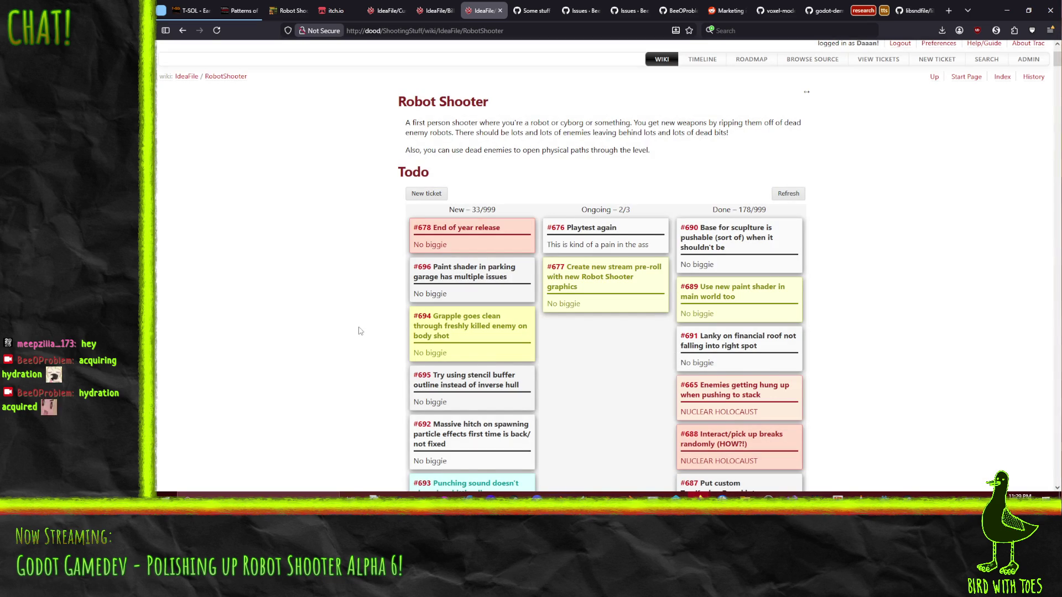
- Reload the board and start a BROKEN STUFF ticket titled 'FIX THE STUPID CACHE IN THE KANBAN BOARD'
click(216, 31)
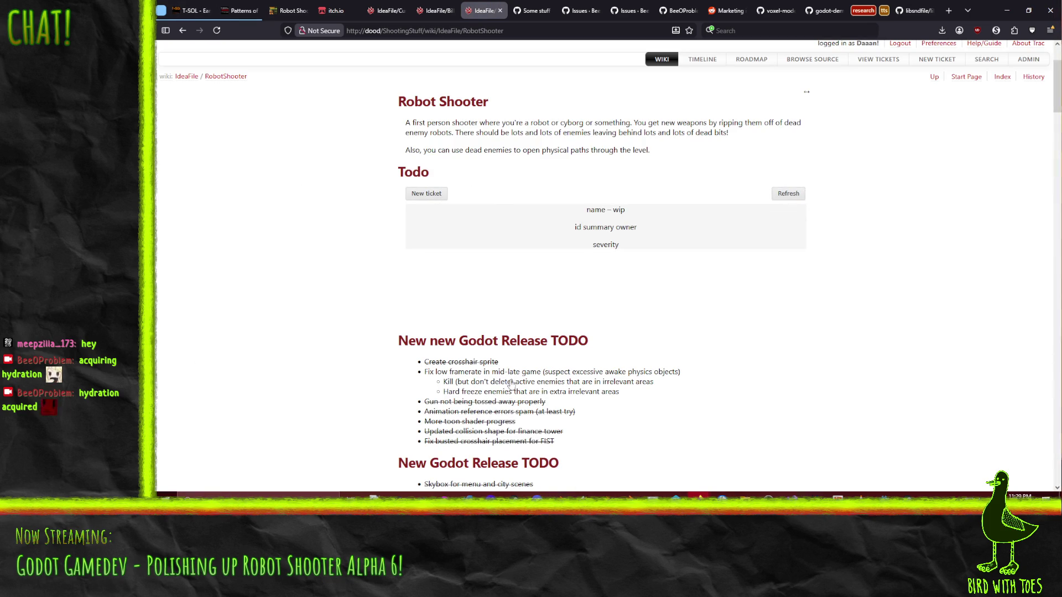
click(413, 197)
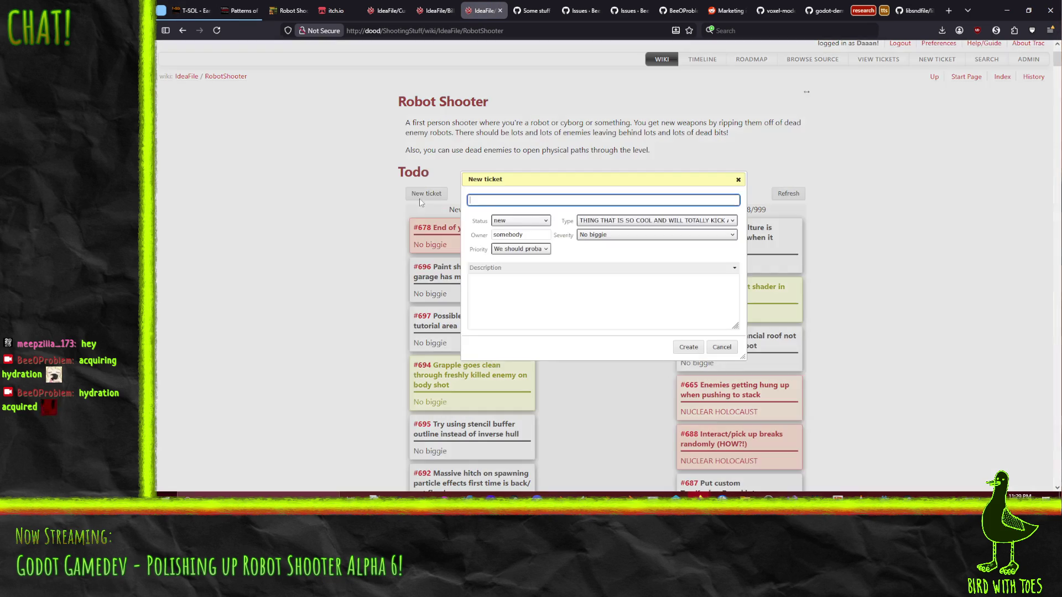
text(FIX THE STUP)
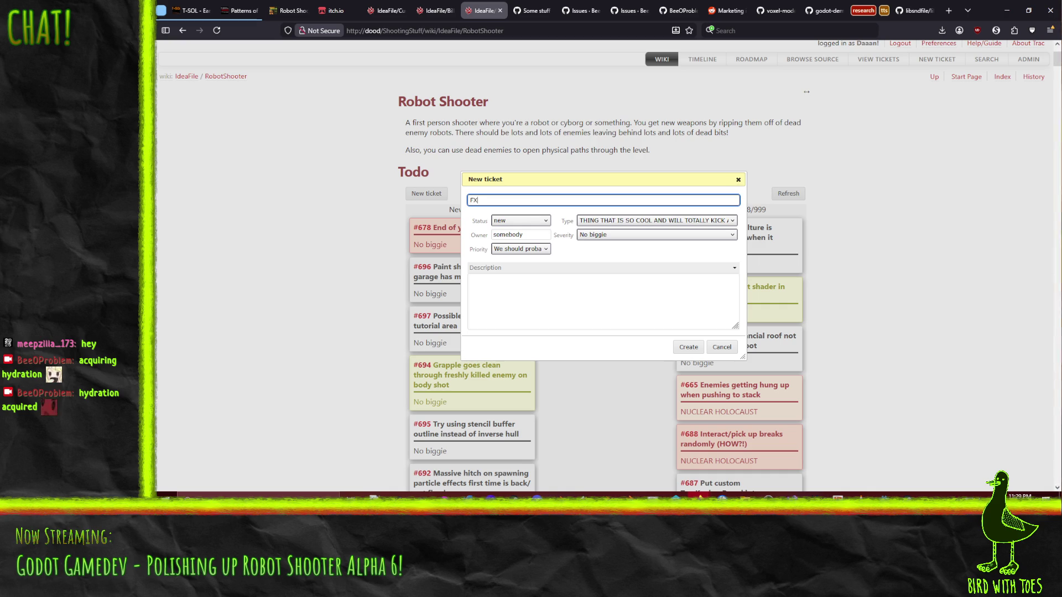
text(ID CA)
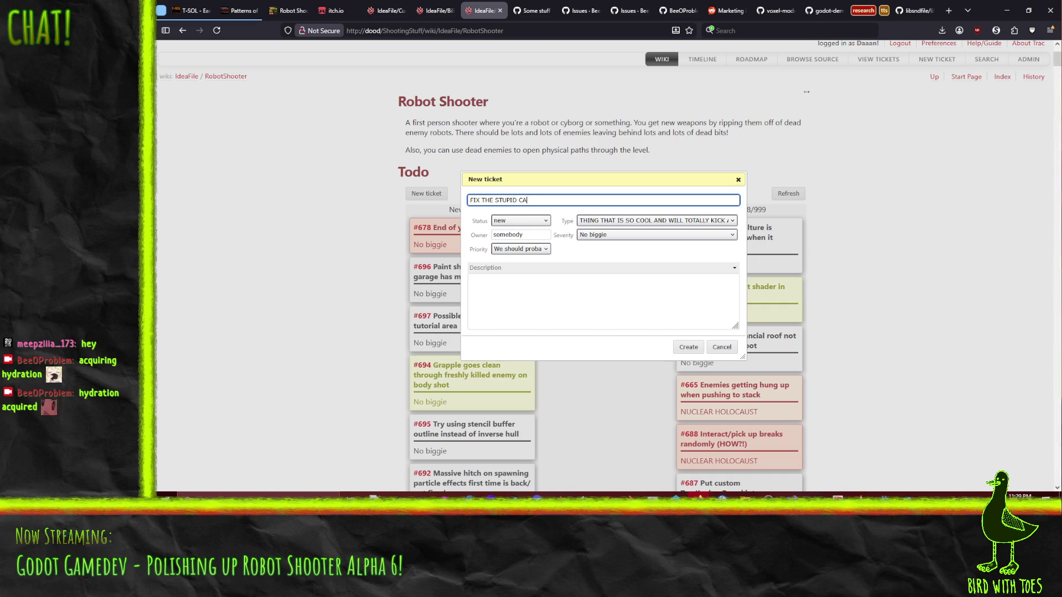
text(CHE IN THE )
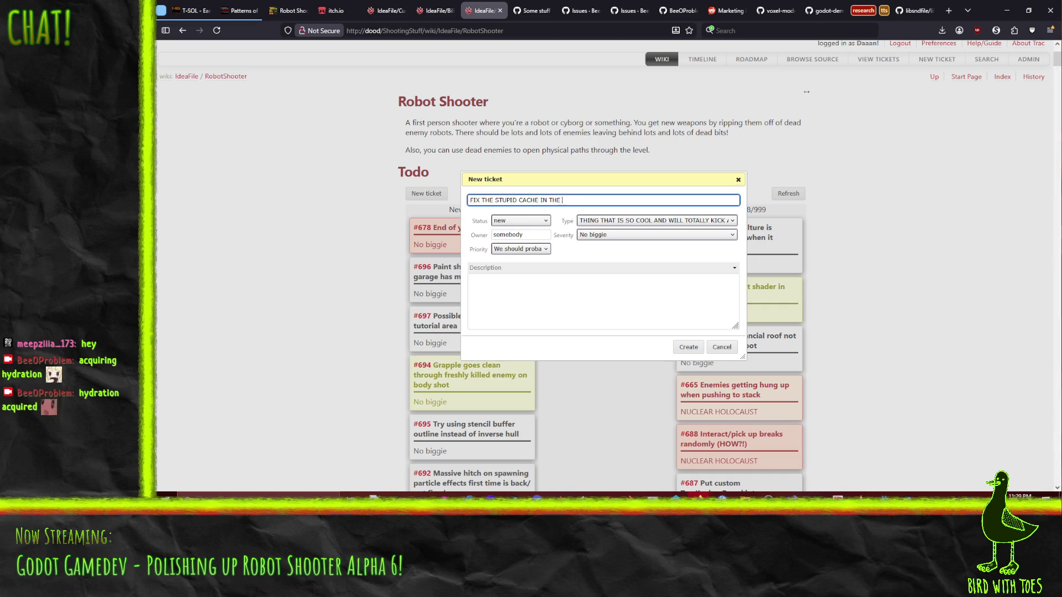
text(KANBAN BOARD)
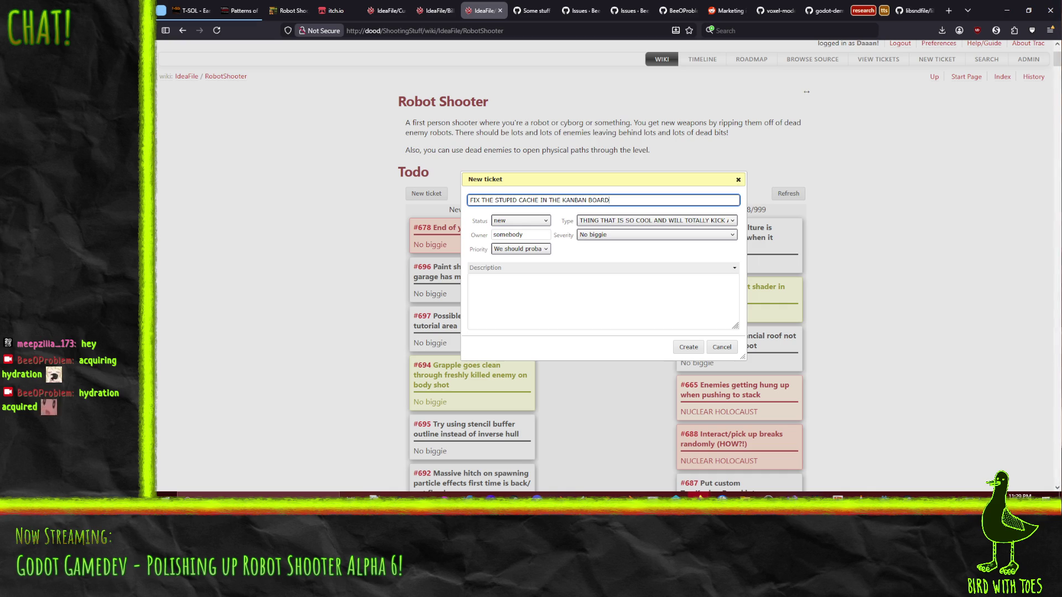
click(630, 223)
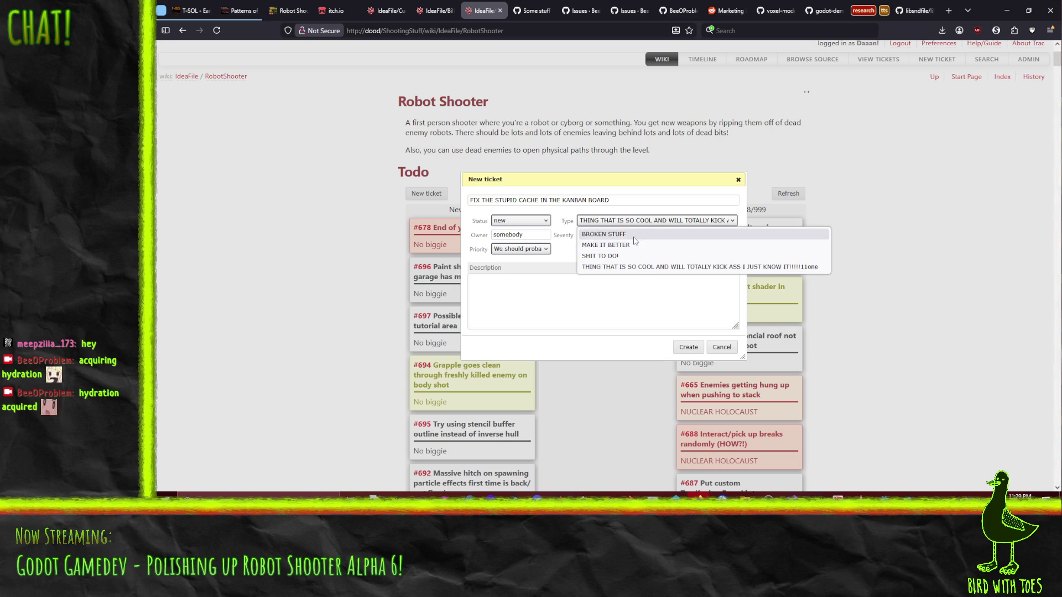
click(604, 234)
- Set priority OH GOD ITS ON FIRE! and severity NUCLEAR HOLOCAUST, create it, and move #698 up the New column
click(528, 250)
click(532, 264)
click(609, 235)
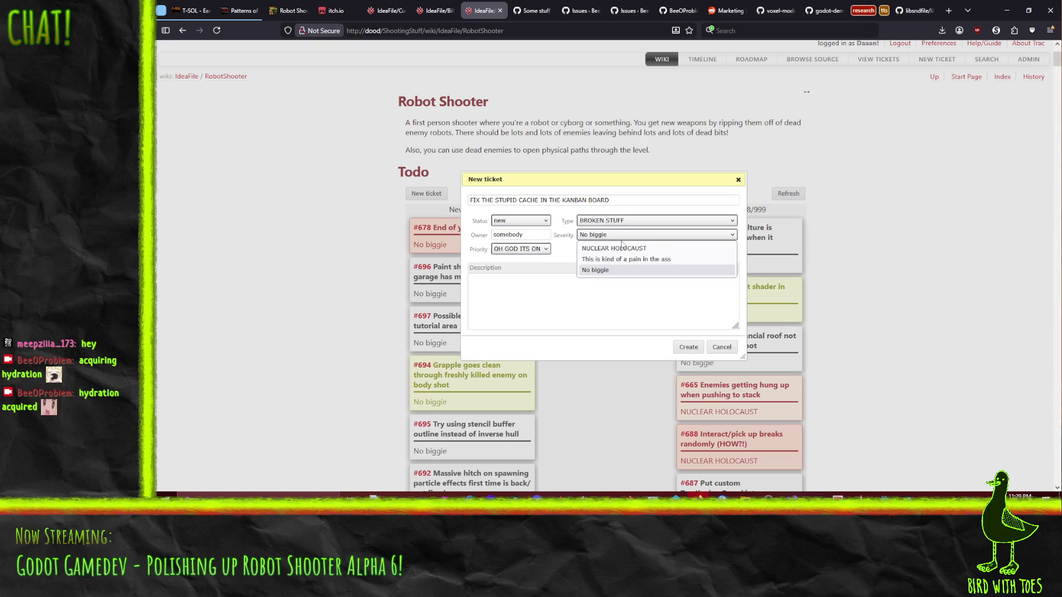
click(606, 250)
click(688, 349)
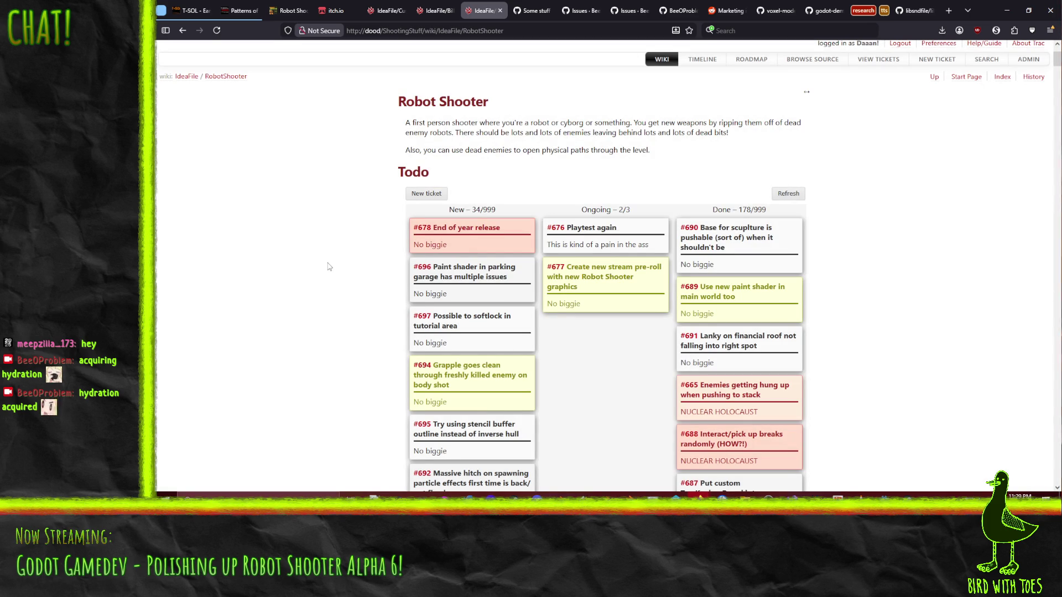
mouse_move(485, 394)
mouse_down()
mouse_move(497, 322)
mouse_move(489, 258)
mouse_up()
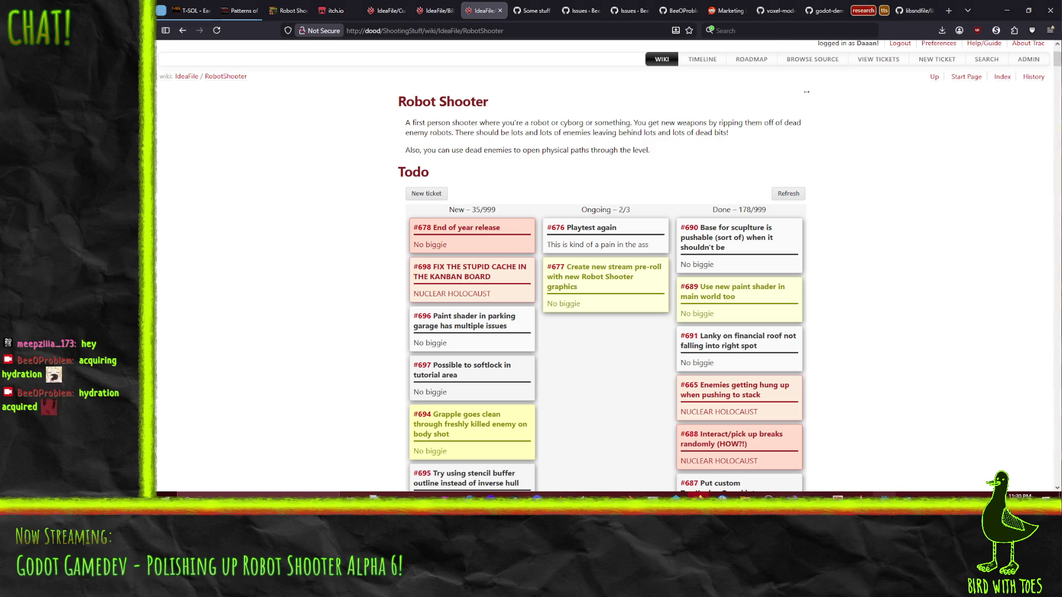
click(884, 494)
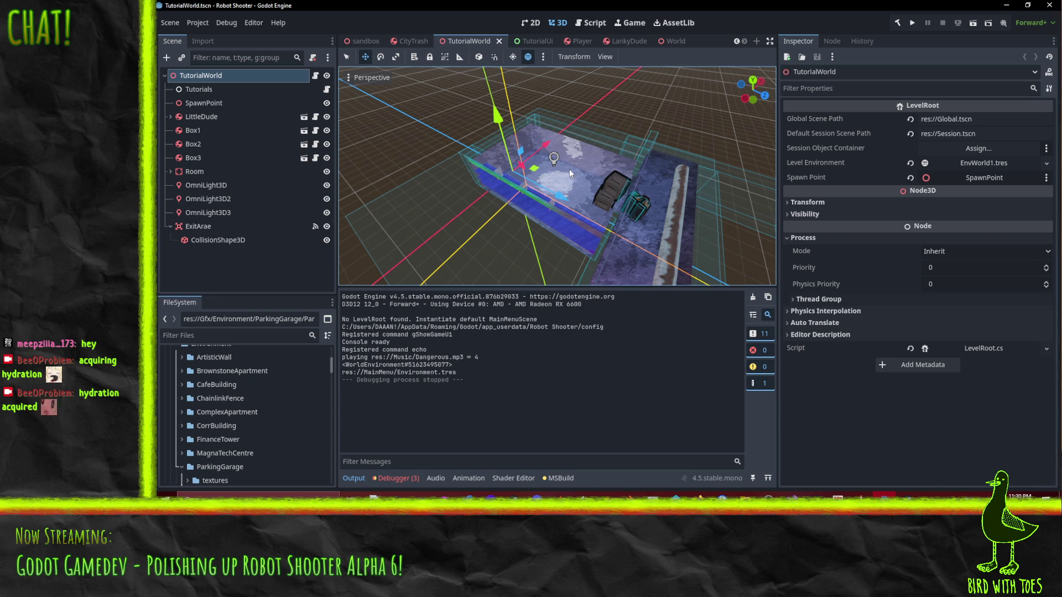
- Open the Export dialog and select the Windows Release (Runnable) preset
click(202, 27)
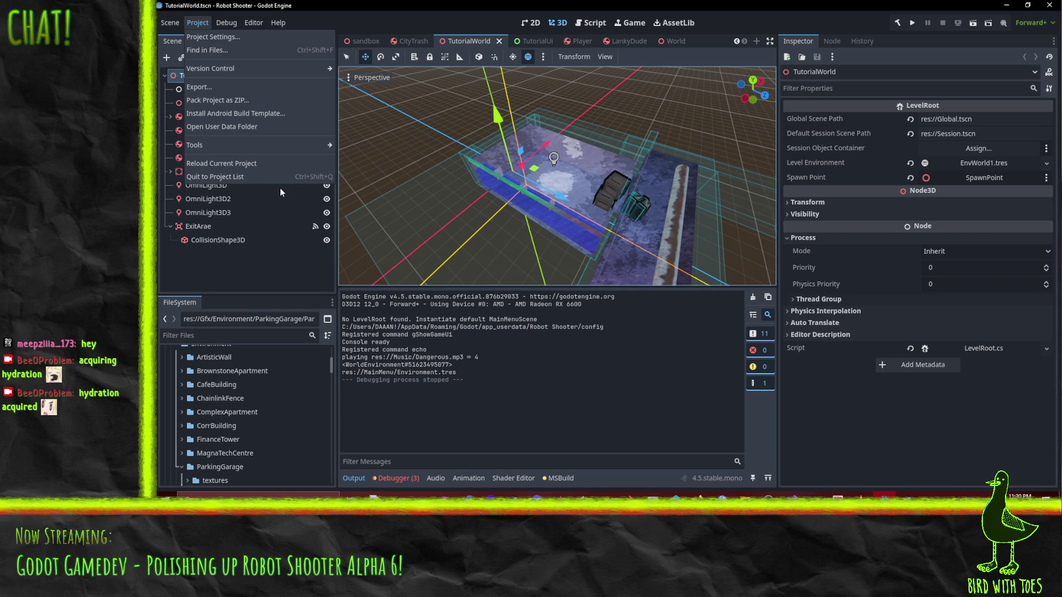
click(230, 38)
click(473, 464)
click(198, 23)
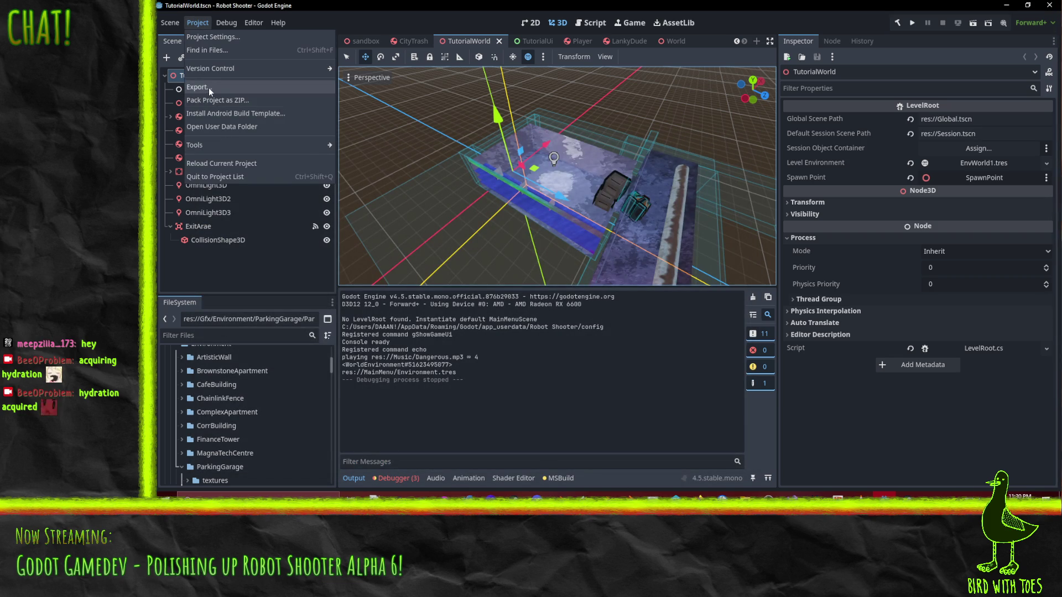
click(209, 88)
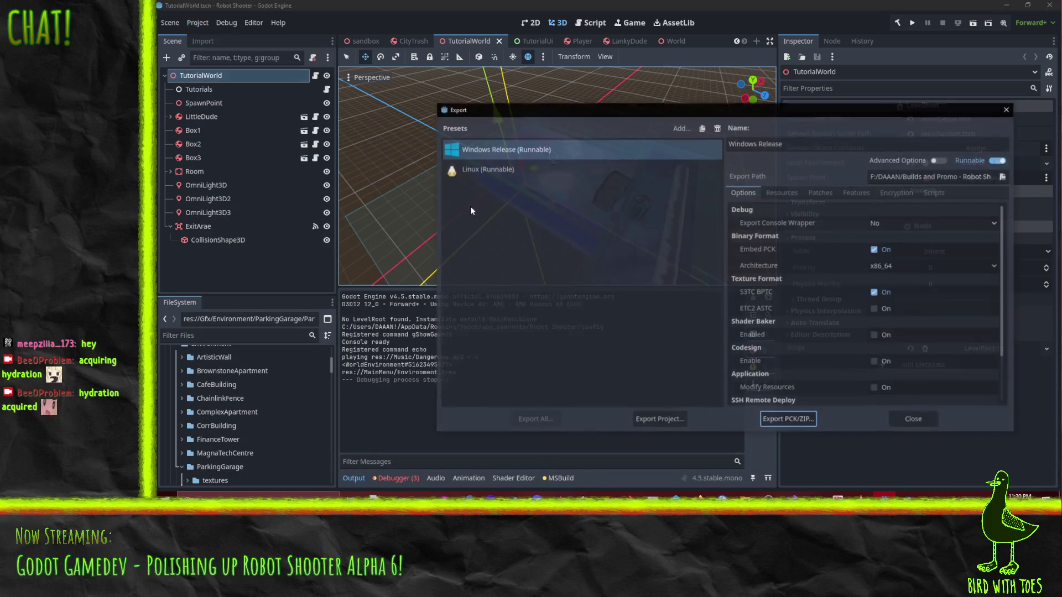
click(491, 170)
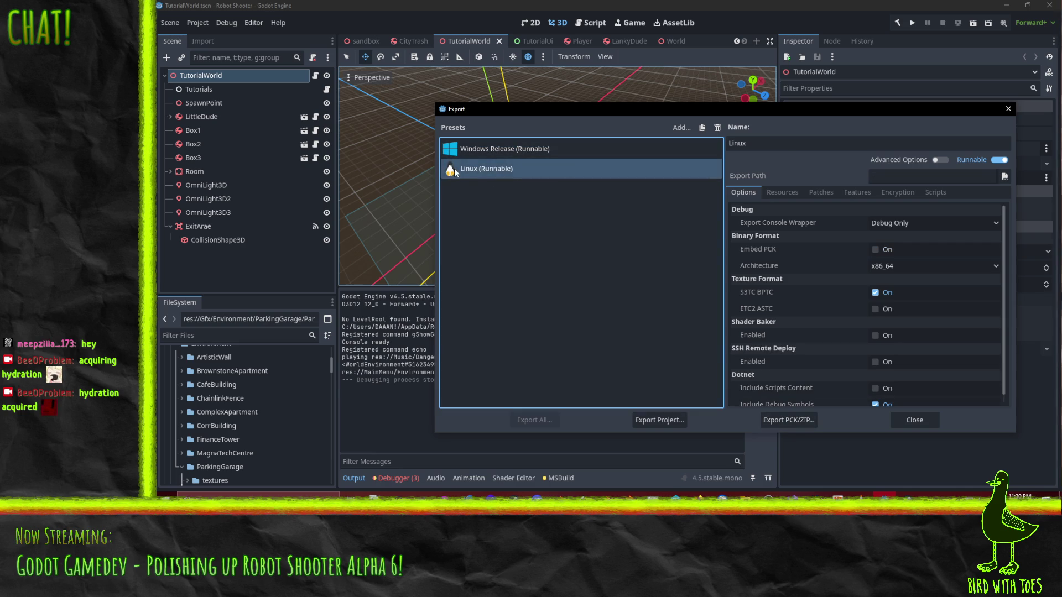
click(496, 155)
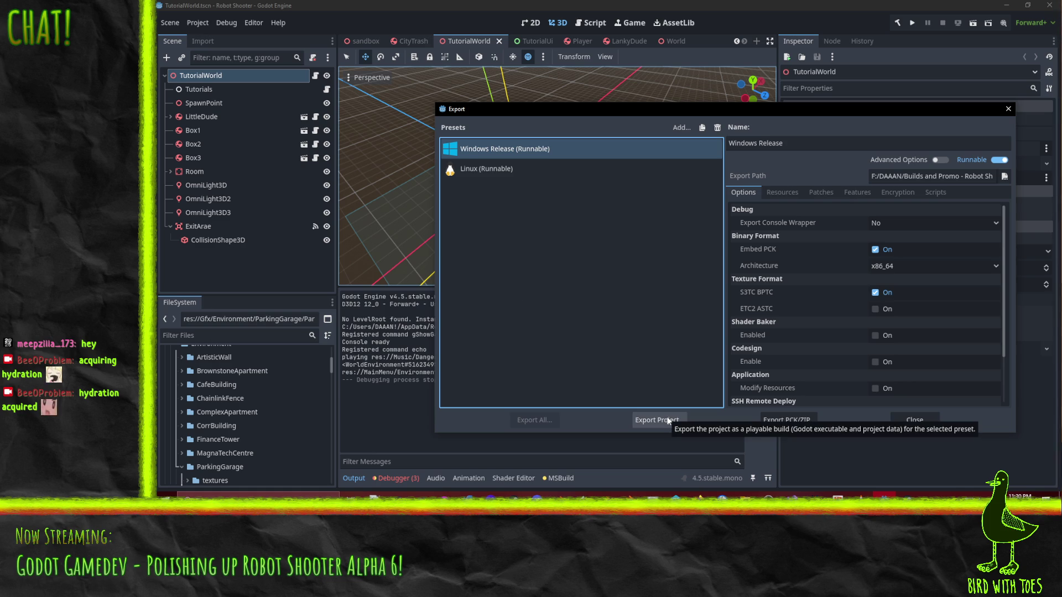
- Export the Windows Release build as RobotShooter.exe, overwriting the existing file
mouse_move(755, 332)
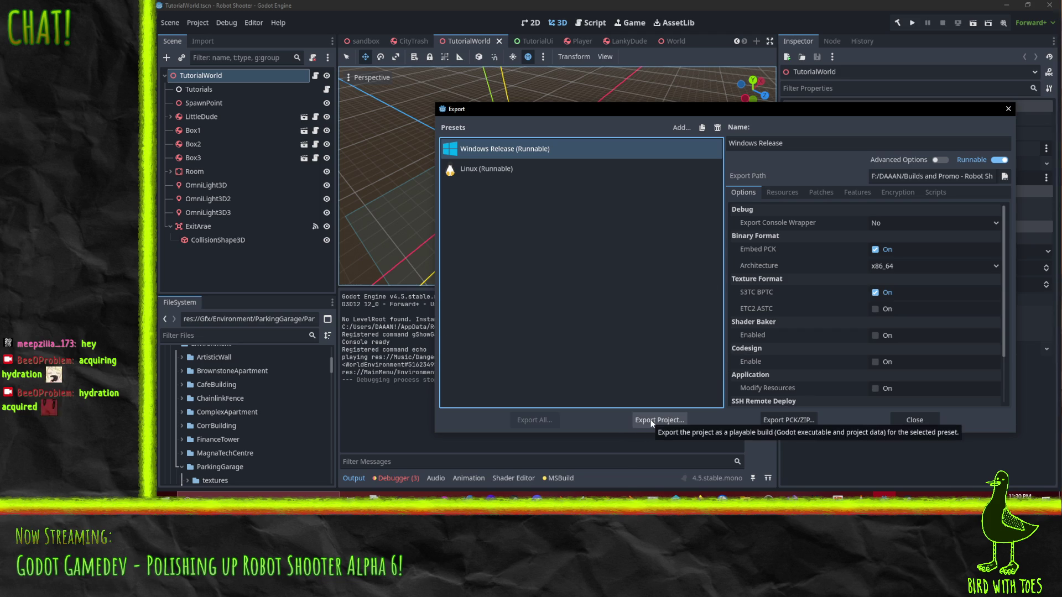
click(943, 159)
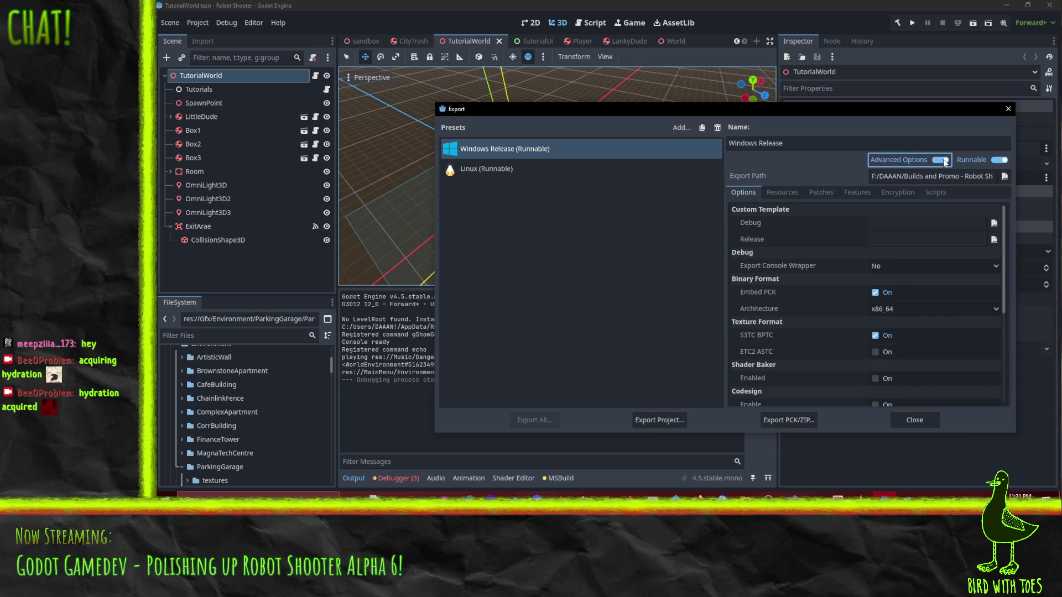
click(940, 160)
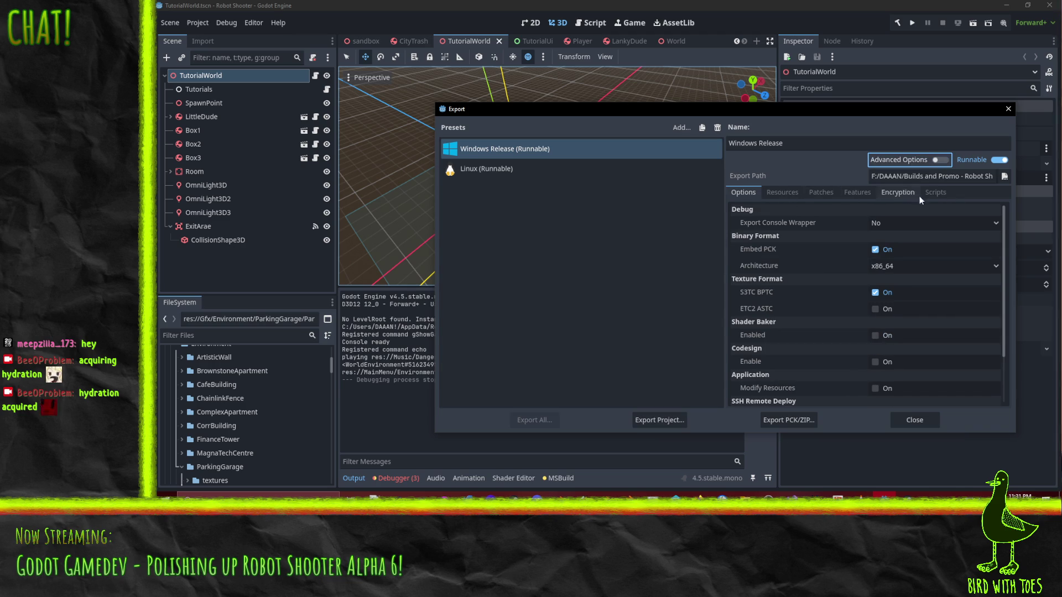
click(657, 422)
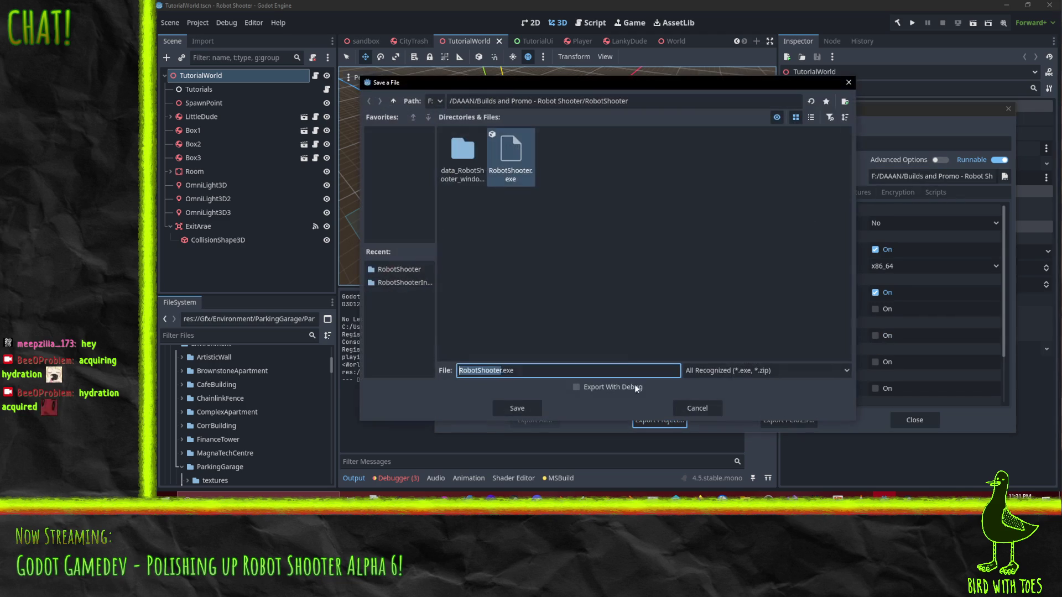
click(518, 410)
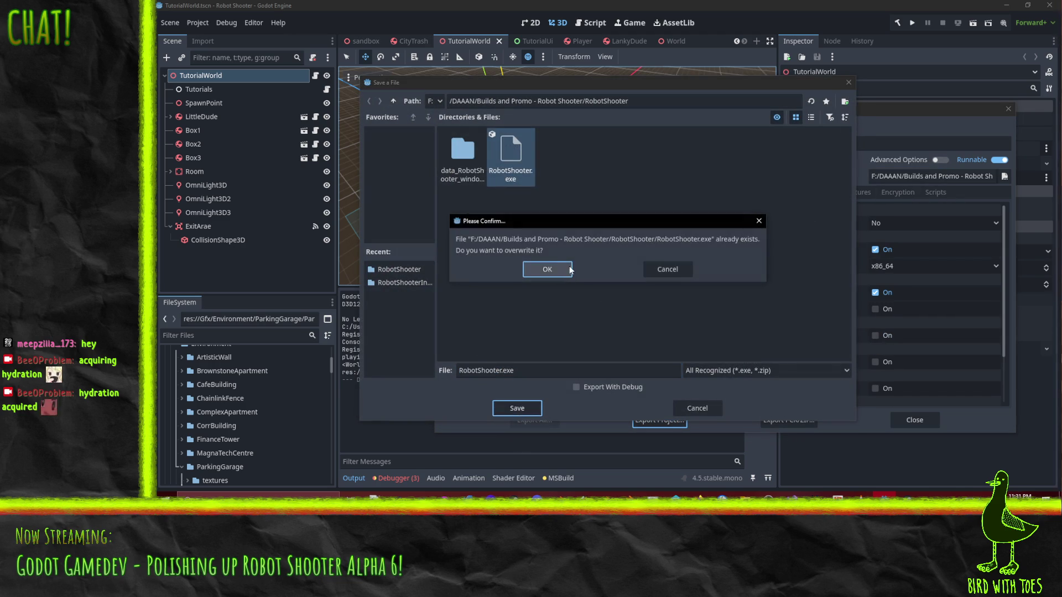
click(560, 270)
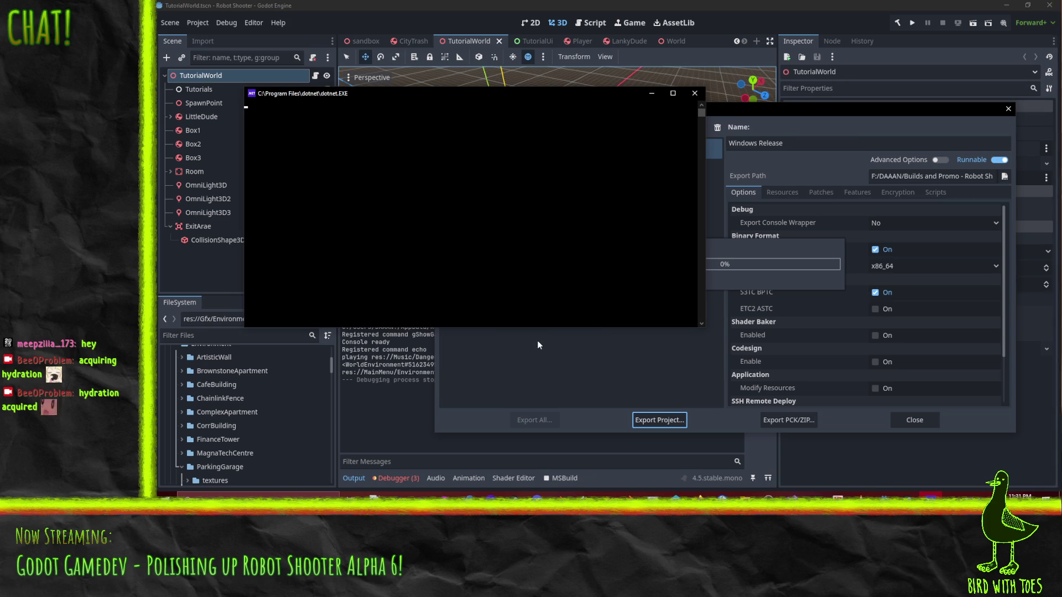
mouse_move(698, 496)
click(624, 470)
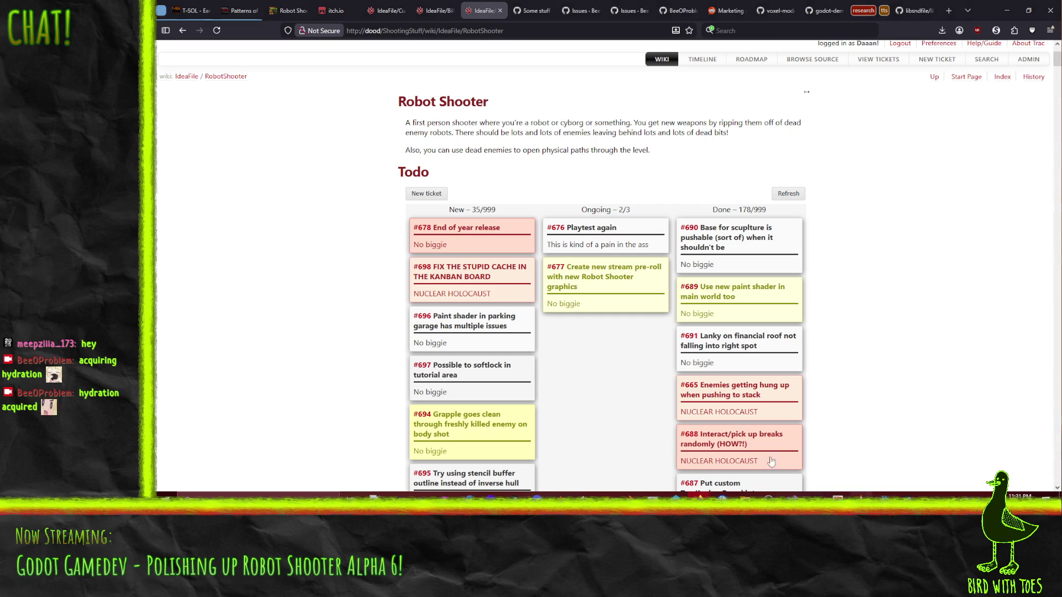
- Back in Godot, close the Export dialog and bring up the builds folder containing RobotShooter.exe
click(1009, 11)
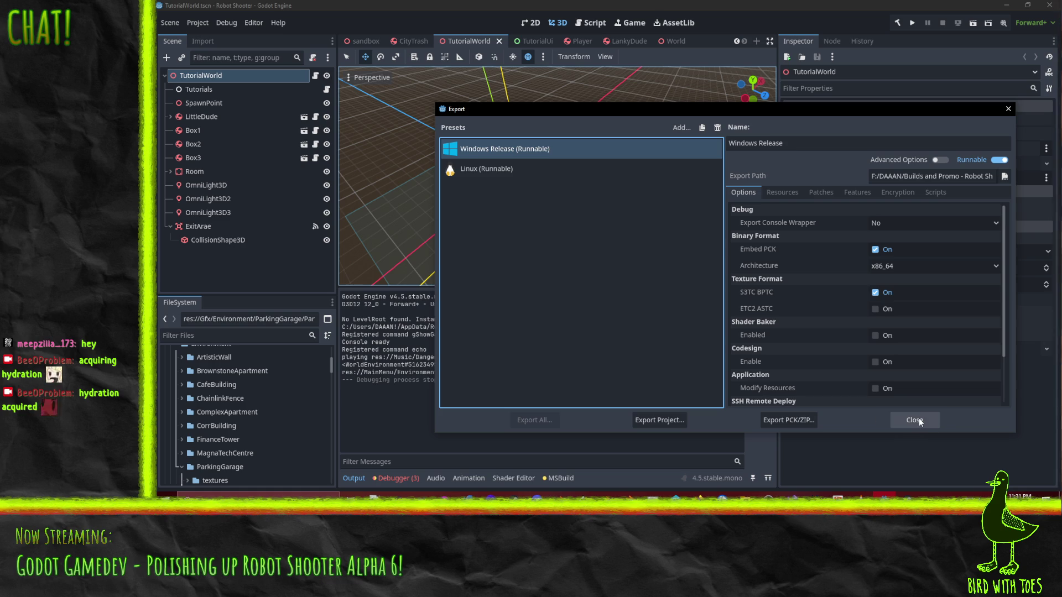
scroll(869, 378, down, 2)
scroll(869, 379, down, 1)
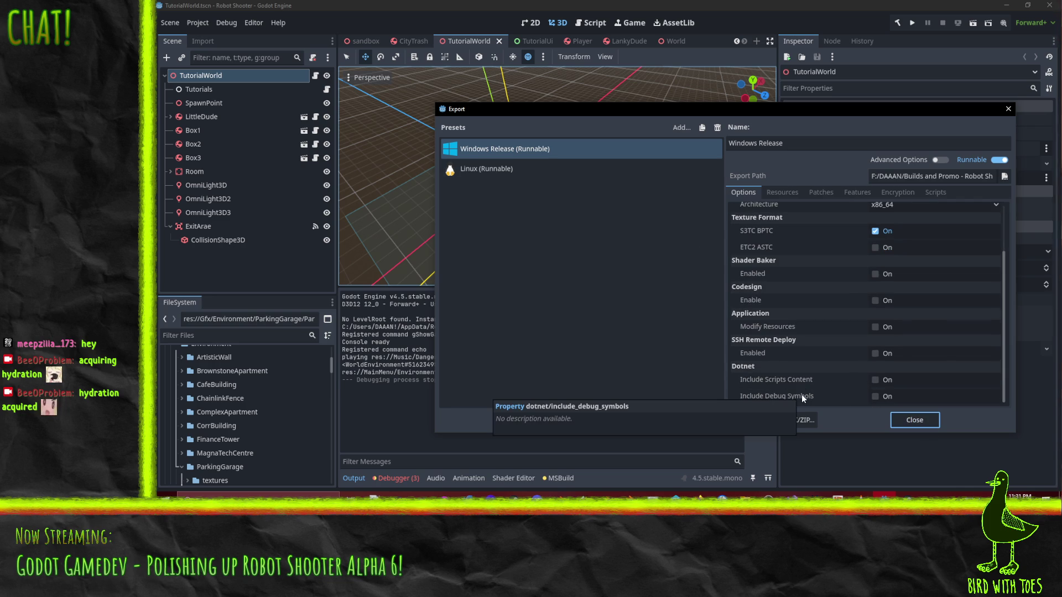
click(912, 422)
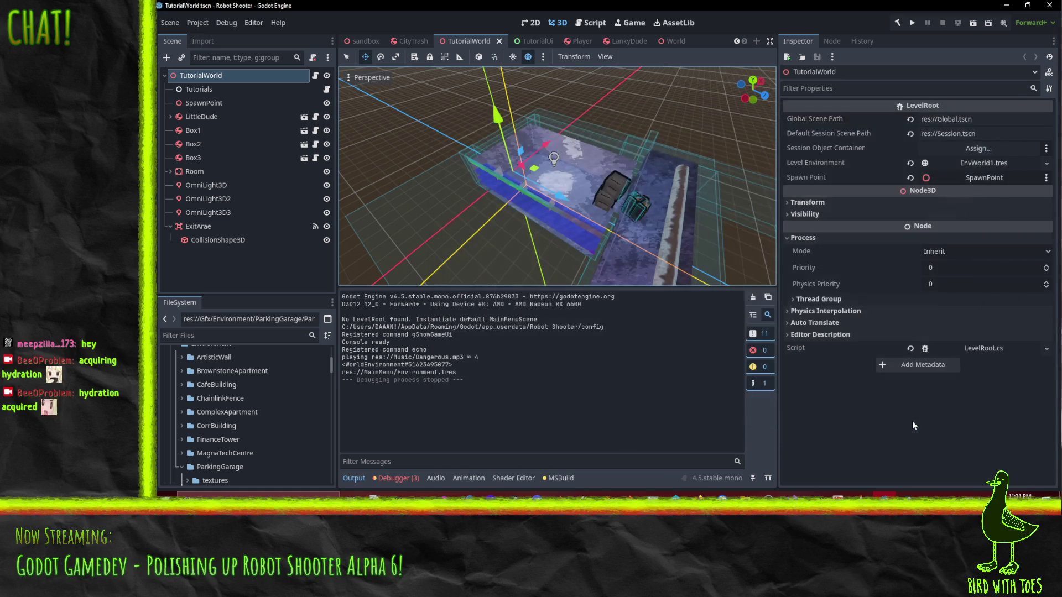
click(745, 494)
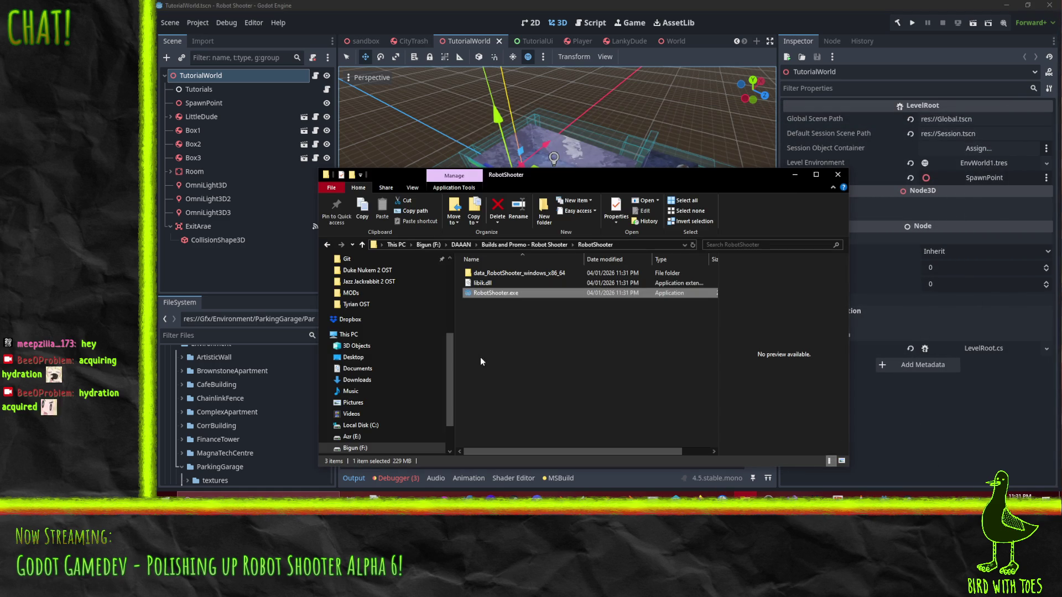
- Launch the exported RobotShooter.exe from the build folder to reach its title screen
click(489, 362)
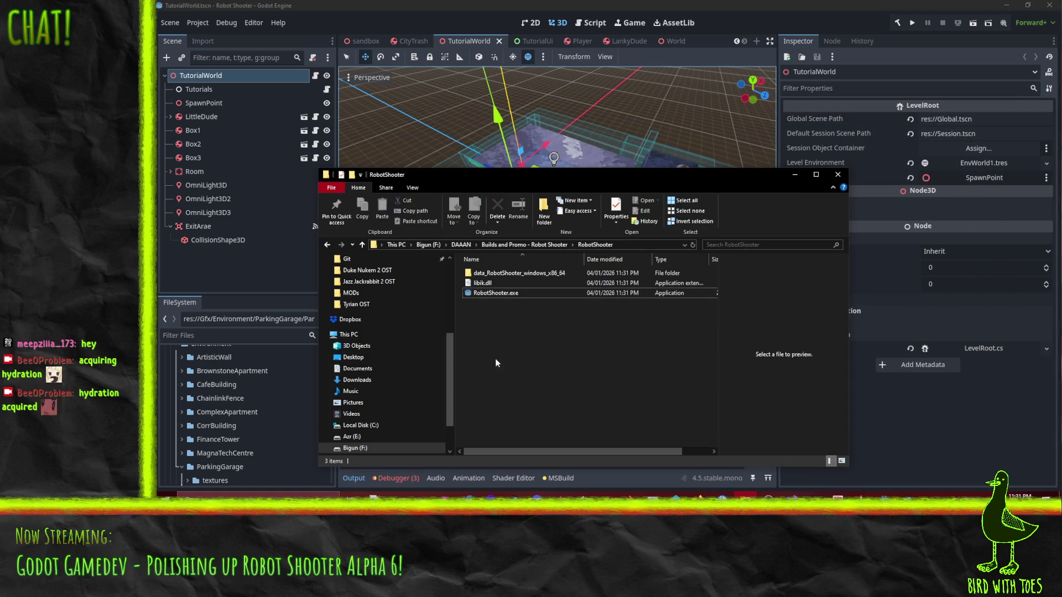
double_click(490, 293)
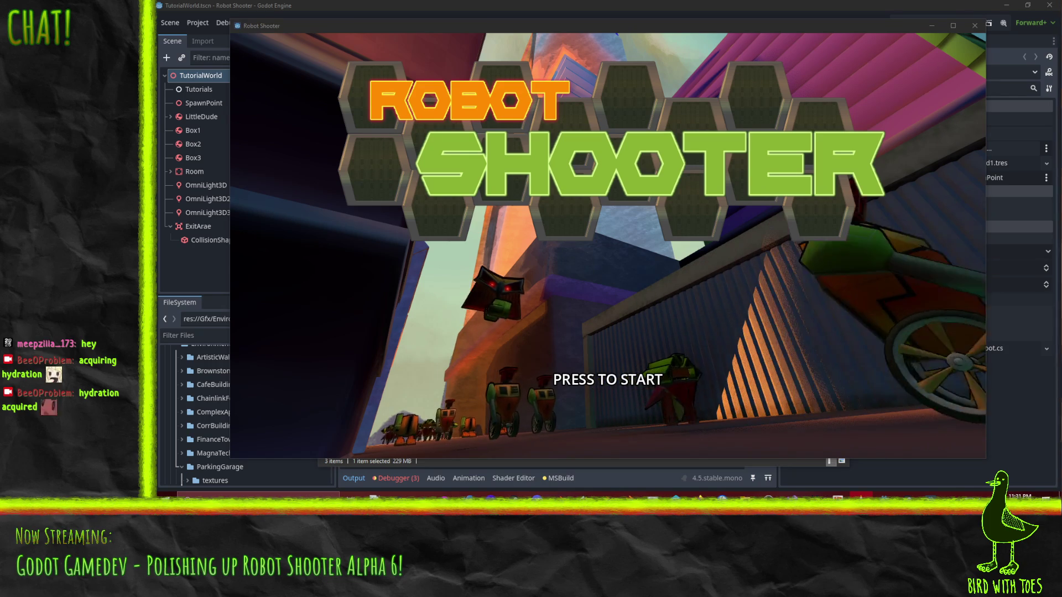
- Start the game, then in pause Settings enable Full Screen and set Music volume to 20
click(664, 387)
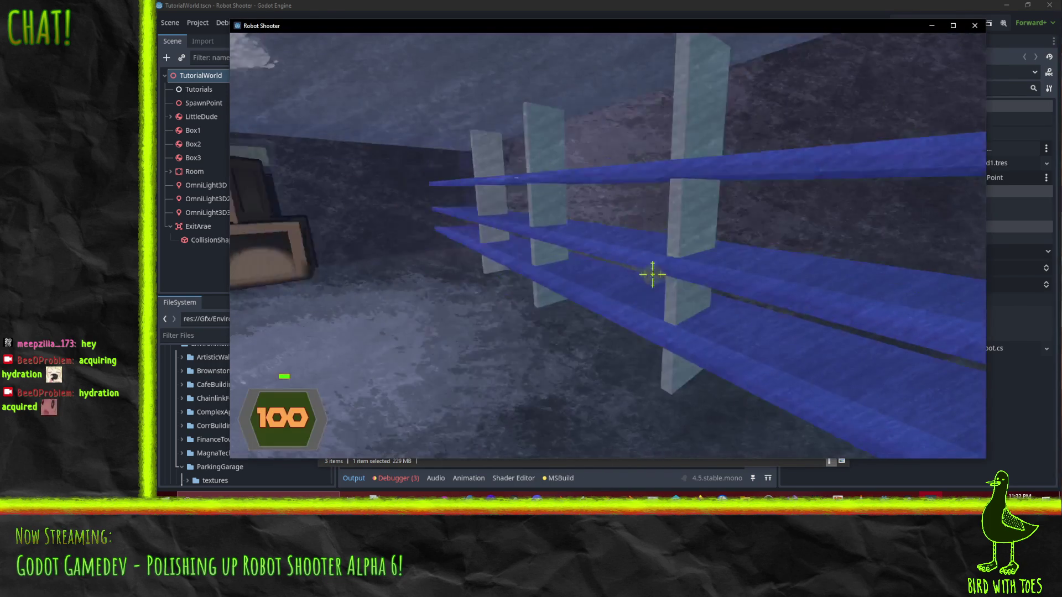
key(Escape)
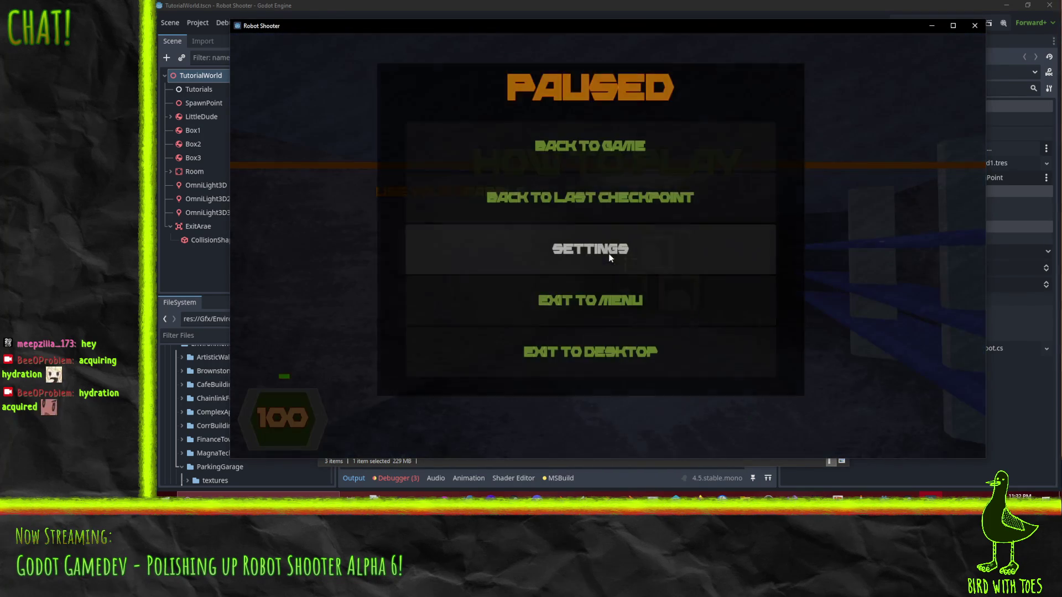
click(612, 270)
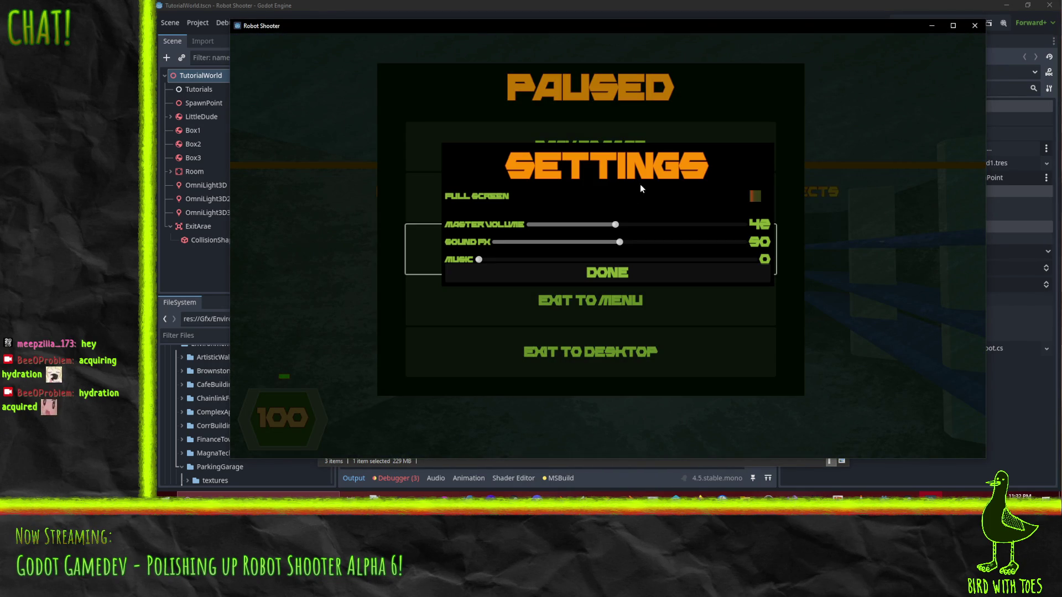
click(755, 196)
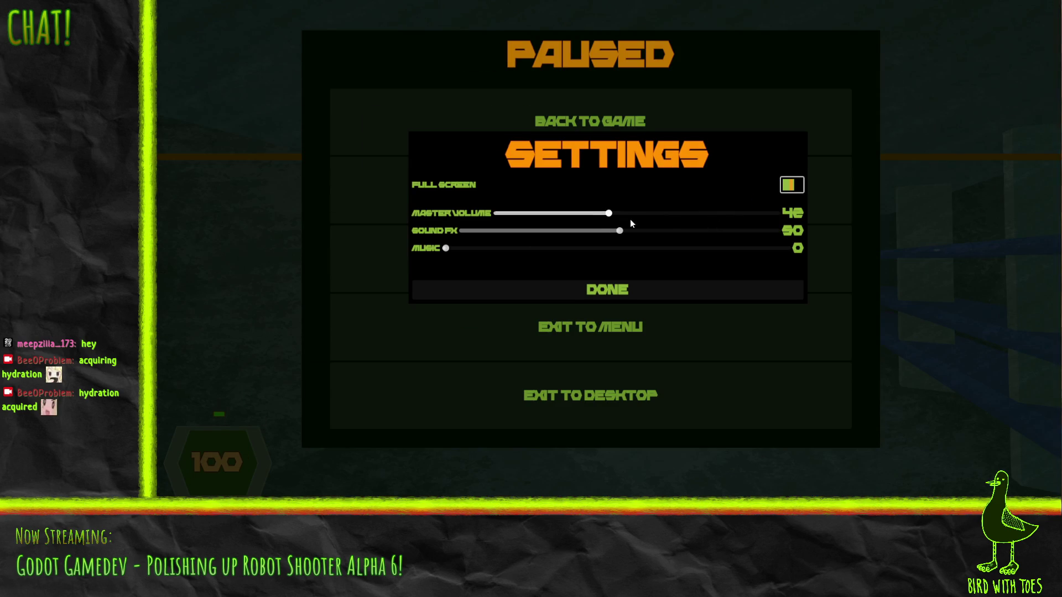
mouse_move(451, 248)
mouse_down()
mouse_move(513, 249)
mouse_move(496, 248)
mouse_up()
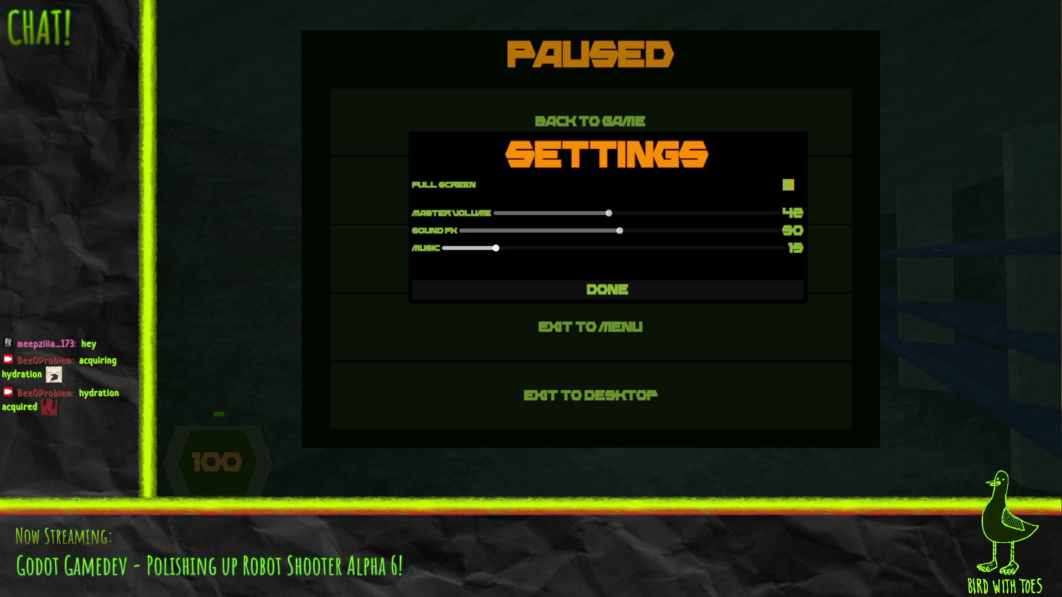
drag(496, 249, 513, 250)
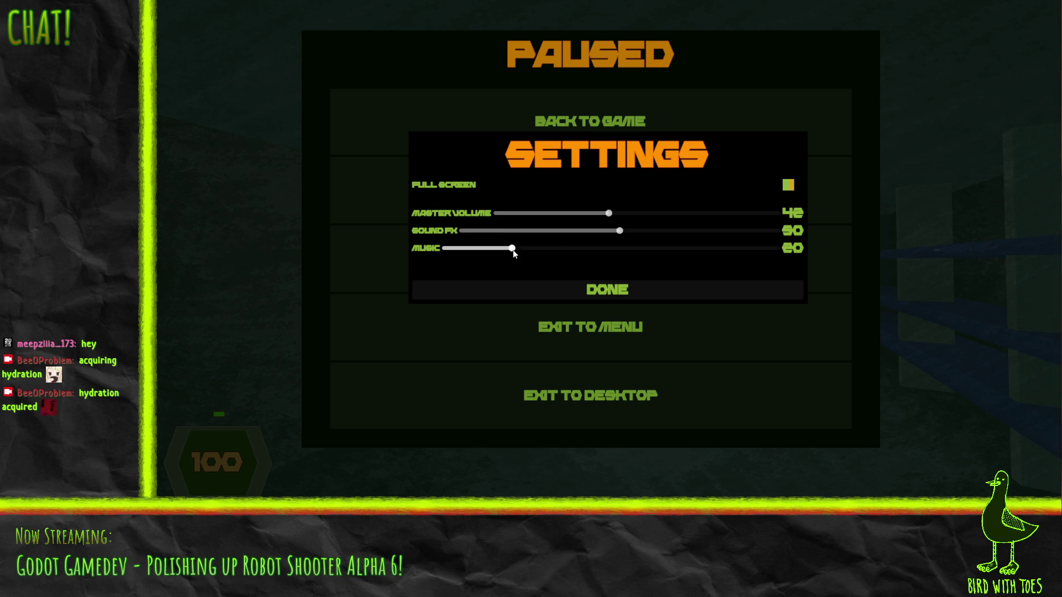
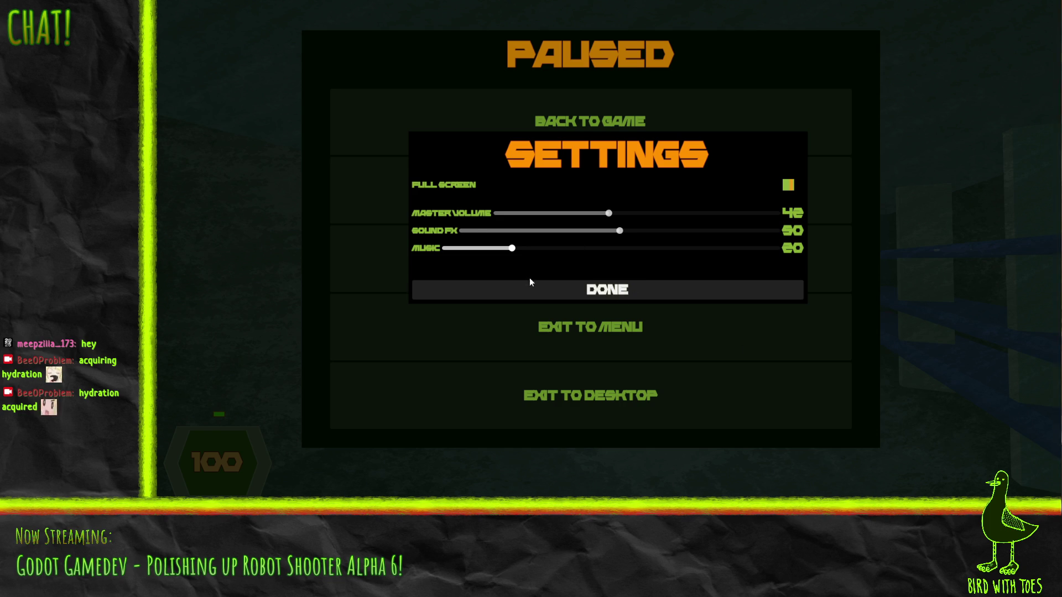
- Adjust the Master Volume and Music sliders in Settings, then resume play and shoot the crate
mouse_move(609, 213)
mouse_down()
mouse_move(640, 222)
mouse_move(616, 222)
mouse_up()
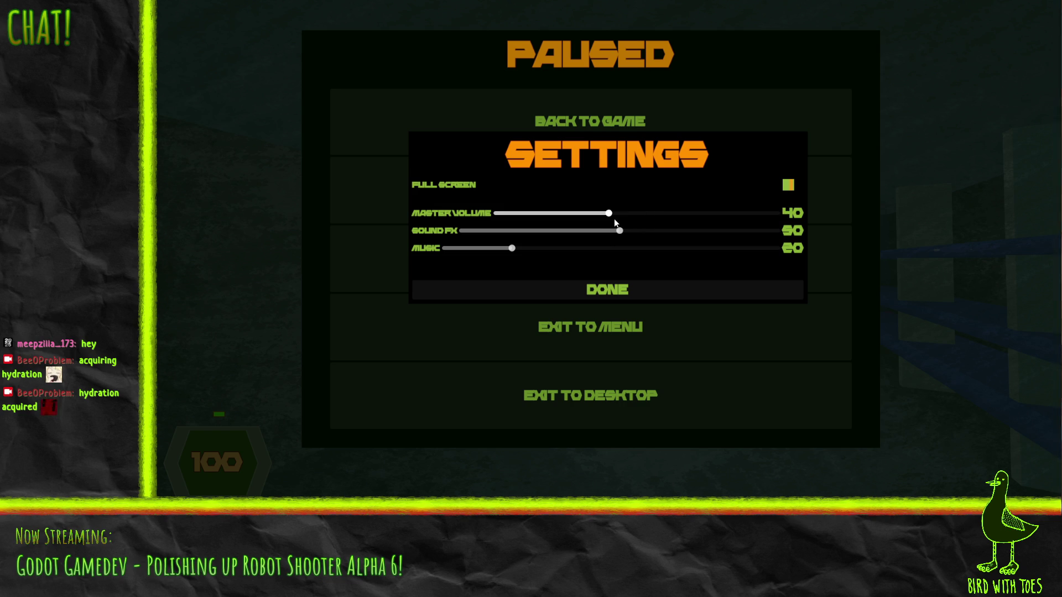
click(653, 296)
click(635, 286)
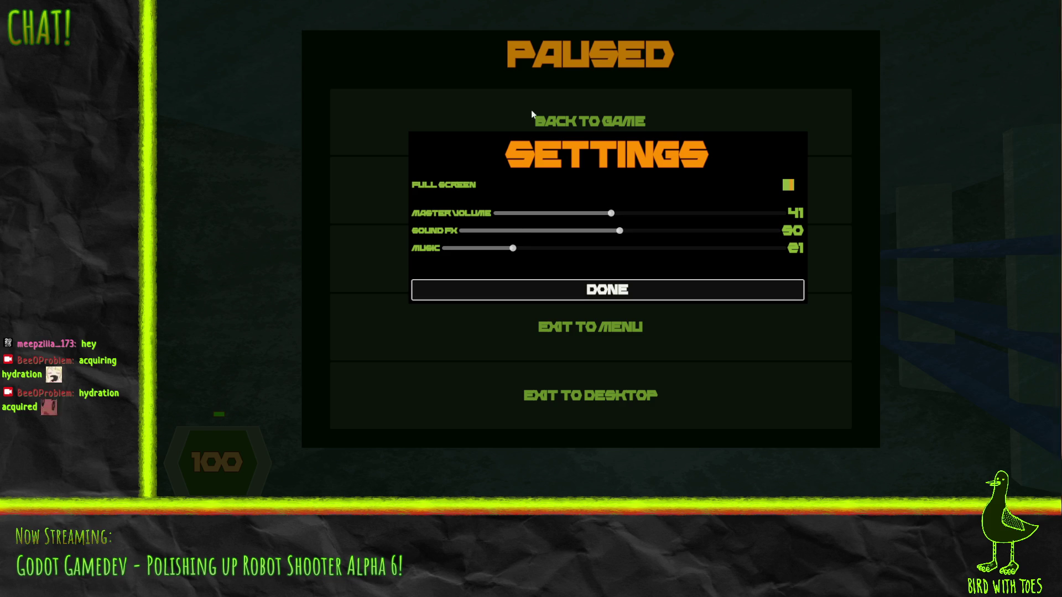
click(600, 289)
click(678, 131)
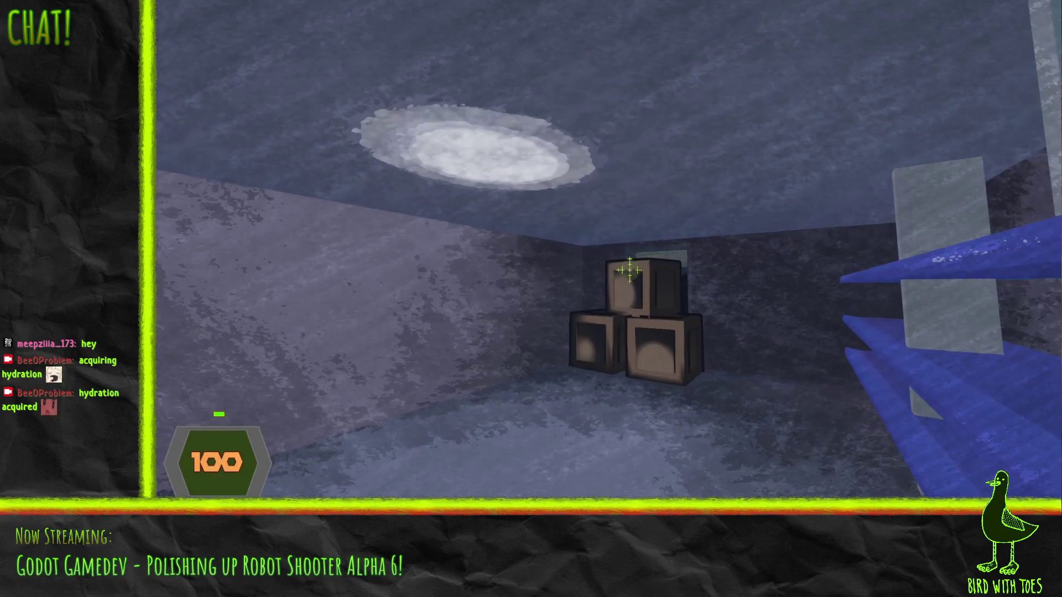
click(629, 270)
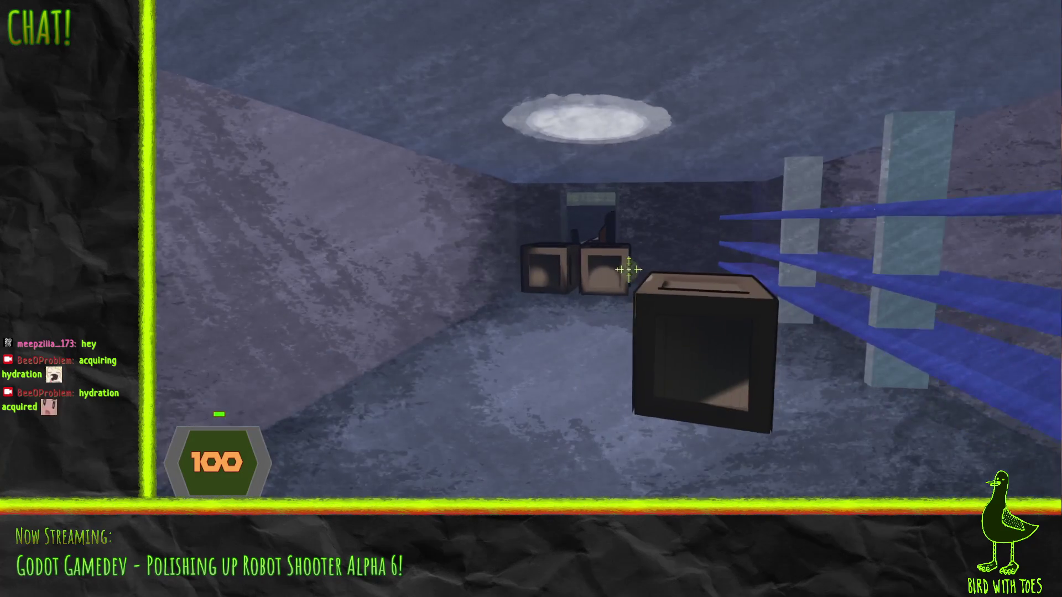
- Lower the Sound FX volume to 40 from the pause menu, then resume and fire at the crate
key(Escape)
click(603, 269)
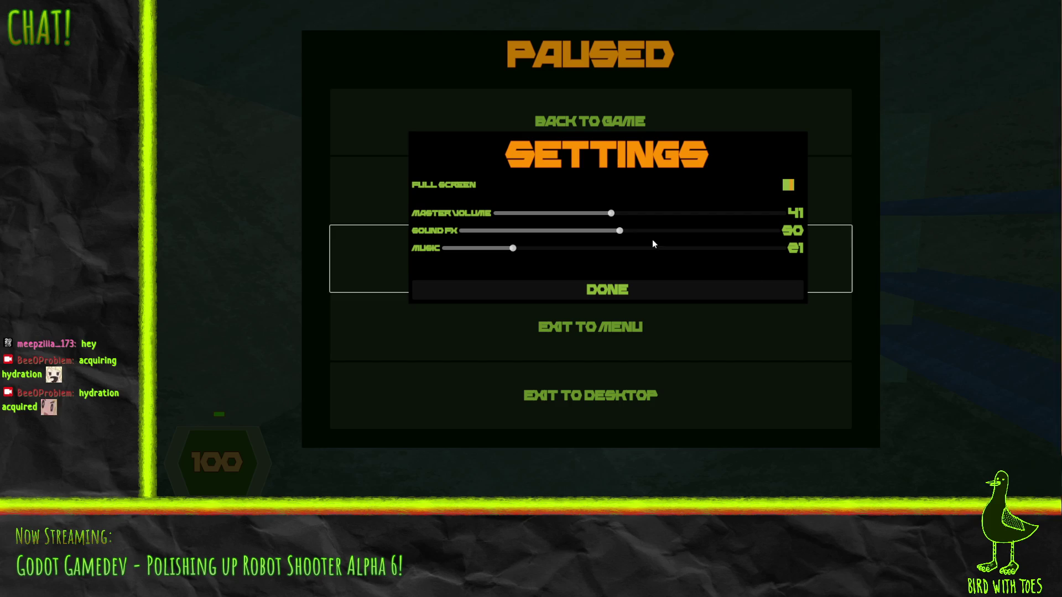
click(619, 231)
mouse_move(620, 231)
mouse_down()
mouse_move(603, 232)
mouse_move(609, 215)
mouse_move(600, 217)
mouse_up()
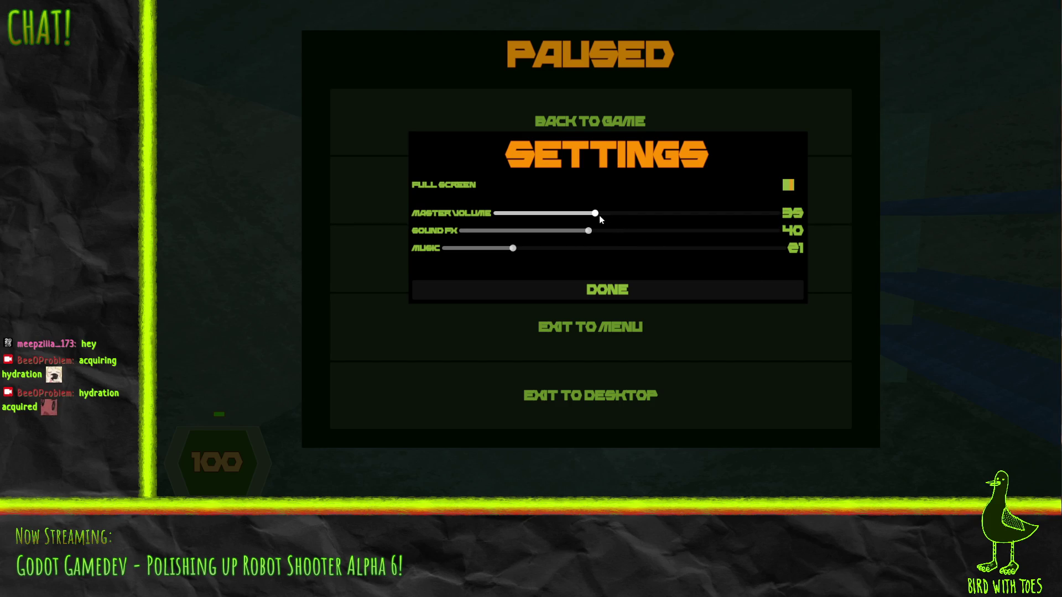
click(596, 293)
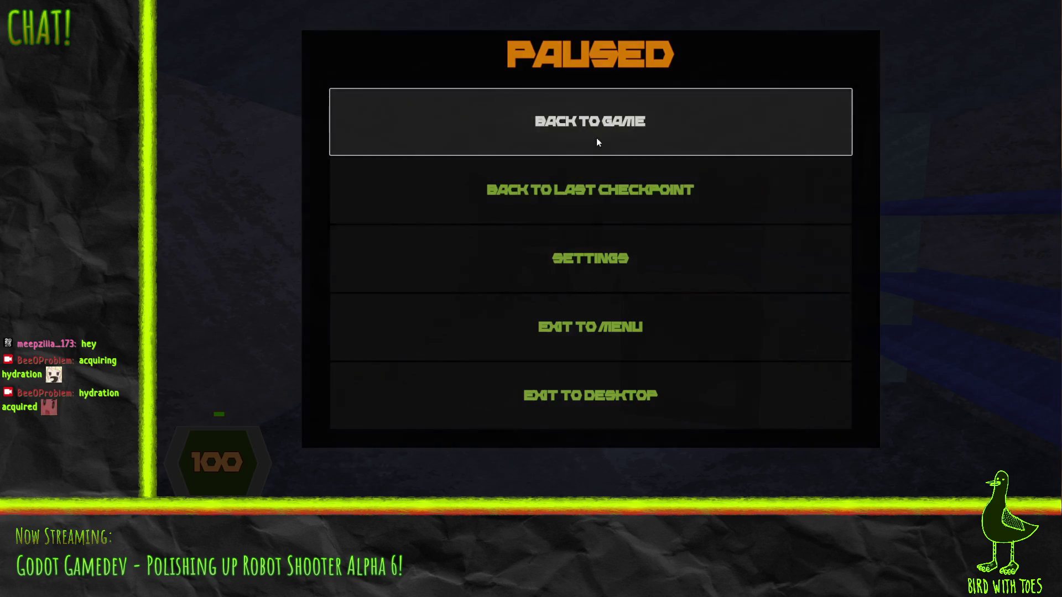
click(596, 138)
key(w)
click(629, 268)
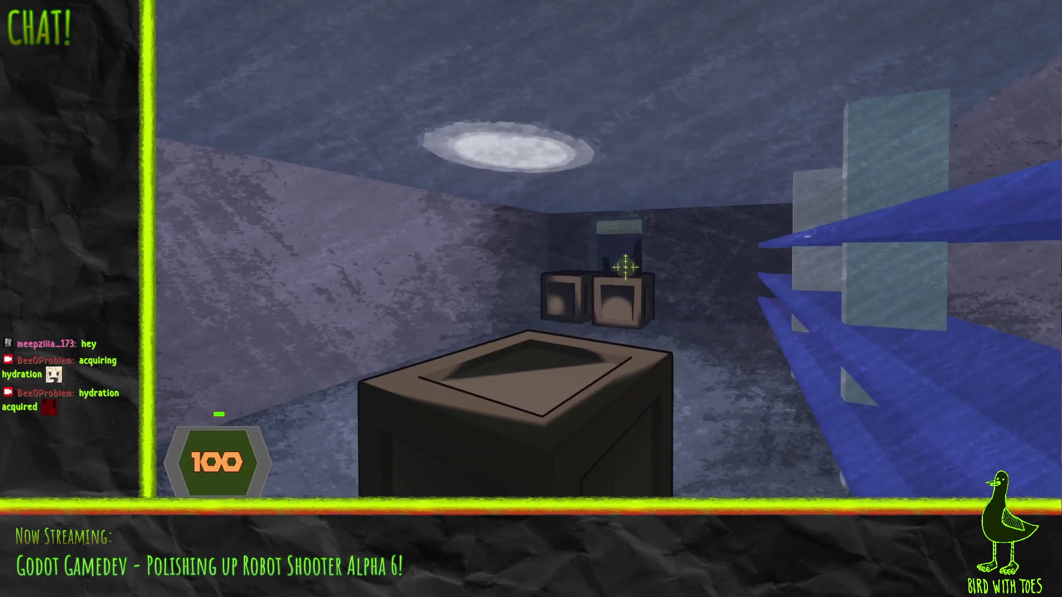
- Shoot the crates, grapple-pull one toward the player, and walk through the lit doorway
click(627, 270)
click(626, 270)
key(w)
key(a)
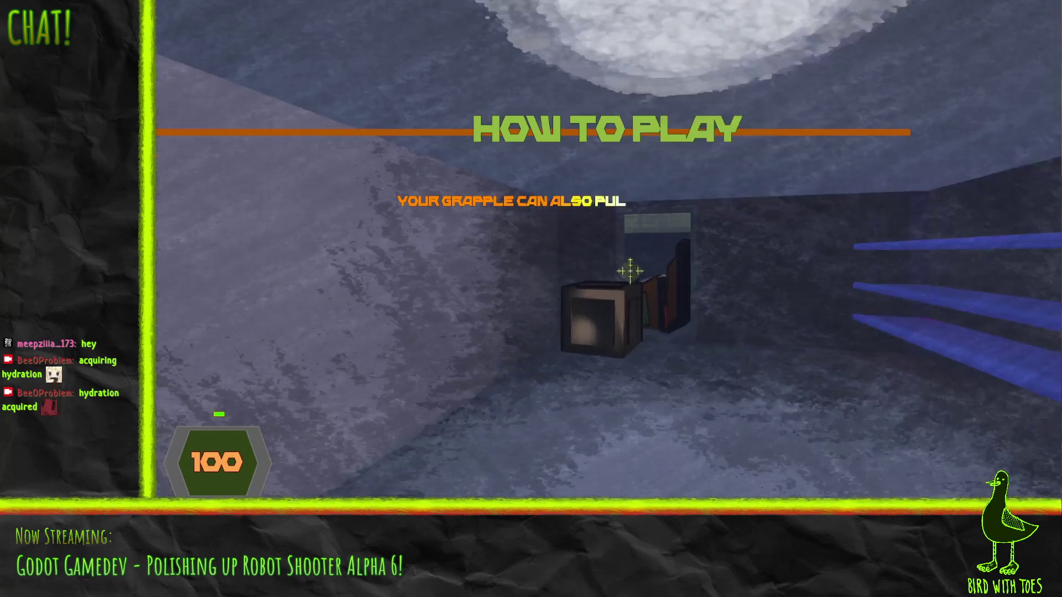
right_click(630, 270)
click(631, 267)
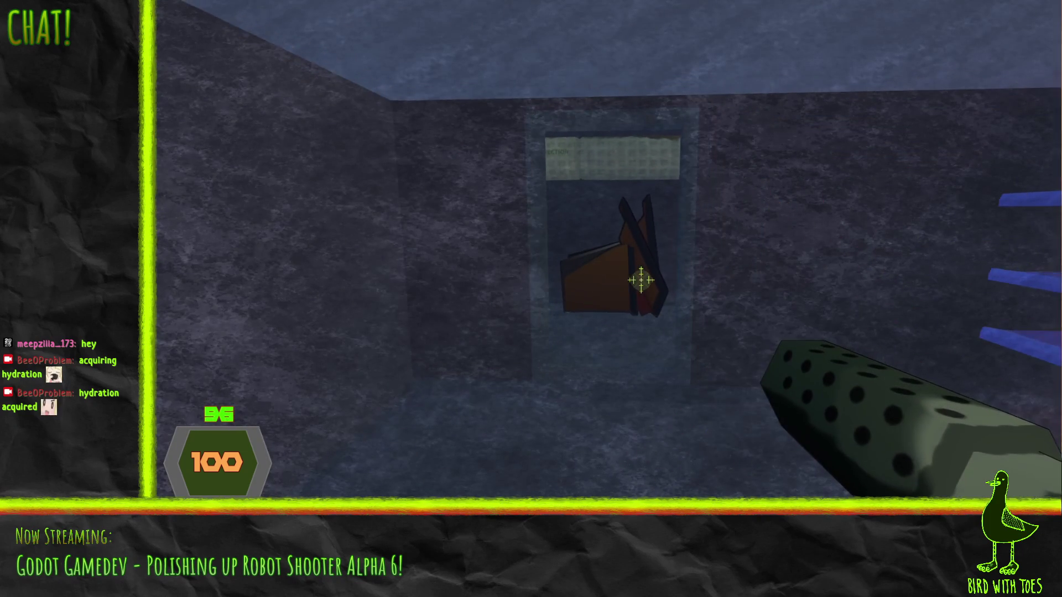
key(w)
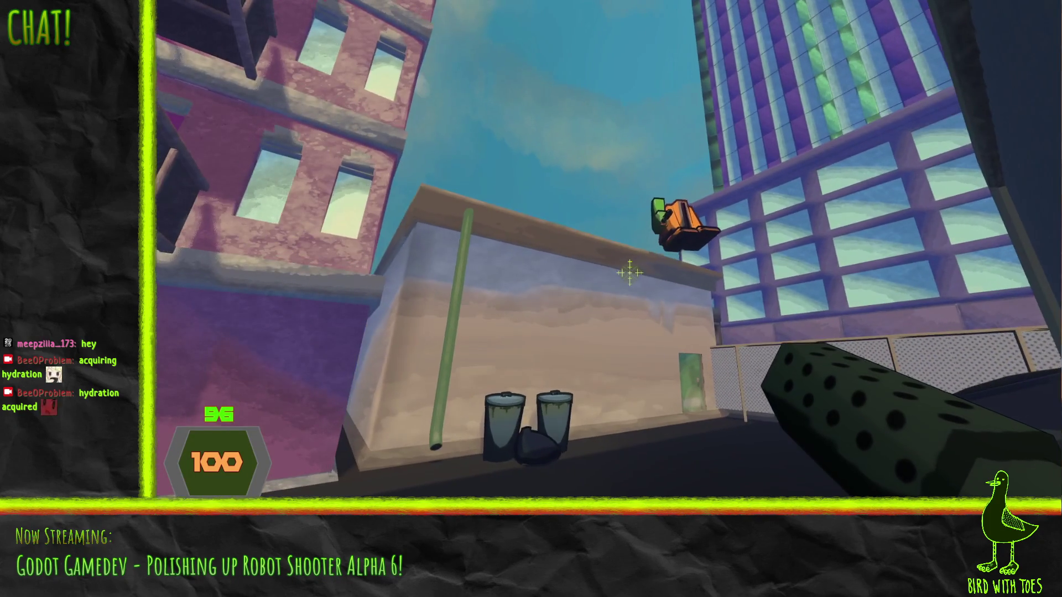
- Advance down the alley firing at the robots, then pause the game
key(w)
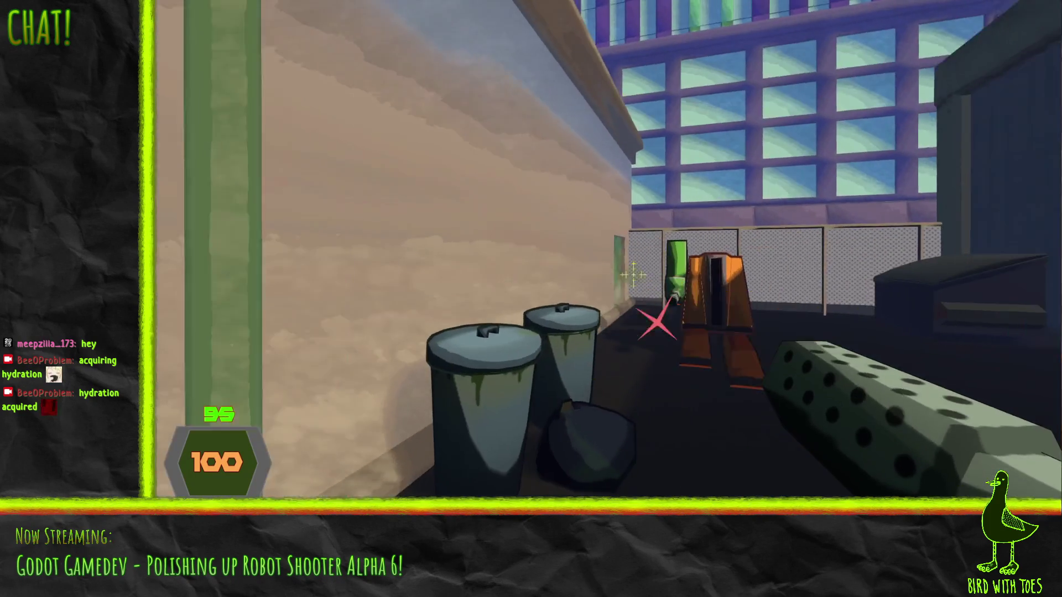
click(632, 271)
click(632, 271)
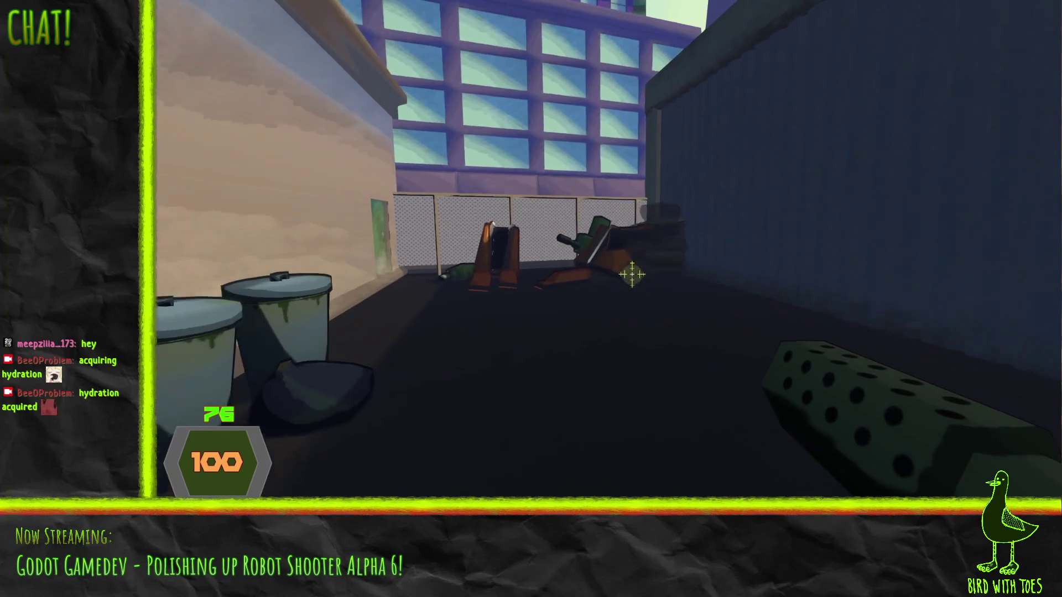
click(632, 271)
key(Escape)
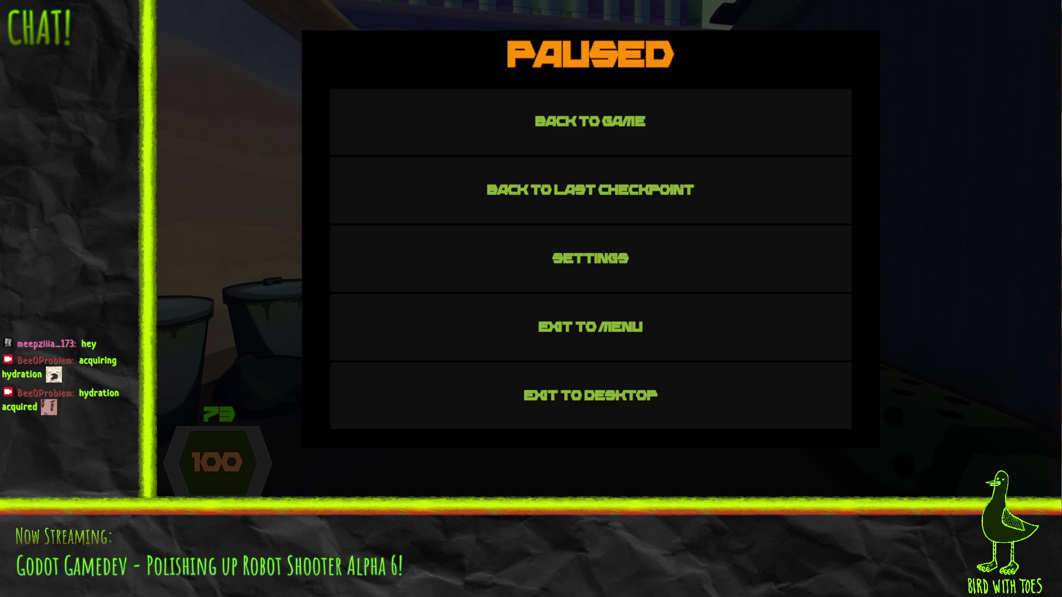
- Resume and keep firing at the robots before pausing again
click(602, 130)
click(631, 273)
click(631, 273)
click(628, 268)
key(Escape)
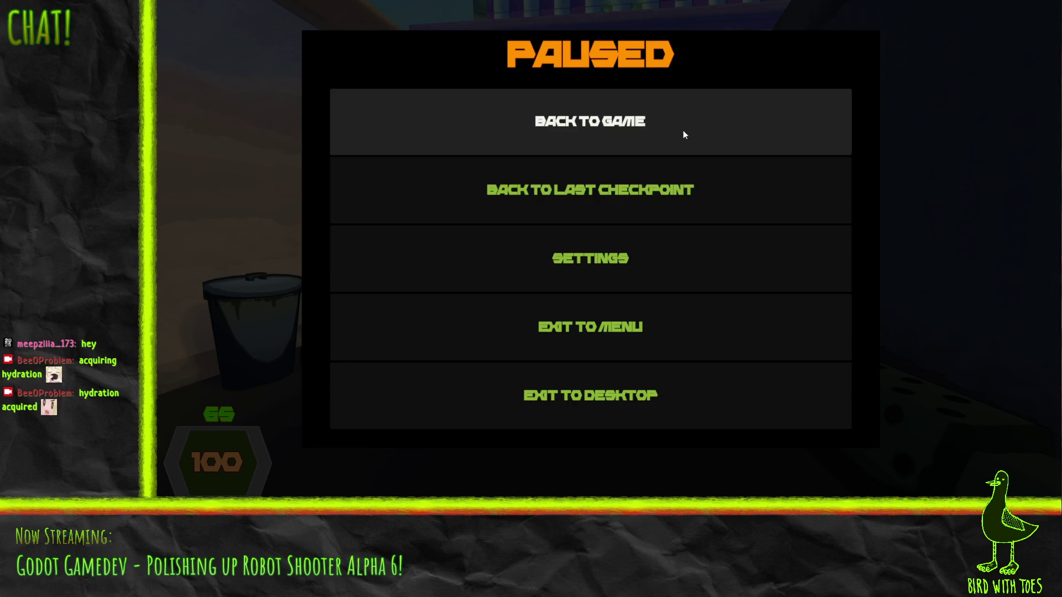
- Resume and push up the alley while firing continuously at the robot group
click(685, 133)
click(629, 271)
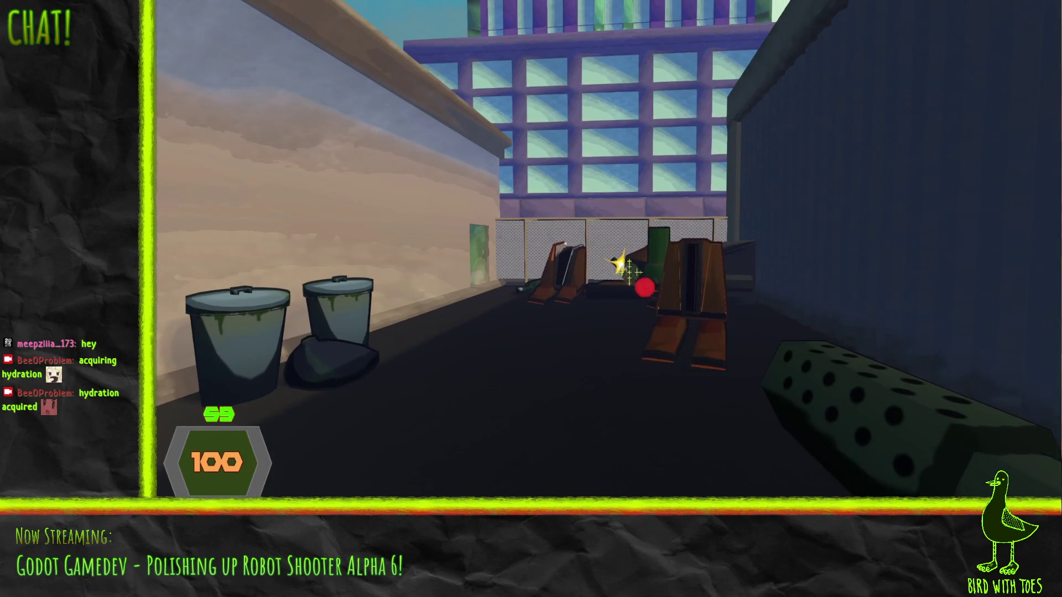
click(631, 272)
click(634, 273)
click(635, 275)
key(w)
click(635, 275)
click(635, 275)
click(635, 275)
key(w)
click(634, 272)
click(633, 273)
- Shoot the nearby robot until it collapses, fire at the remaining robots, and pause
click(641, 280)
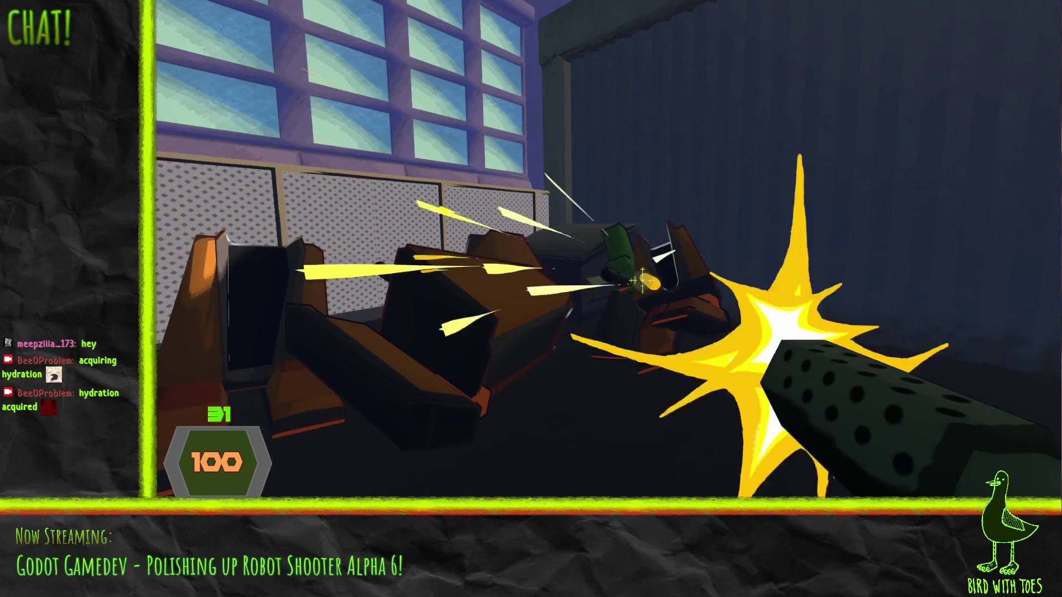
click(635, 278)
key(w)
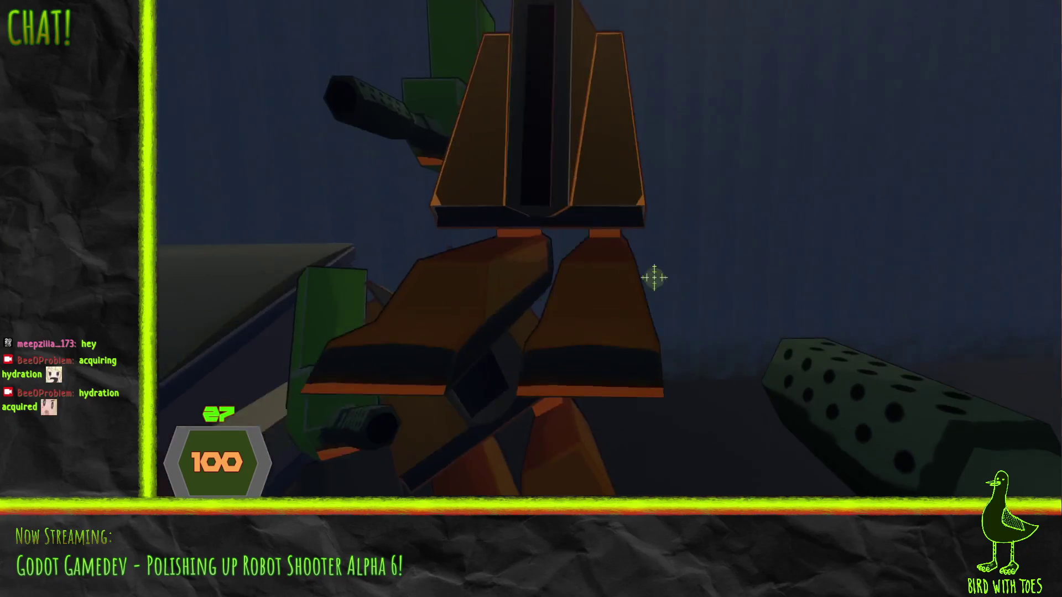
click(655, 280)
click(647, 277)
click(639, 275)
click(633, 275)
click(633, 275)
key(Escape)
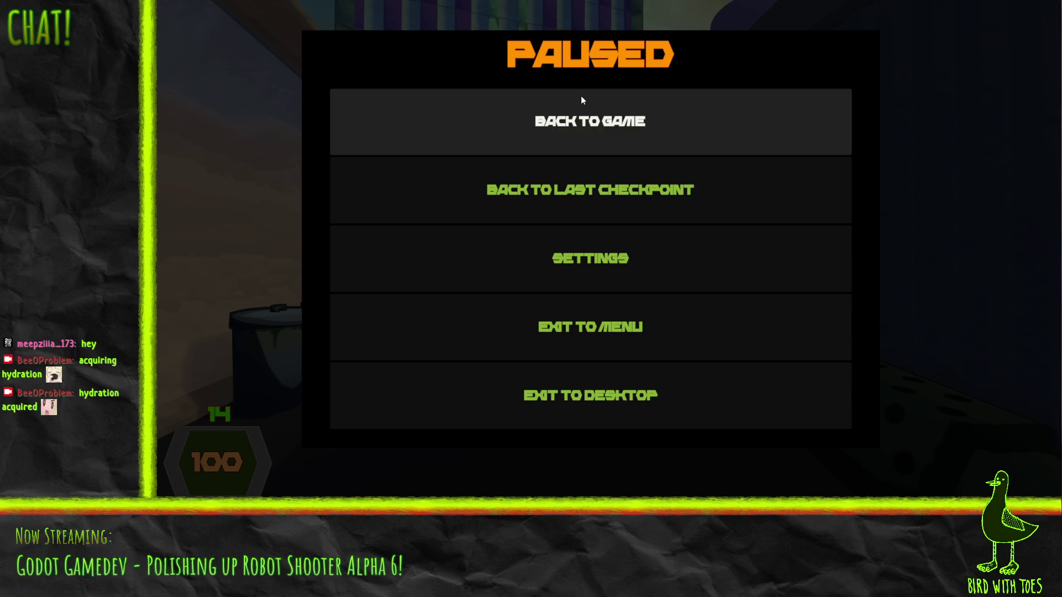
click(603, 104)
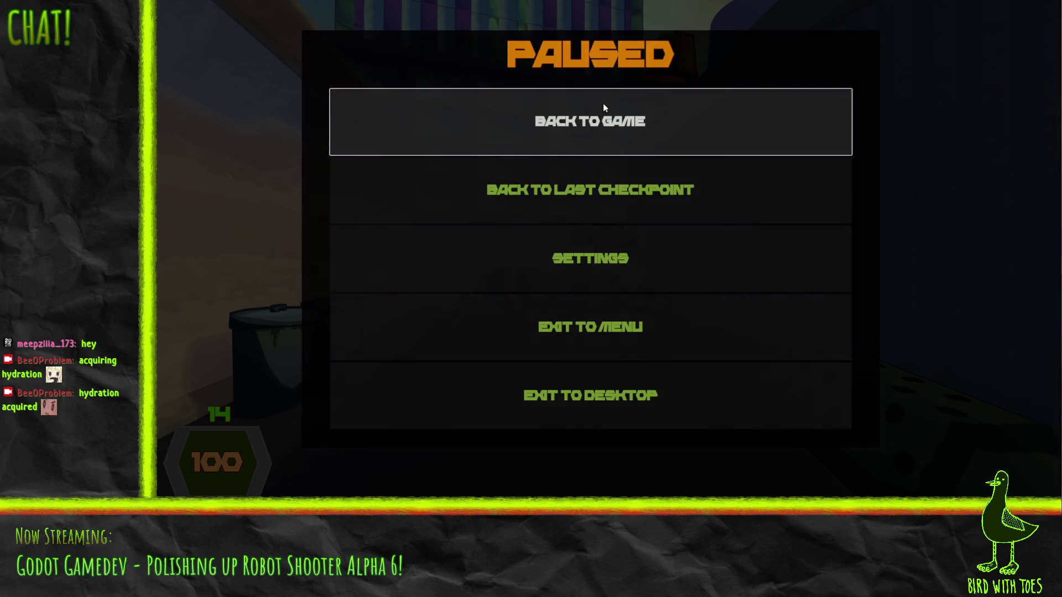
- Shoot the robot pile and hit it with melee swings
key(w)
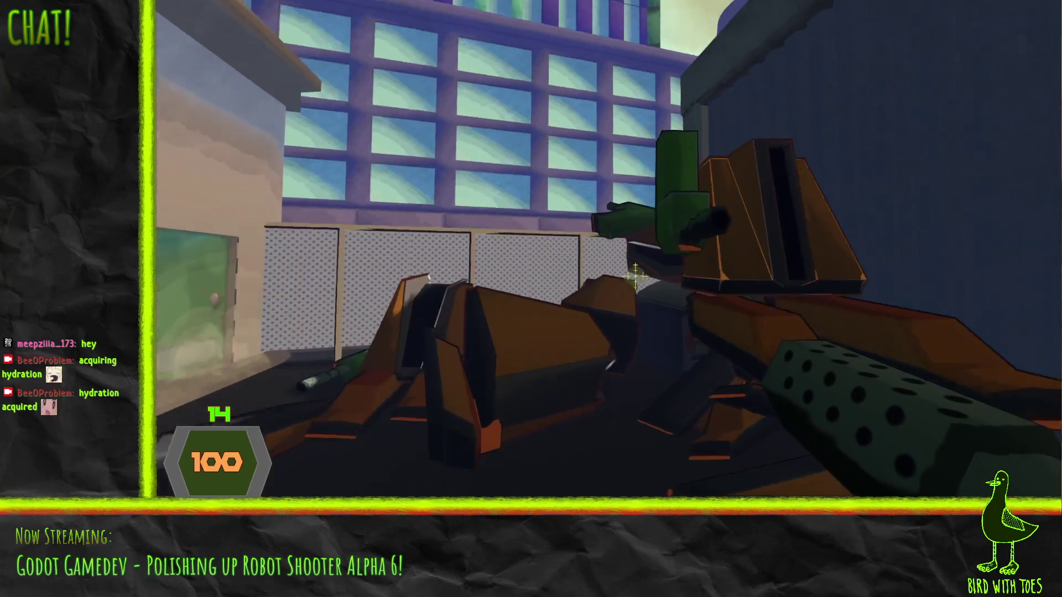
click(661, 292)
click(661, 291)
click(661, 292)
click(662, 292)
right_click(640, 280)
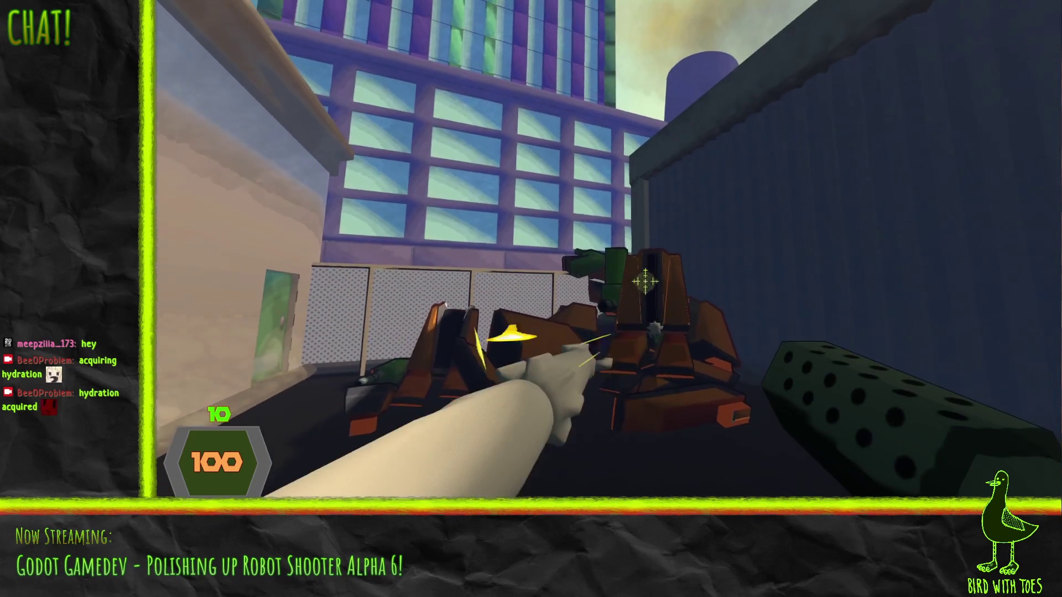
key(w)
right_click(636, 277)
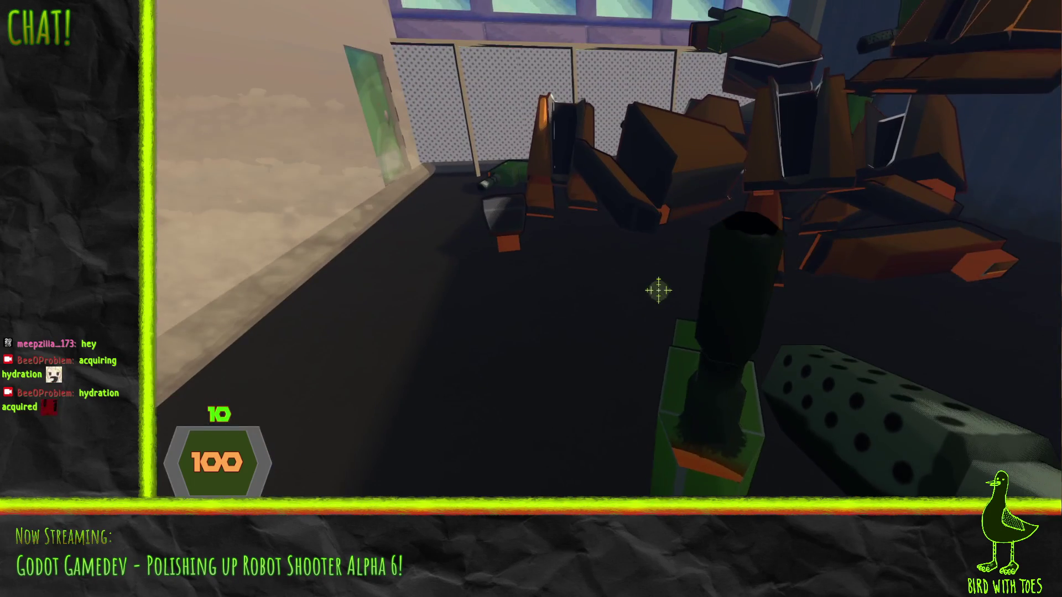
- Finish the robots with melee strikes, switch back to the gun, and advance past the pile
right_click(659, 291)
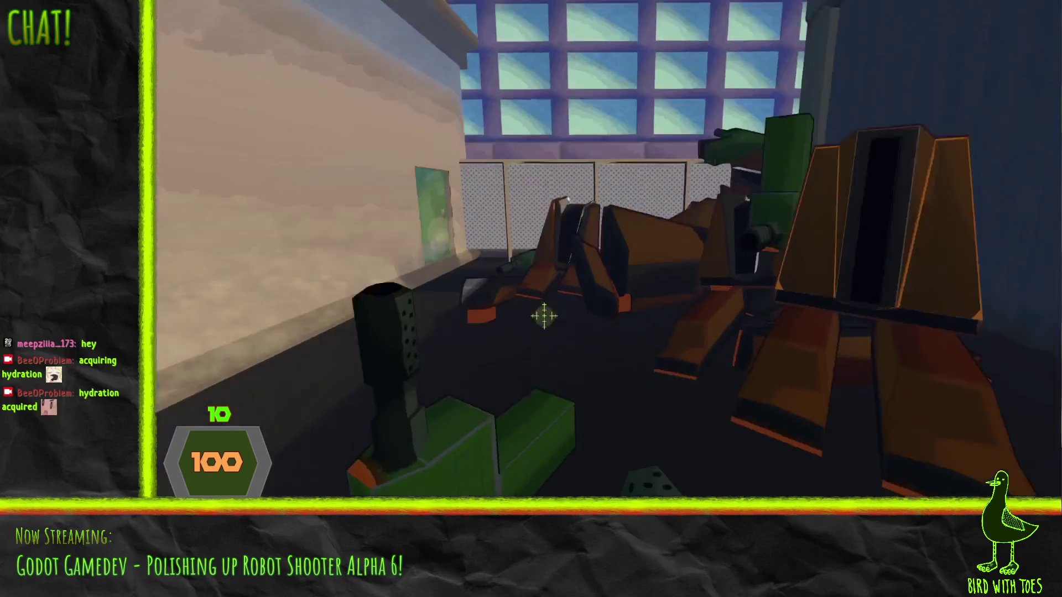
right_click(559, 436)
key(1)
click(614, 304)
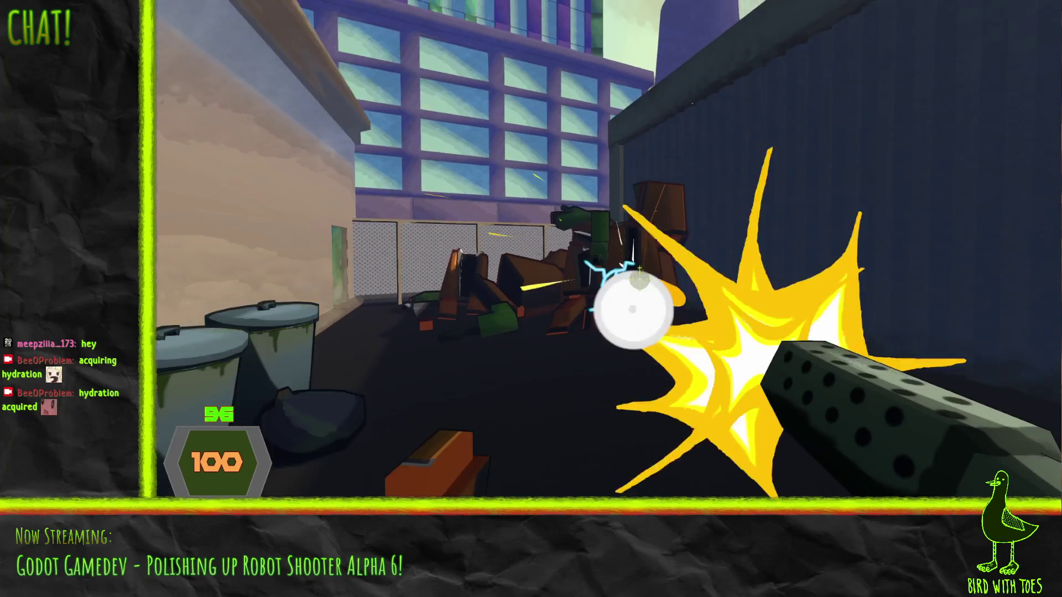
key(w)
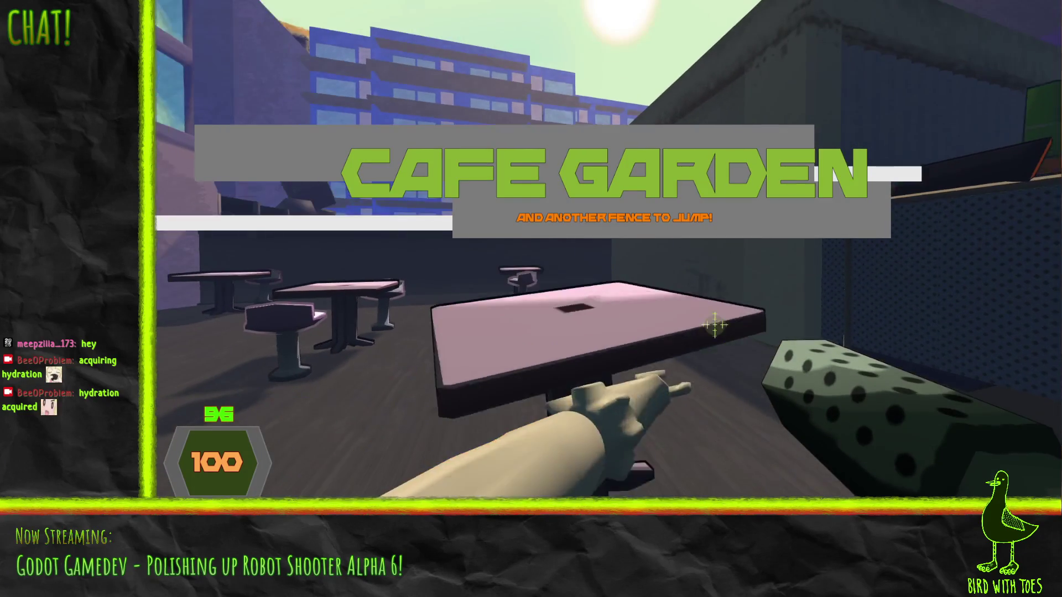
- Fire into the Cafe Garden, switch to the dotted gun, and gun down the courtyard robot
click(631, 273)
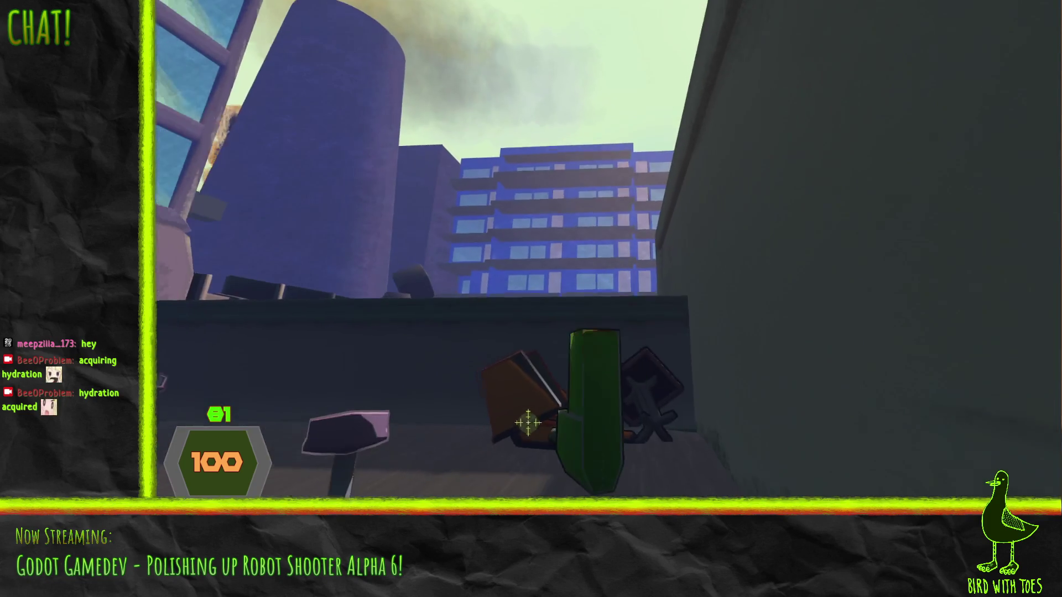
key(2)
click(631, 268)
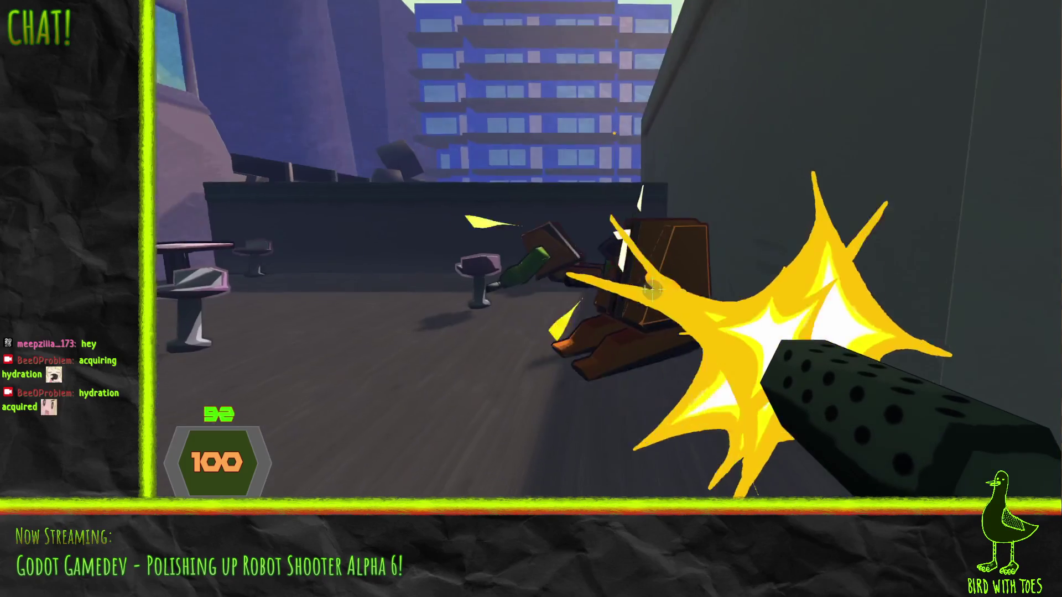
click(653, 290)
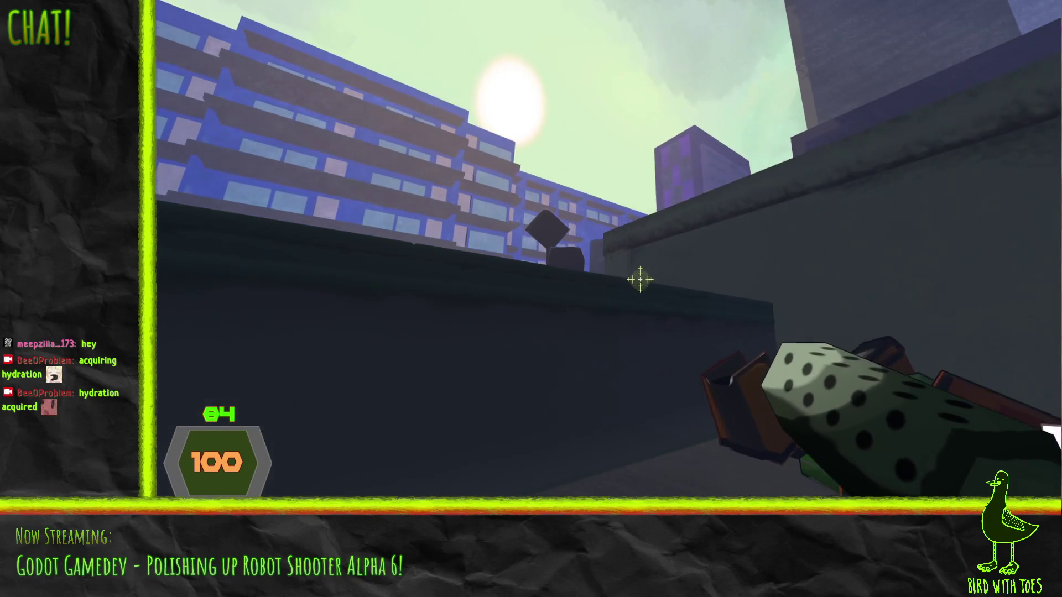
key(w)
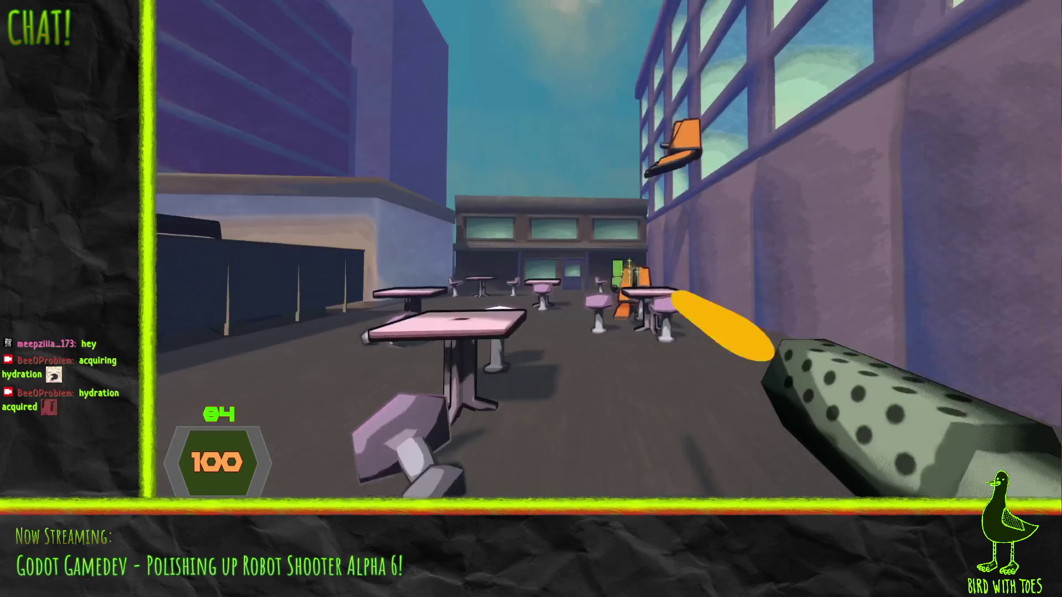
click(629, 271)
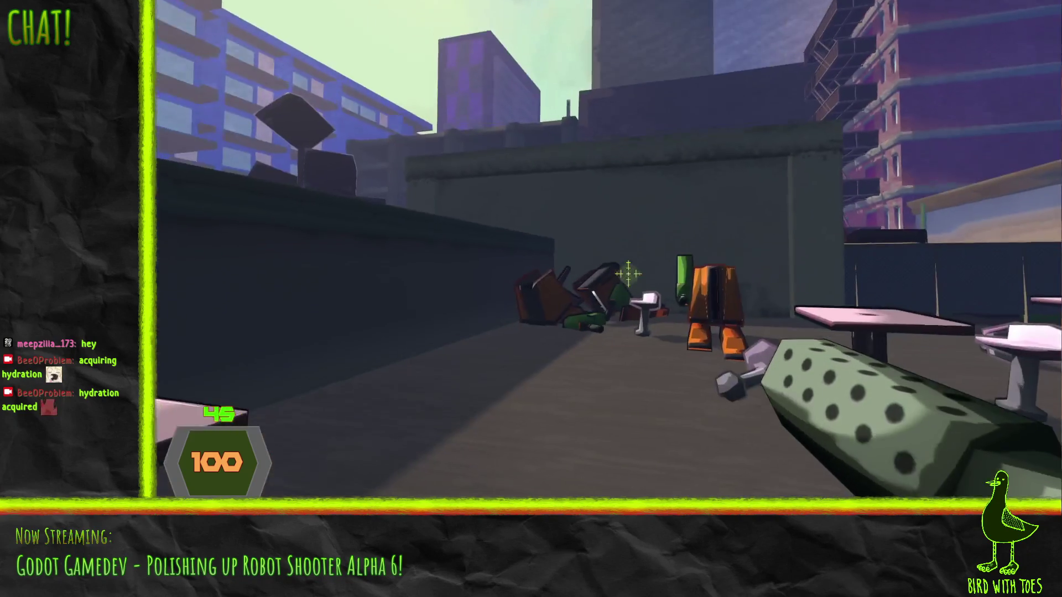
- Reload the gun to 100 ammo and shoot the robots by the wall and in the plaza
click(633, 276)
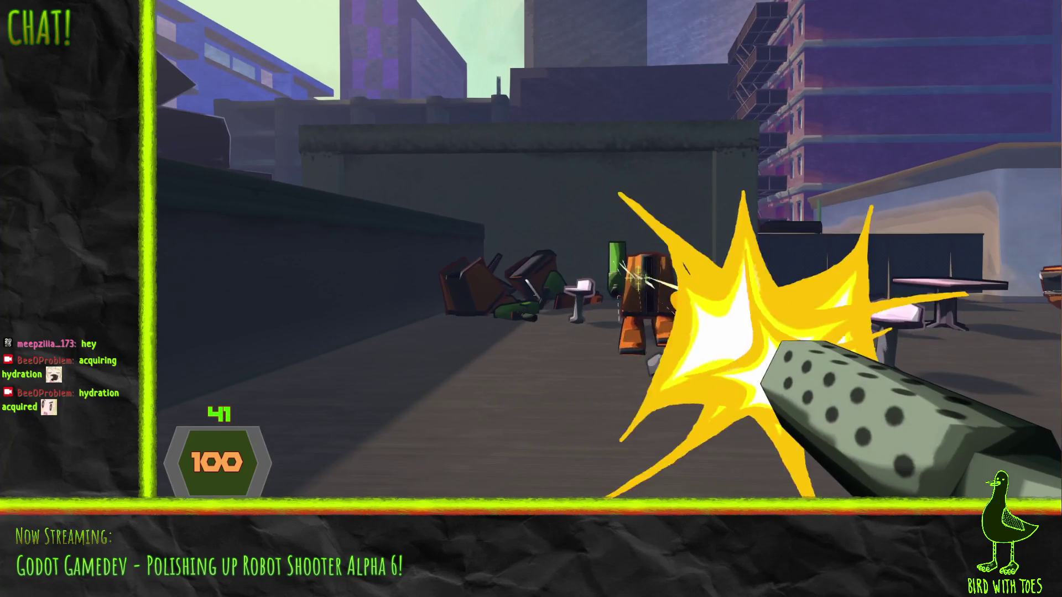
key(w)
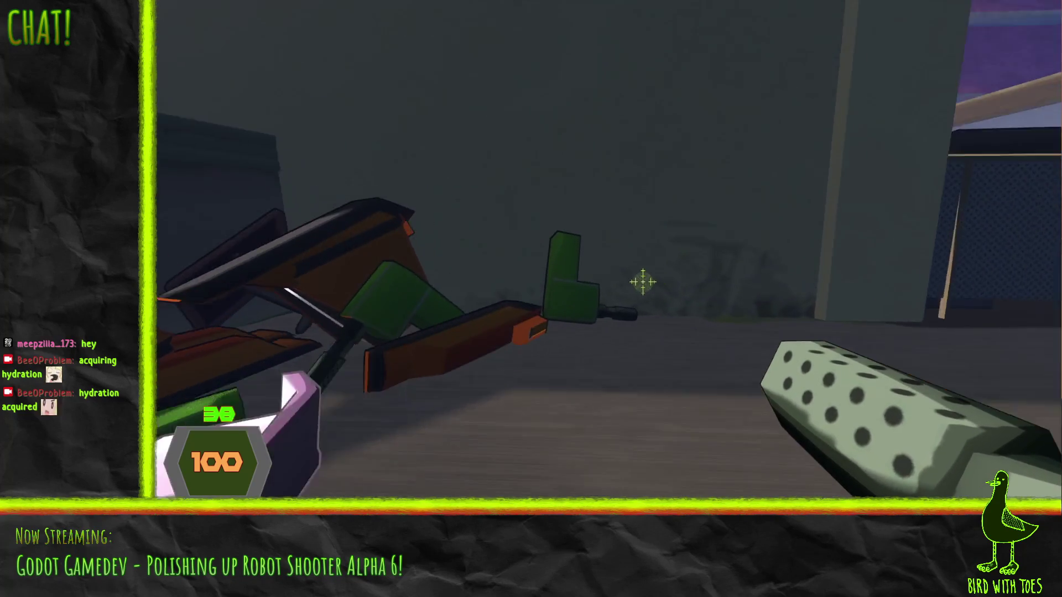
key(r)
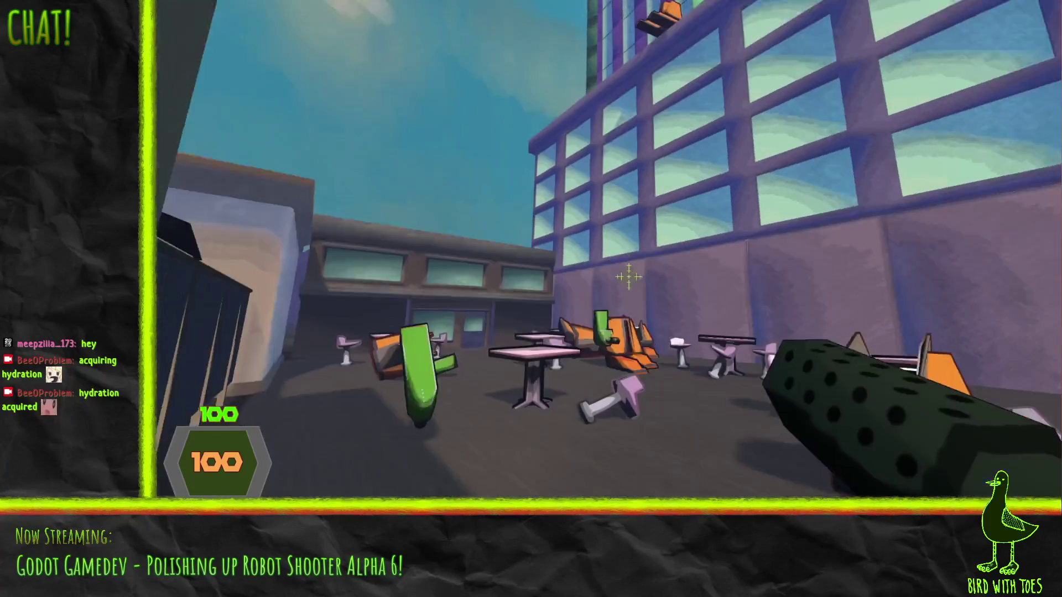
click(629, 276)
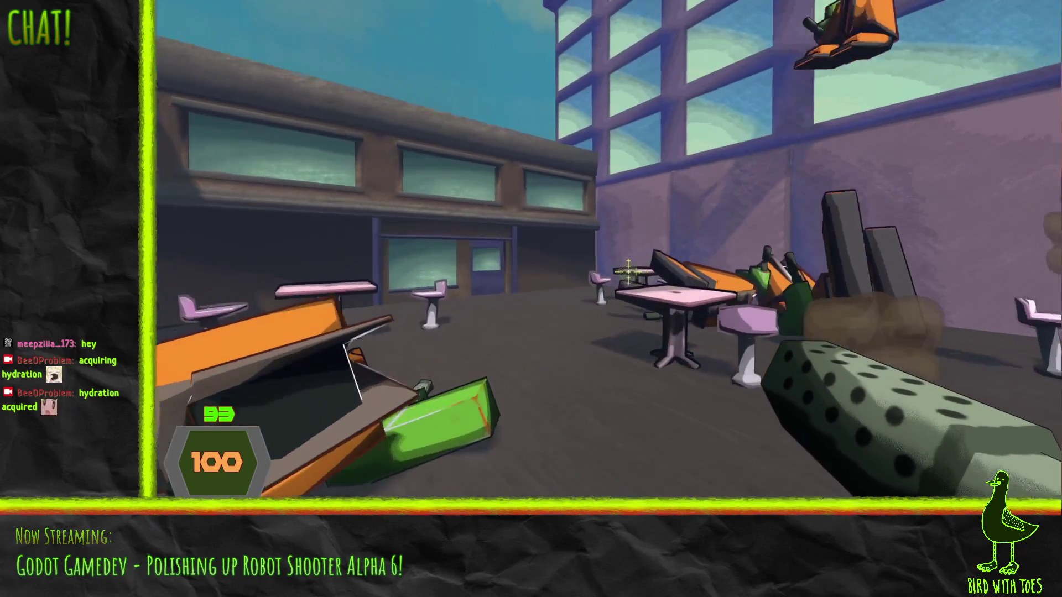
click(629, 271)
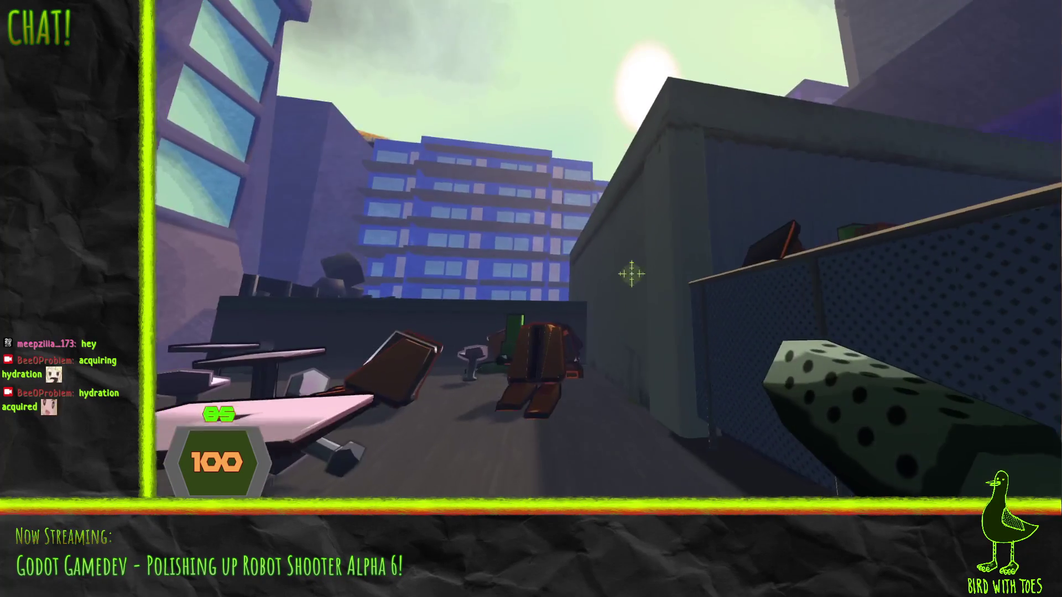
click(631, 274)
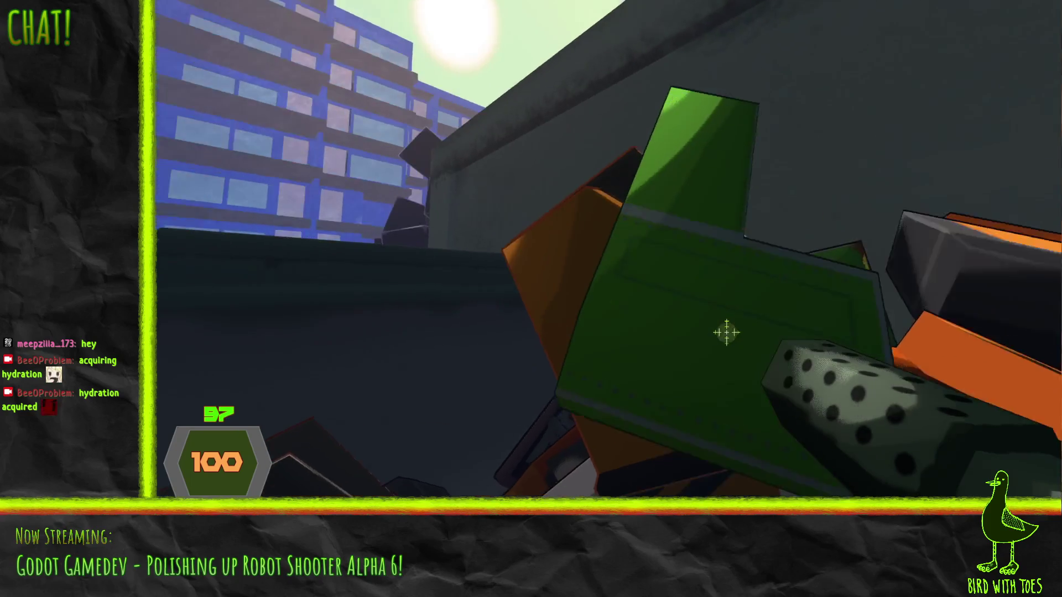
- Sweep fire across the remaining robots by the fence, then walk into the Public Park
drag(716, 326, 664, 292)
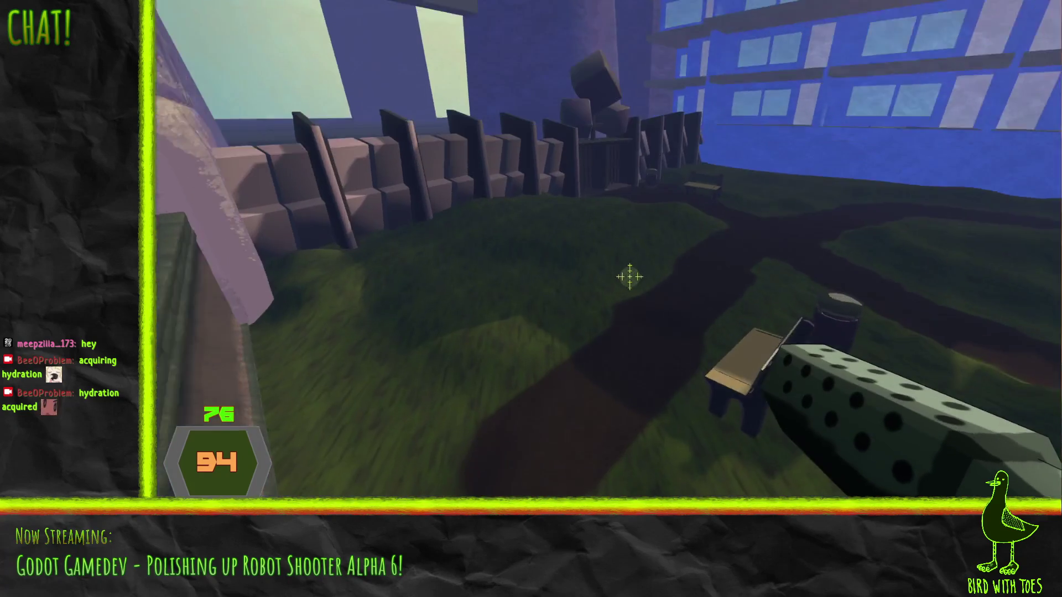
key(w)
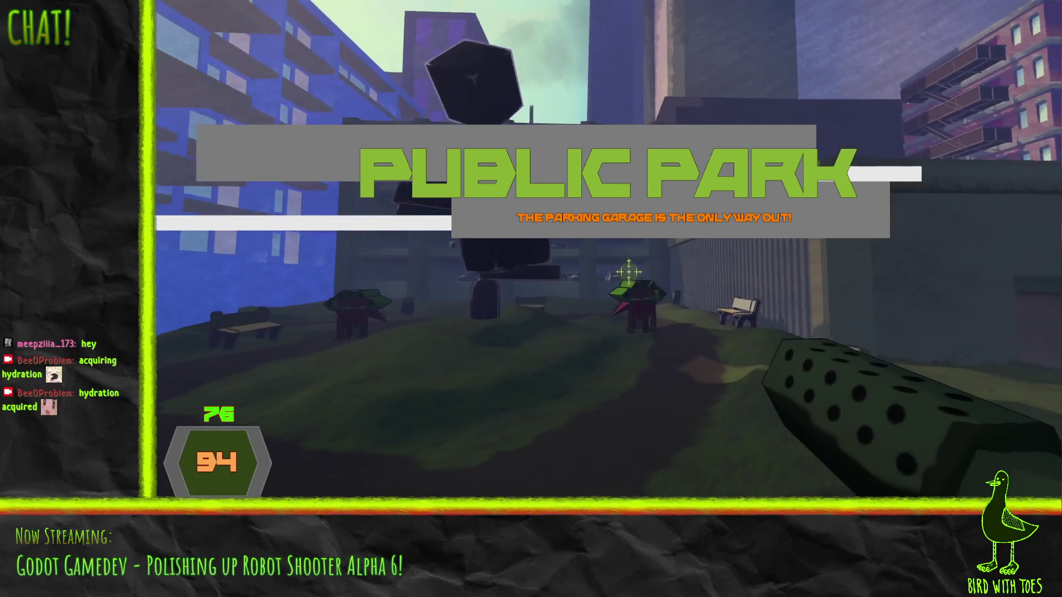
- Try the second weapon, then switch to the purple rocket launcher and rocket the nearby robots
key(2)
click(629, 271)
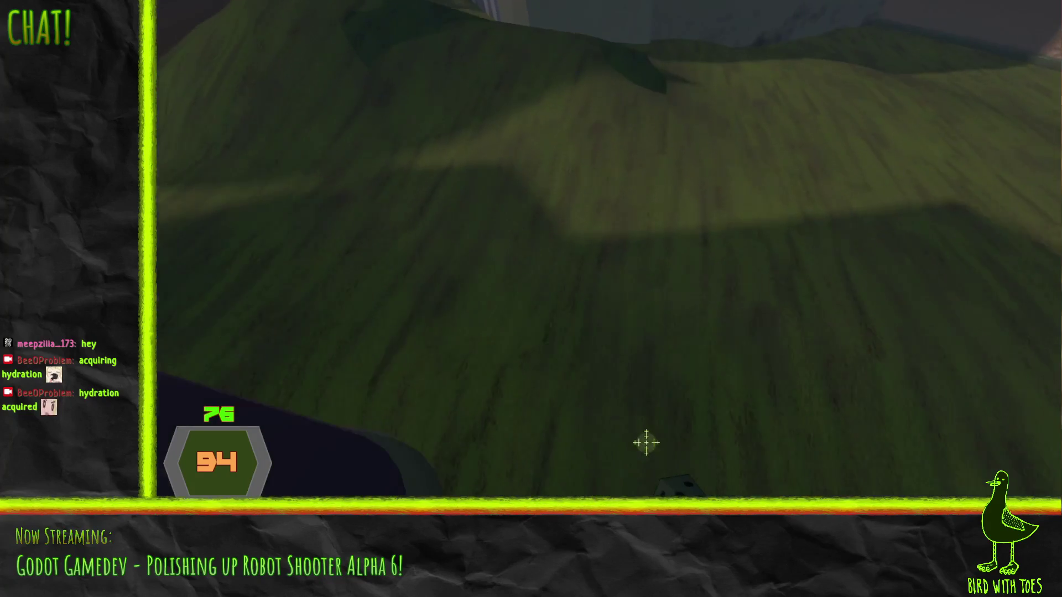
click(659, 434)
key(1)
click(631, 269)
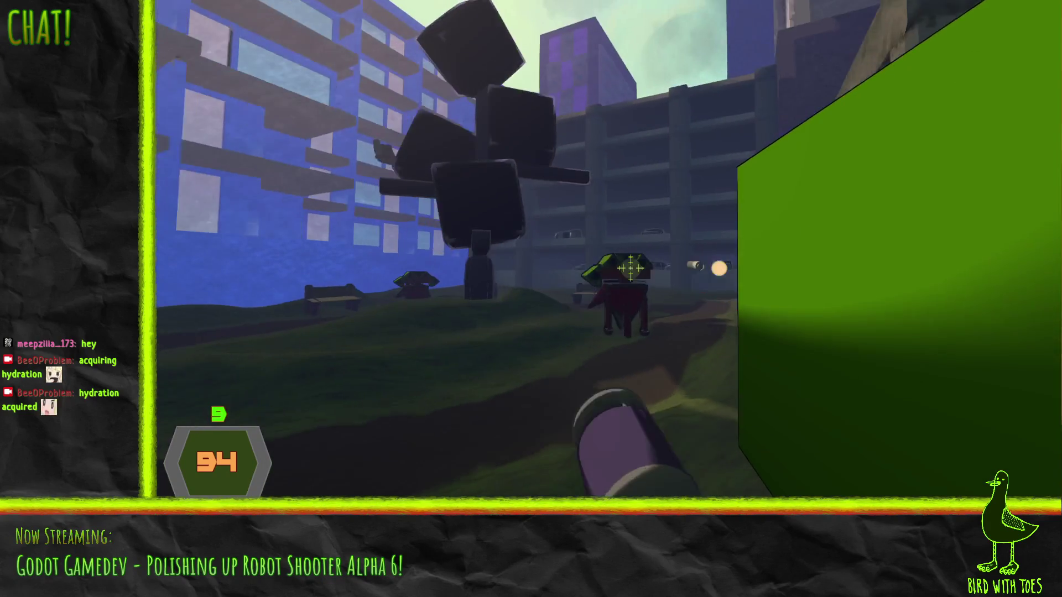
click(630, 270)
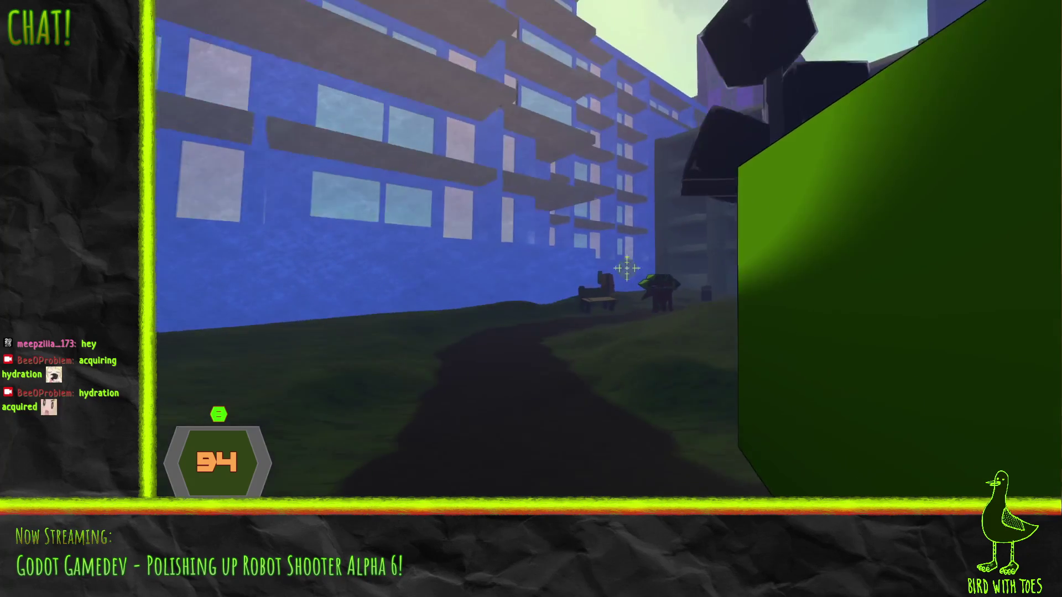
click(627, 263)
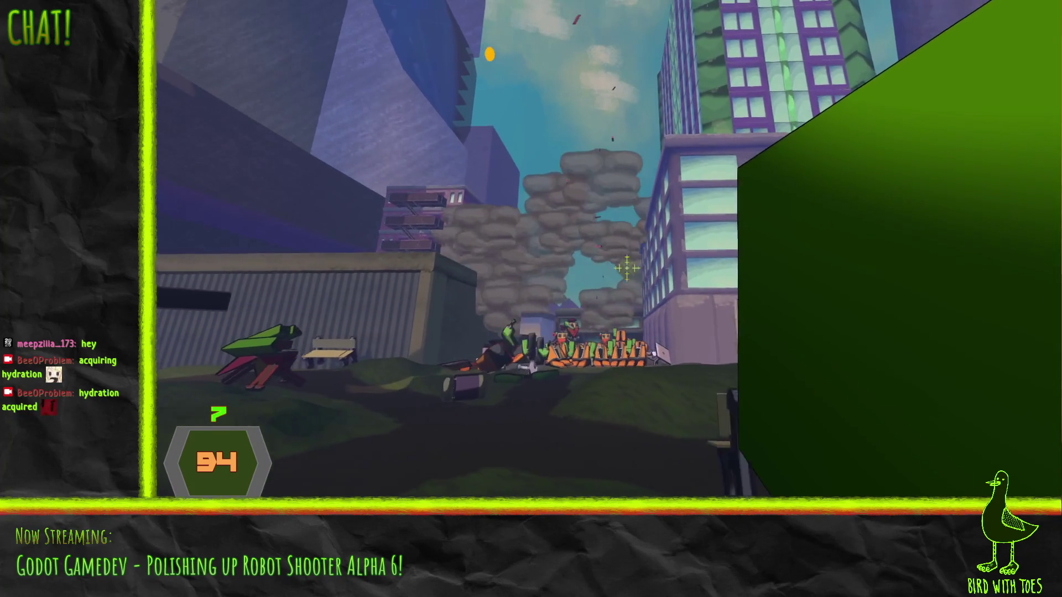
- Advance past the sandbag wall and rocket the robot crowd until 1 rocket remains
key(w)
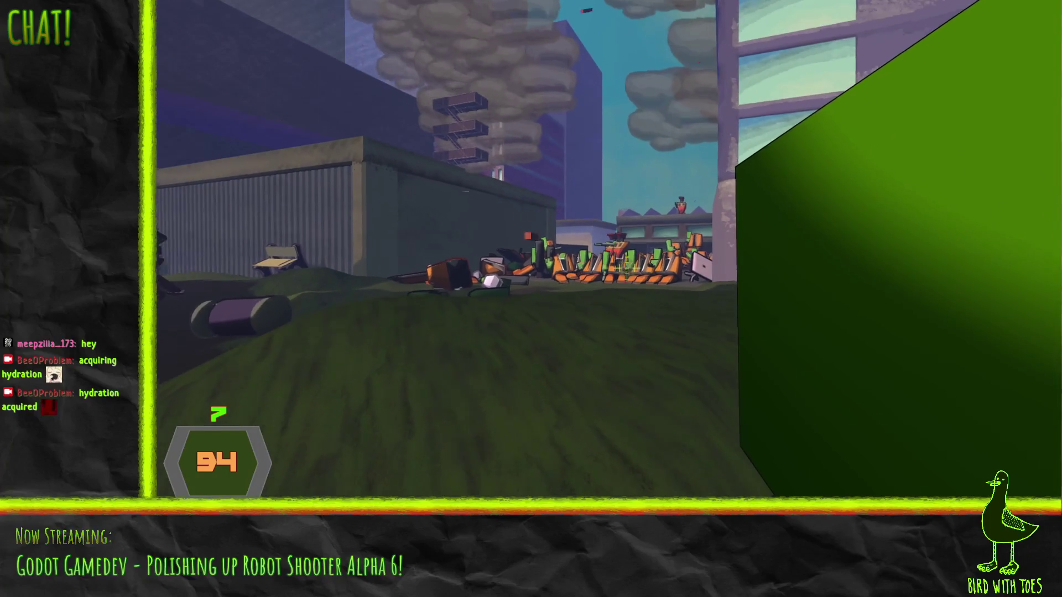
click(626, 270)
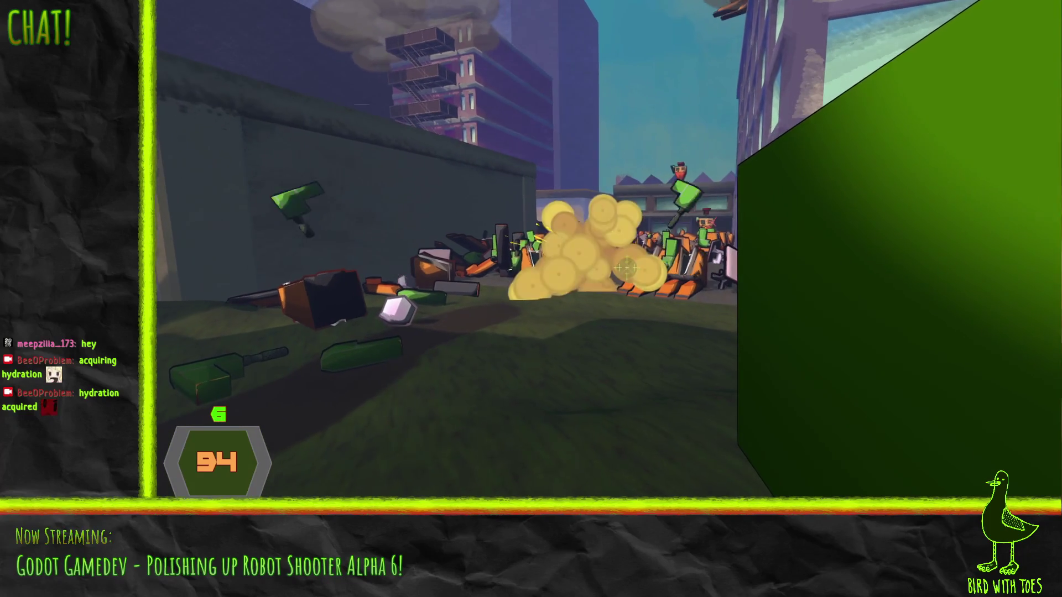
click(627, 270)
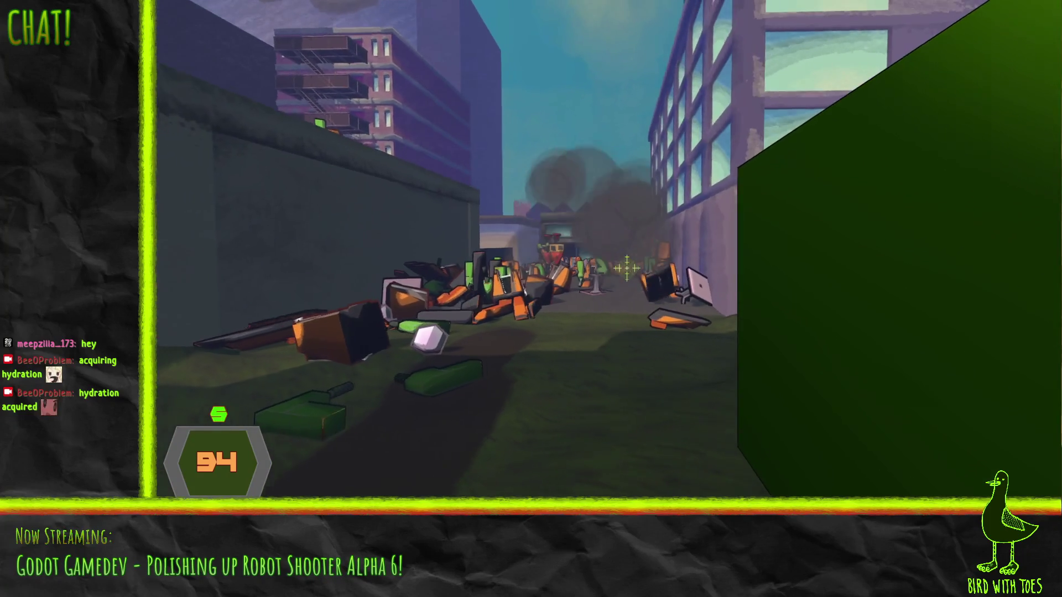
click(627, 269)
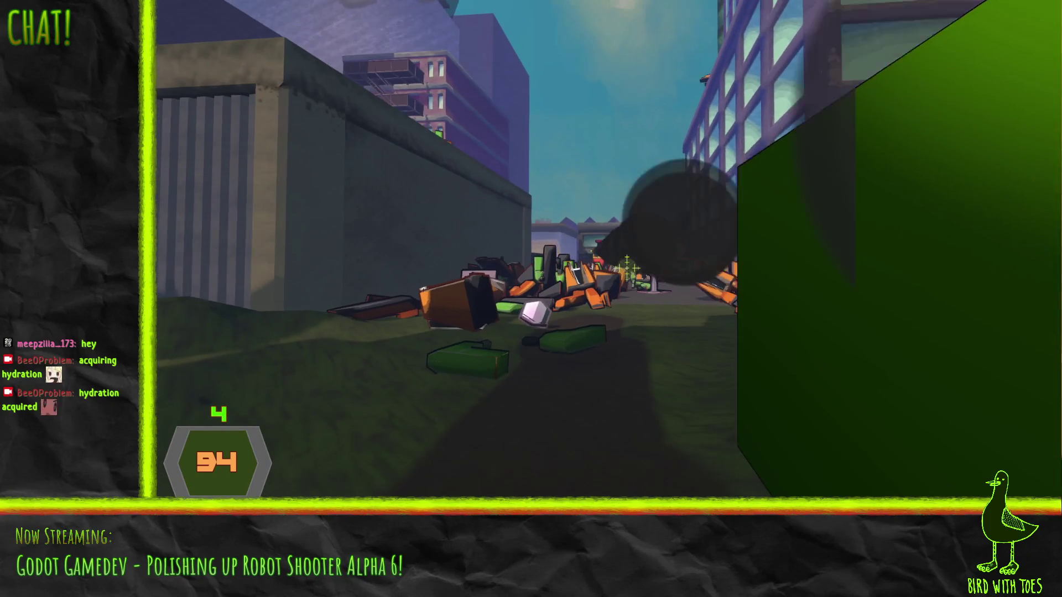
click(627, 270)
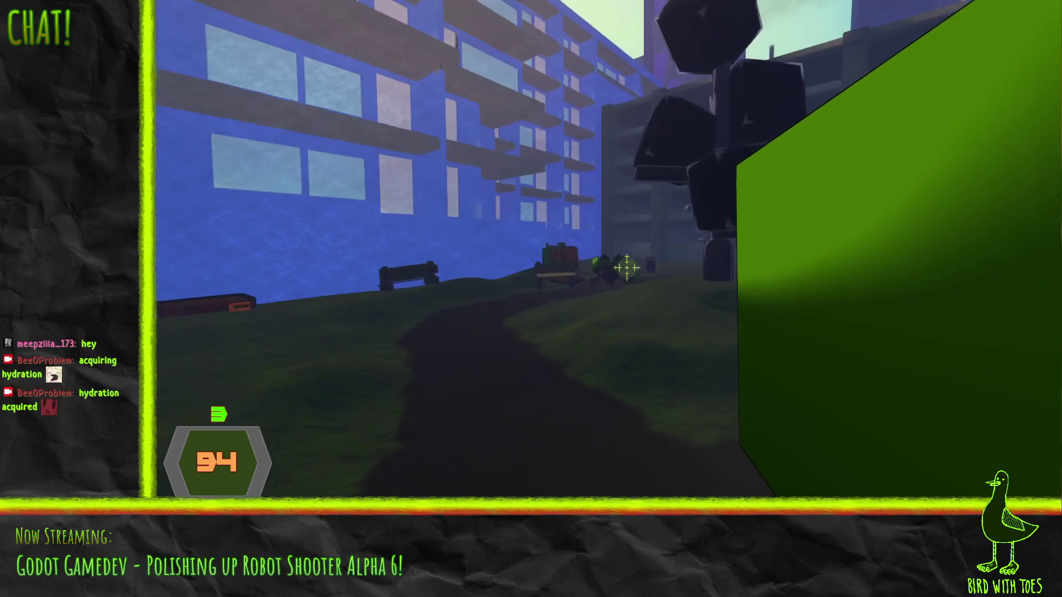
click(627, 270)
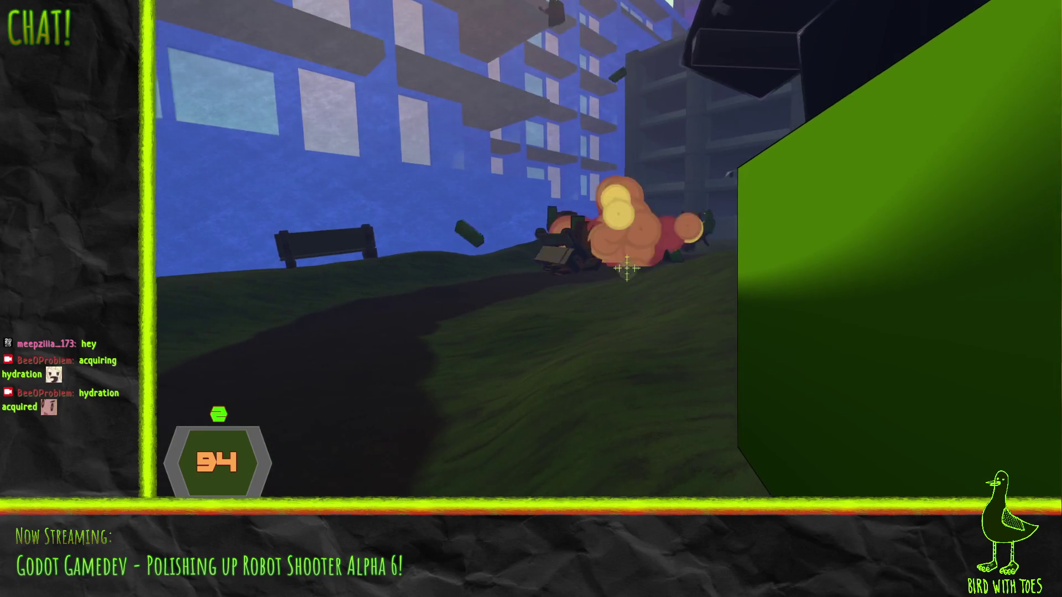
click(629, 269)
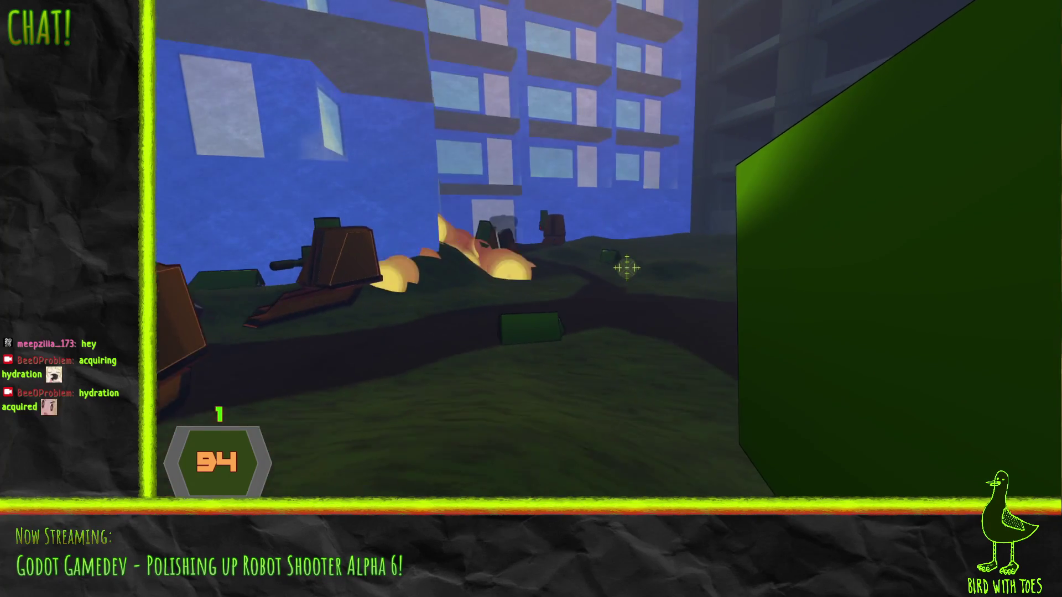
click(627, 270)
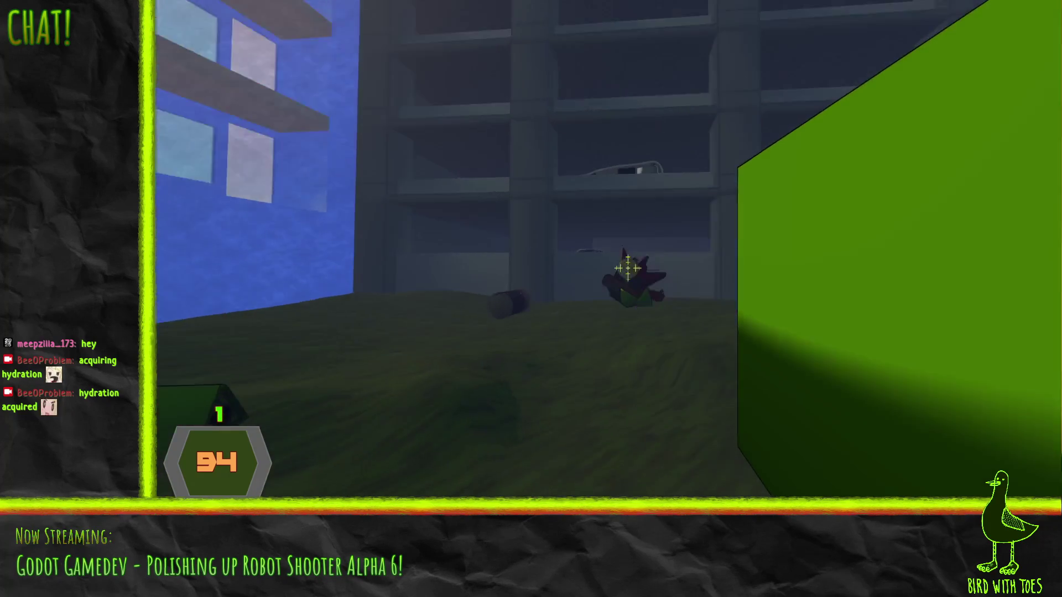
key(w)
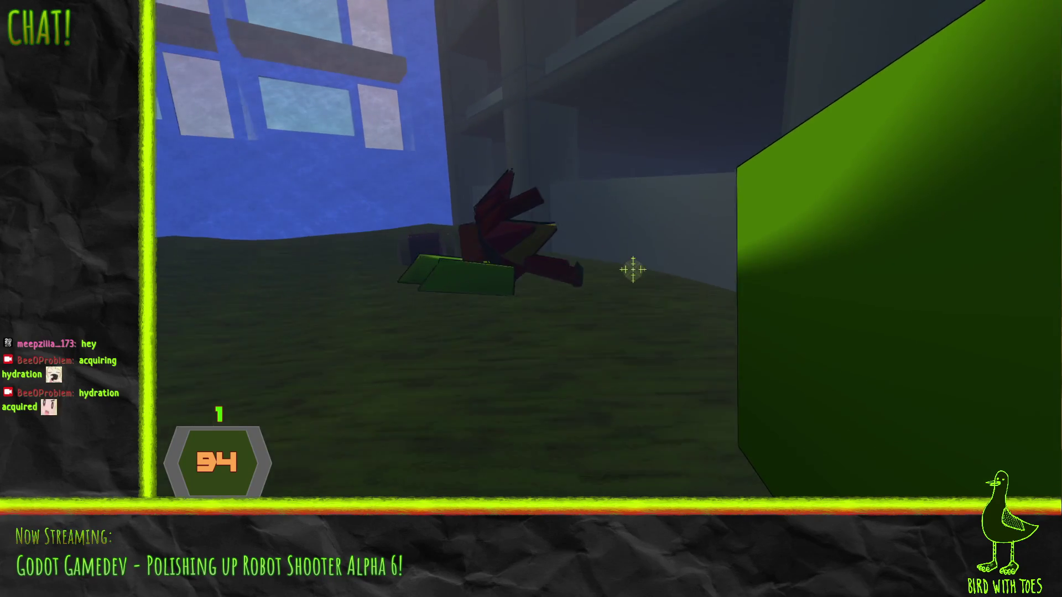